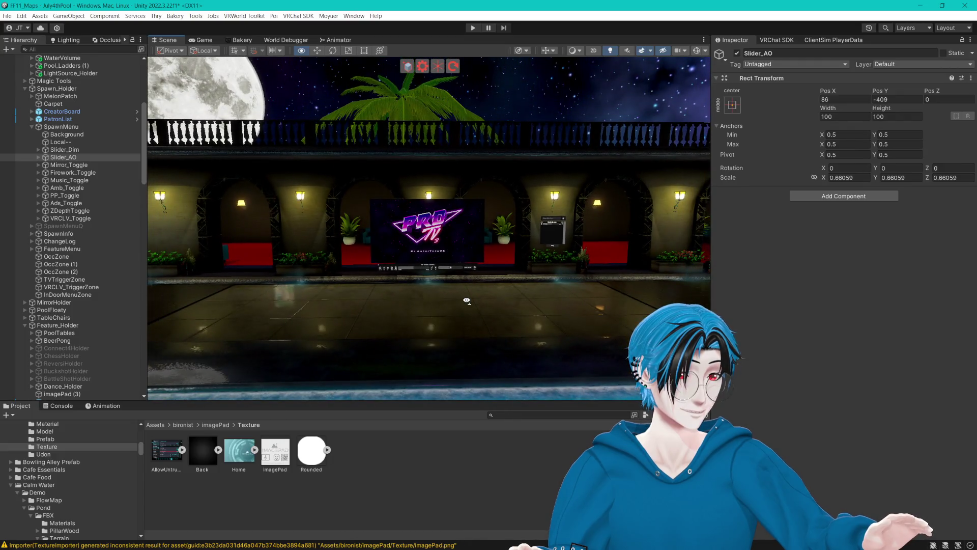
# - Select the imagePad (3) tablet by the poolside menu boards and frame it up close
pyautogui.moveTo(467, 301)
pyautogui.mouseDown()
pyautogui.moveTo(570, 250)
pyautogui.moveTo(527, 239)
pyautogui.moveTo(729, 303)
pyautogui.moveTo(616, 308)
pyautogui.moveTo(342, 228)
pyautogui.mouseUp()
pyautogui.click(560, 290)
pyautogui.press('f')
pyautogui.scroll(-5, 342, 228)
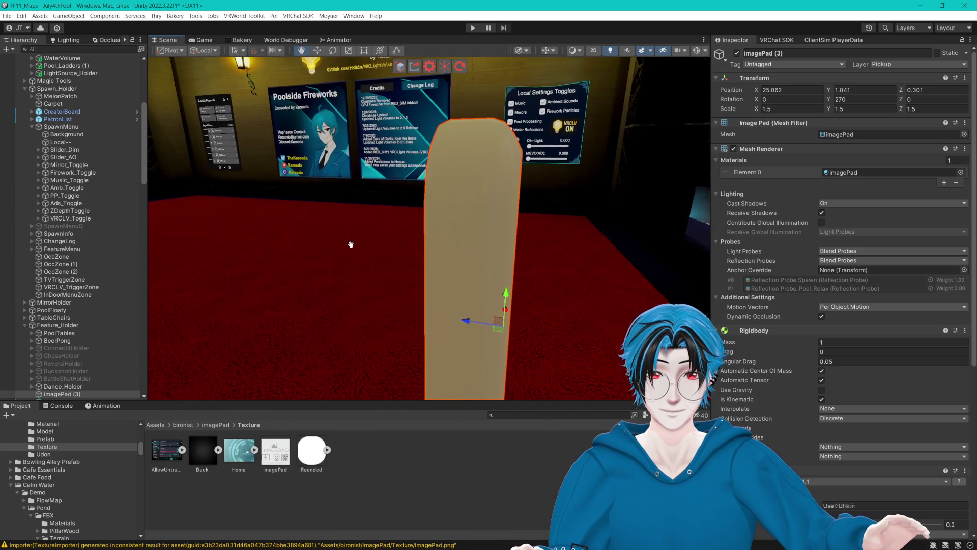
# - Try the Back texture as the imagePad material's albedo, then undo to restore the original texture
pyautogui.doubleClick(844, 173)
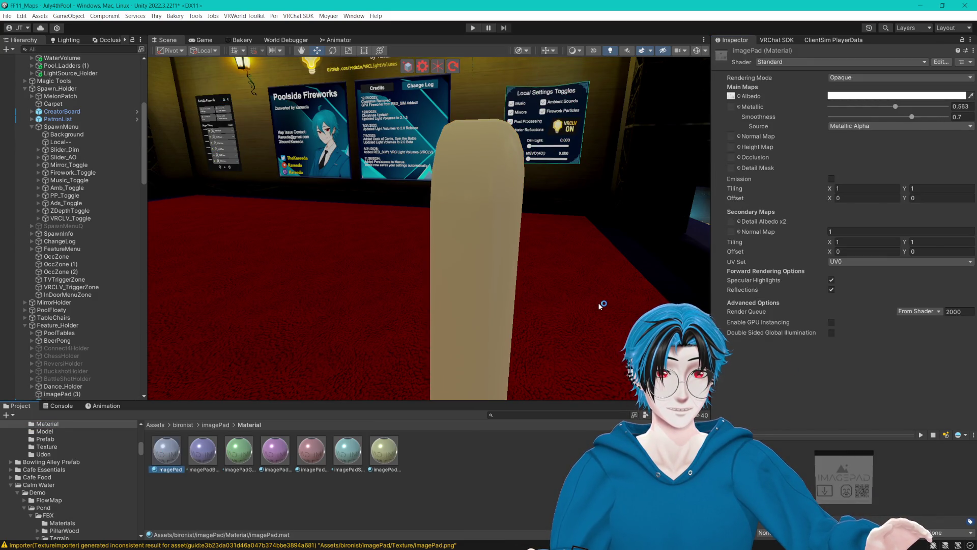
pyautogui.moveTo(397, 224)
pyautogui.mouseDown()
pyautogui.moveTo(496, 221)
pyautogui.moveTo(532, 148)
pyautogui.moveTo(487, 195)
pyautogui.moveTo(448, 207)
pyautogui.moveTo(420, 234)
pyautogui.mouseUp()
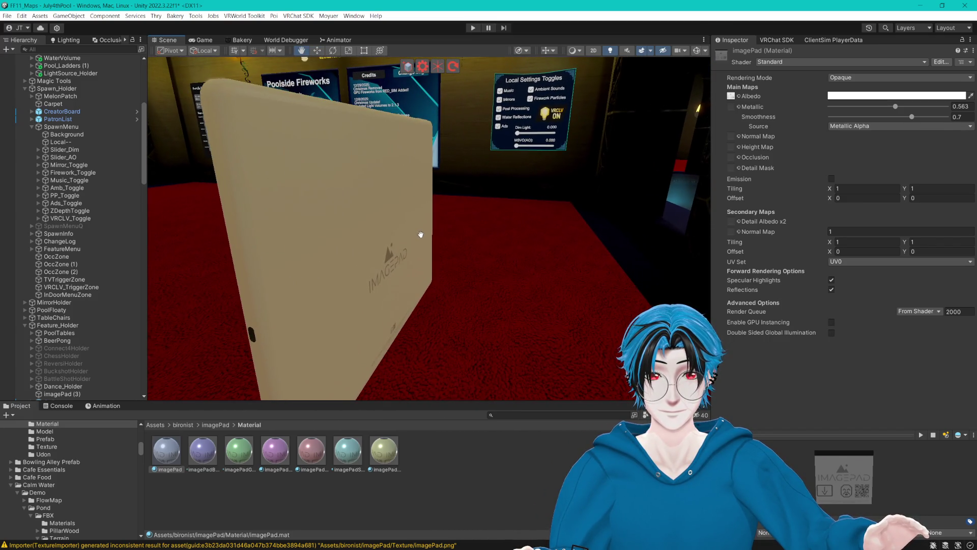
pyautogui.click(732, 96)
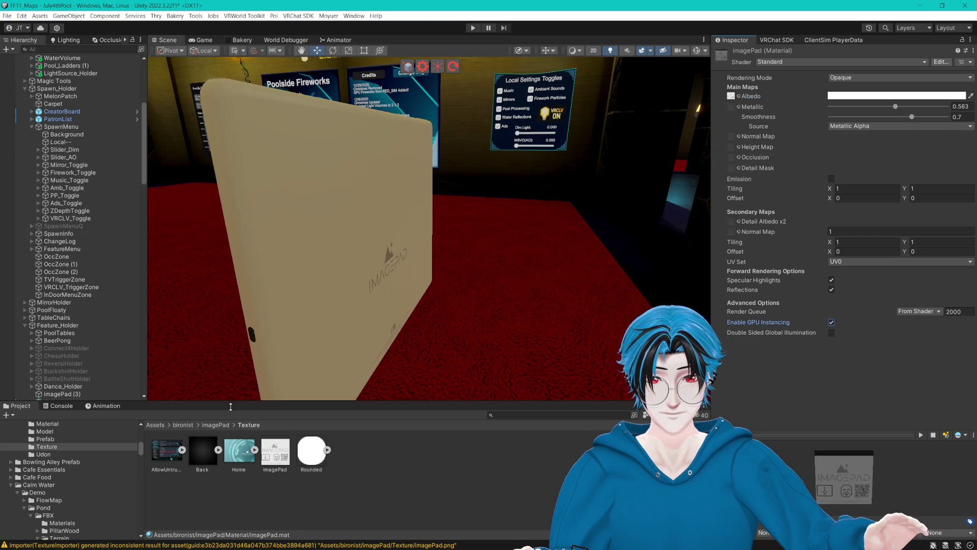
pyautogui.moveTo(208, 460)
pyautogui.mouseDown()
pyautogui.moveTo(509, 229)
pyautogui.moveTo(731, 87)
pyautogui.moveTo(732, 96)
pyautogui.mouseUp()
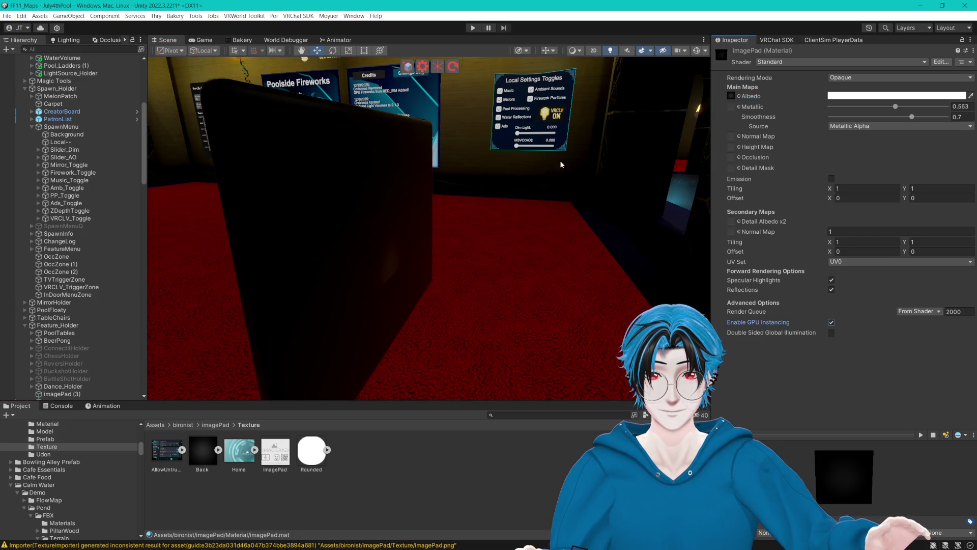
pyautogui.moveTo(328, 216)
pyautogui.mouseDown()
pyautogui.moveTo(277, 174)
pyautogui.moveTo(643, 214)
pyautogui.moveTo(594, 236)
pyautogui.moveTo(508, 233)
pyautogui.moveTo(372, 266)
pyautogui.moveTo(628, 236)
pyautogui.moveTo(629, 271)
pyautogui.moveTo(399, 245)
pyautogui.moveTo(390, 253)
pyautogui.moveTo(517, 236)
pyautogui.moveTo(524, 219)
pyautogui.moveTo(475, 255)
pyautogui.moveTo(554, 249)
pyautogui.moveTo(418, 236)
pyautogui.mouseUp()
pyautogui.hotkey('ctrl', 'z')
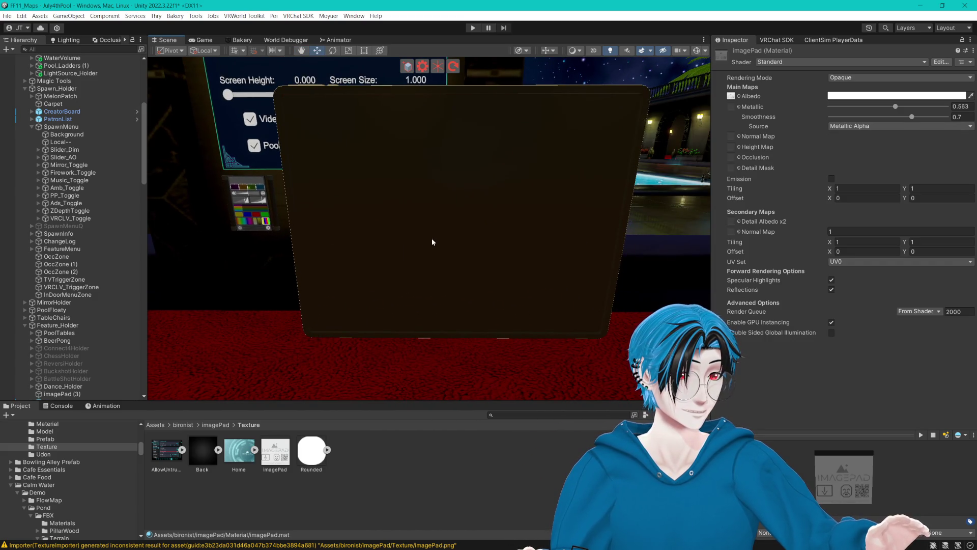
pyautogui.click(462, 242)
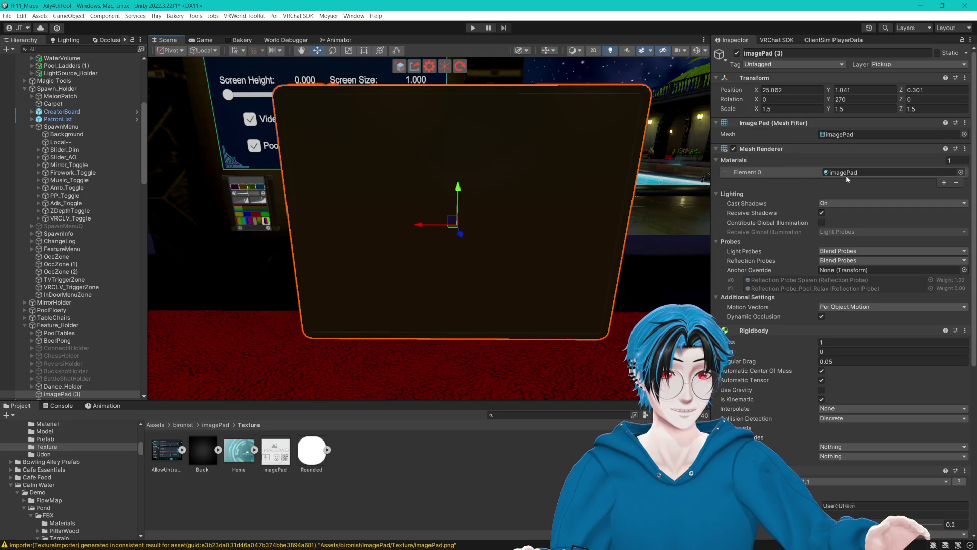
# - Switch the imagePad material's shader from Standard to Filamented, found by searching 'fila'
pyautogui.click(846, 173)
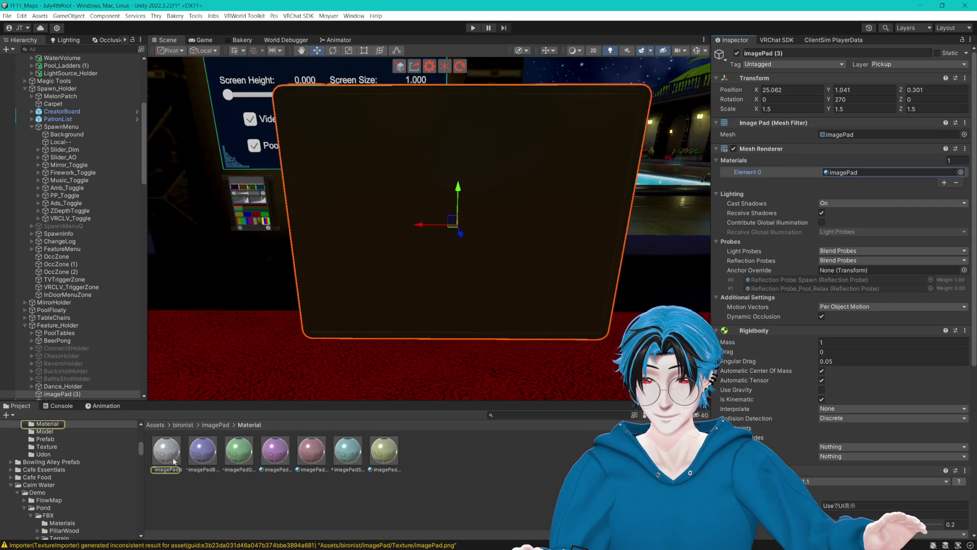
pyautogui.click(166, 451)
pyautogui.click(786, 62)
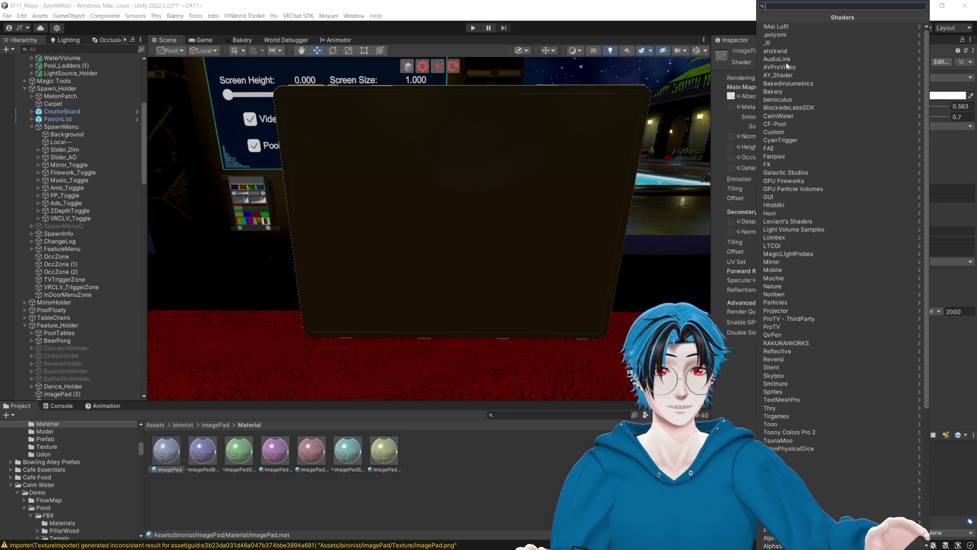
pyautogui.write('fila')
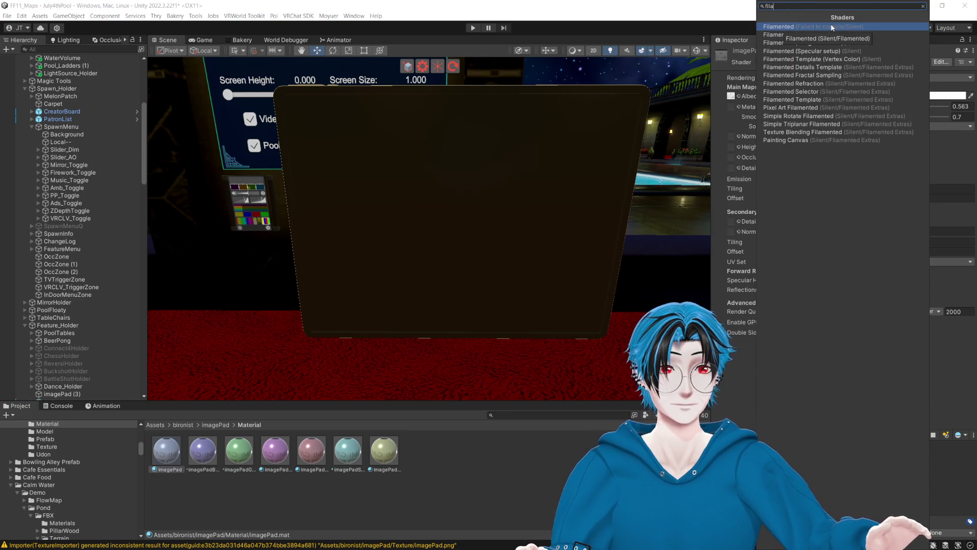
pyautogui.click(794, 26)
pyautogui.scroll(-3, 805, 409)
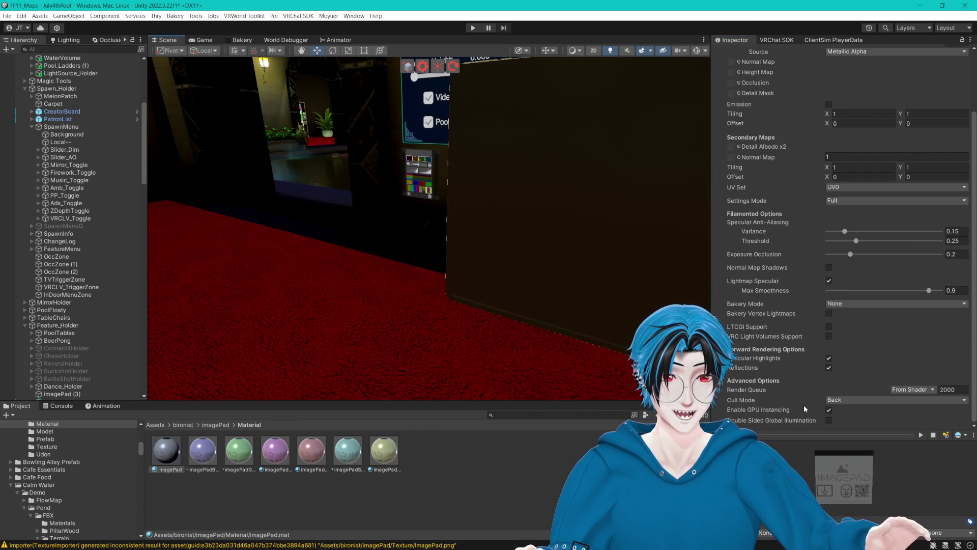
# - Enable VRC Light Volumes support on the imagePad material and clear the Console
pyautogui.click(828, 338)
pyautogui.scroll(-5, 535, 301)
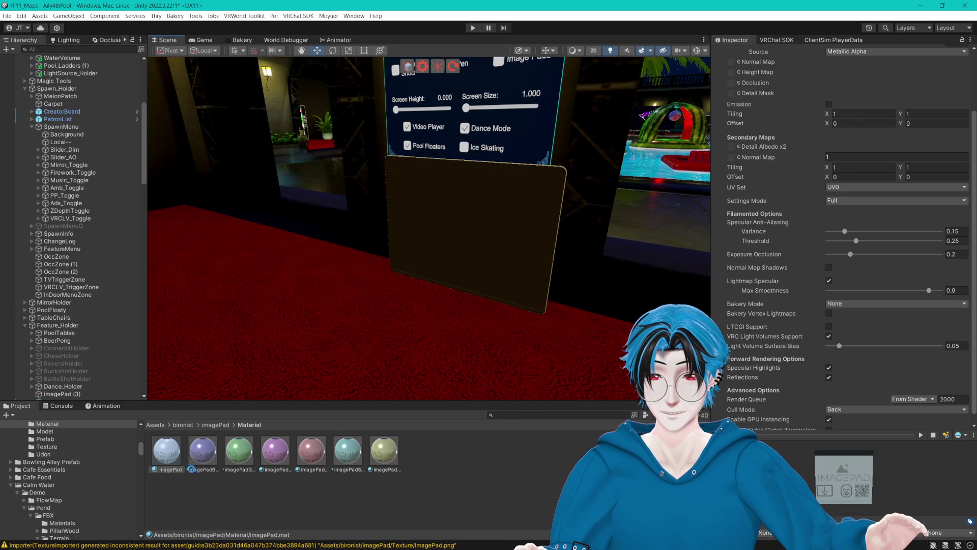
pyautogui.click(61, 408)
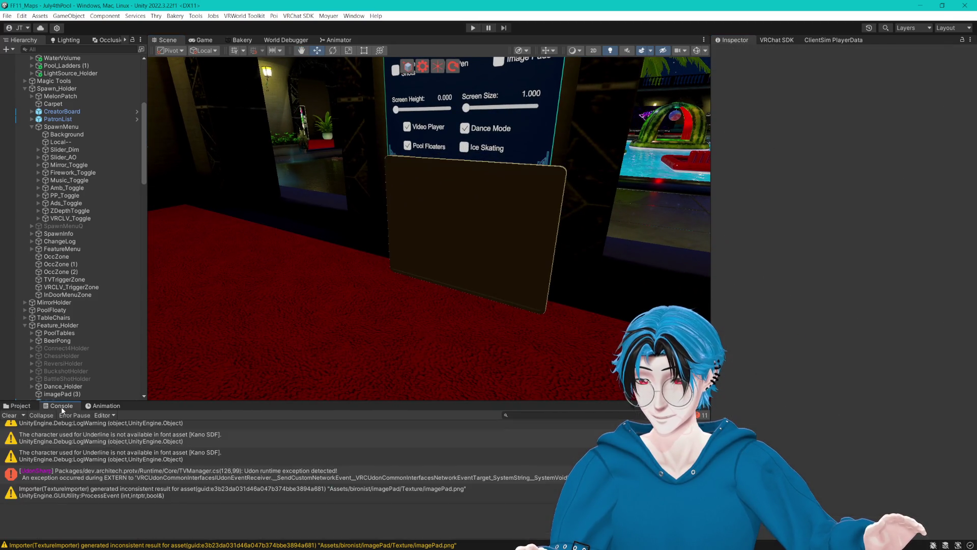
pyautogui.click(15, 417)
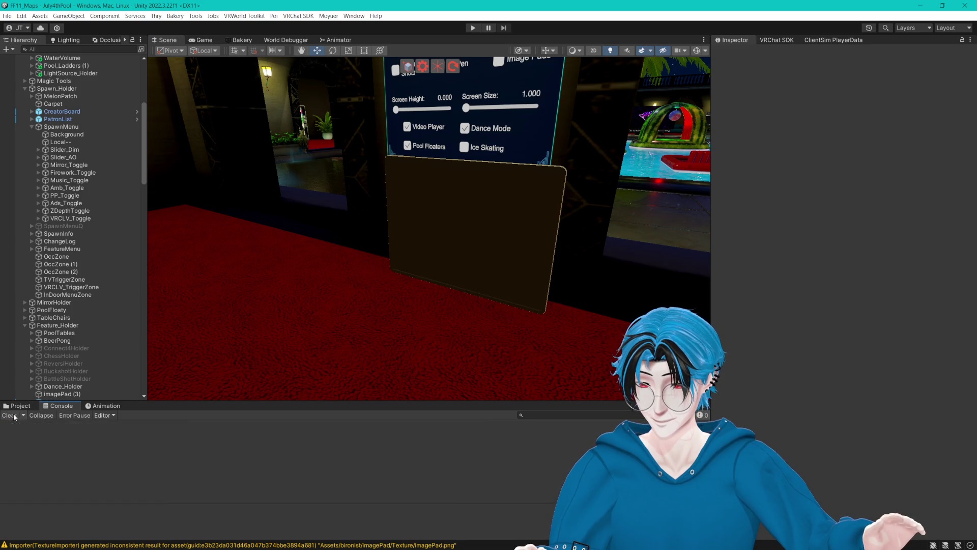
pyautogui.click(20, 405)
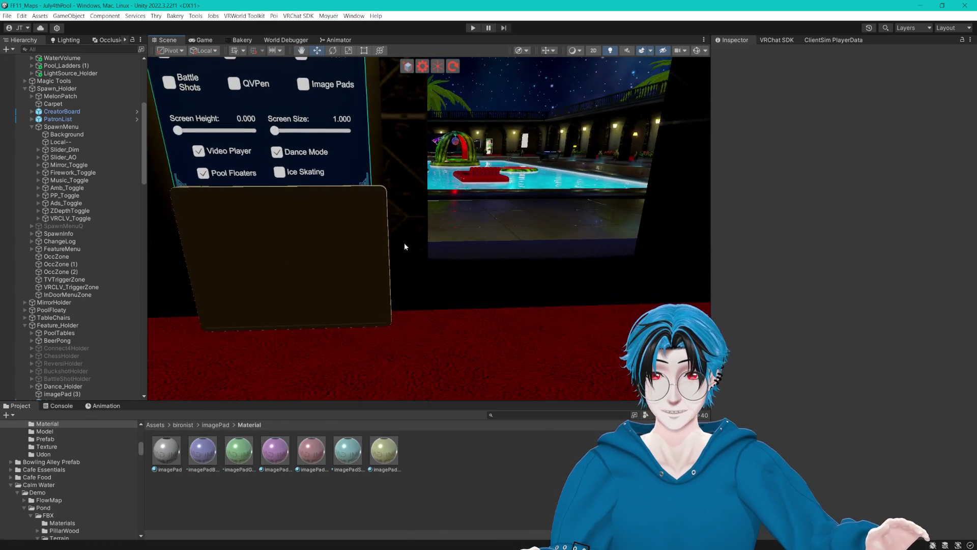
pyautogui.click(475, 219)
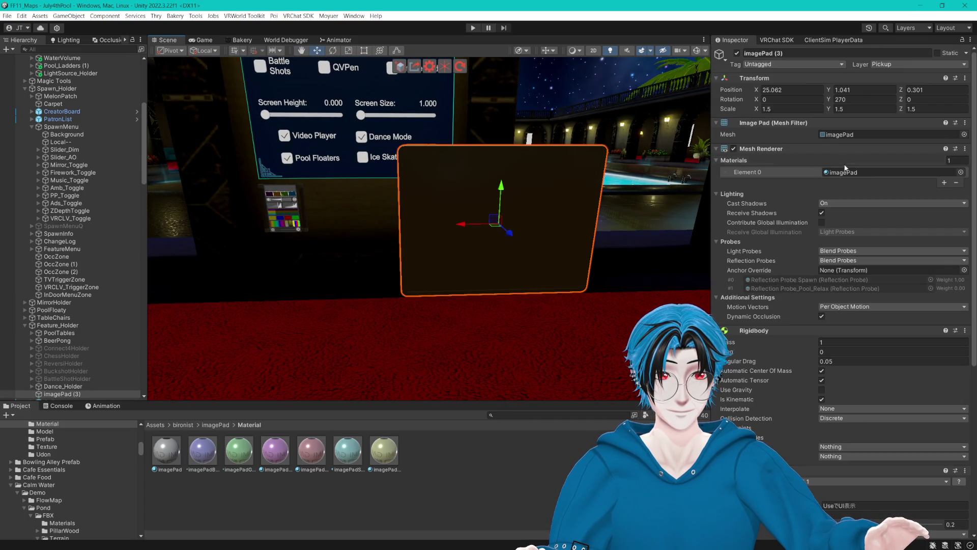
pyautogui.doubleClick(844, 172)
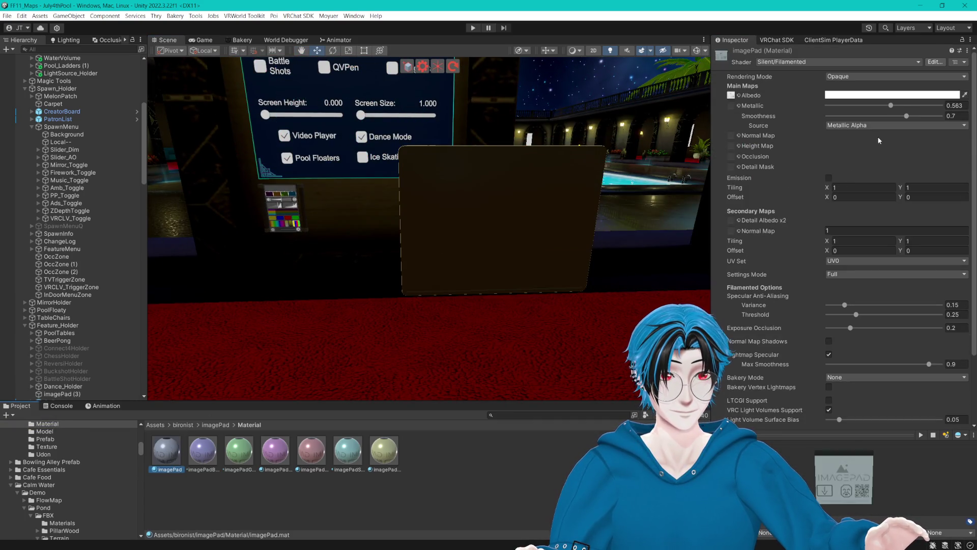
# - Drop the imagePad material's Smoothness to 0 and settle Metallic at 0.663
pyautogui.moveTo(891, 106)
pyautogui.mouseDown()
pyautogui.moveTo(827, 105)
pyautogui.moveTo(884, 116)
pyautogui.mouseUp()
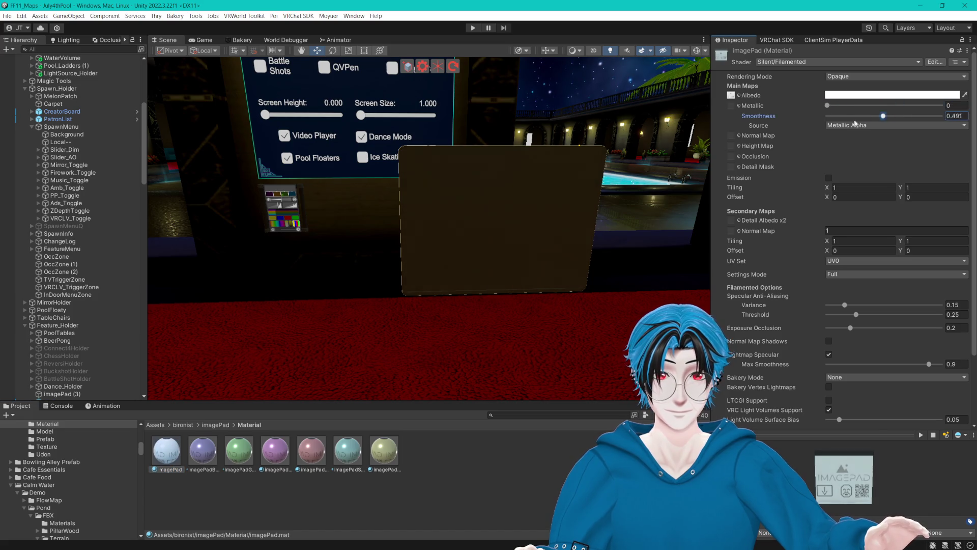
pyautogui.scroll(-3, 818, 305)
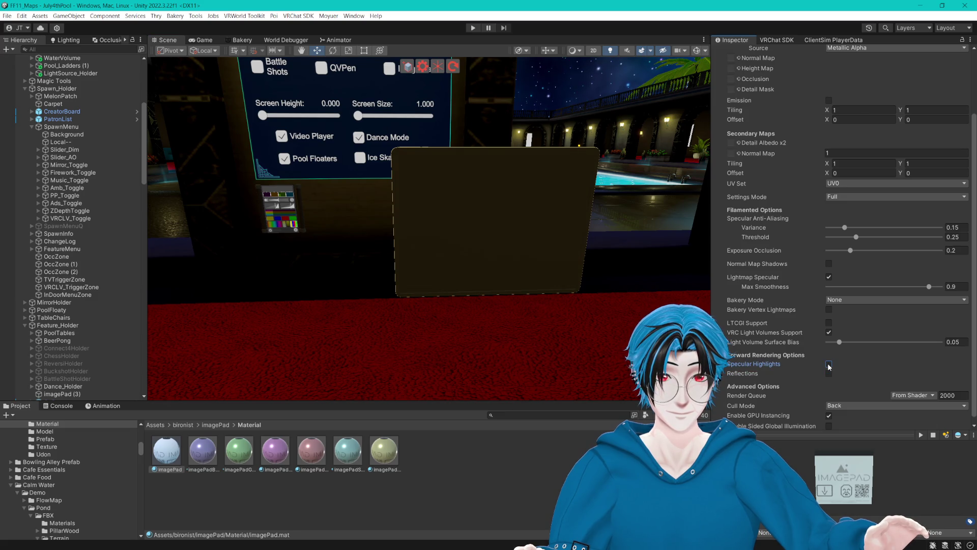
pyautogui.scroll(3, 860, 145)
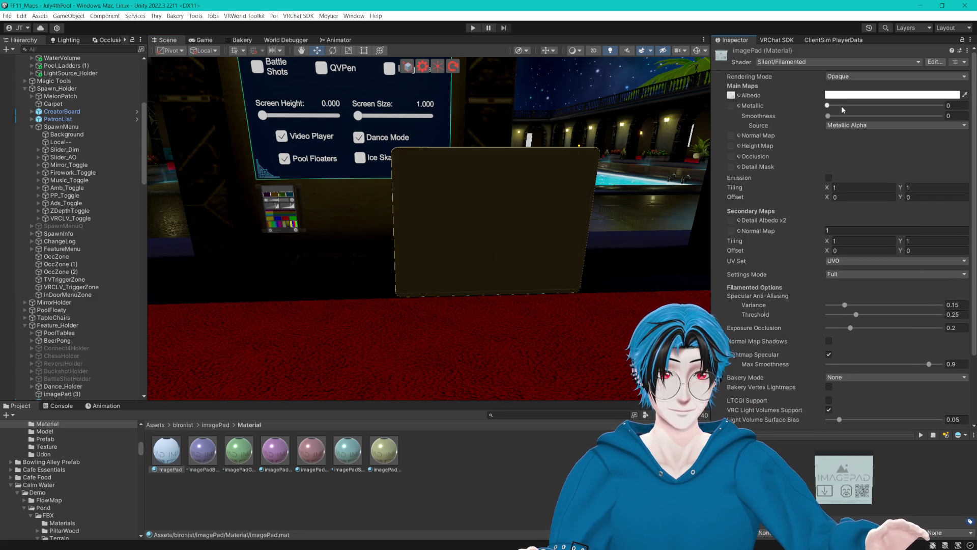
pyautogui.moveTo(827, 105)
pyautogui.mouseDown()
pyautogui.moveTo(937, 107)
pyautogui.moveTo(866, 107)
pyautogui.moveTo(959, 119)
pyautogui.moveTo(917, 116)
pyautogui.moveTo(929, 116)
pyautogui.mouseUp()
pyautogui.moveTo(560, 203)
pyautogui.mouseDown()
pyautogui.moveTo(626, 197)
pyautogui.moveTo(648, 167)
pyautogui.mouseUp()
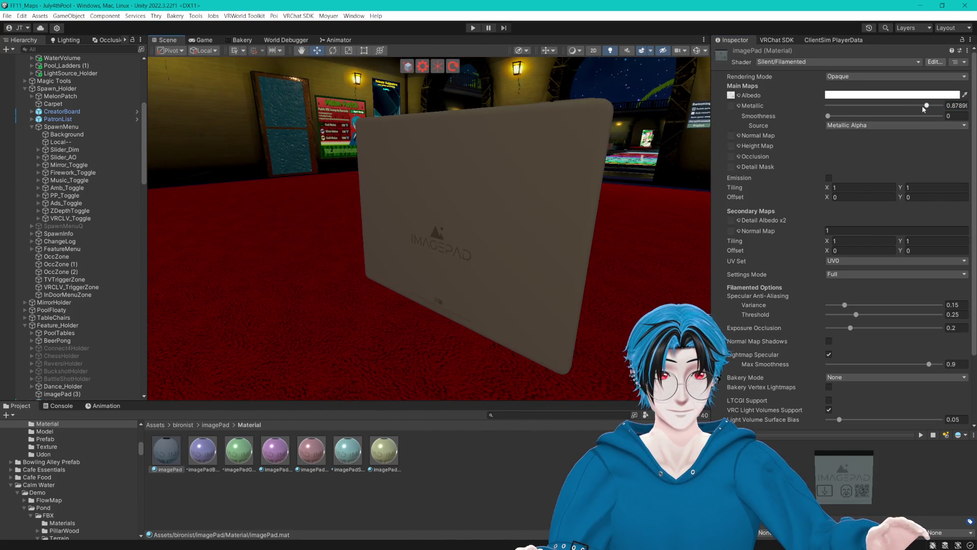
pyautogui.moveTo(924, 105); pyautogui.dragTo(903, 105)
pyautogui.moveTo(586, 153)
pyautogui.mouseDown()
pyautogui.moveTo(558, 150)
pyautogui.moveTo(591, 173)
pyautogui.mouseUp()
pyautogui.scroll(-4, 796, 249)
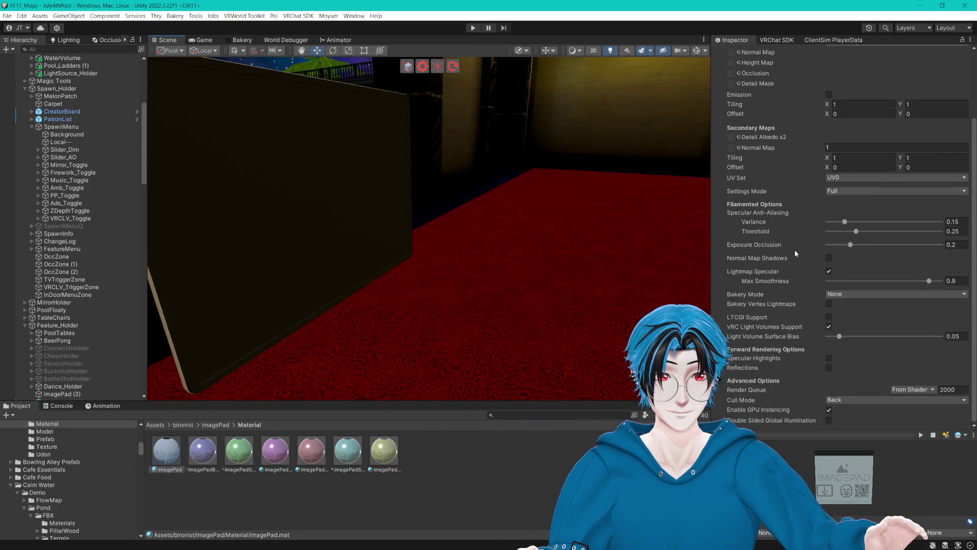
pyautogui.moveTo(584, 240)
pyautogui.mouseDown()
pyautogui.moveTo(589, 251)
pyautogui.moveTo(563, 249)
pyautogui.moveTo(553, 274)
pyautogui.moveTo(558, 244)
pyautogui.mouseUp()
pyautogui.click(195, 479)
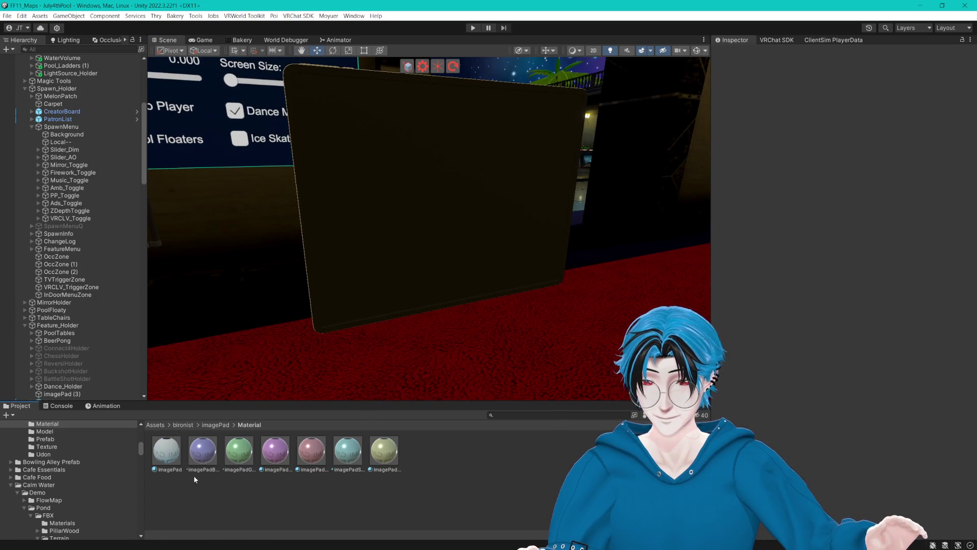
# - Duplicate the imagePad material and rename the copy SettingsTablet
pyautogui.click(174, 461)
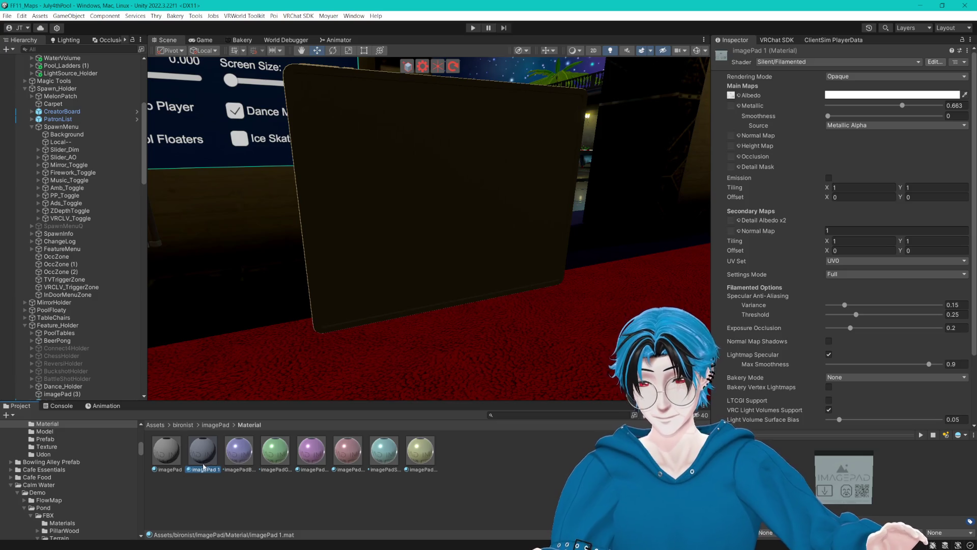
pyautogui.press('F2')
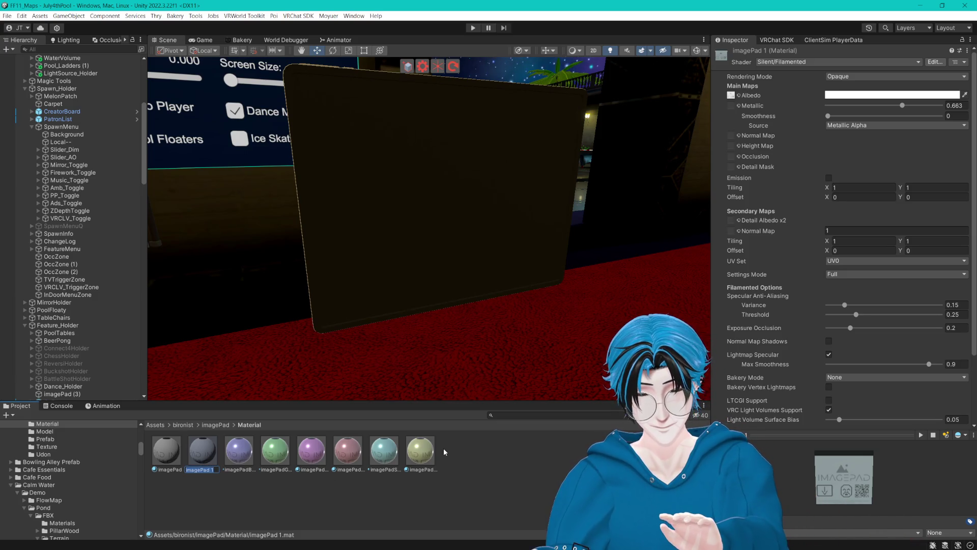
pyautogui.write('Settings')
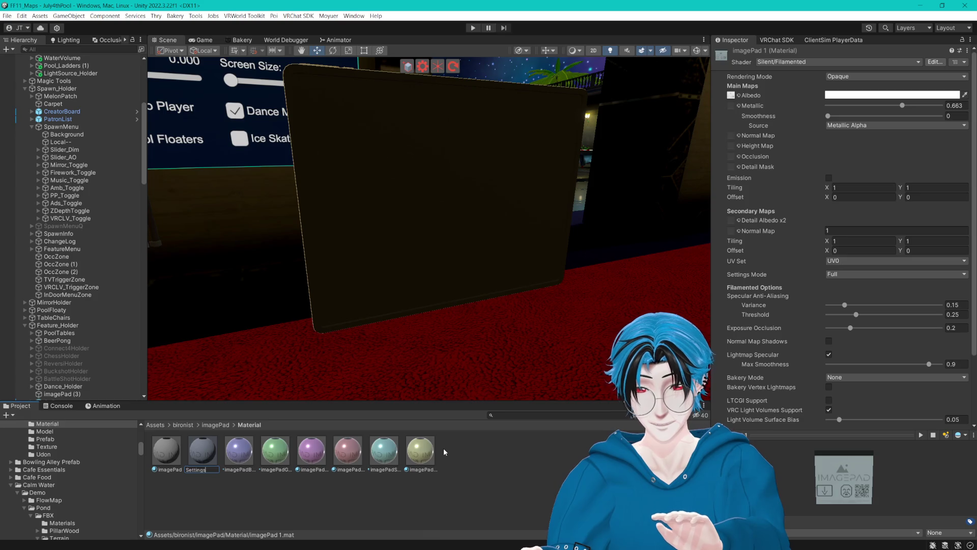
pyautogui.write('Tablet')
pyautogui.press('Return')
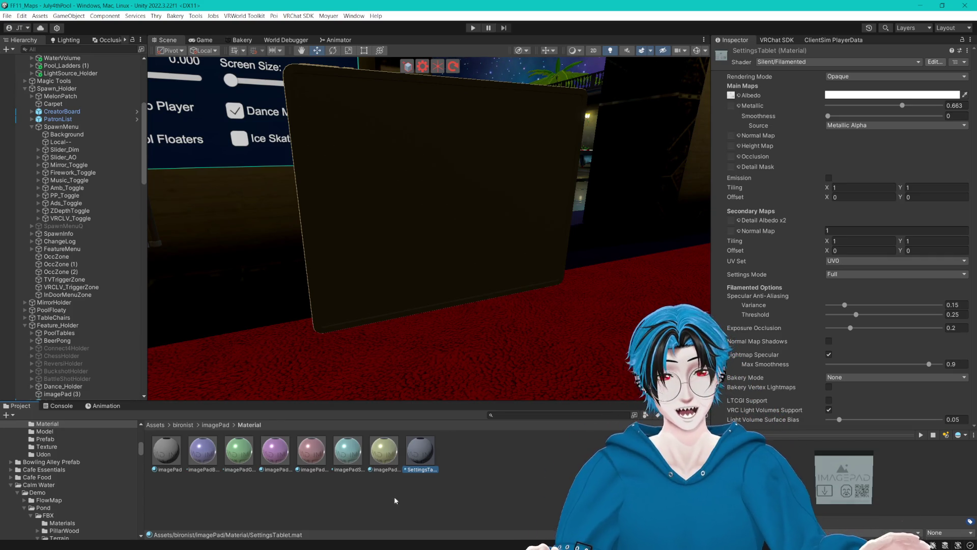
pyautogui.moveTo(231, 180)
pyautogui.mouseDown()
pyautogui.moveTo(367, 197)
pyautogui.moveTo(510, 251)
pyautogui.moveTo(585, 255)
pyautogui.moveTo(448, 257)
pyautogui.moveTo(530, 236)
pyautogui.moveTo(524, 242)
pyautogui.moveTo(560, 247)
pyautogui.moveTo(432, 239)
pyautogui.moveTo(505, 264)
pyautogui.moveTo(486, 274)
pyautogui.mouseUp()
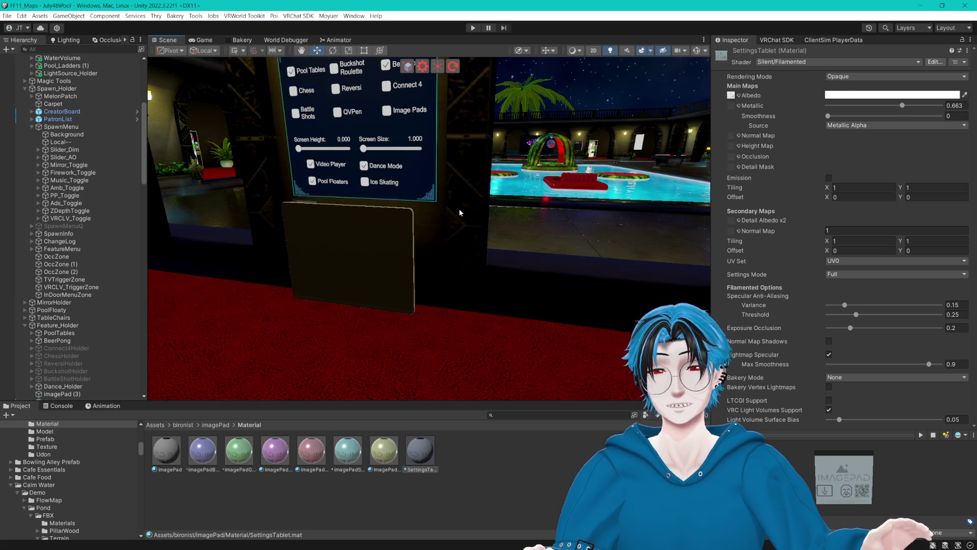
pyautogui.click(371, 217)
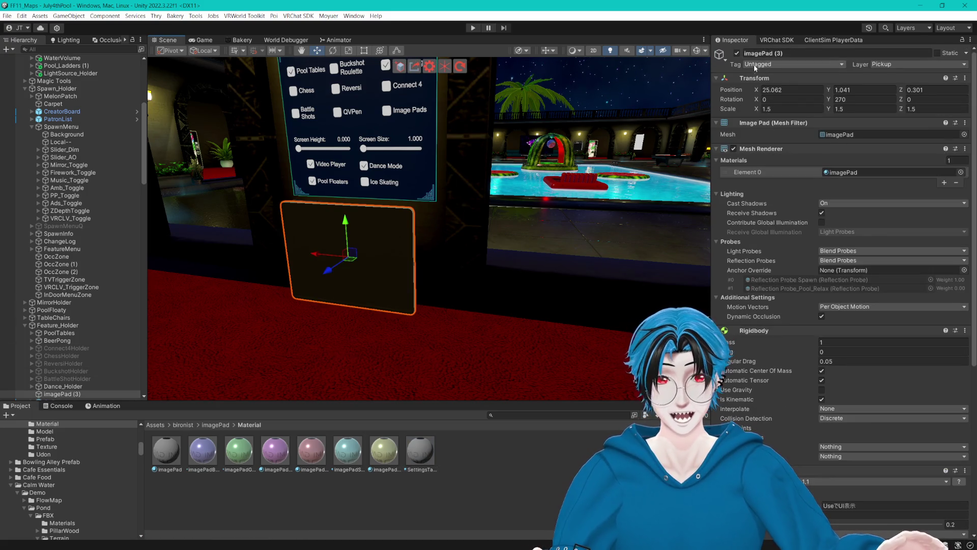
# - Deactivate imagePad, collapse Feature_Holder, and move the view to the Local Settings Toggles panel
pyautogui.click(737, 53)
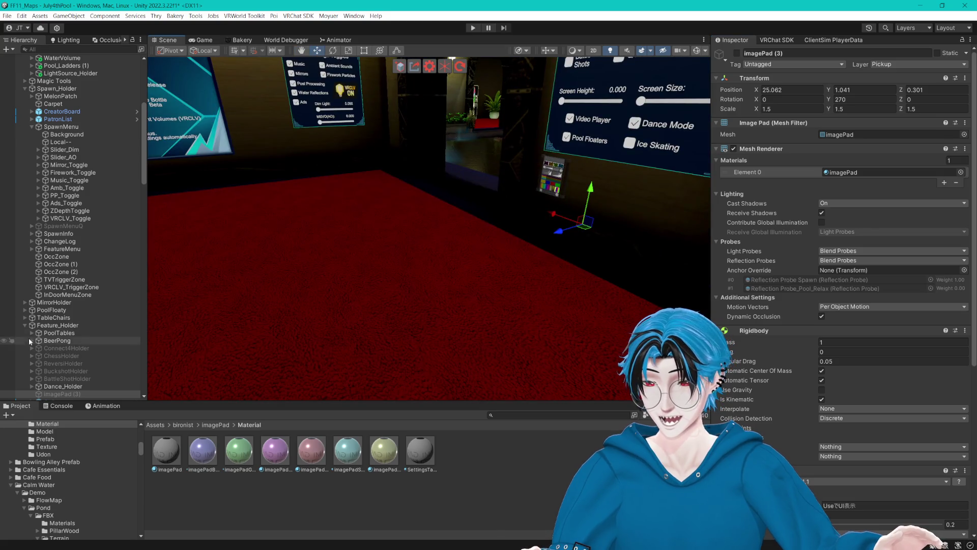
pyautogui.click(25, 329)
pyautogui.moveTo(593, 180)
pyautogui.mouseDown()
pyautogui.moveTo(441, 210)
pyautogui.moveTo(416, 231)
pyautogui.moveTo(426, 200)
pyautogui.moveTo(399, 181)
pyautogui.moveTo(413, 212)
pyautogui.moveTo(539, 243)
pyautogui.moveTo(500, 245)
pyautogui.mouseUp()
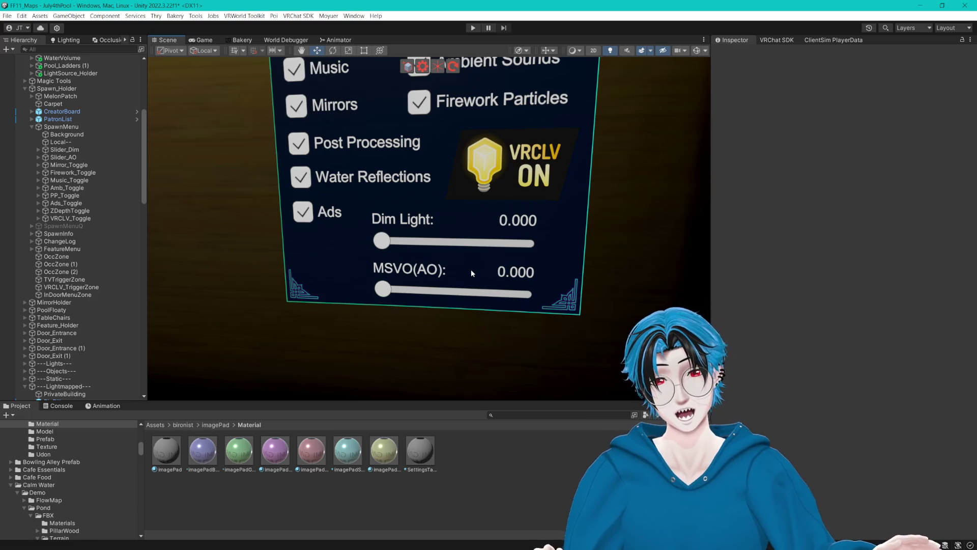
# - Scale down Slider_Dim and Slider_AO together on the settings panel
pyautogui.scroll(-10, 472, 274)
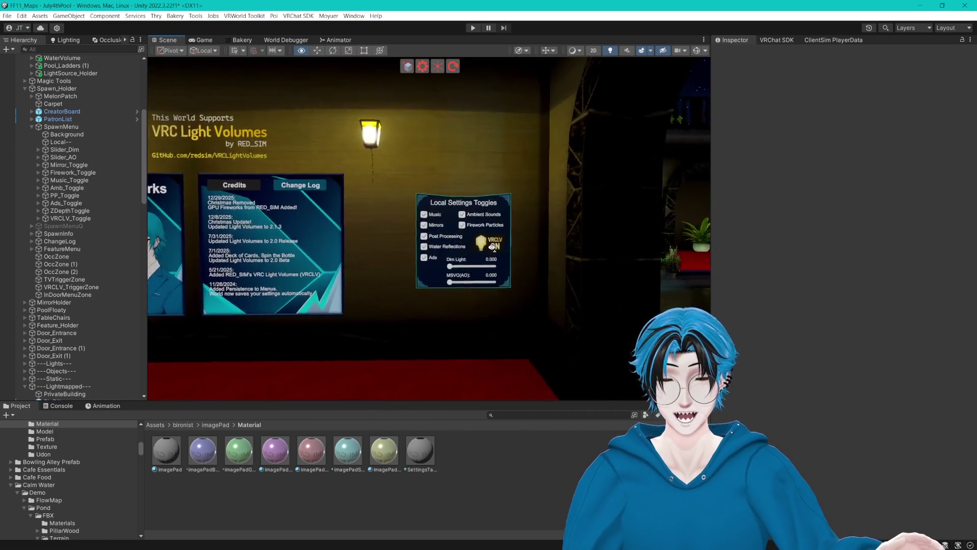
pyautogui.moveTo(493, 247)
pyautogui.mouseDown()
pyautogui.moveTo(540, 247)
pyautogui.moveTo(489, 248)
pyautogui.mouseUp()
pyautogui.scroll(5, 480, 250)
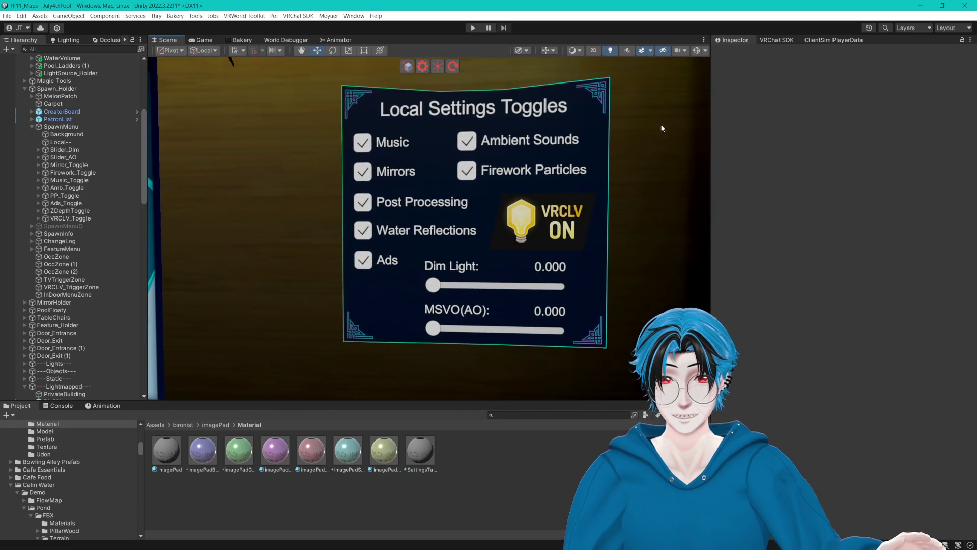
pyautogui.click(697, 50)
pyautogui.click(494, 329)
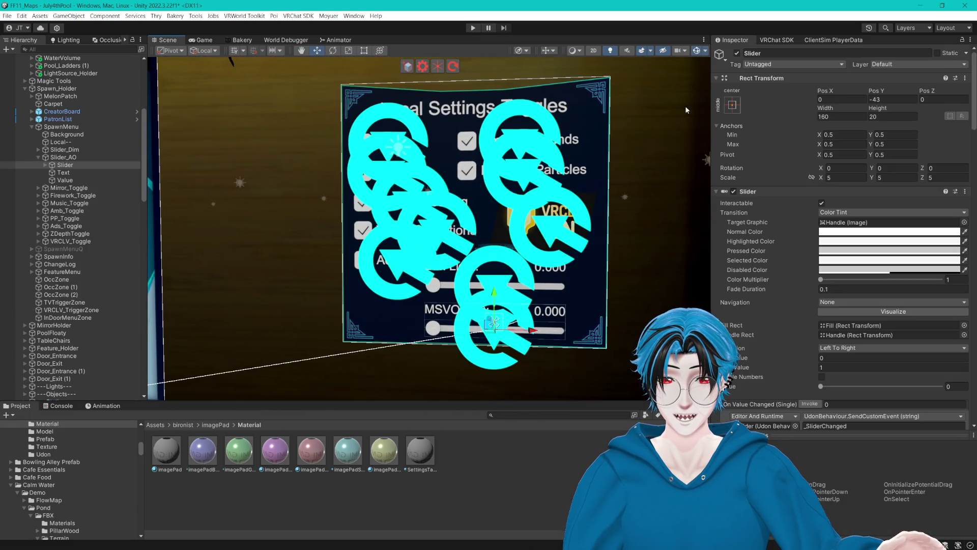
pyautogui.click(697, 50)
pyautogui.scroll(-2, 95, 255)
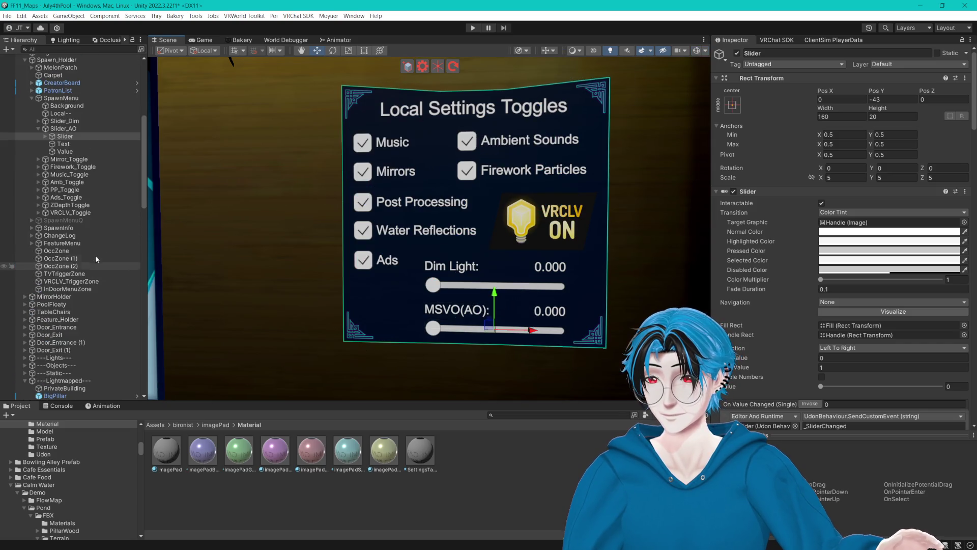
pyautogui.click(39, 129)
pyautogui.click(67, 129)
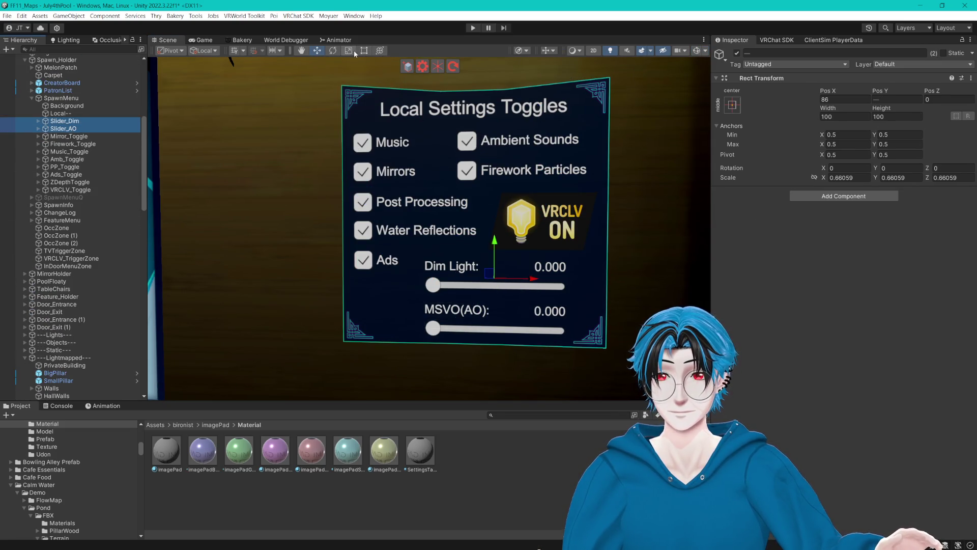
pyautogui.moveTo(498, 280); pyautogui.dragTo(492, 280)
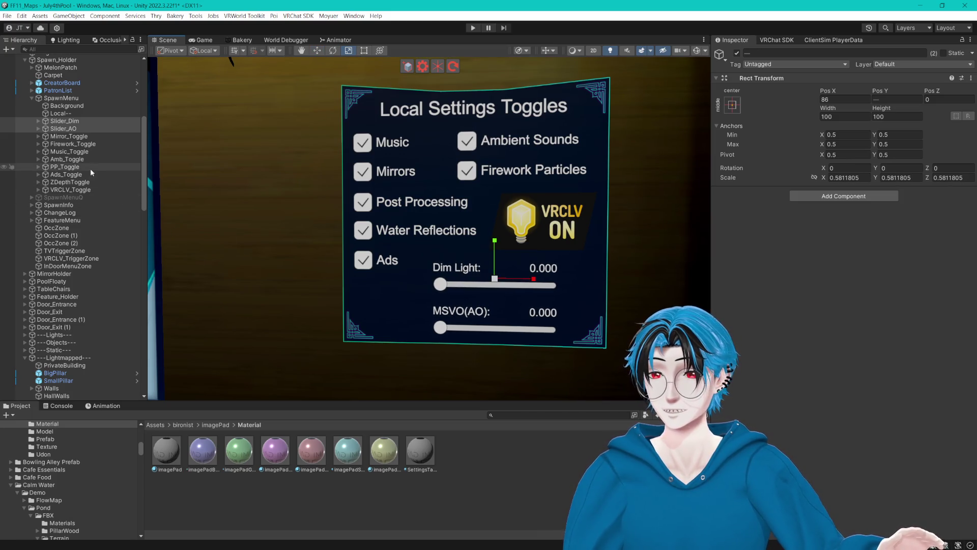
# - Shrink the VRCLV ON badge, then select PP_Toggle's Post Processing label
pyautogui.click(91, 191)
pyautogui.moveTo(548, 235); pyautogui.dragTo(545, 233)
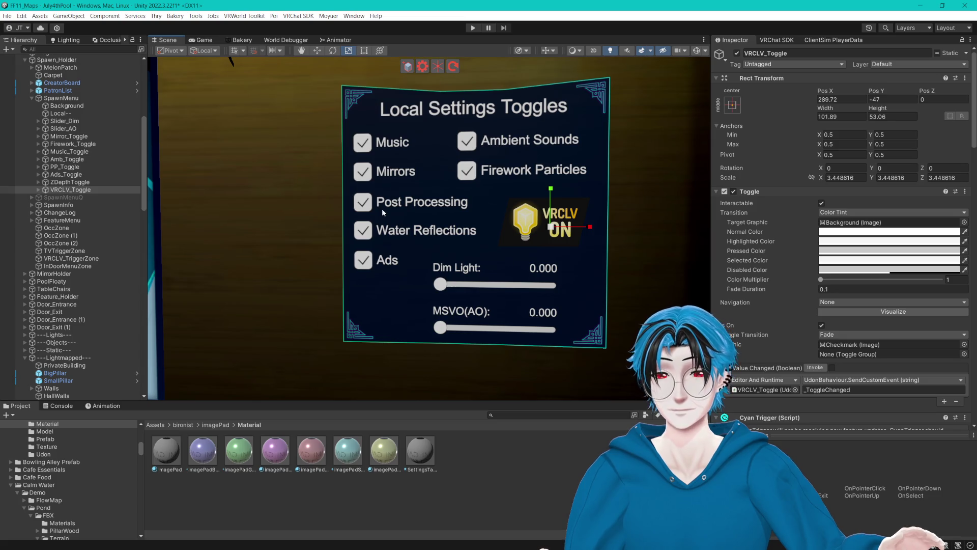
pyautogui.click(71, 166)
pyautogui.click(39, 166)
pyautogui.click(69, 183)
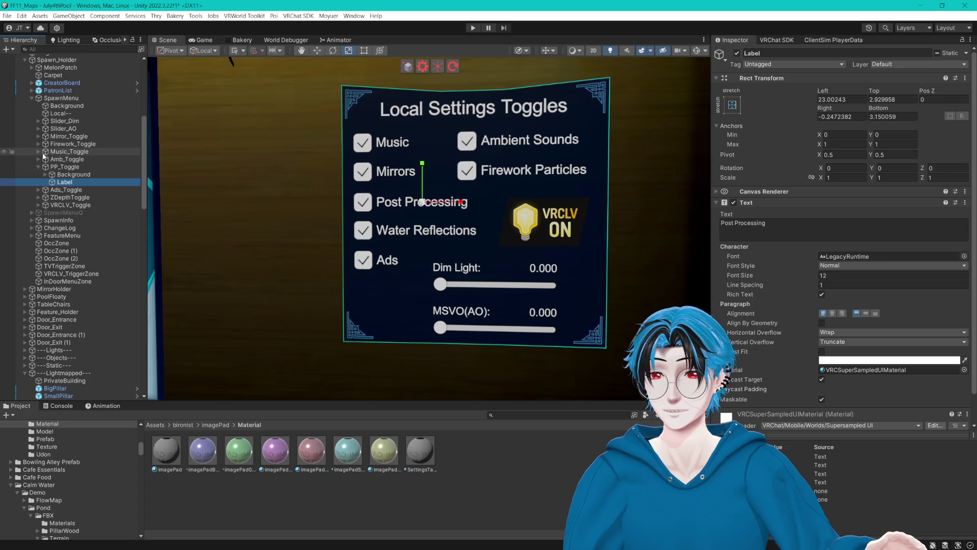
# - Change ZDepthToggle's label text from Water Reflections to 'Adv. Reflections'
pyautogui.click(39, 198)
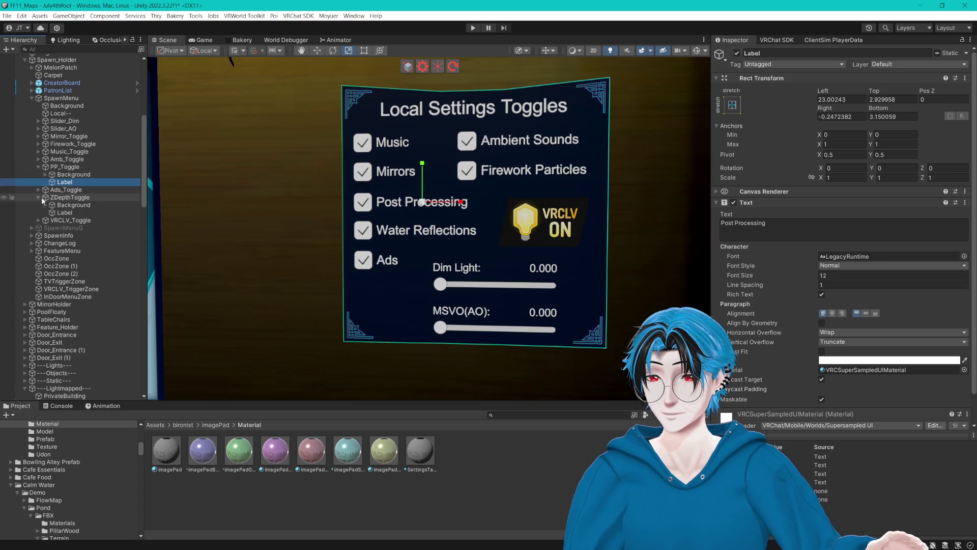
pyautogui.click(74, 204)
pyautogui.click(64, 213)
pyautogui.click(804, 227)
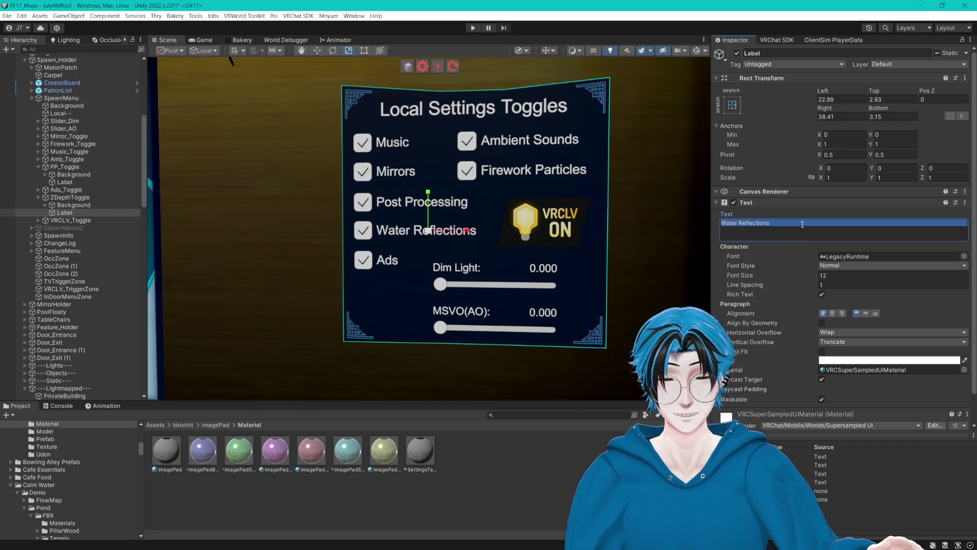
pyautogui.write('Refl')
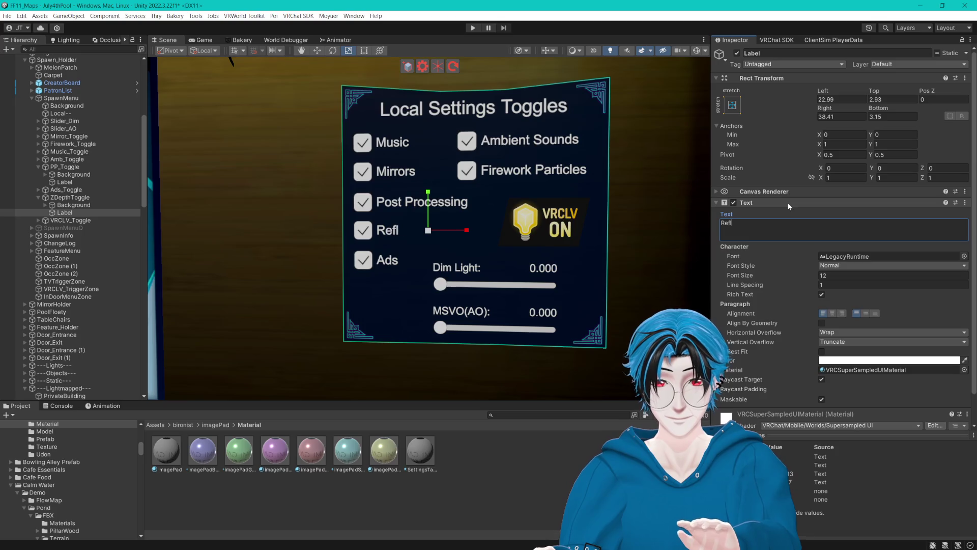
pyautogui.write('ections')
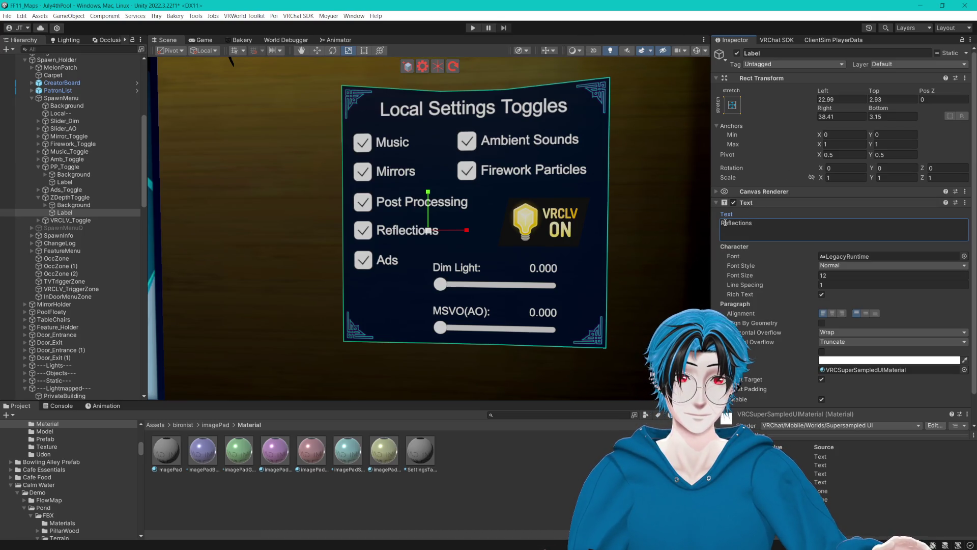
pyautogui.press('Home')
pyautogui.write('ADv.')
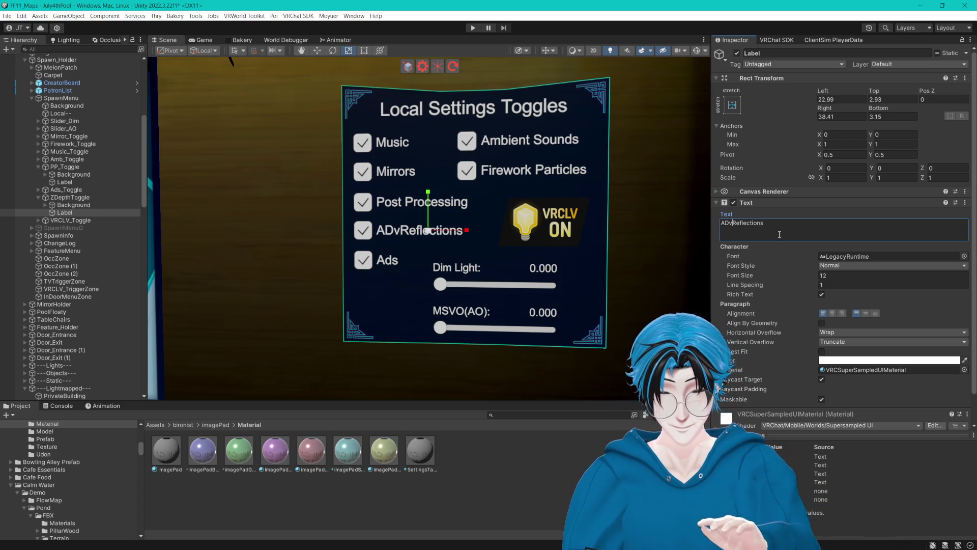
pyautogui.press('BackSpace')
pyautogui.press('BackSpace')
pyautogui.press('BackSpace')
pyautogui.write('Adv.')
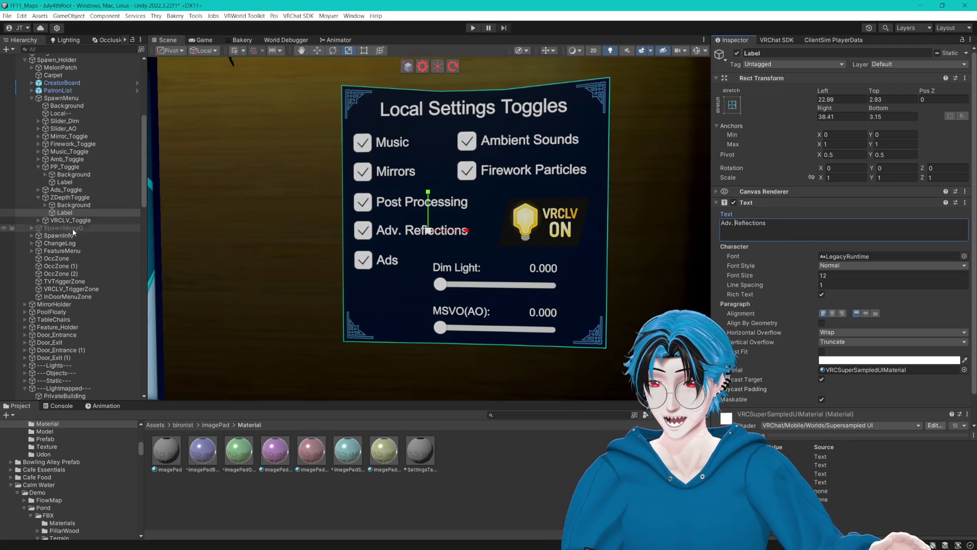
pyautogui.keyDown('ctrl'); pyautogui.click(67, 182); pyautogui.keyUp('ctrl')
pyautogui.click(842, 277)
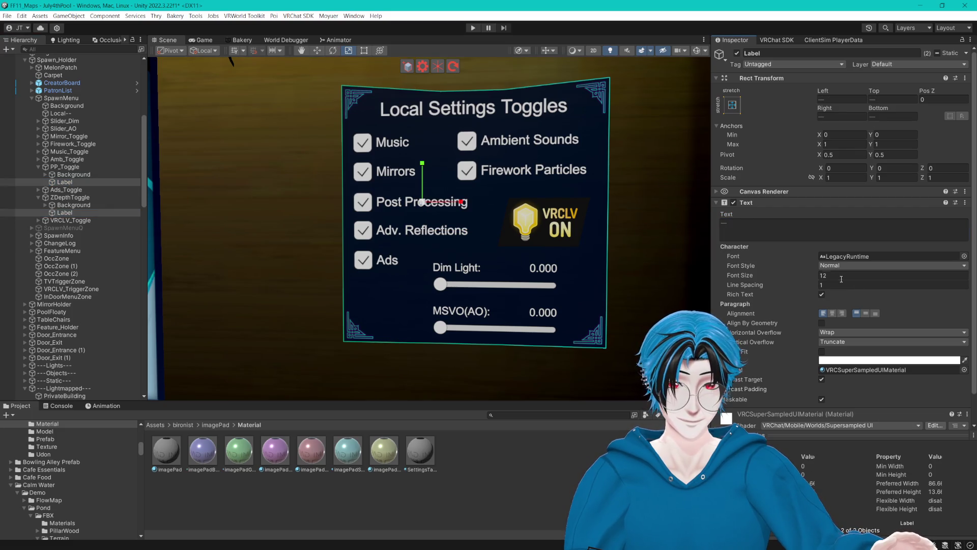
# - Set both labels' font size to 11 and narrow their rect widths
pyautogui.write('11')
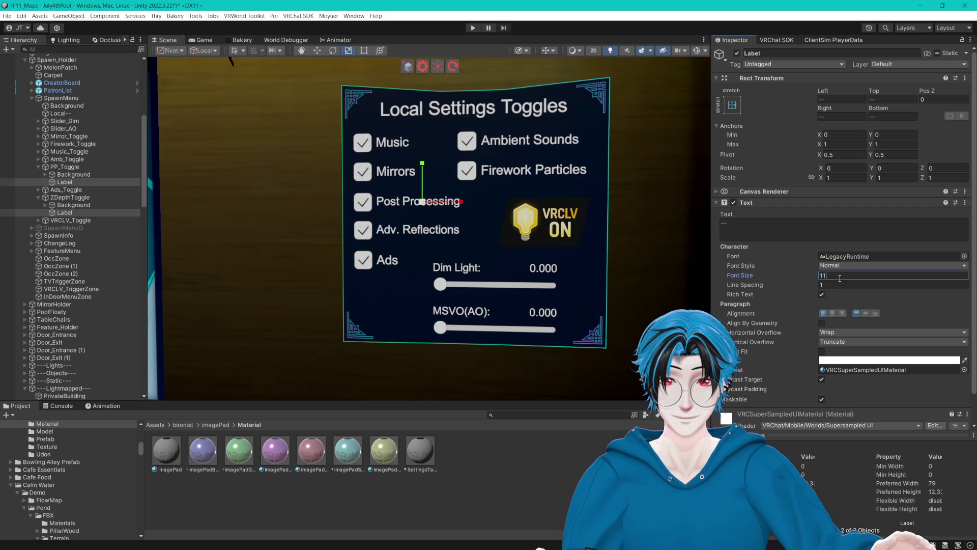
pyautogui.moveTo(462, 202); pyautogui.dragTo(459, 204)
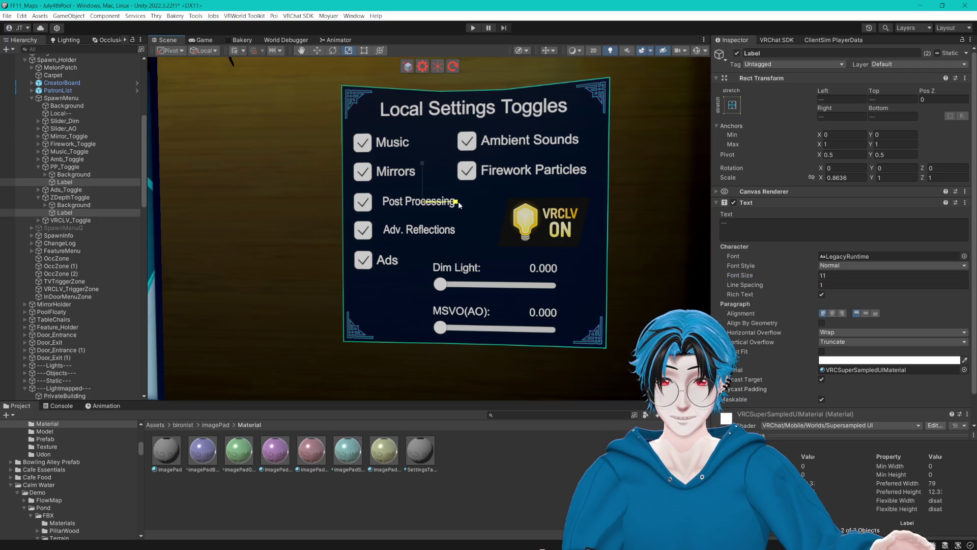
pyautogui.hotkey('ctrl', 'z')
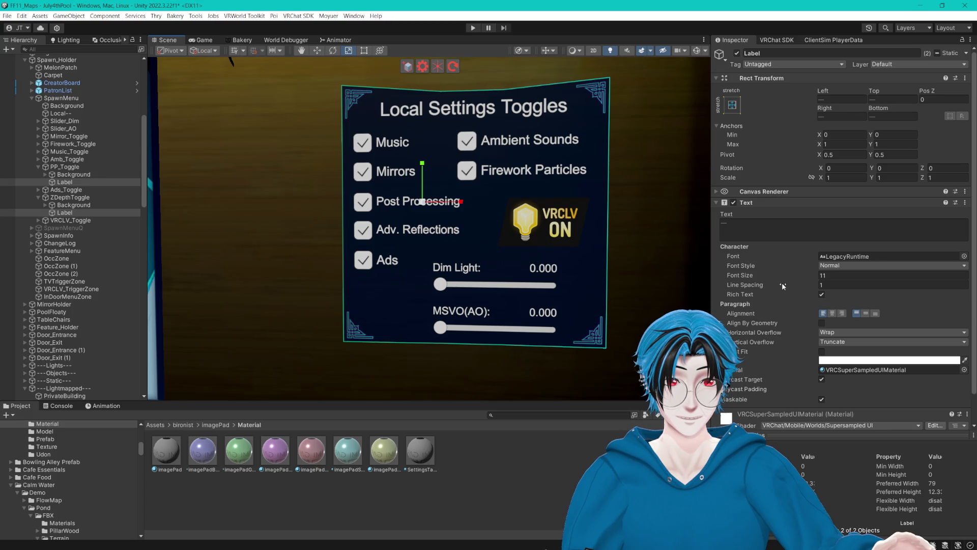
pyautogui.click(362, 52)
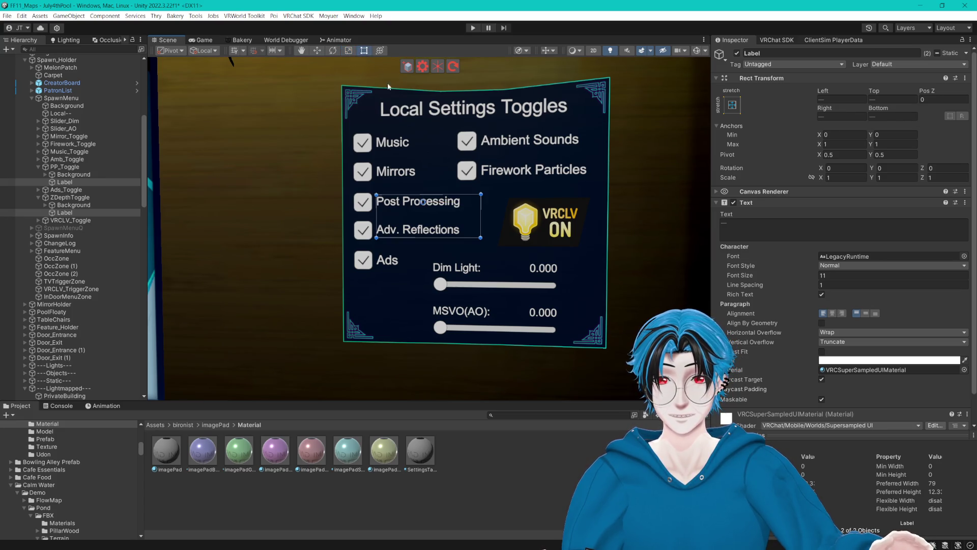
pyautogui.moveTo(484, 214); pyautogui.dragTo(470, 214)
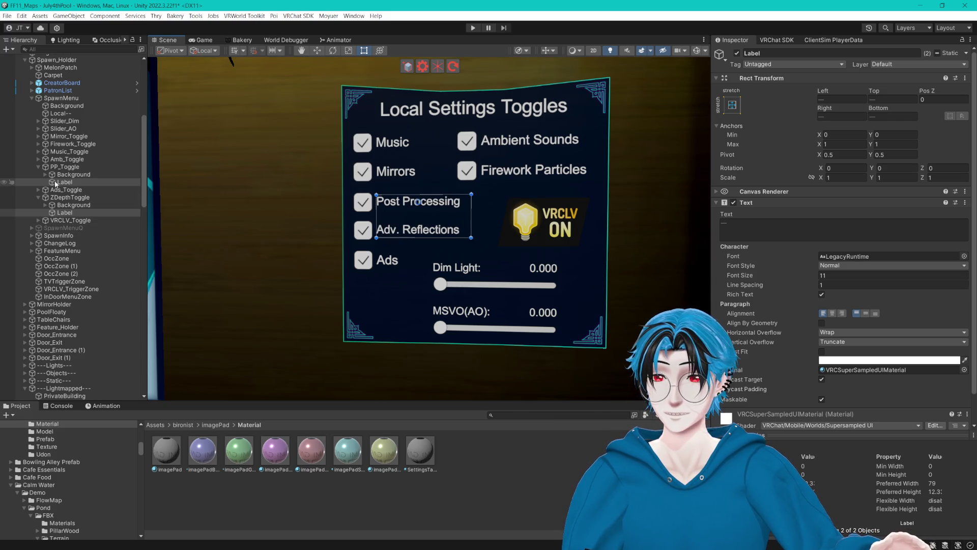
pyautogui.click(39, 167)
# - Narrow ZDepthToggle from its right edge, comparing it with the Post Processing toggle
pyautogui.click(39, 182)
pyautogui.click(50, 183)
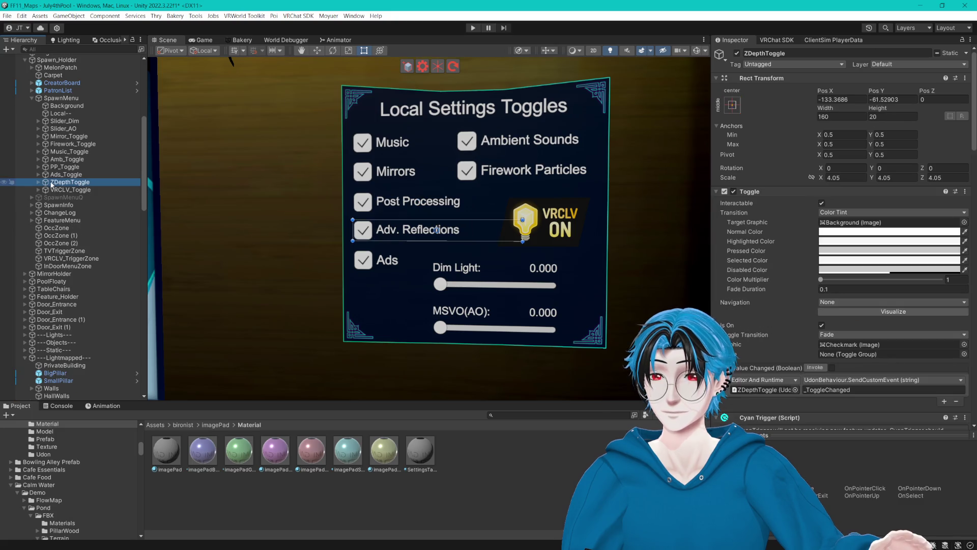
pyautogui.moveTo(313, 166); pyautogui.dragTo(327, 148)
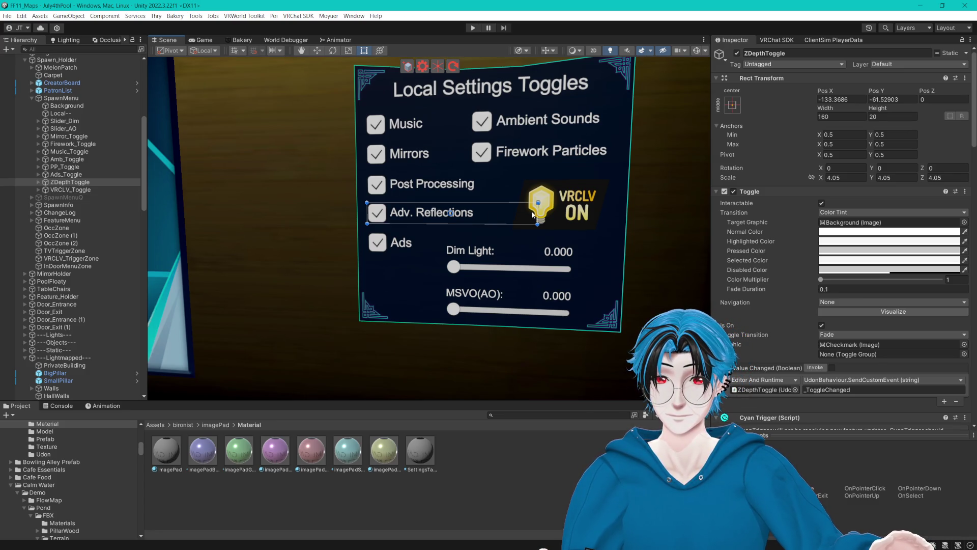
pyautogui.moveTo(538, 211); pyautogui.dragTo(513, 209)
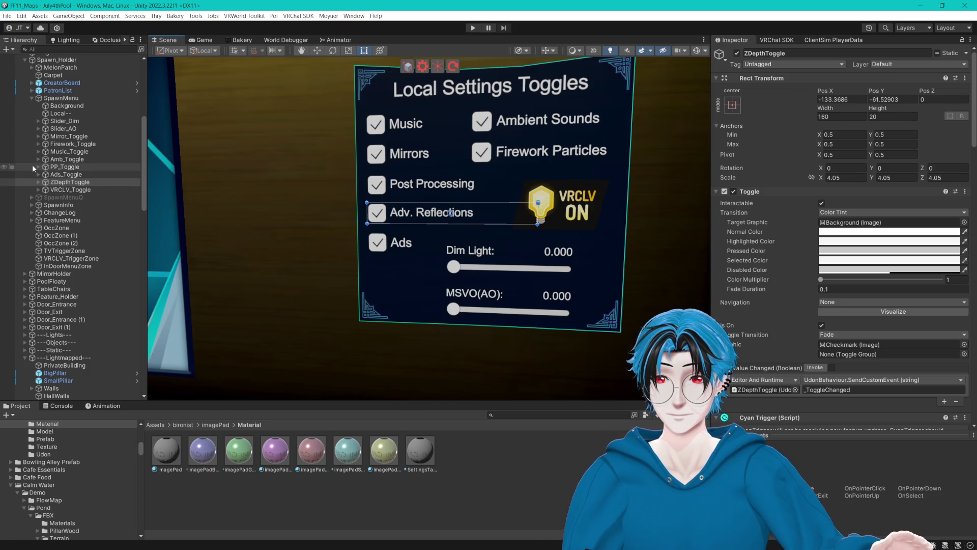
pyautogui.click(59, 169)
pyautogui.click(66, 181)
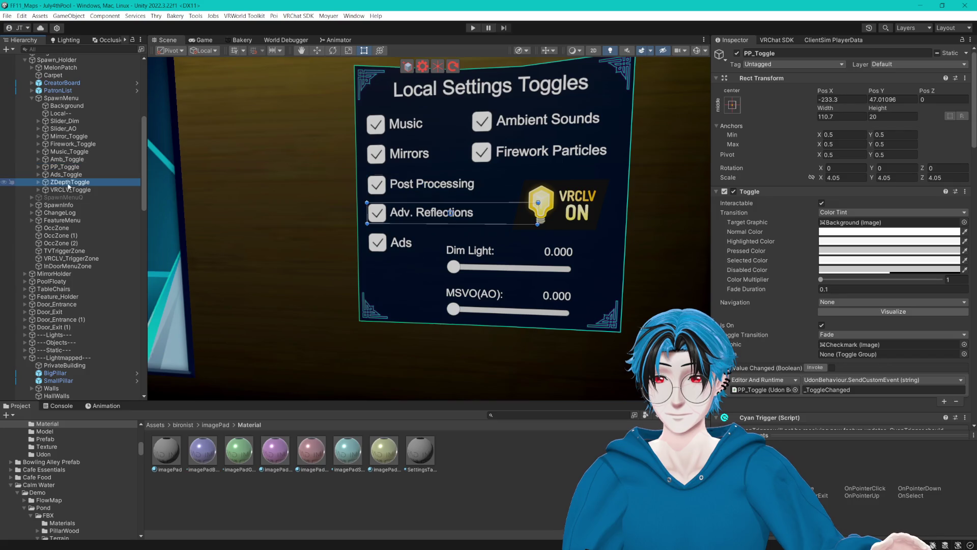
# - Unparent the label, shrink ZDepthToggle to end at the text, then re-parent the label
pyautogui.click(39, 182)
pyautogui.click(61, 197)
pyautogui.moveTo(61, 197); pyautogui.dragTo(64, 178)
pyautogui.click(69, 189)
pyautogui.moveTo(538, 215); pyautogui.dragTo(497, 218)
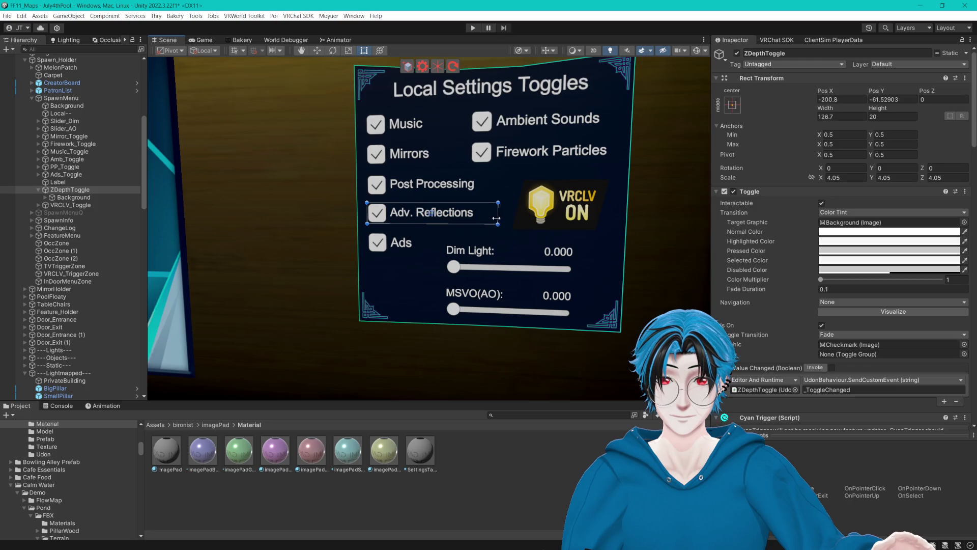
pyautogui.click(377, 213)
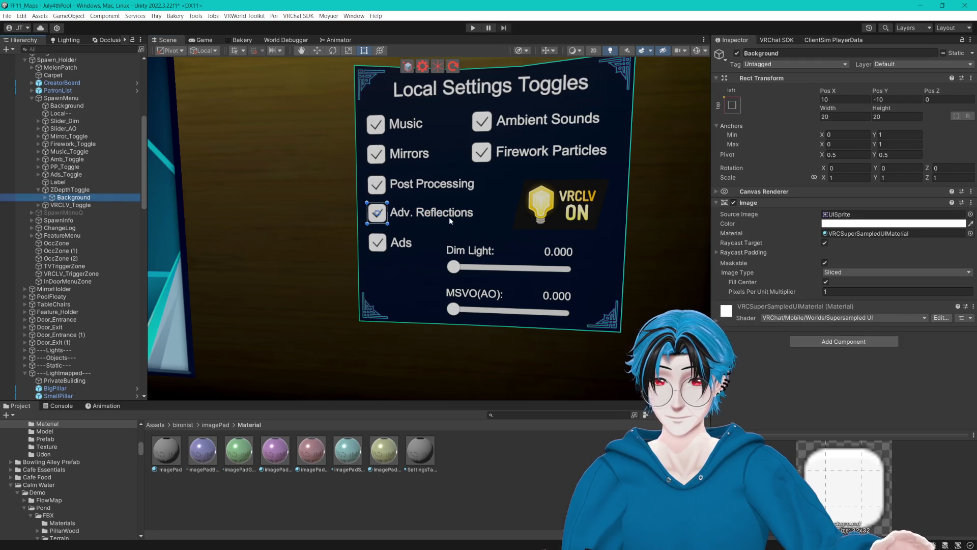
pyautogui.moveTo(81, 182); pyautogui.dragTo(100, 200)
pyautogui.click(483, 455)
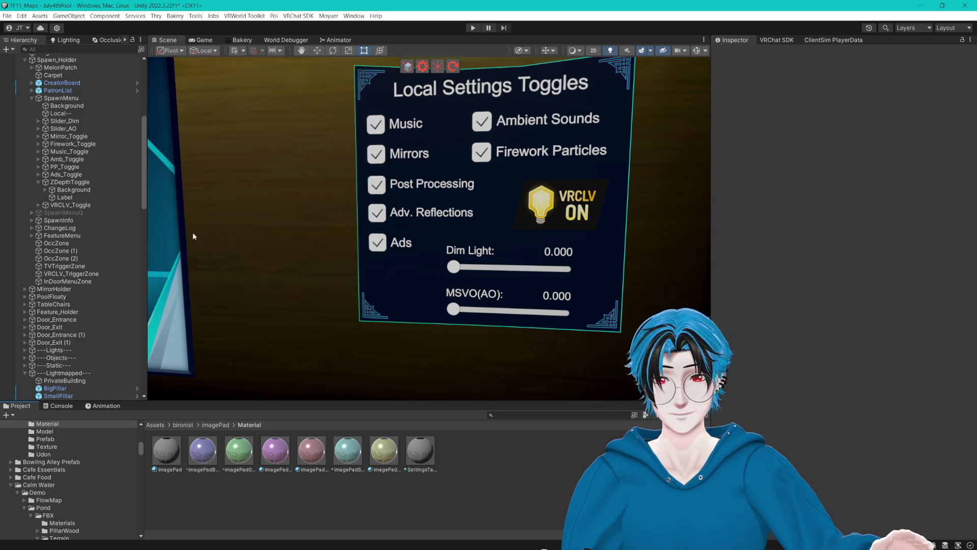
# - Select the Mirrors and Firework Particles toggles and move them upward with the Move tool
pyautogui.click(38, 182)
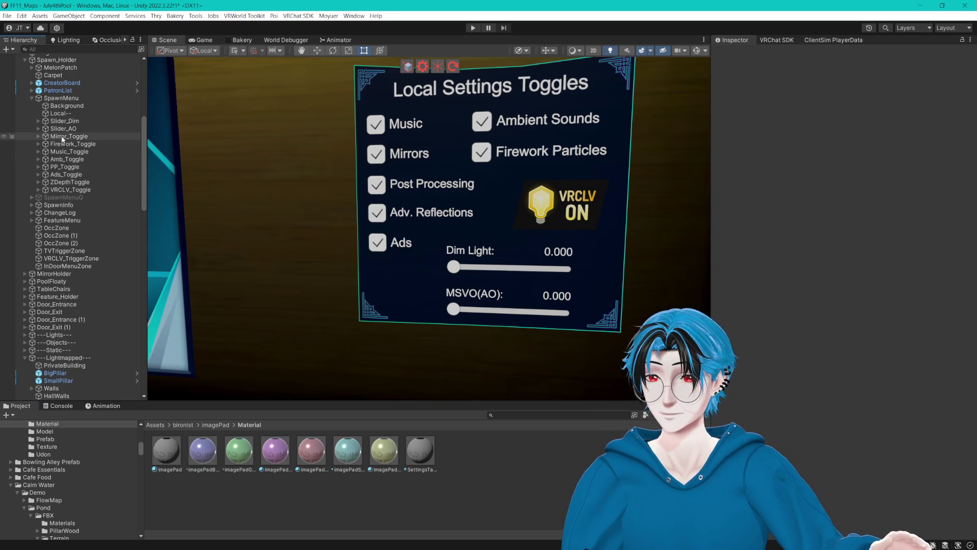
pyautogui.click(62, 136)
pyautogui.keyDown('ctrl'); pyautogui.click(79, 143); pyautogui.keyUp('ctrl')
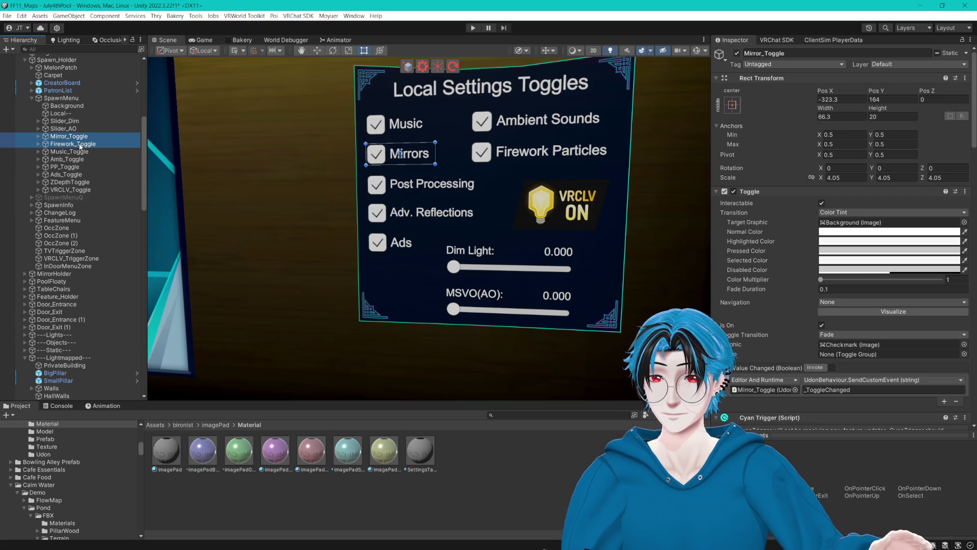
pyautogui.click(317, 50)
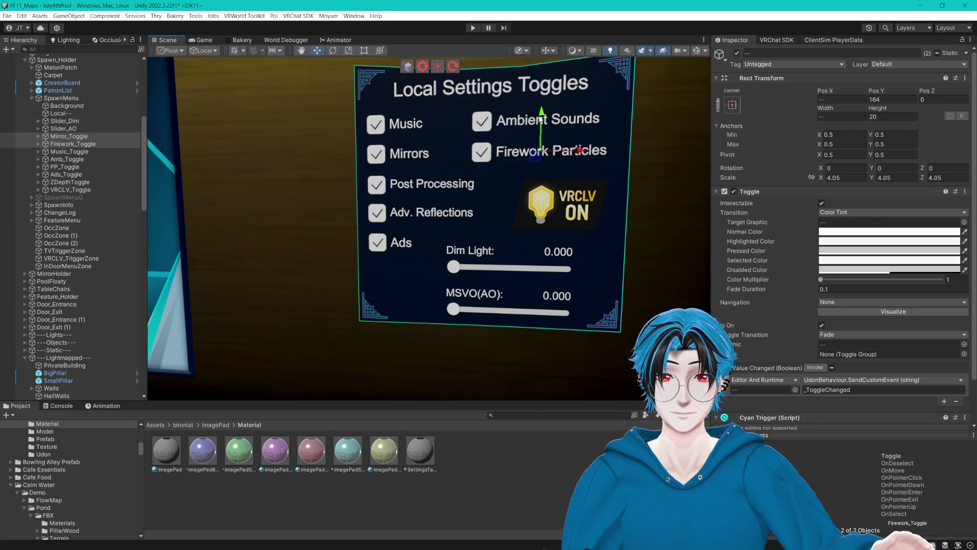
pyautogui.moveTo(541, 119); pyautogui.dragTo(535, 113)
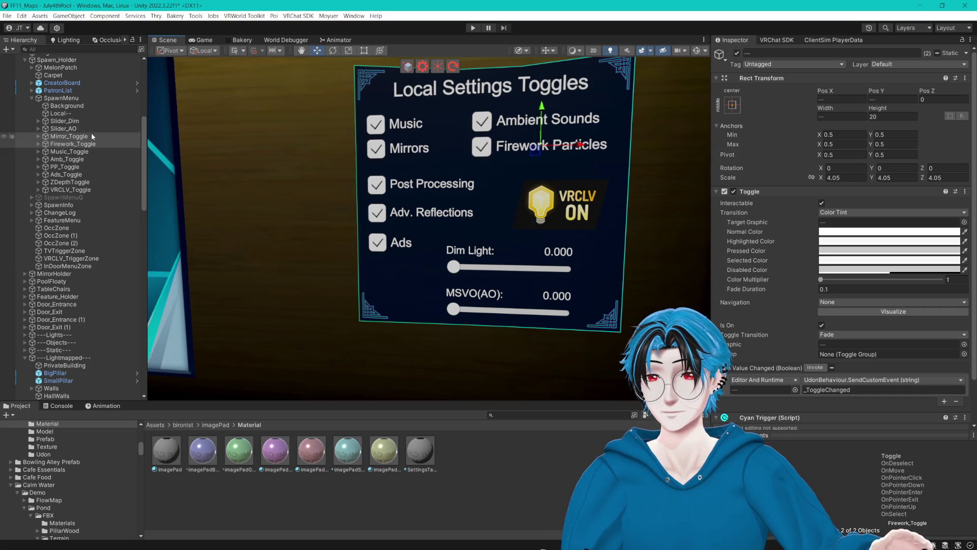
# - Add the Music and Ambient Sounds toggles and shift all four toggles up slightly
pyautogui.keyDown('ctrl'); pyautogui.click(68, 151); pyautogui.keyUp('ctrl')
pyautogui.keyDown('ctrl'); pyautogui.click(67, 159); pyautogui.keyUp('ctrl')
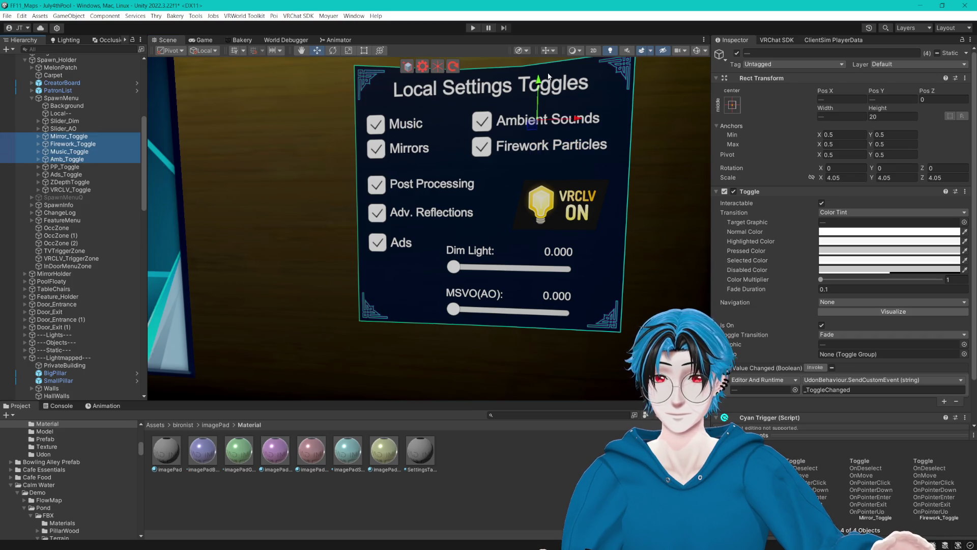
pyautogui.moveTo(539, 82); pyautogui.dragTo(522, 78)
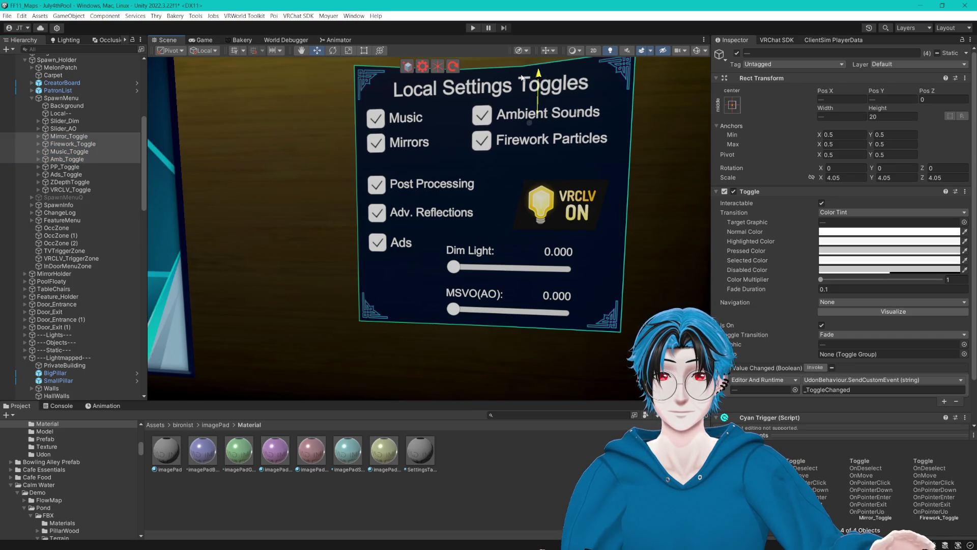
pyautogui.moveTo(503, 138)
pyautogui.mouseDown()
pyautogui.moveTo(506, 168)
pyautogui.moveTo(534, 175)
pyautogui.mouseUp()
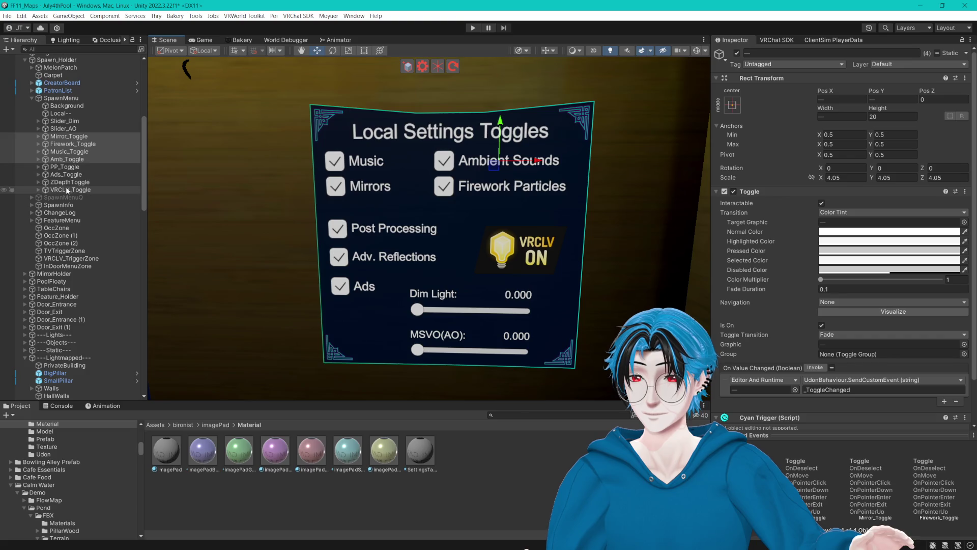
# - Inspect Mirror_Toggle's Cyan Trigger and expand MirrorHolder to reveal its mirror zones
pyautogui.click(75, 137)
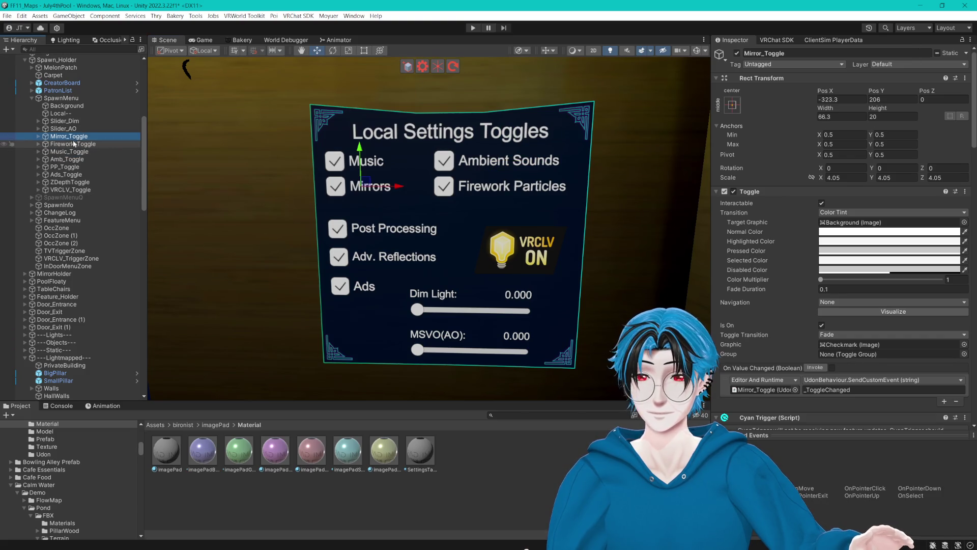
pyautogui.scroll(-15, 773, 191)
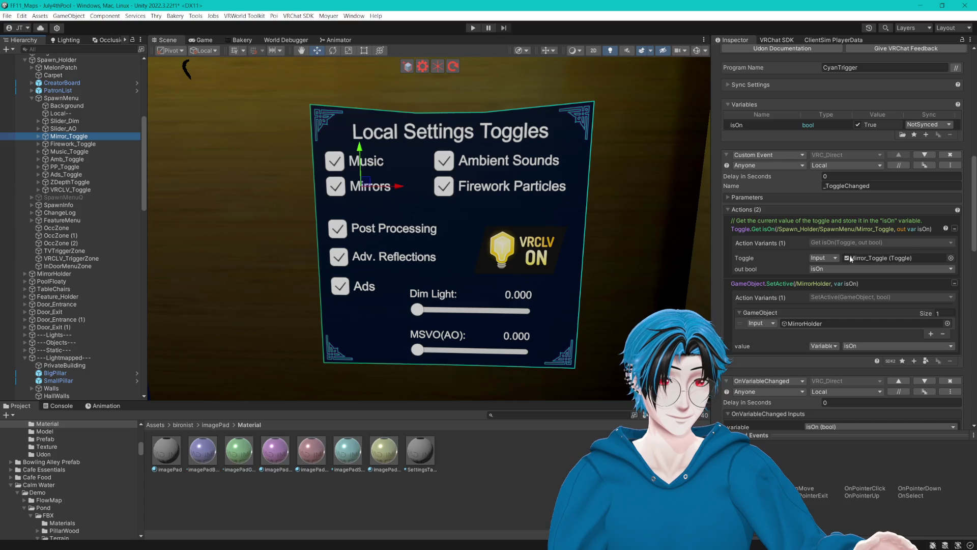
pyautogui.click(850, 259)
pyautogui.click(810, 323)
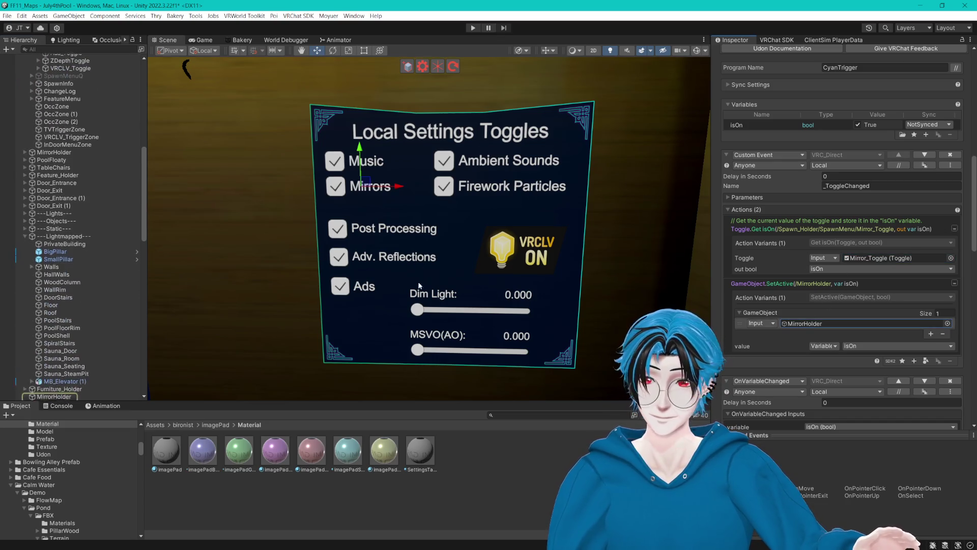
pyautogui.scroll(-5, 105, 356)
pyautogui.click(42, 259)
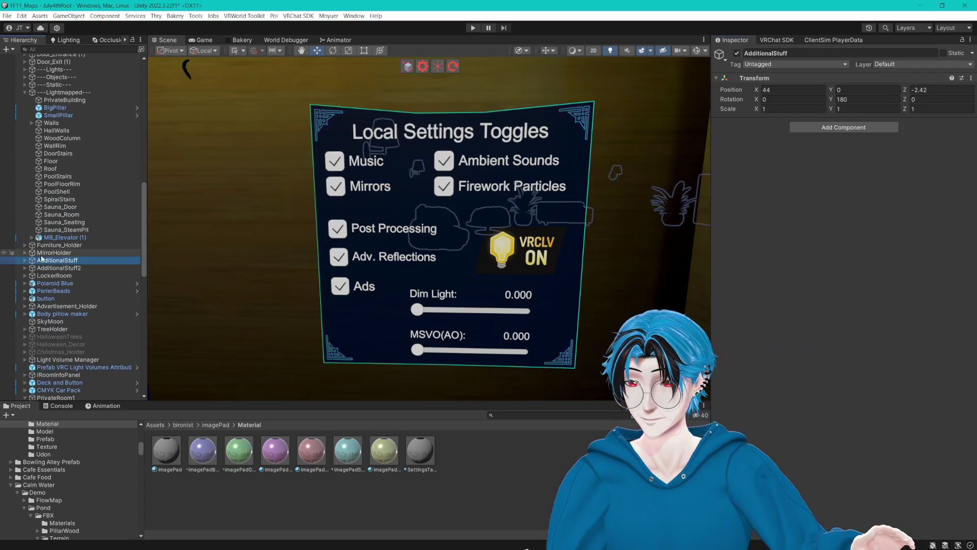
pyautogui.click(25, 253)
# - Select the Mirror_Recliners zone and frame the recliner area in the view
pyautogui.click(60, 260)
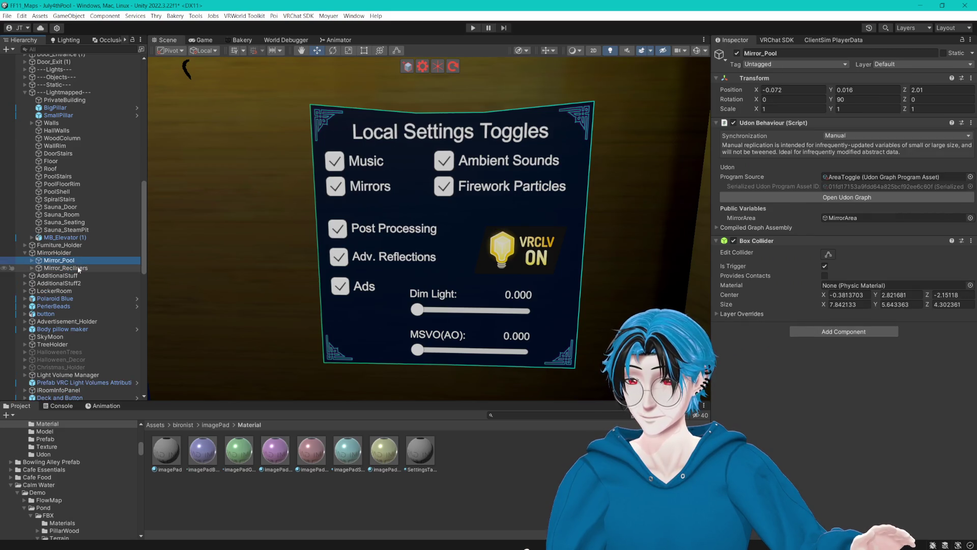
pyautogui.click(79, 269)
pyautogui.moveTo(153, 269)
pyautogui.mouseDown()
pyautogui.moveTo(466, 271)
pyautogui.moveTo(198, 268)
pyautogui.mouseUp()
pyautogui.scroll(-5, 465, 271)
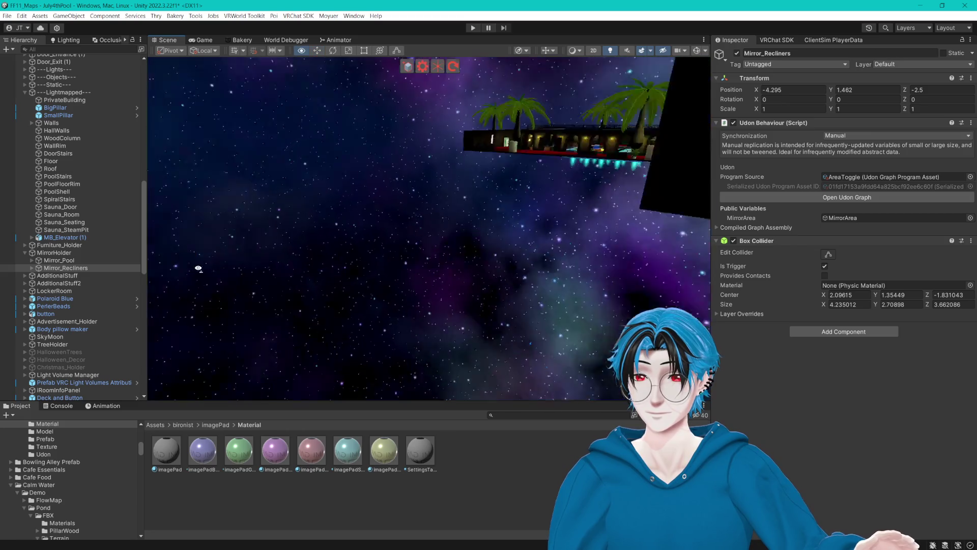
pyautogui.press('f')
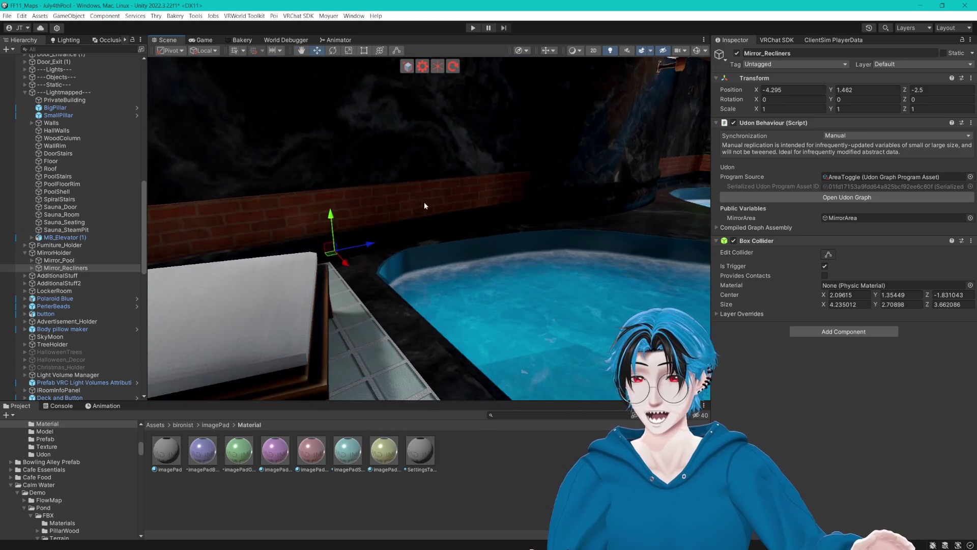
pyautogui.moveTo(636, 168)
pyautogui.mouseDown()
pyautogui.moveTo(447, 163)
pyautogui.moveTo(534, 170)
pyautogui.mouseUp()
# - Preview the recliner MirrorArea by activating it, then deactivate it again
pyautogui.click(31, 266)
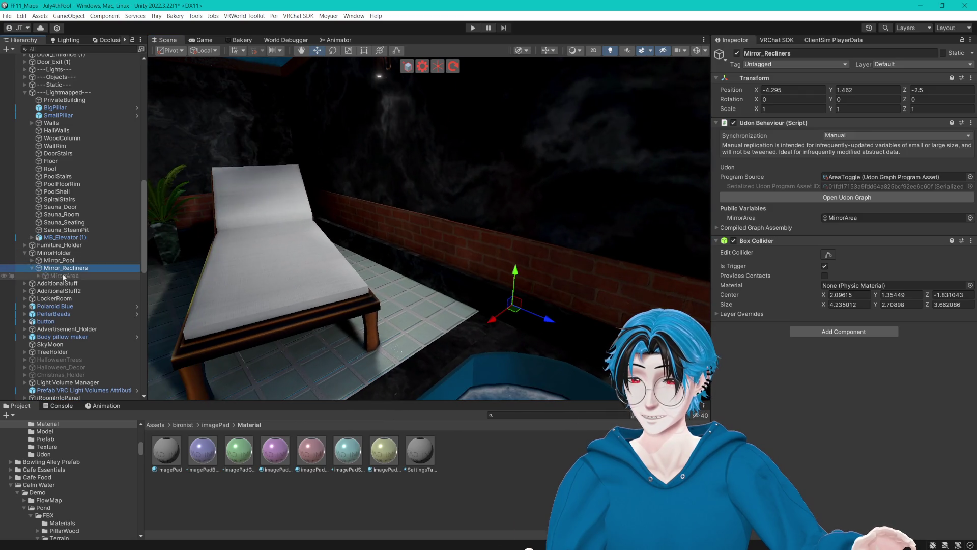
pyautogui.click(64, 275)
pyautogui.click(737, 53)
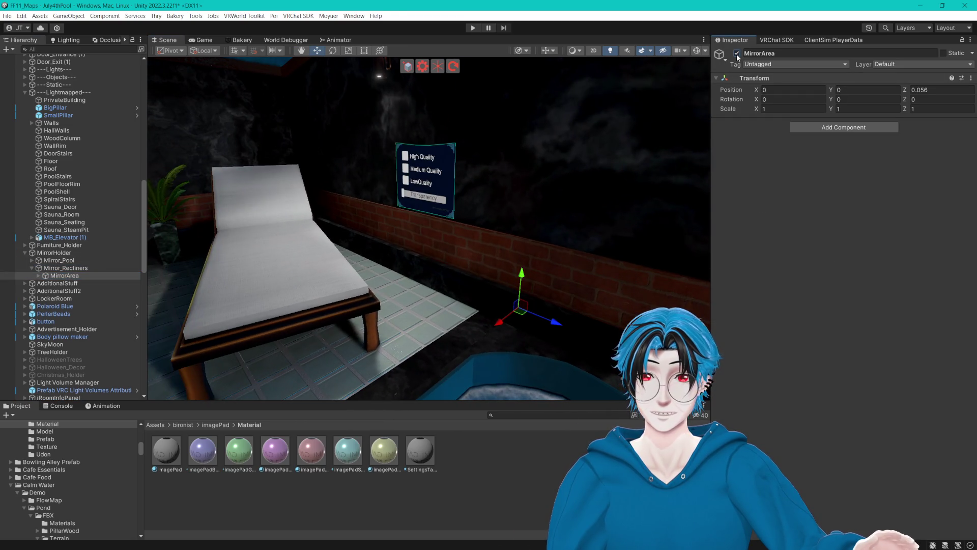
pyautogui.click(737, 54)
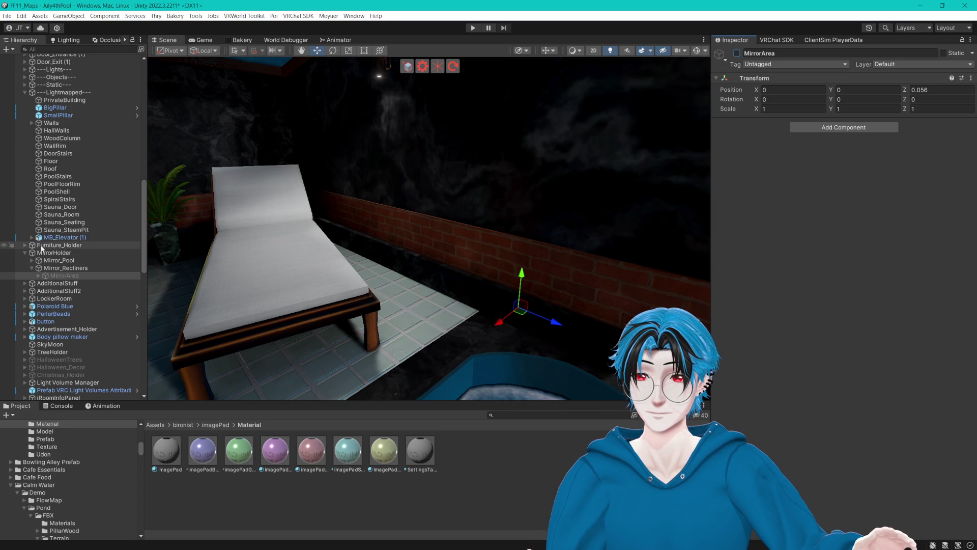
# - Expand Mirror_Pool, compare it with Mirror_Recliners, and reframe the recliner zone zoomed out
pyautogui.click(31, 260)
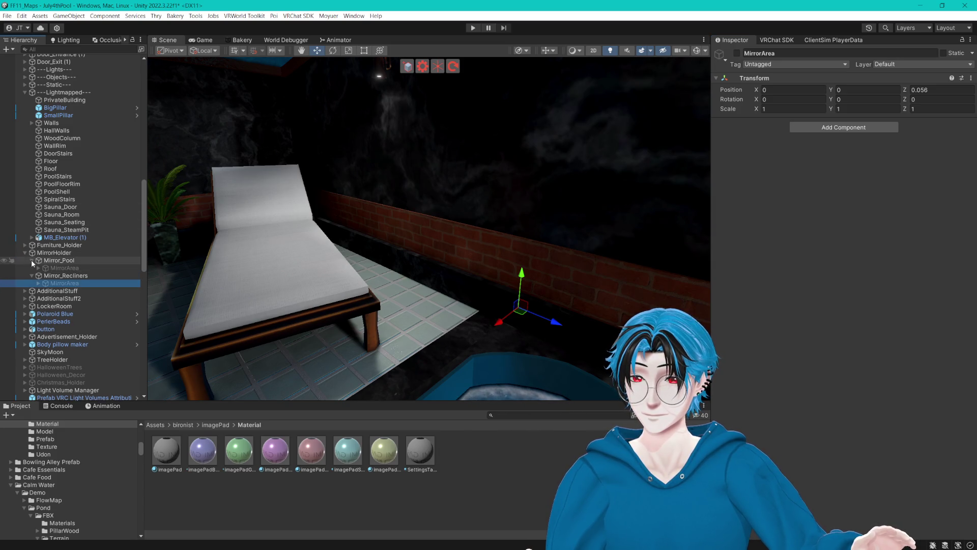
pyautogui.click(56, 276)
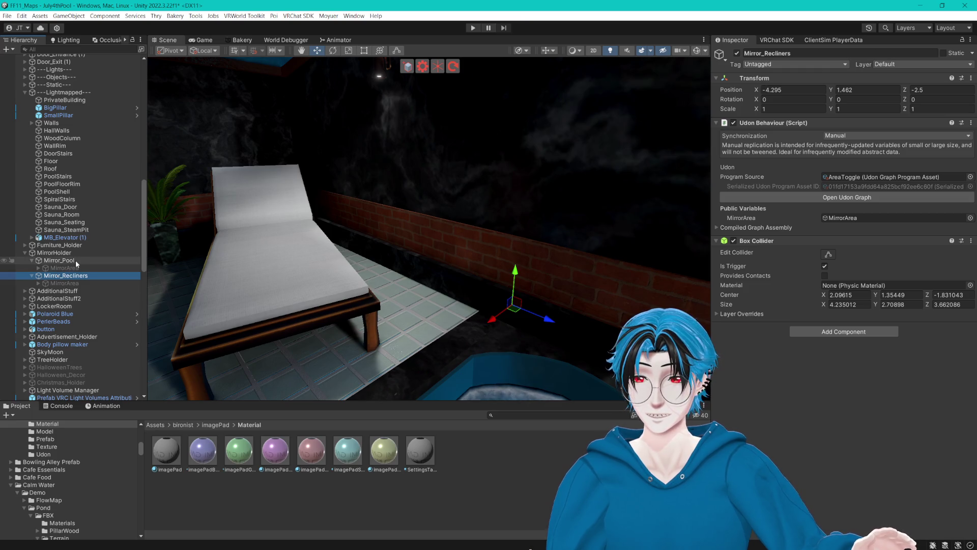
pyautogui.click(75, 261)
pyautogui.click(60, 277)
pyautogui.press('f')
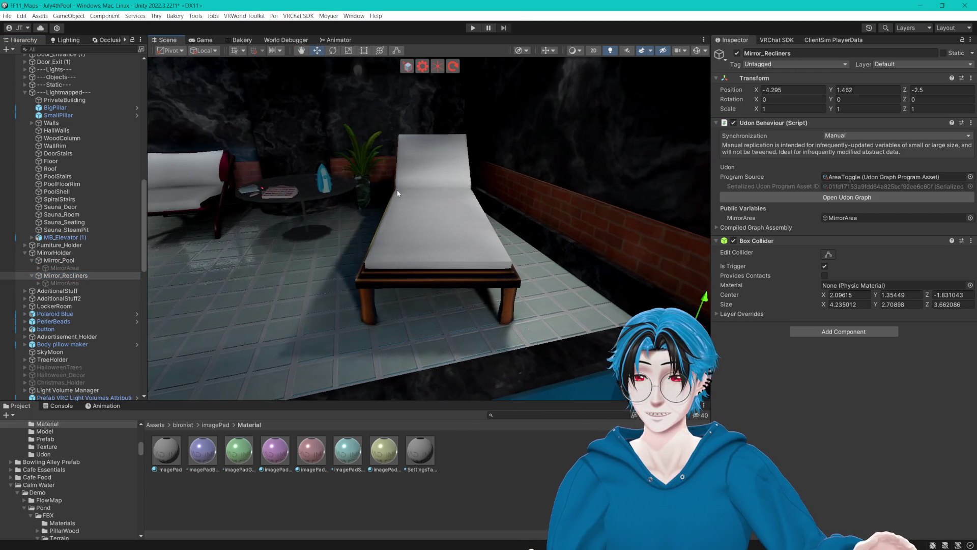
pyautogui.scroll(-10, 417, 203)
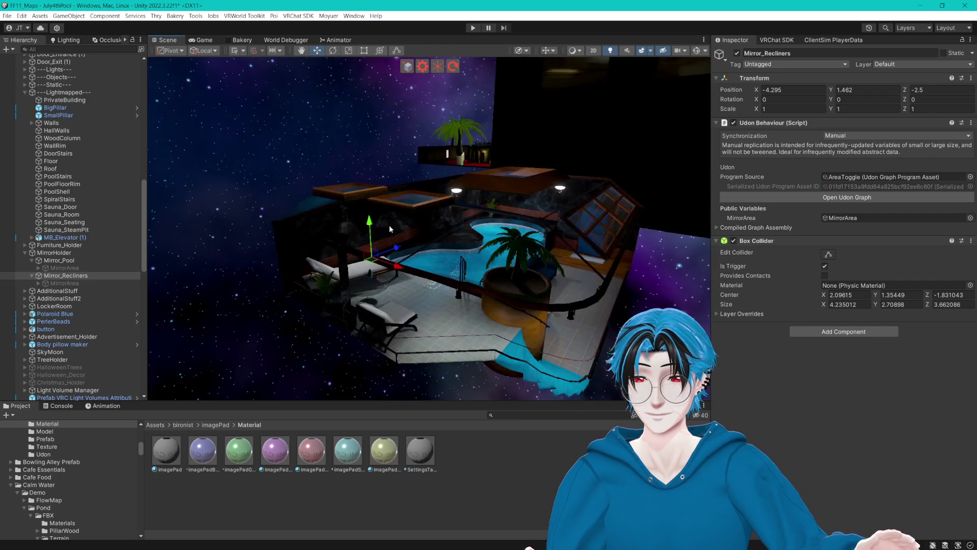
# - Duplicate the Mirror_Recliners mirror zone with Ctrl+D
pyautogui.scroll(-2, 442, 238)
pyautogui.hotkey('ctrl', 'd')
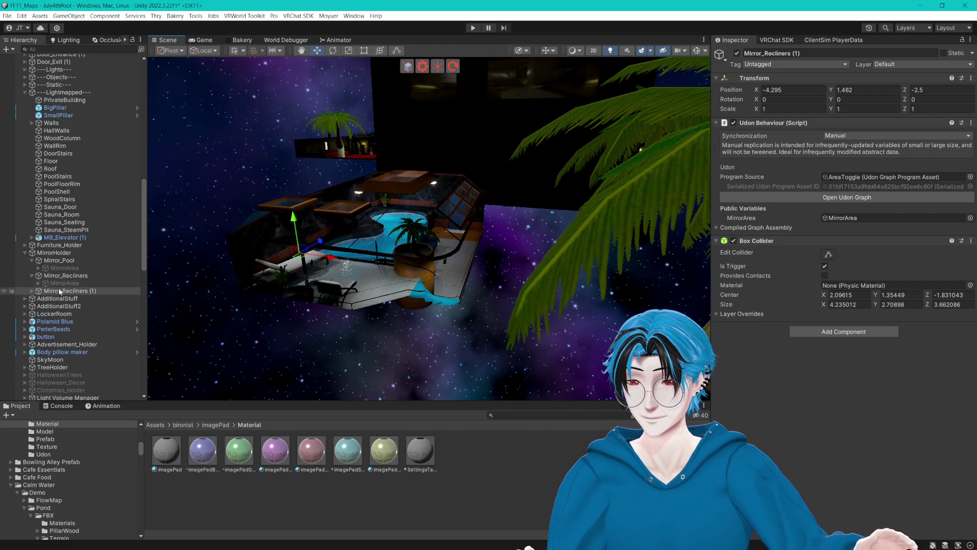
pyautogui.scroll(-5, 67, 291)
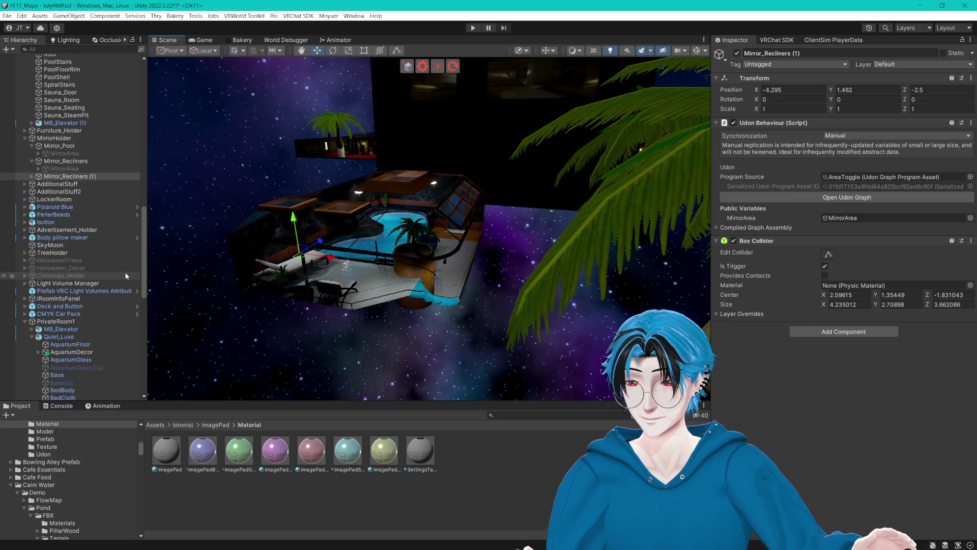
pyautogui.moveTo(67, 176)
pyautogui.mouseDown()
pyautogui.moveTo(109, 363)
pyautogui.moveTo(109, 338)
pyautogui.moveTo(69, 360)
pyautogui.moveTo(65, 392)
pyautogui.moveTo(68, 344)
pyautogui.moveTo(69, 376)
pyautogui.moveTo(63, 345)
pyautogui.moveTo(59, 375)
pyautogui.mouseUp()
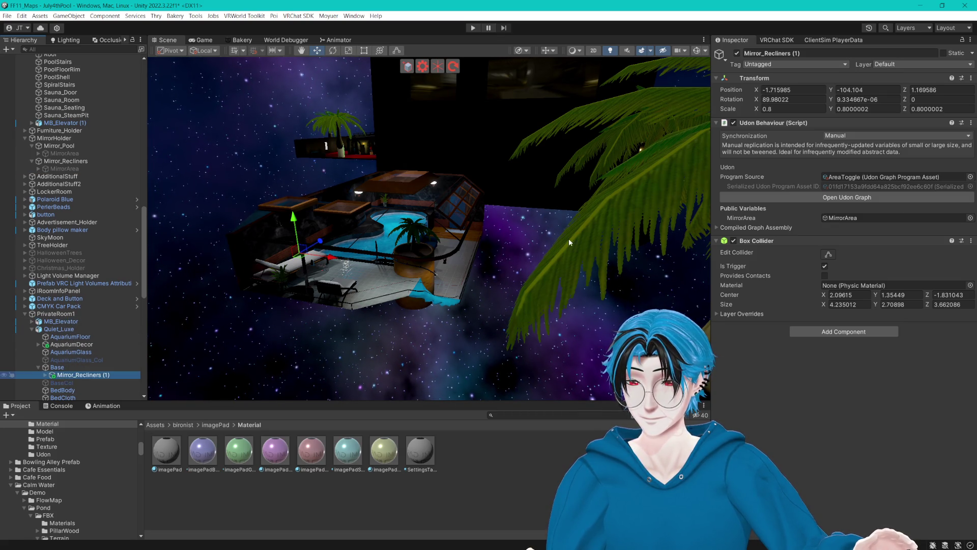
# - Reset the duplicate's position values to 0, 0, 0
pyautogui.click(789, 89)
pyautogui.write('0')
pyautogui.press('Tab')
pyautogui.write('0')
pyautogui.press('Tab')
pyautogui.write('0')
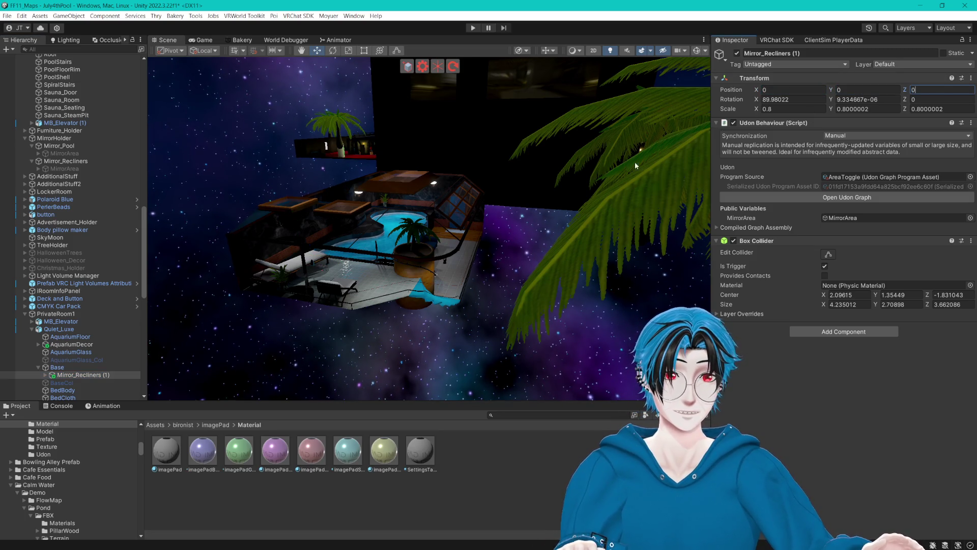
pyautogui.write('f')
# - Place the duplicate under MirrorHolder and rename it Mirror_PrivateRoom1
pyautogui.click(76, 375)
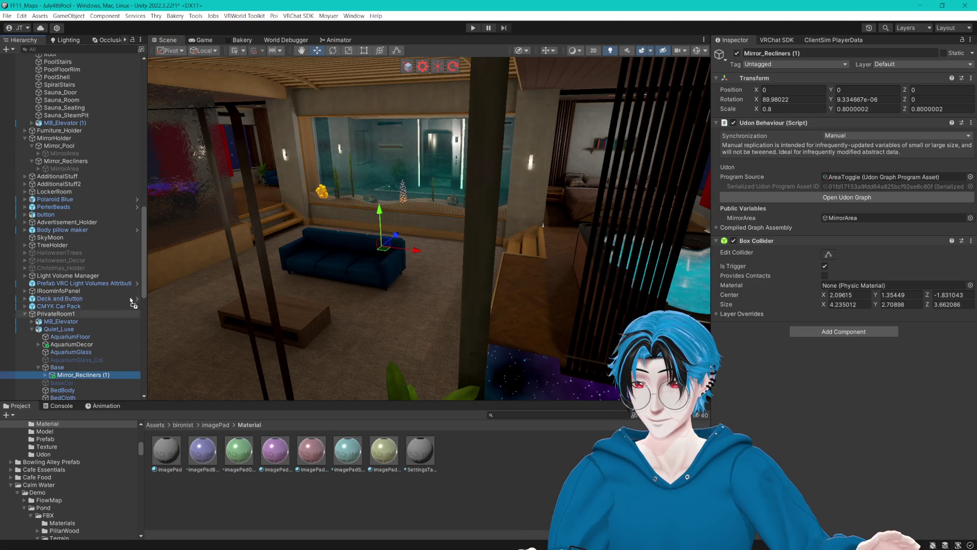
pyautogui.moveTo(131, 301)
pyautogui.mouseDown()
pyautogui.moveTo(88, 173)
pyautogui.moveTo(61, 138)
pyautogui.moveTo(54, 145)
pyautogui.moveTo(70, 167)
pyautogui.mouseUp()
pyautogui.click(70, 177)
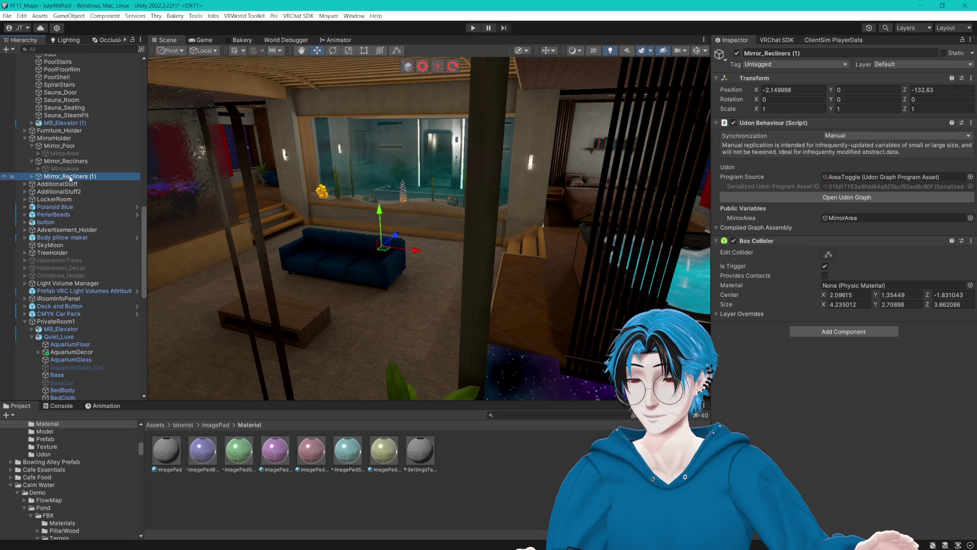
pyautogui.write('Pri')
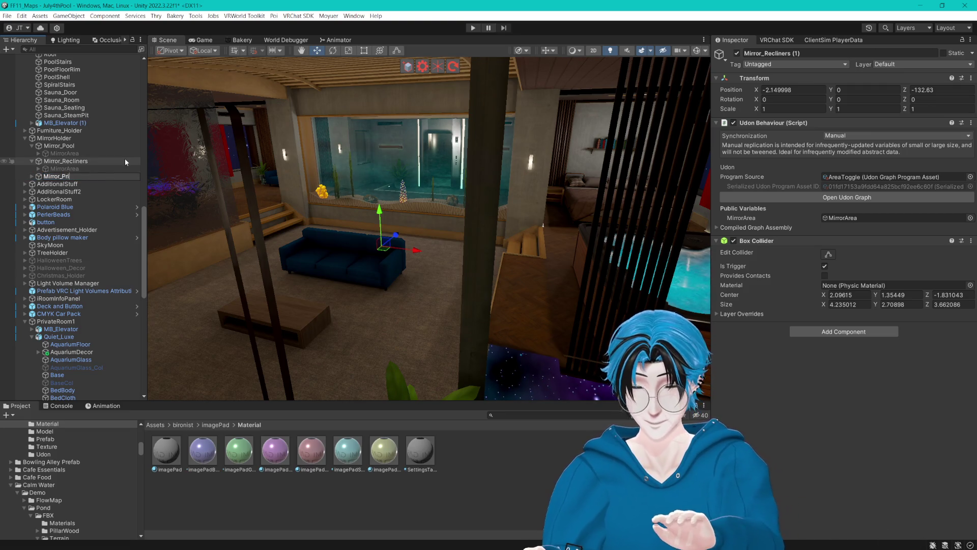
pyautogui.write('vateRoom1')
pyautogui.press('Return')
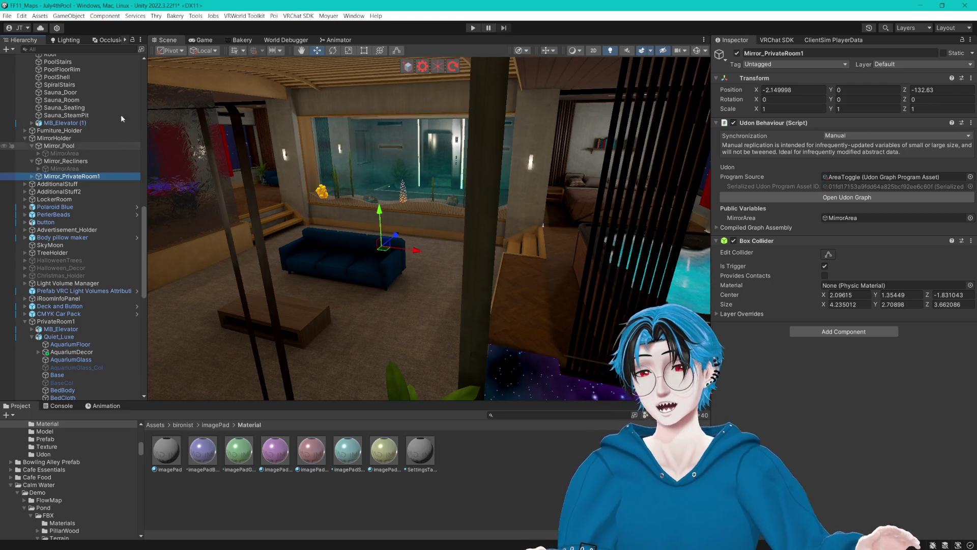
# - Activate Mirror_PrivateRoom1's MirrorArea and inspect its Mirror surface
pyautogui.scroll(3, 466, 203)
pyautogui.scroll(2, 468, 206)
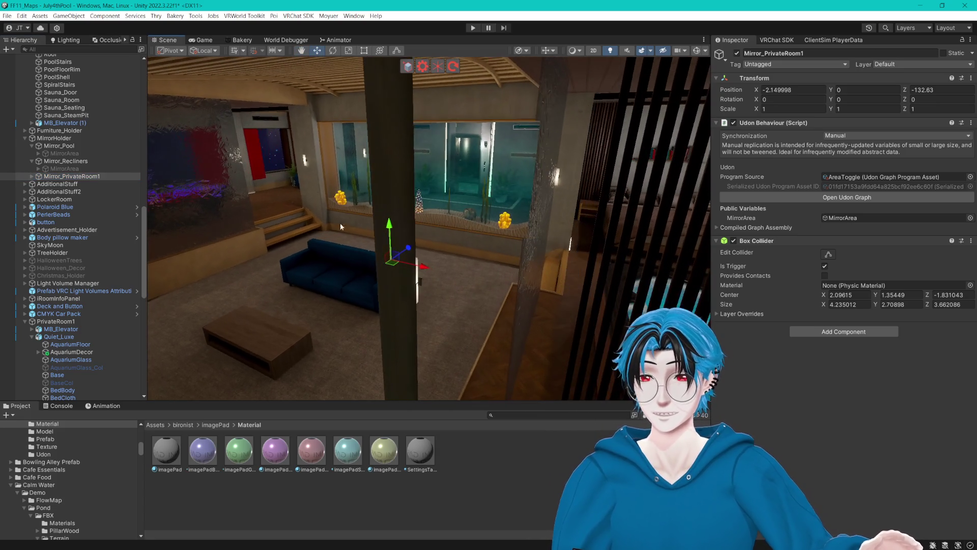
pyautogui.click(32, 176)
pyautogui.click(64, 184)
pyautogui.click(737, 53)
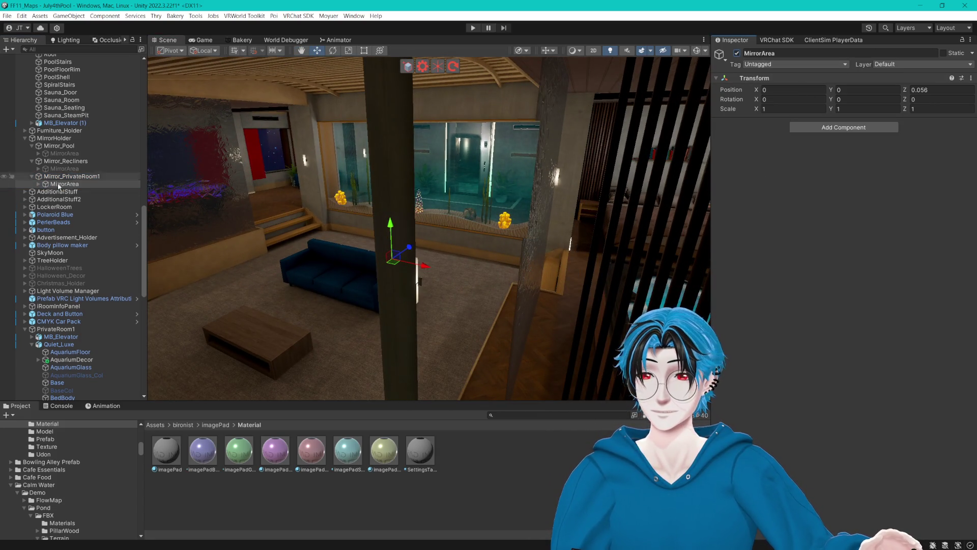
pyautogui.click(38, 184)
pyautogui.click(64, 191)
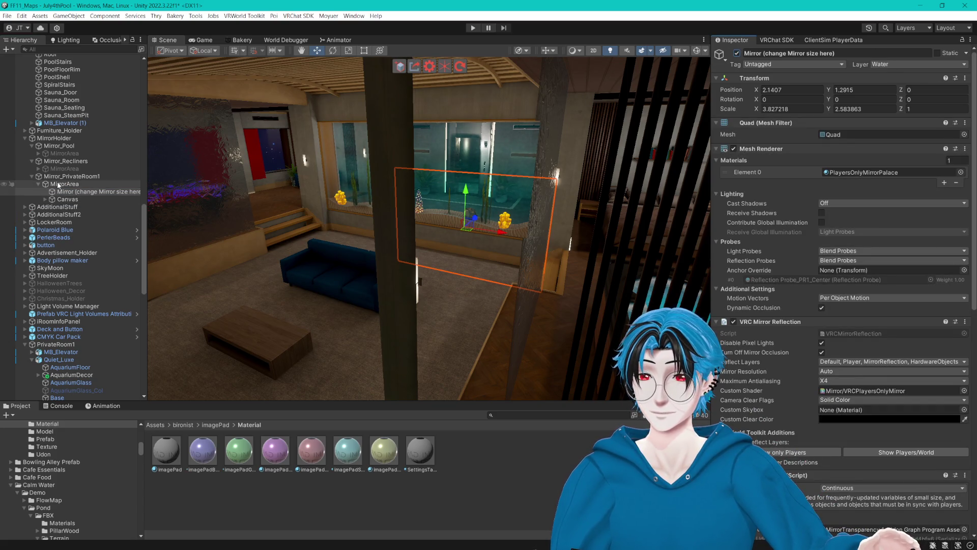
# - Drag Mirror_PrivateRoom1 along X and Y to about X 2.01, Y 1.221
pyautogui.doubleClick(72, 176)
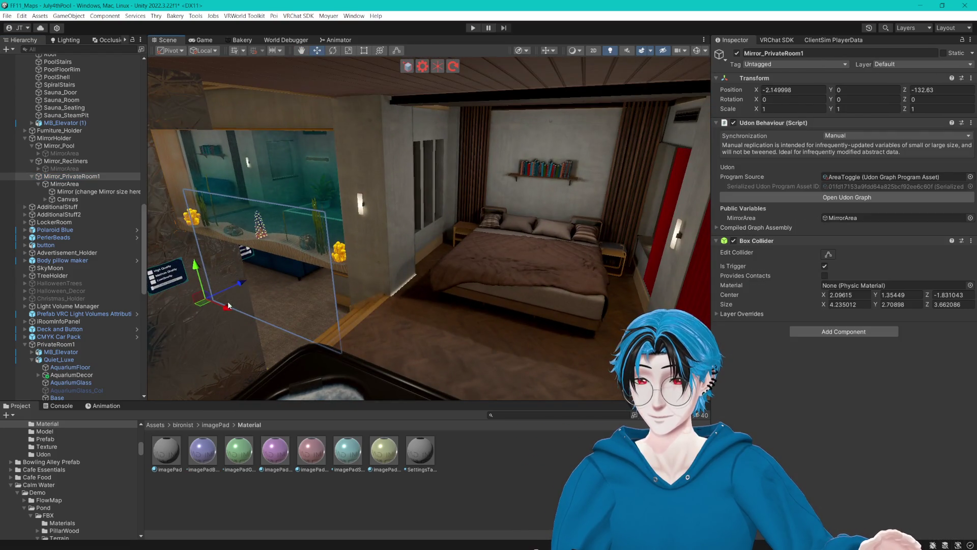
pyautogui.moveTo(228, 305)
pyautogui.mouseDown()
pyautogui.moveTo(357, 321)
pyautogui.moveTo(374, 265)
pyautogui.moveTo(393, 252)
pyautogui.mouseUp()
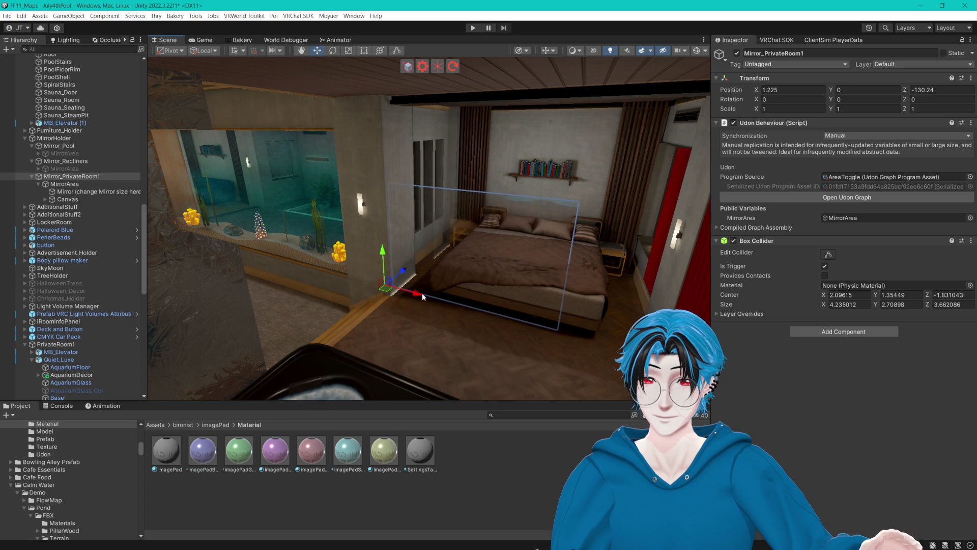
pyautogui.moveTo(422, 293)
pyautogui.mouseDown()
pyautogui.moveTo(478, 286)
pyautogui.moveTo(538, 172)
pyautogui.moveTo(491, 224)
pyautogui.moveTo(343, 293)
pyautogui.moveTo(338, 148)
pyautogui.mouseUp()
pyautogui.moveTo(426, 163)
pyautogui.mouseDown()
pyautogui.moveTo(513, 212)
pyautogui.moveTo(529, 309)
pyautogui.moveTo(509, 307)
pyautogui.moveTo(556, 313)
pyautogui.moveTo(524, 312)
pyautogui.mouseUp()
pyautogui.click(94, 192)
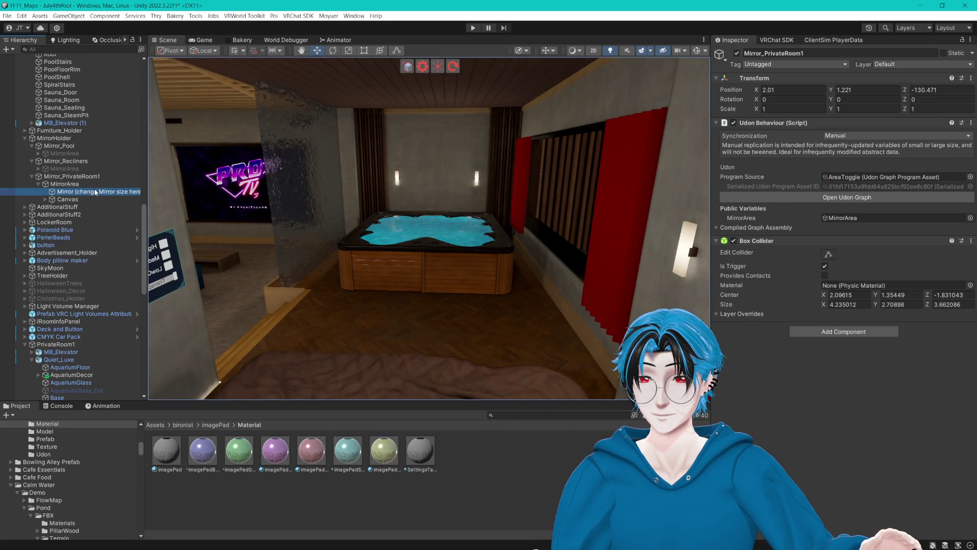
pyautogui.press('f')
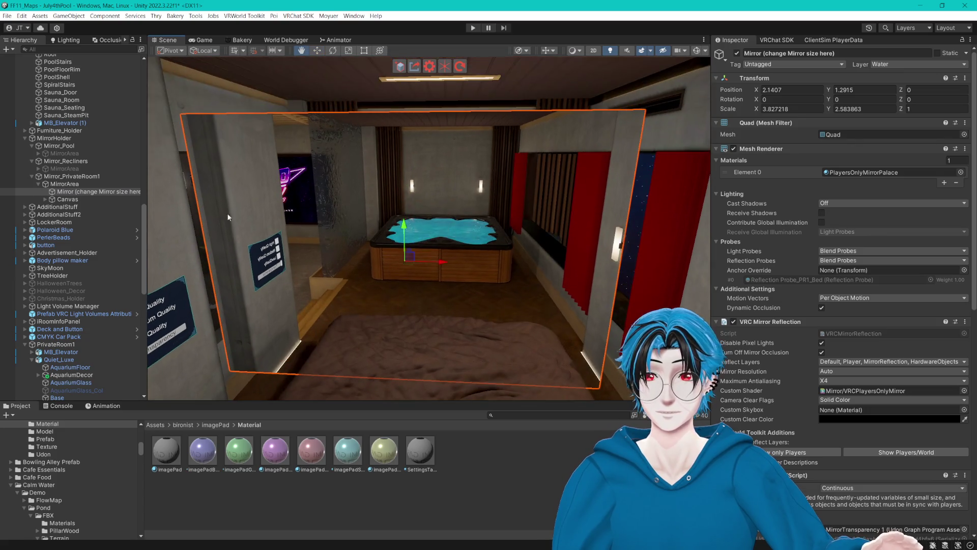
pyautogui.click(65, 184)
pyautogui.press('f')
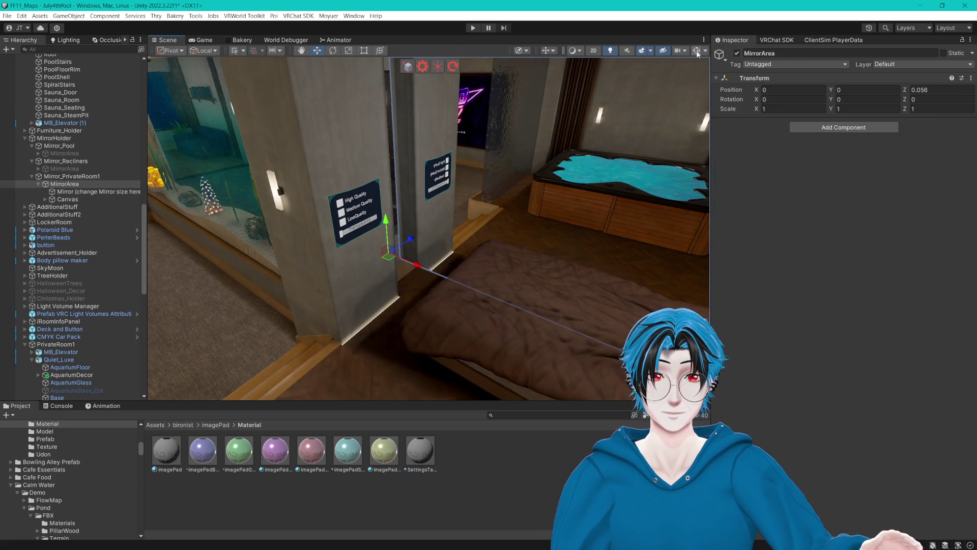
pyautogui.moveTo(578, 109)
pyautogui.mouseDown()
pyautogui.moveTo(448, 212)
pyautogui.moveTo(312, 186)
pyautogui.moveTo(306, 207)
pyautogui.mouseUp()
pyautogui.click(306, 206)
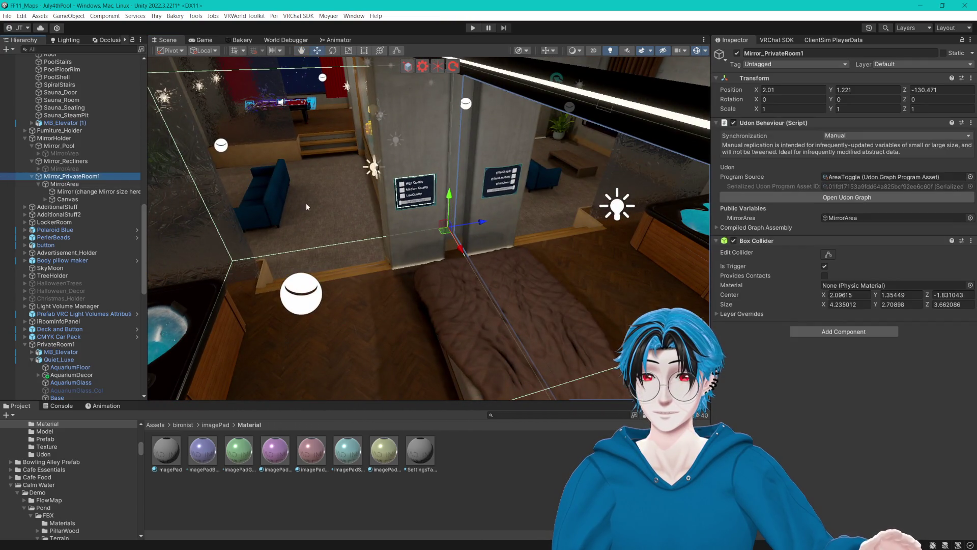
pyautogui.moveTo(376, 252); pyautogui.dragTo(402, 260)
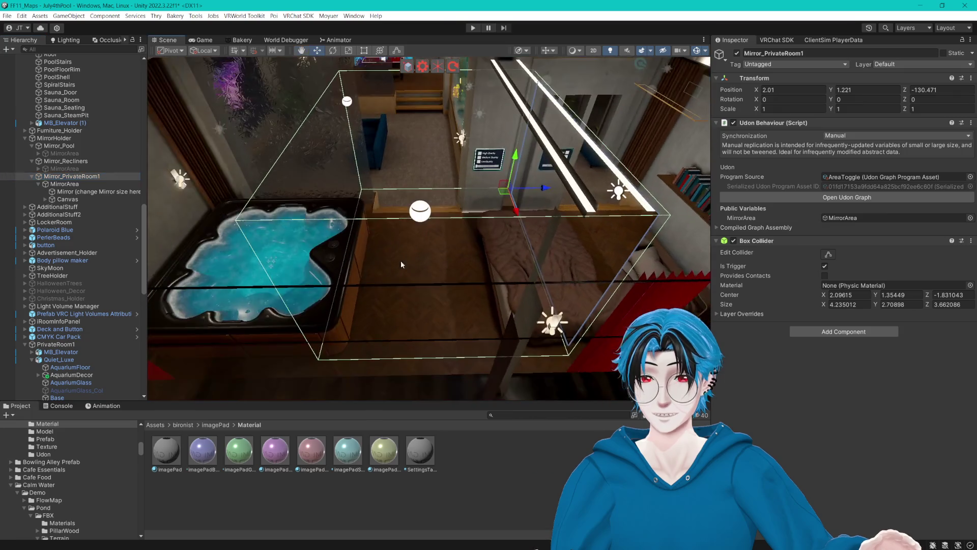
pyautogui.moveTo(454, 223)
pyautogui.mouseDown()
pyautogui.moveTo(534, 238)
pyautogui.moveTo(425, 243)
pyautogui.mouseUp()
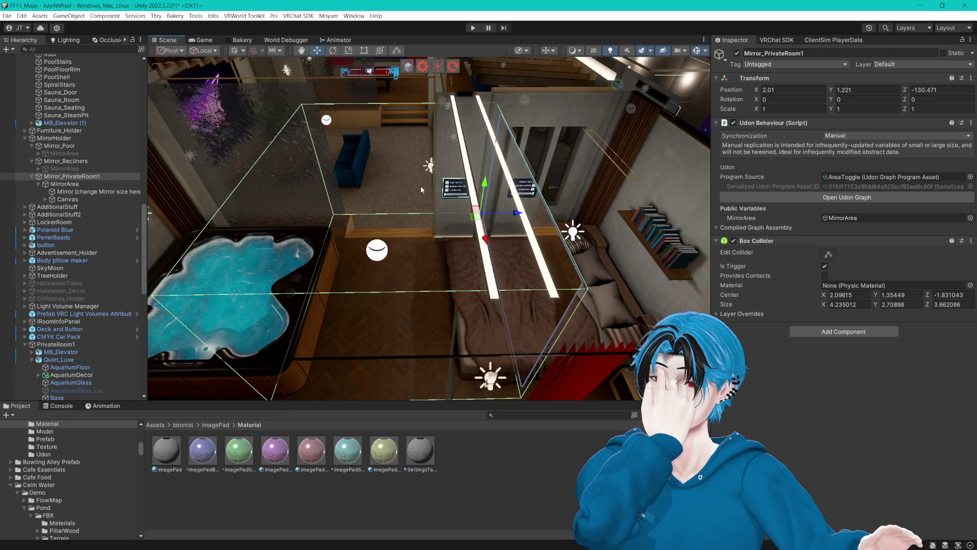
pyautogui.press('w')
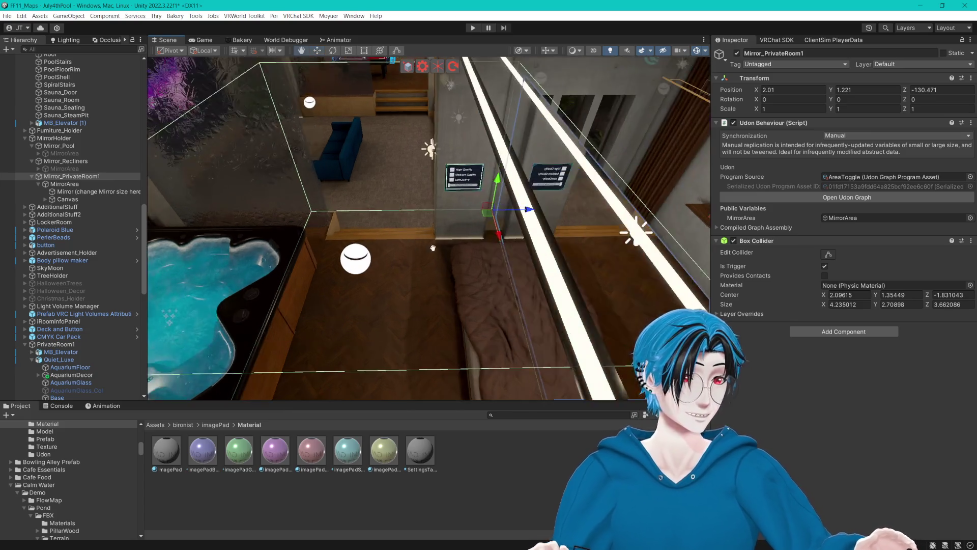
pyautogui.press('s')
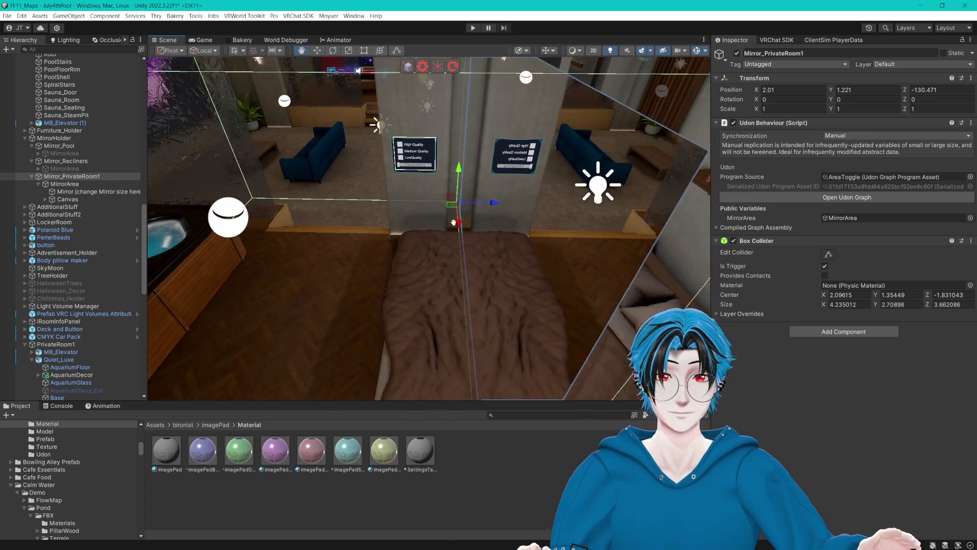
pyautogui.scroll(-2, 458, 216)
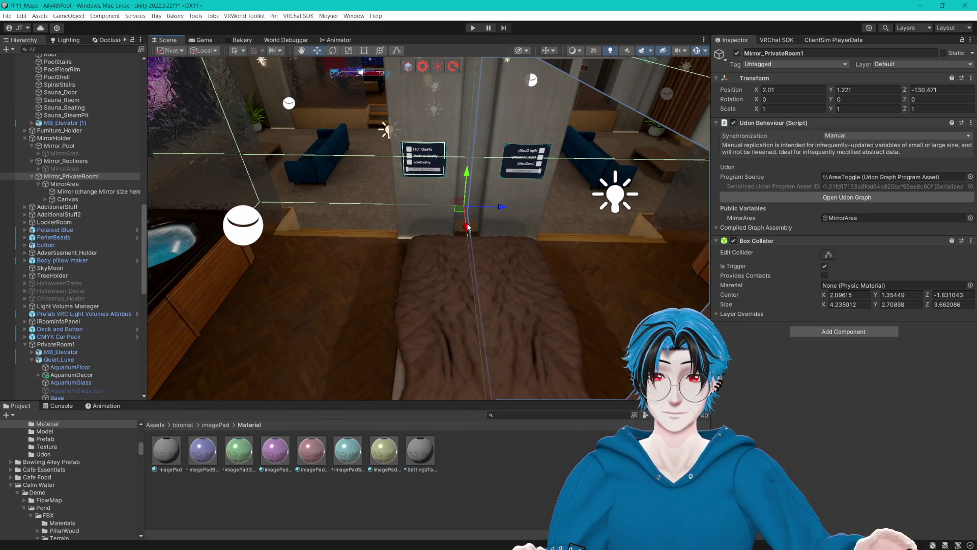
pyautogui.scroll(-1, 497, 187)
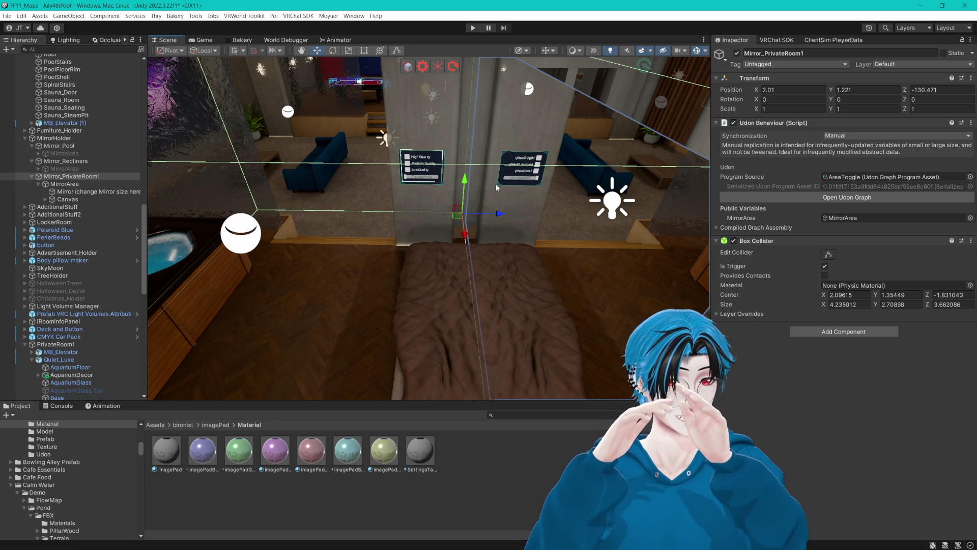
pyautogui.moveTo(510, 251)
pyautogui.mouseDown()
pyautogui.moveTo(96, 124)
pyautogui.moveTo(934, 157)
pyautogui.mouseUp()
pyautogui.moveTo(491, 182)
pyautogui.mouseDown()
pyautogui.moveTo(467, 202)
pyautogui.moveTo(494, 190)
pyautogui.moveTo(313, 200)
pyautogui.moveTo(871, 201)
pyautogui.moveTo(812, 164)
pyautogui.moveTo(394, 216)
pyautogui.moveTo(493, 222)
pyautogui.mouseUp()
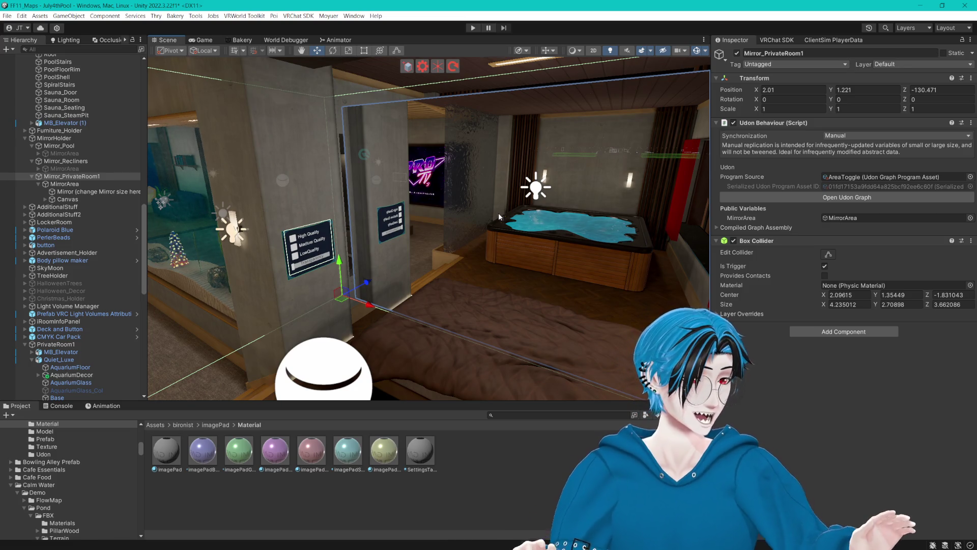
pyautogui.moveTo(426, 148)
pyautogui.mouseDown()
pyautogui.moveTo(609, 176)
pyautogui.moveTo(547, 199)
pyautogui.mouseUp()
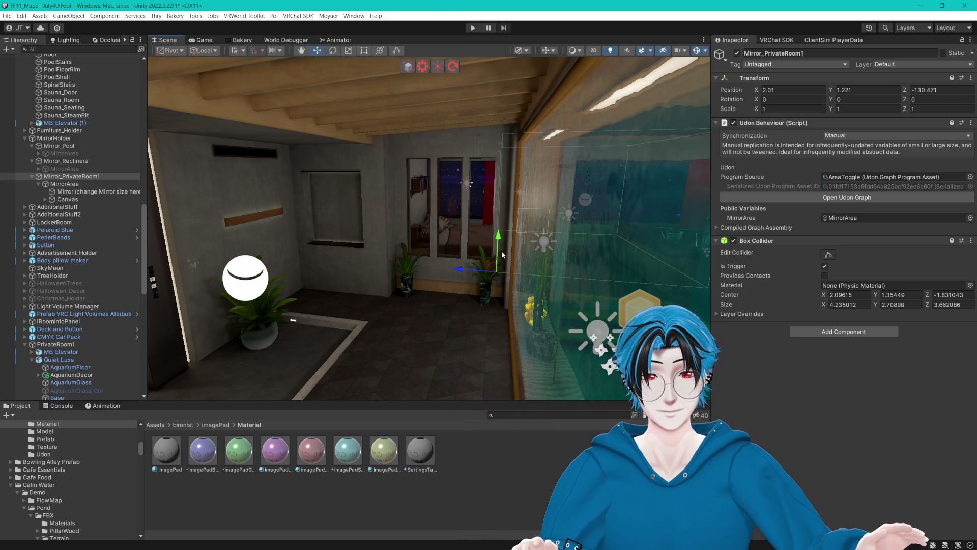
pyautogui.moveTo(502, 250)
pyautogui.mouseDown()
pyautogui.moveTo(487, 267)
pyautogui.moveTo(402, 274)
pyautogui.moveTo(513, 278)
pyautogui.moveTo(445, 250)
pyautogui.moveTo(240, 242)
pyautogui.moveTo(492, 250)
pyautogui.moveTo(464, 250)
pyautogui.moveTo(465, 235)
pyautogui.moveTo(205, 279)
pyautogui.moveTo(447, 242)
pyautogui.moveTo(258, 255)
pyautogui.moveTo(220, 215)
pyautogui.mouseUp()
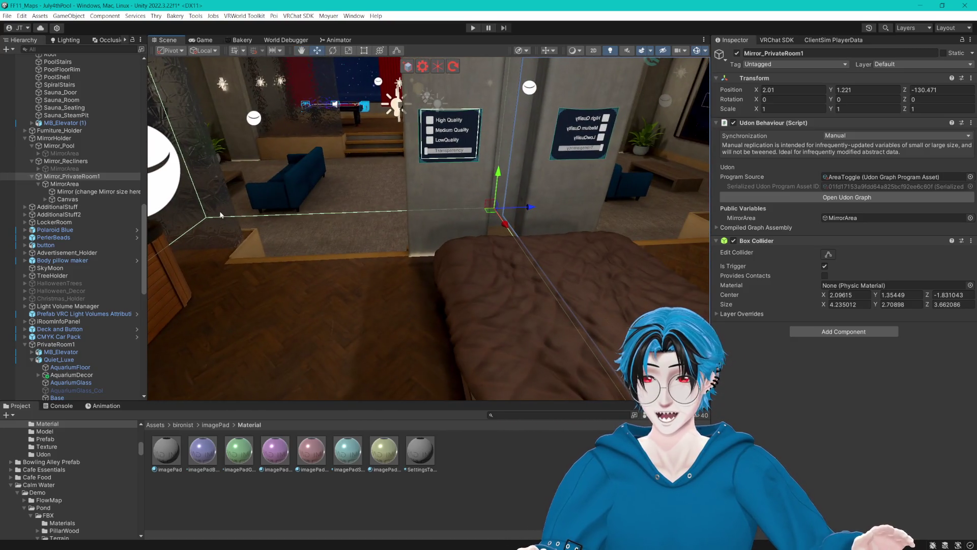
# - Select Mirror_PrivateRoom1 and enter Edit Collider mode on its Box Collider
pyautogui.rightClick(80, 184)
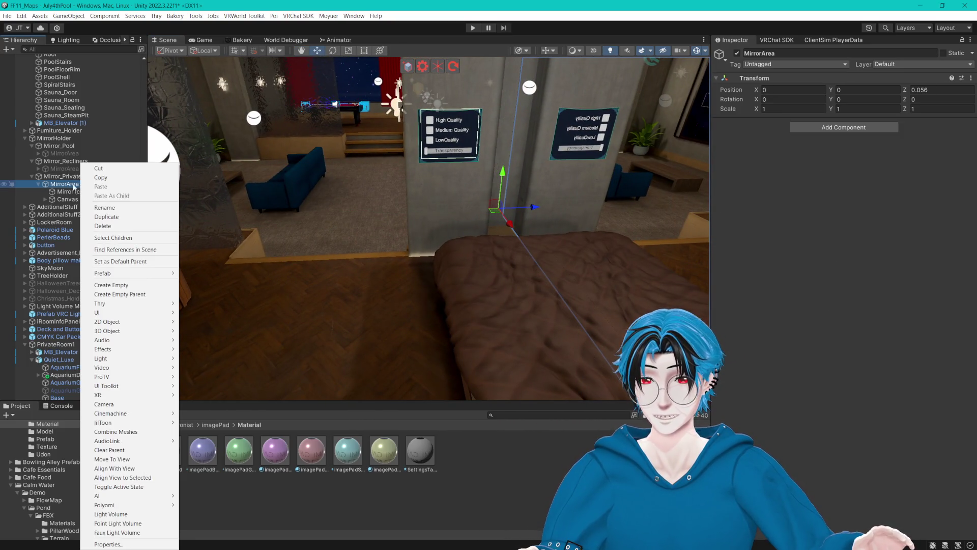
pyautogui.press('Escape')
pyautogui.click(71, 176)
pyautogui.scroll(-5, 355, 187)
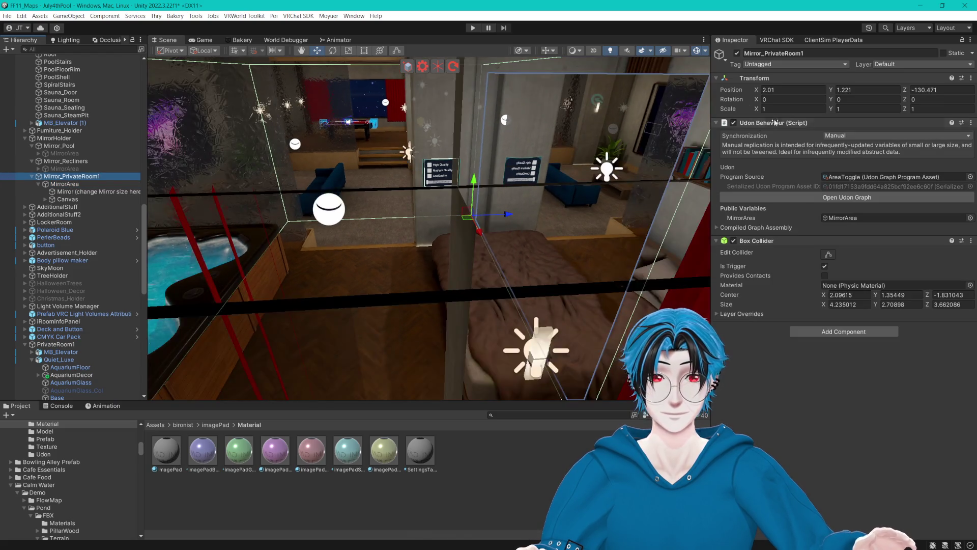
pyautogui.click(829, 256)
# - Drag the collider faces to resize the trigger to 4.235 × 3.722 × 3.835 around the bed
pyautogui.moveTo(514, 224); pyautogui.dragTo(437, 257)
pyautogui.moveTo(402, 227)
pyautogui.mouseDown()
pyautogui.moveTo(621, 202)
pyautogui.moveTo(559, 199)
pyautogui.moveTo(305, 230)
pyautogui.moveTo(530, 195)
pyautogui.mouseUp()
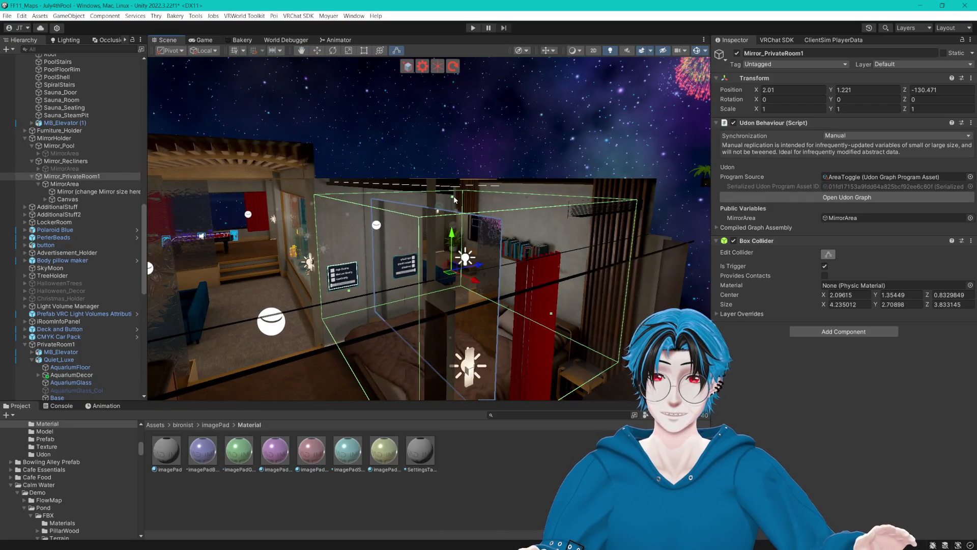
pyautogui.moveTo(455, 200)
pyautogui.mouseDown()
pyautogui.moveTo(452, 183)
pyautogui.moveTo(429, 193)
pyautogui.moveTo(407, 180)
pyautogui.moveTo(408, 224)
pyautogui.moveTo(463, 272)
pyautogui.mouseUp()
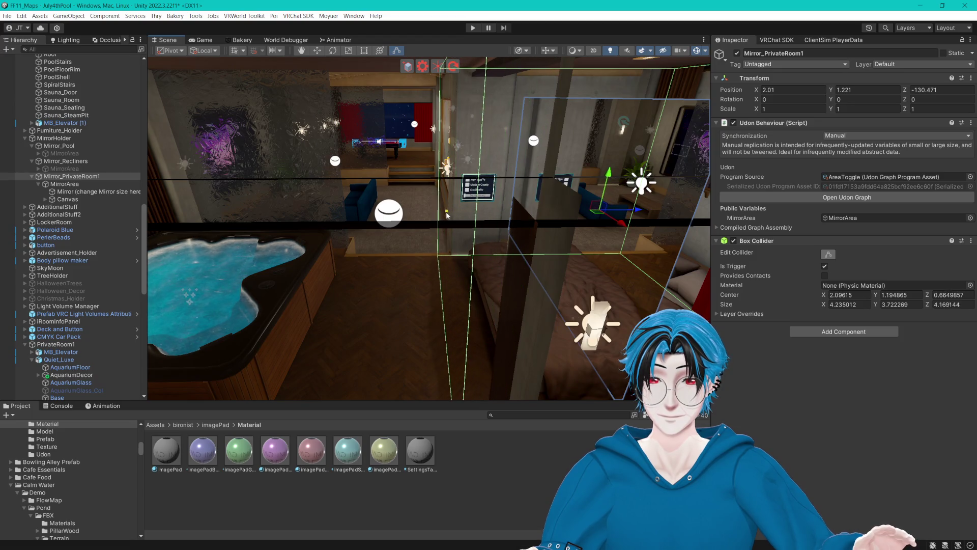
pyautogui.moveTo(447, 213); pyautogui.dragTo(246, 204)
pyautogui.moveTo(324, 207); pyautogui.dragTo(372, 219)
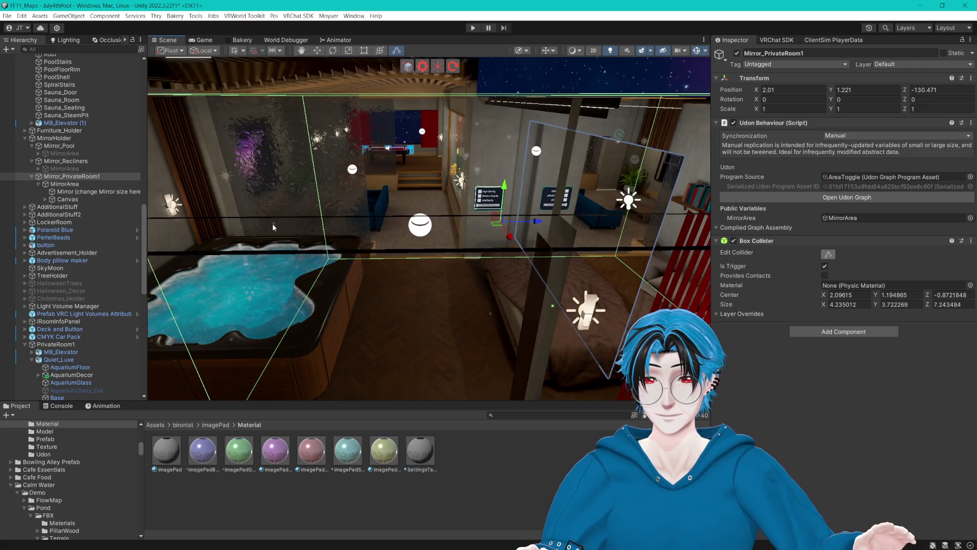
pyautogui.moveTo(274, 227)
pyautogui.mouseDown()
pyautogui.moveTo(489, 229)
pyautogui.moveTo(427, 247)
pyautogui.moveTo(377, 243)
pyautogui.moveTo(410, 234)
pyautogui.moveTo(408, 246)
pyautogui.moveTo(232, 225)
pyautogui.mouseUp()
pyautogui.click(64, 184)
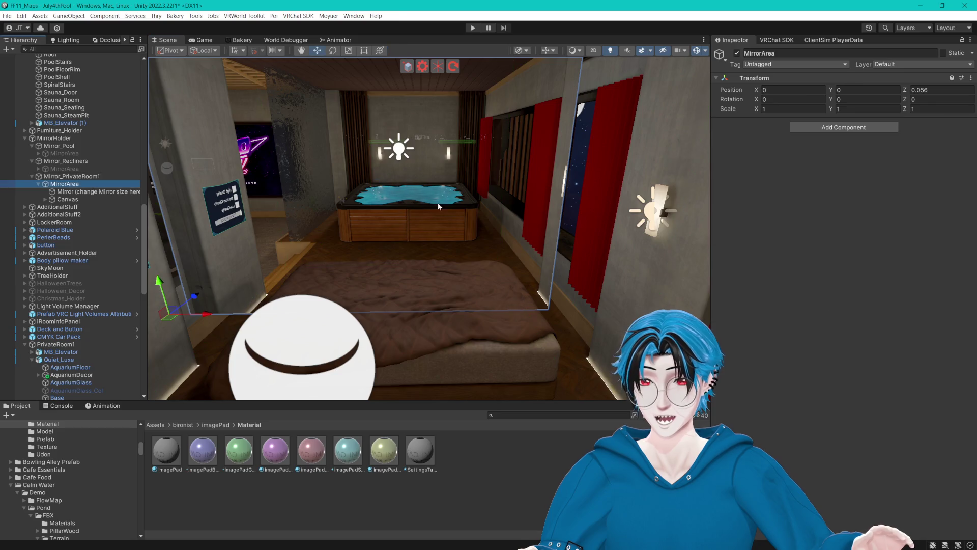
# - Rotate the private room Mirror 180° on Y to face the bed
pyautogui.click(336, 51)
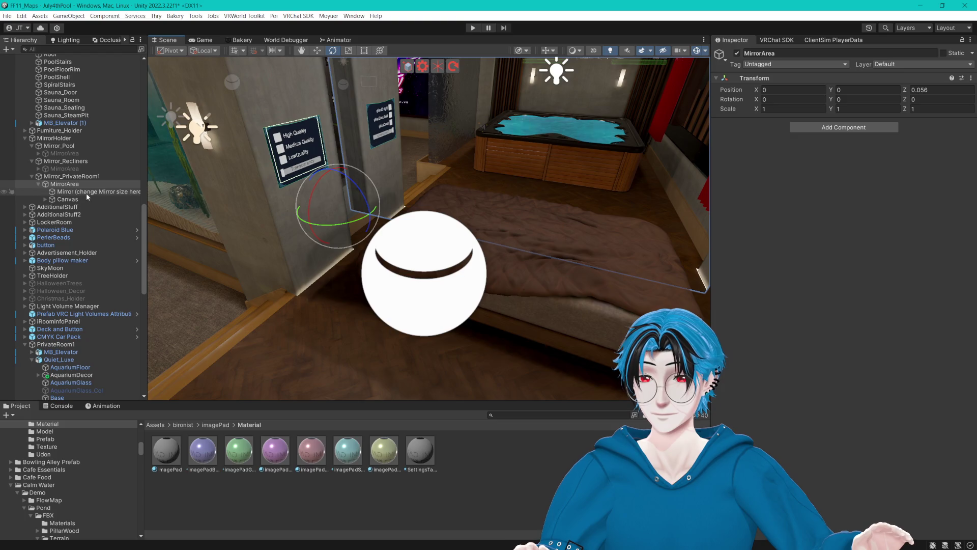
pyautogui.click(71, 200)
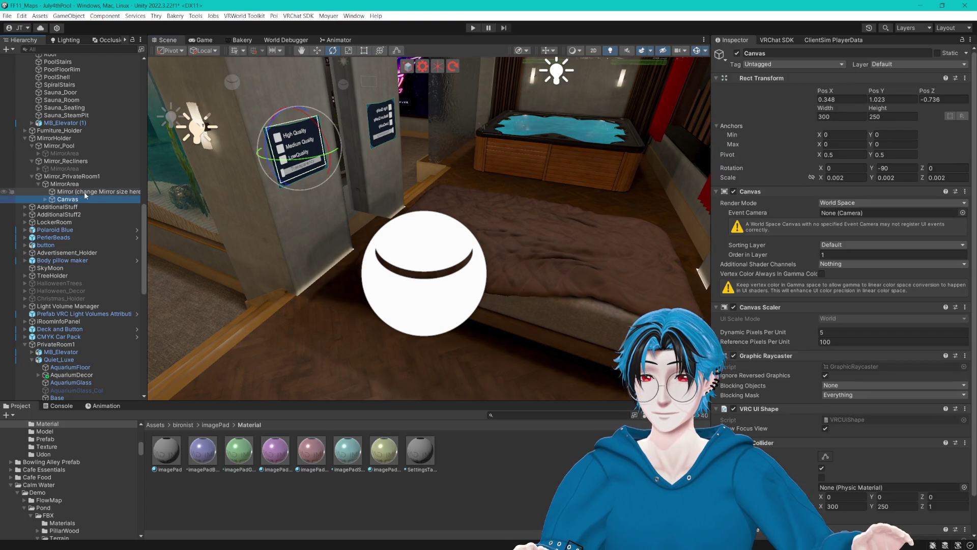
pyautogui.click(85, 191)
pyautogui.moveTo(522, 134); pyautogui.dragTo(314, 116)
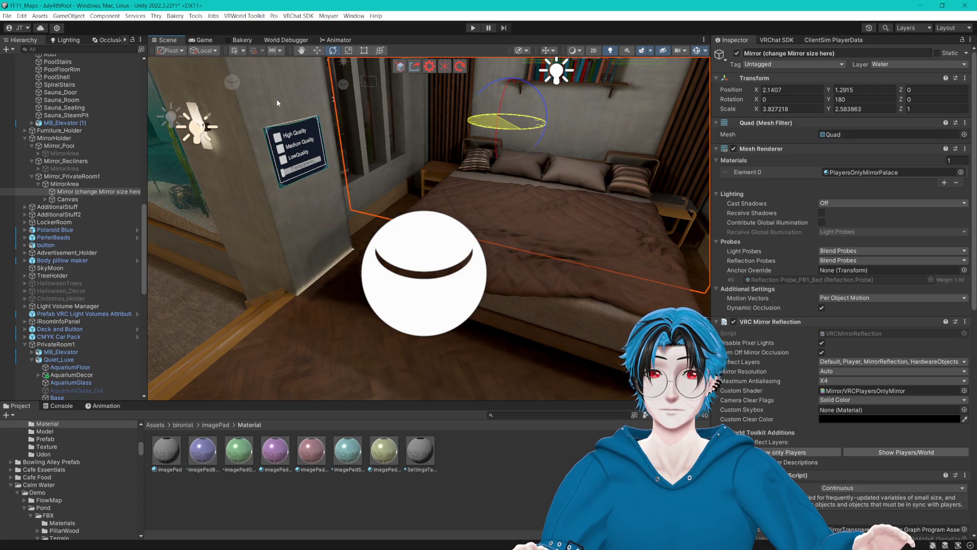
pyautogui.moveTo(432, 100)
pyautogui.mouseDown()
pyautogui.moveTo(496, 167)
pyautogui.moveTo(398, 160)
pyautogui.moveTo(426, 194)
pyautogui.mouseUp()
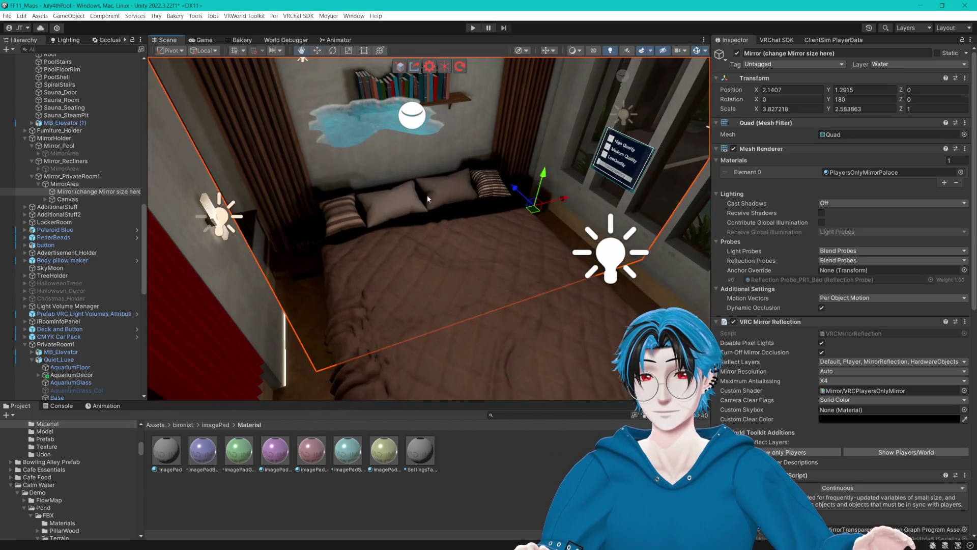
# - Move the Mirror to Z -1.511 and scale it to 3.627 × 2.914
pyautogui.moveTo(513, 187)
pyautogui.mouseDown()
pyautogui.moveTo(451, 147)
pyautogui.moveTo(568, 185)
pyautogui.moveTo(572, 228)
pyautogui.moveTo(533, 197)
pyautogui.moveTo(479, 201)
pyautogui.moveTo(523, 230)
pyautogui.moveTo(512, 280)
pyautogui.moveTo(438, 221)
pyautogui.moveTo(448, 223)
pyautogui.mouseUp()
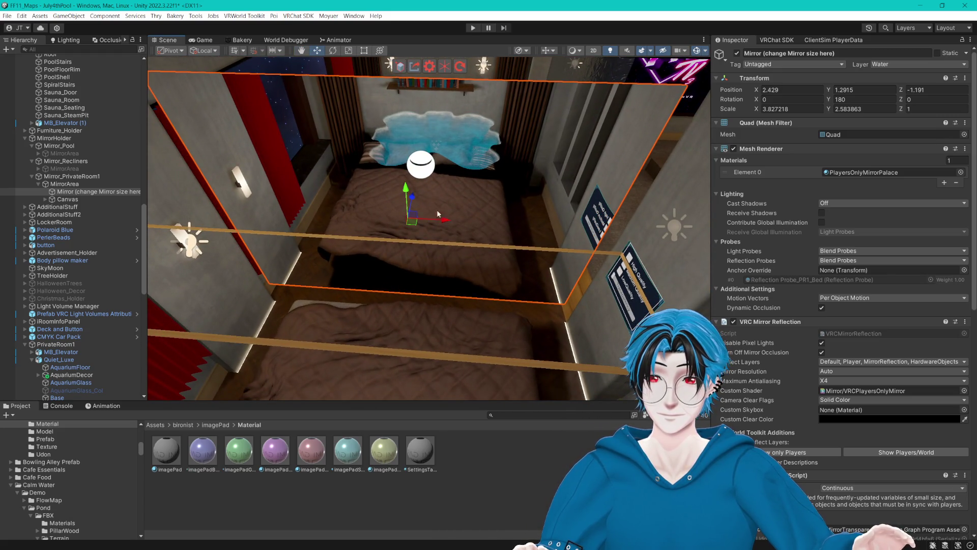
pyautogui.moveTo(412, 216)
pyautogui.mouseDown()
pyautogui.moveTo(402, 214)
pyautogui.moveTo(411, 255)
pyautogui.moveTo(399, 255)
pyautogui.moveTo(448, 153)
pyautogui.moveTo(426, 185)
pyautogui.moveTo(425, 157)
pyautogui.mouseUp()
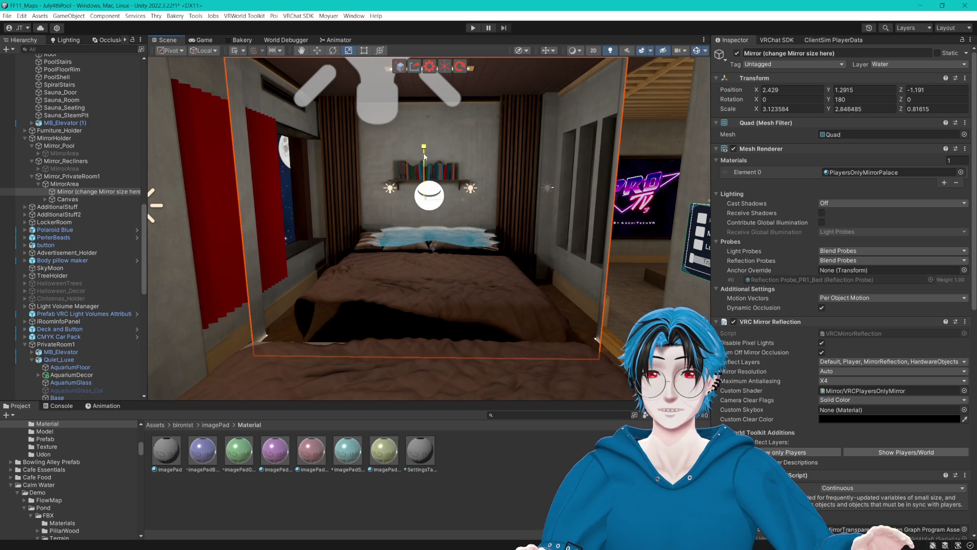
pyautogui.moveTo(462, 200)
pyautogui.mouseDown()
pyautogui.moveTo(485, 200)
pyautogui.moveTo(459, 202)
pyautogui.moveTo(452, 224)
pyautogui.moveTo(391, 104)
pyautogui.mouseUp()
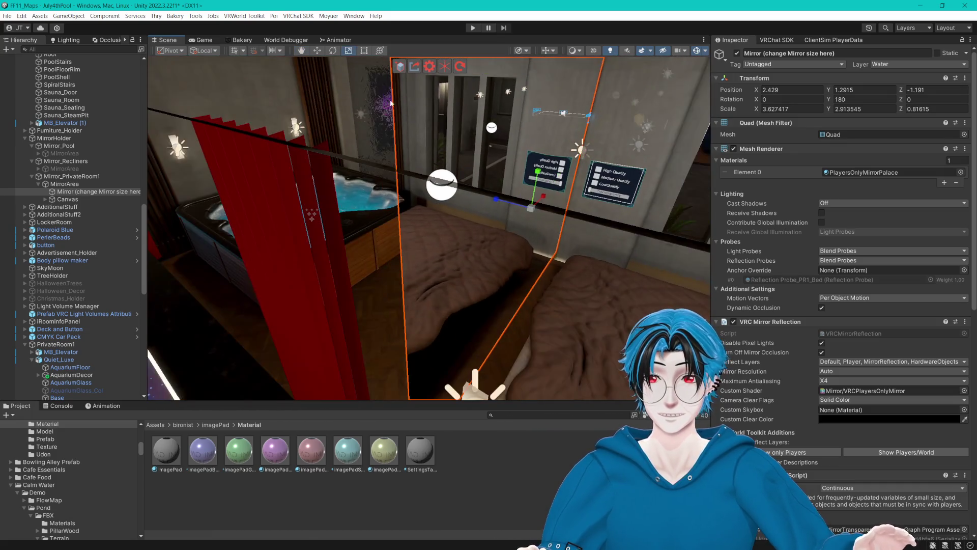
pyautogui.moveTo(503, 203)
pyautogui.mouseDown()
pyautogui.moveTo(435, 191)
pyautogui.moveTo(180, 244)
pyautogui.mouseUp()
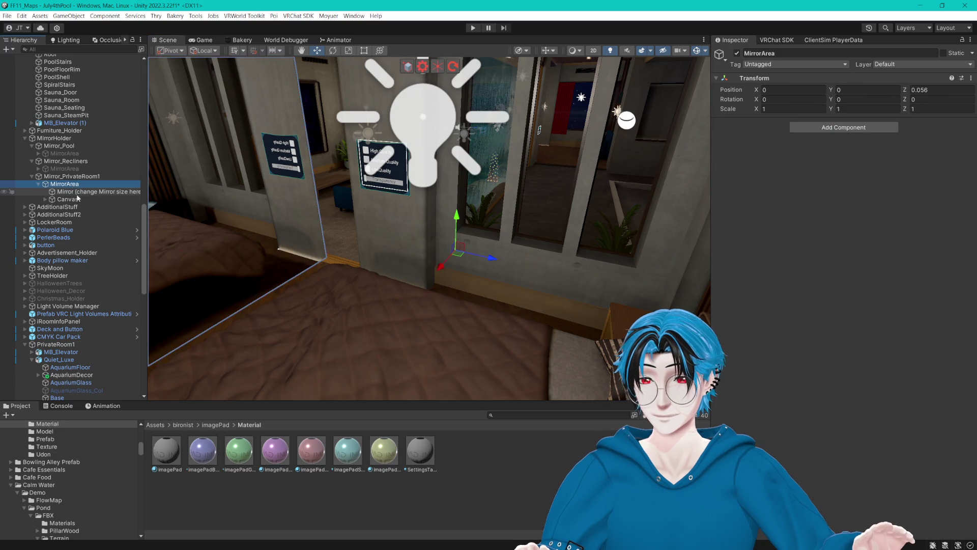
# - Deactivate the private room's Mirror and its MirrorArea, then select Mirror_PrivateRoom1
pyautogui.doubleClick(68, 199)
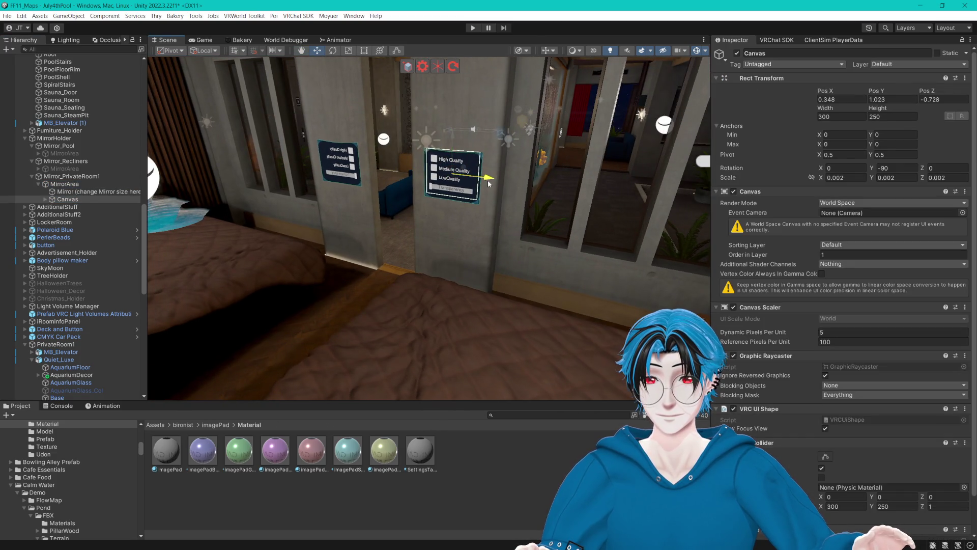
pyautogui.moveTo(487, 184)
pyautogui.mouseDown()
pyautogui.moveTo(430, 279)
pyautogui.moveTo(513, 252)
pyautogui.moveTo(462, 250)
pyautogui.mouseUp()
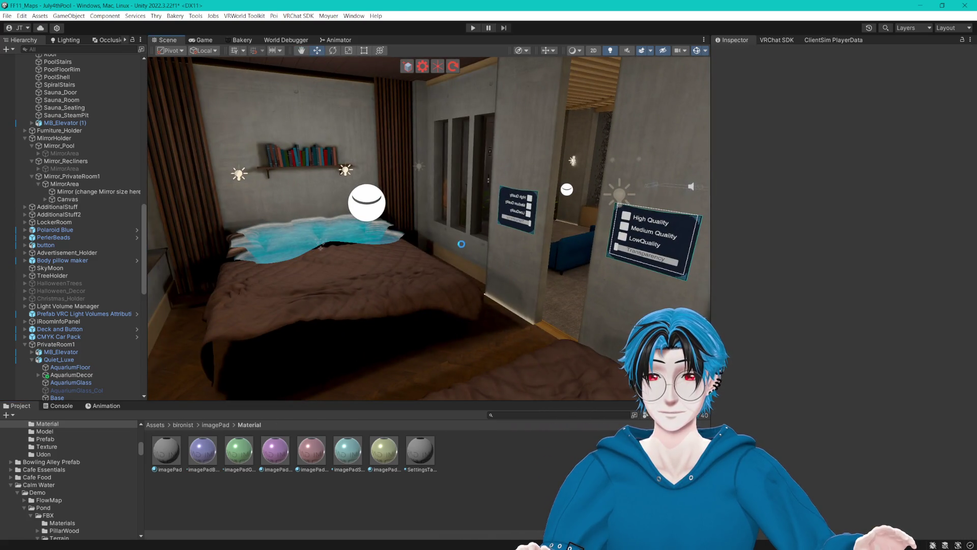
pyautogui.click(62, 191)
pyautogui.click(736, 53)
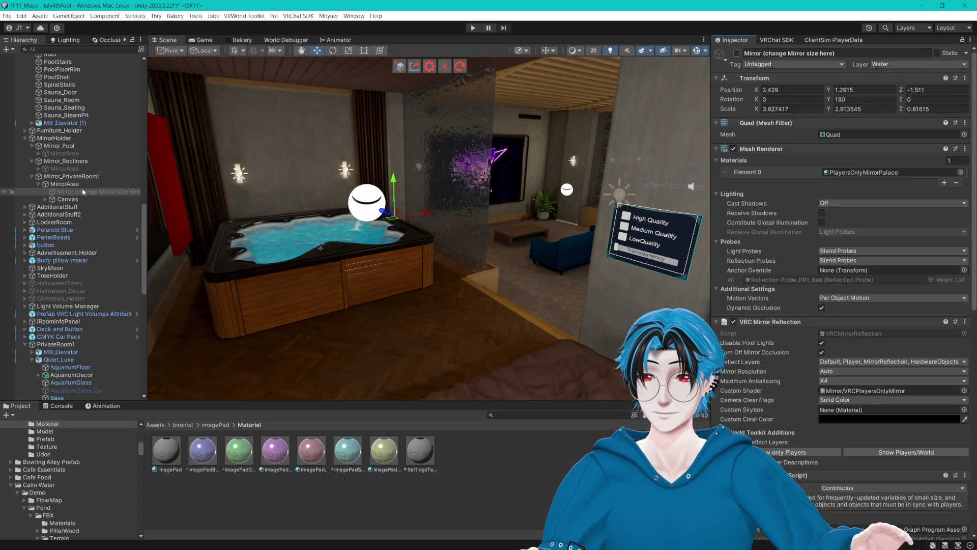
pyautogui.click(39, 184)
pyautogui.click(224, 162)
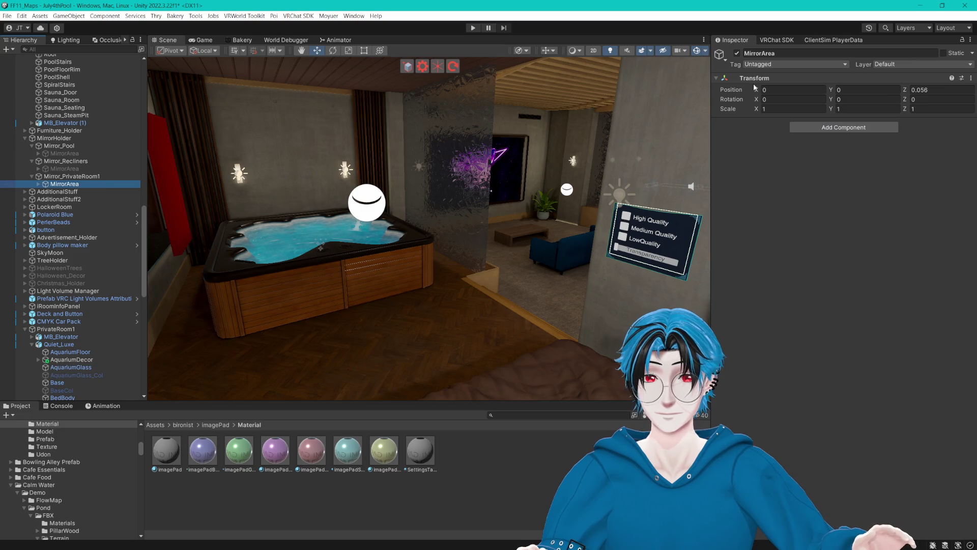
pyautogui.click(736, 53)
pyautogui.click(80, 177)
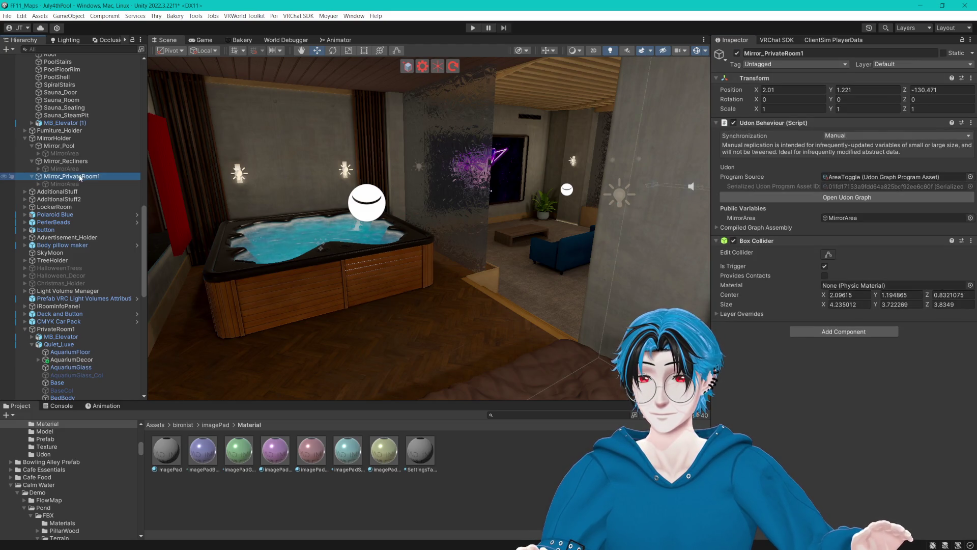
# - Collapse Mirror_PrivateRoom1, turn off scene Gizmos, and orbit toward the aquarium wall
pyautogui.click(31, 177)
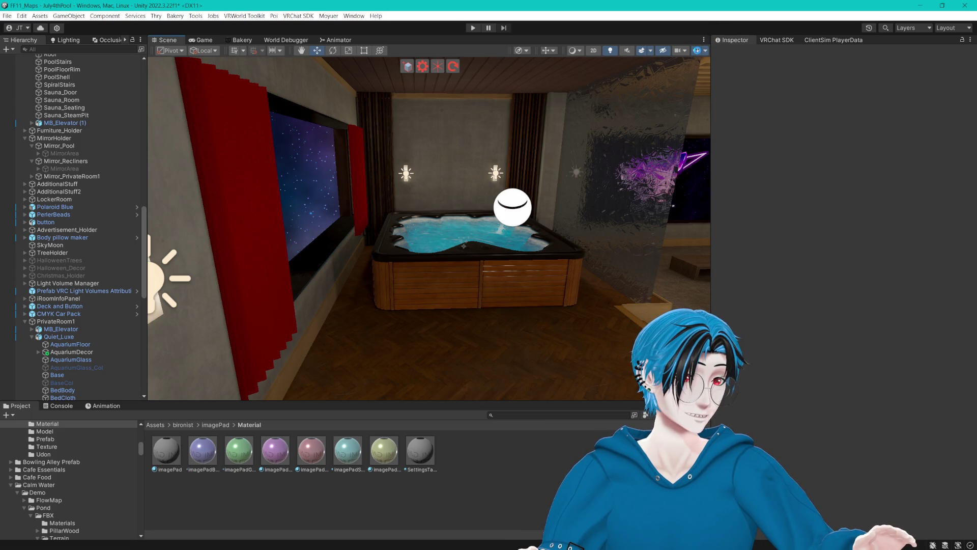
pyautogui.click(696, 50)
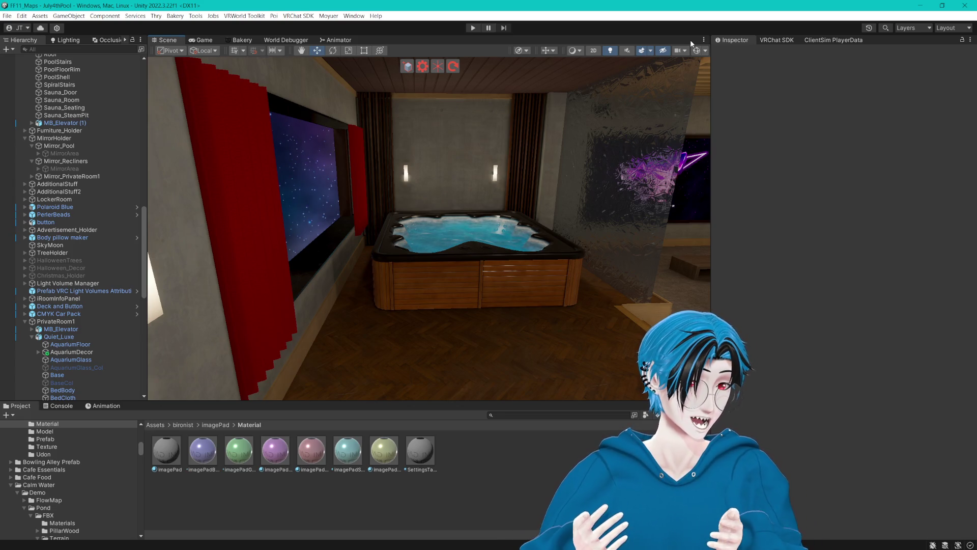
pyautogui.moveTo(557, 59)
pyautogui.mouseDown()
pyautogui.moveTo(676, 185)
pyautogui.moveTo(504, 238)
pyautogui.moveTo(342, 243)
pyautogui.moveTo(508, 233)
pyautogui.moveTo(524, 222)
pyautogui.moveTo(404, 221)
pyautogui.moveTo(499, 220)
pyautogui.mouseUp()
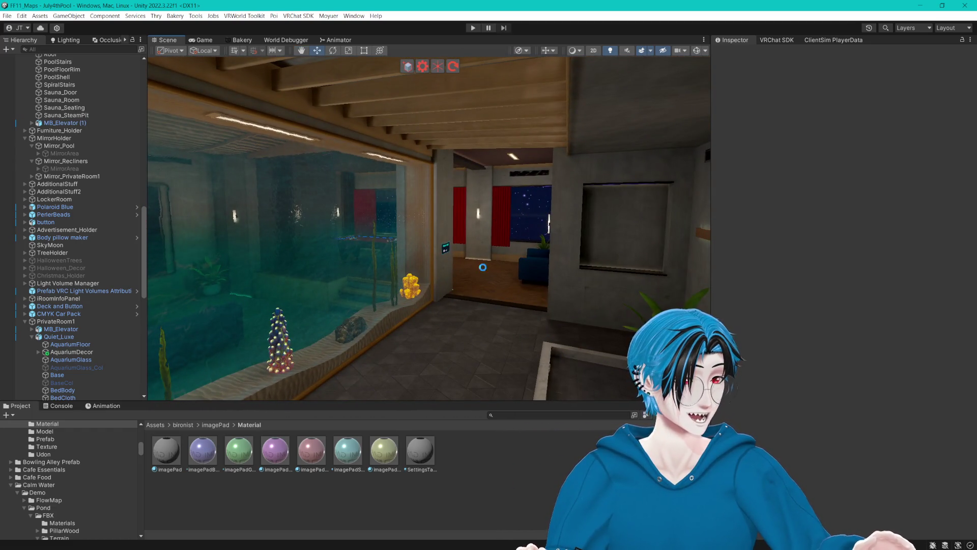
pyautogui.scroll(-10, 102, 209)
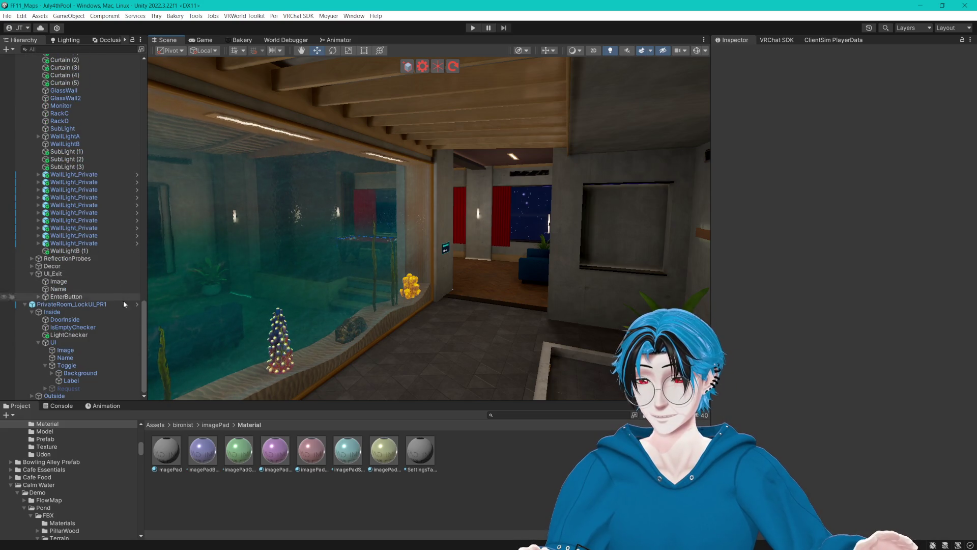
# - Select LightChecker and review its HasPlayer variable and player enter and exit events
pyautogui.click(68, 334)
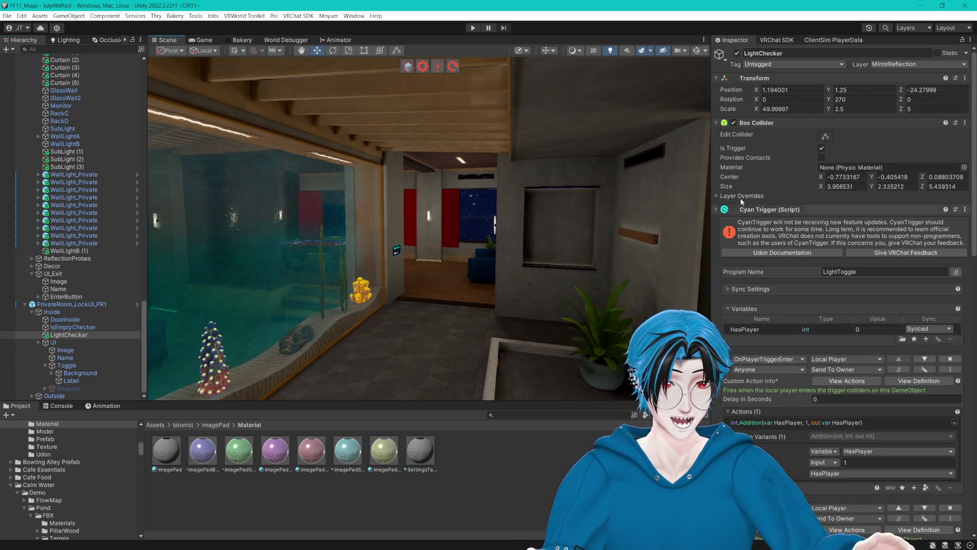
pyautogui.scroll(-5, 849, 341)
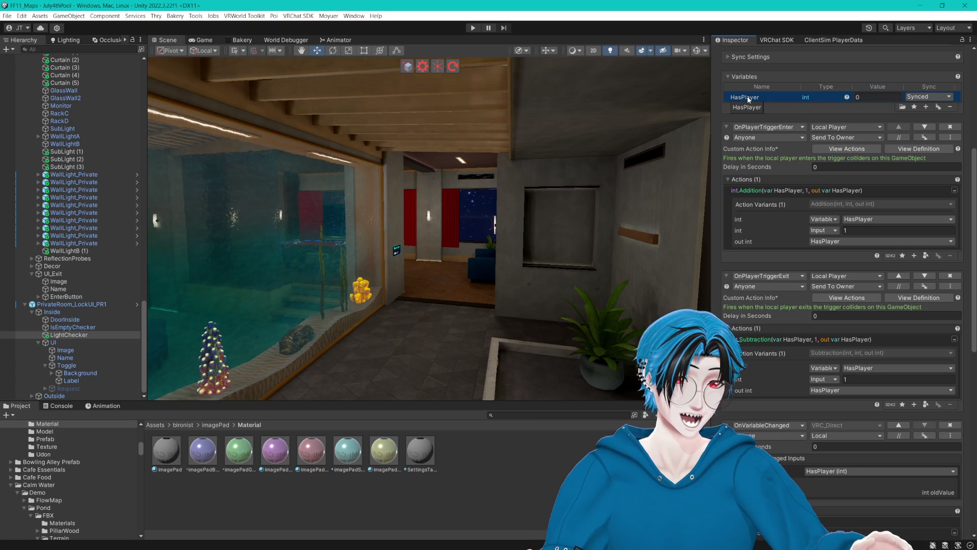
pyautogui.click(869, 97)
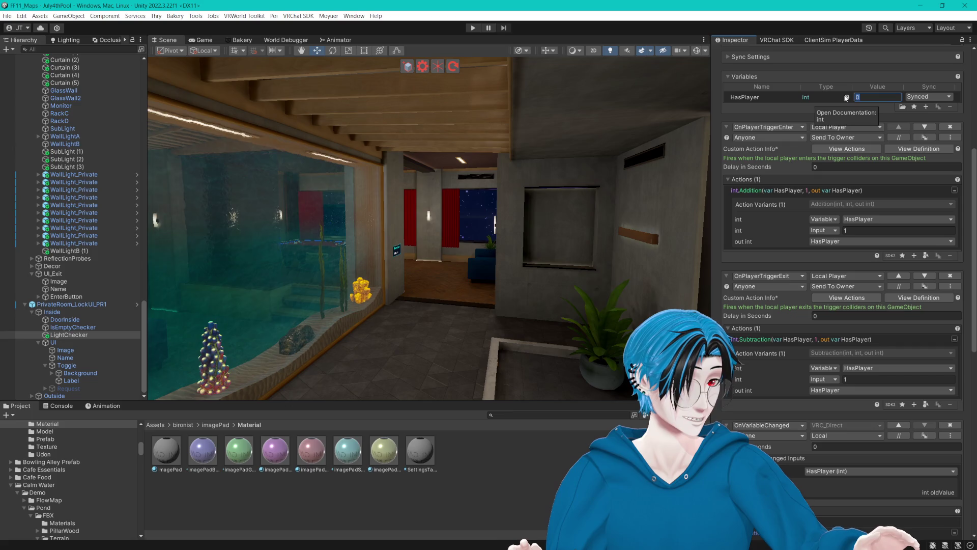
pyautogui.moveTo(636, 219); pyautogui.dragTo(463, 215)
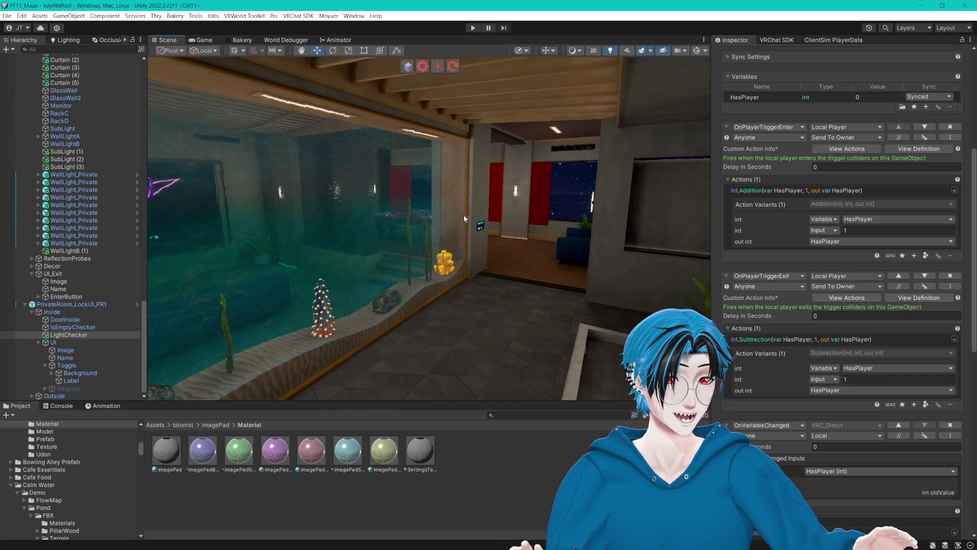
pyautogui.moveTo(566, 230)
pyautogui.mouseDown()
pyautogui.moveTo(487, 231)
pyautogui.moveTo(571, 217)
pyautogui.mouseUp()
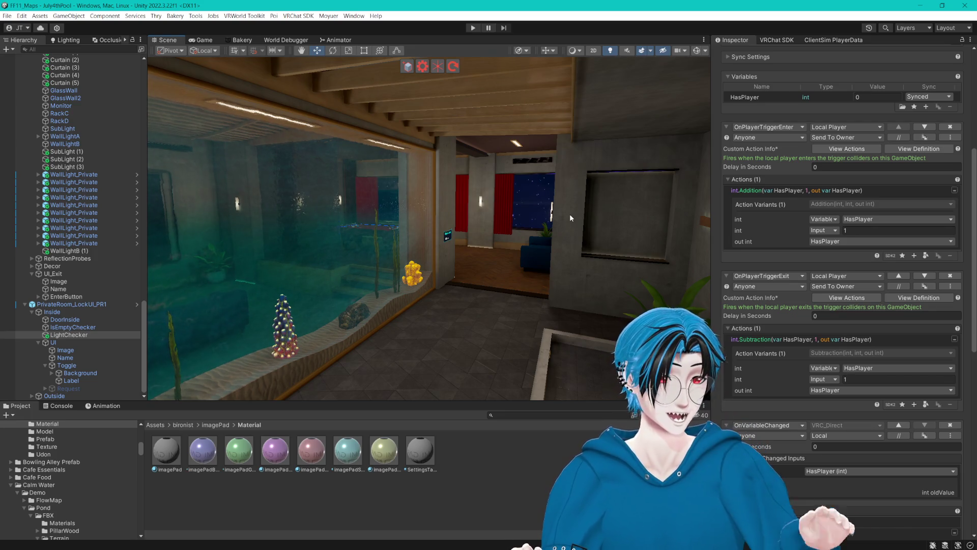
# - Set both OnPlayerTriggerEnter and OnPlayerTriggerExit broadcast to Local
pyautogui.scroll(-3, 775, 269)
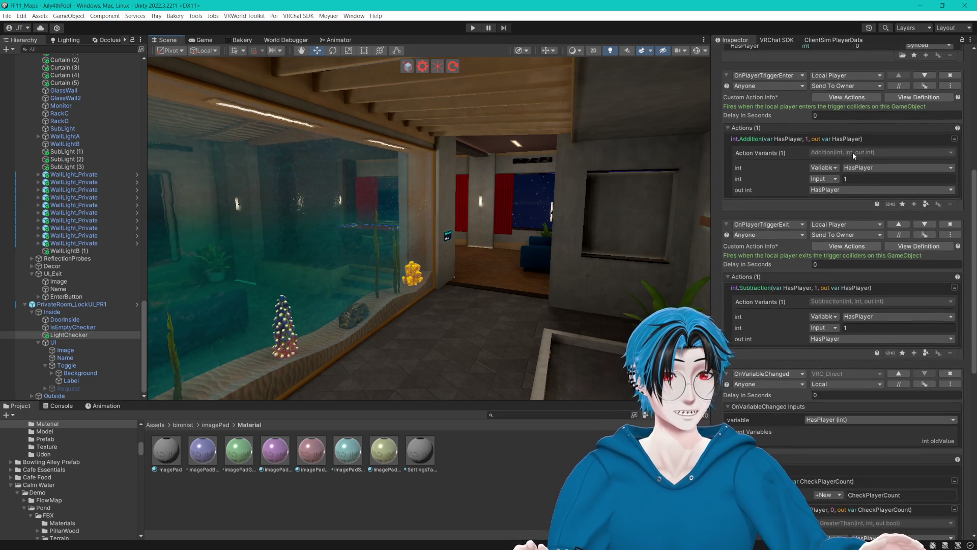
pyautogui.click(862, 86)
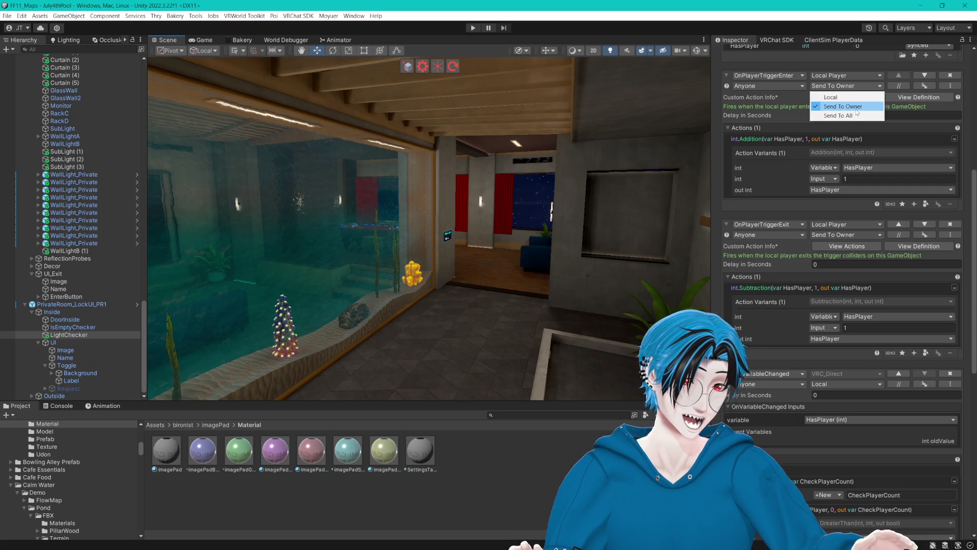
pyautogui.click(845, 107)
pyautogui.click(848, 86)
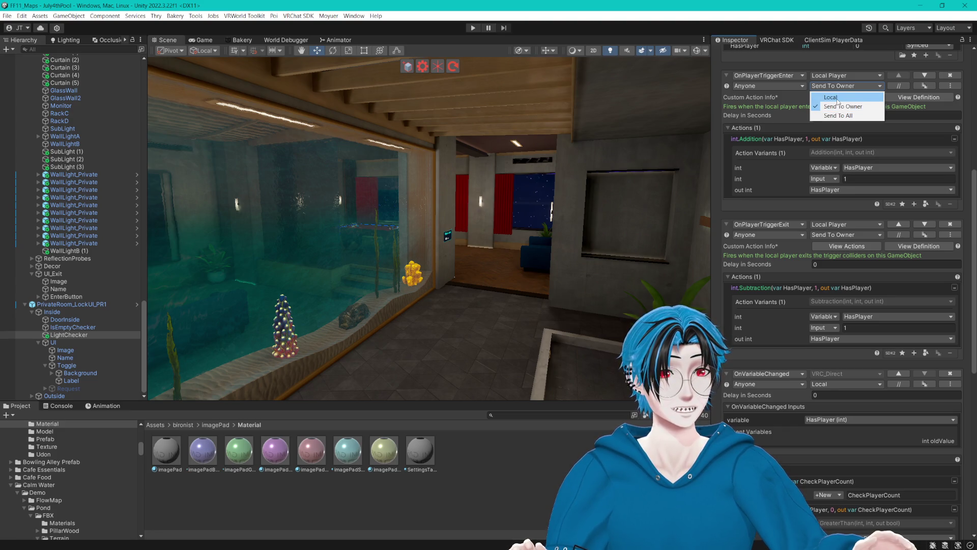
pyautogui.click(838, 98)
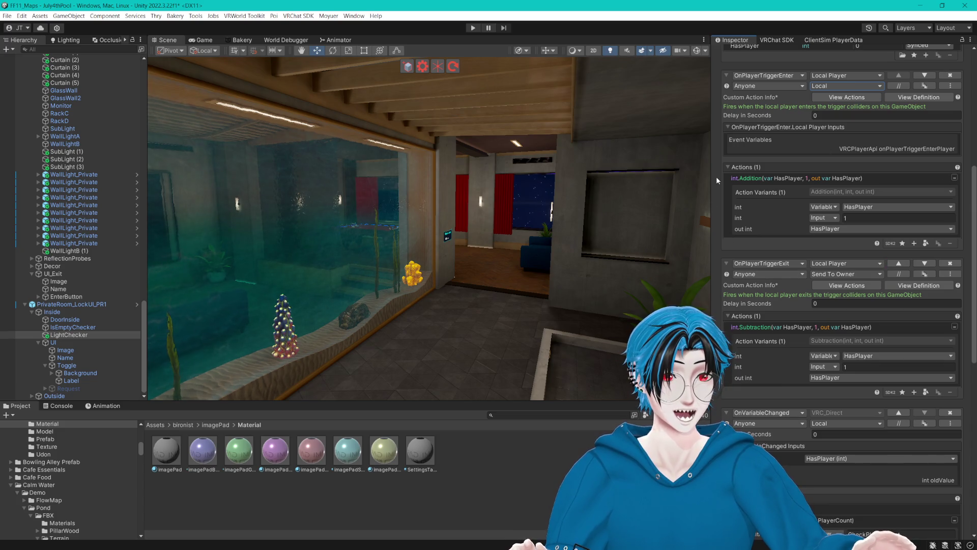
pyautogui.click(837, 274)
pyautogui.click(835, 292)
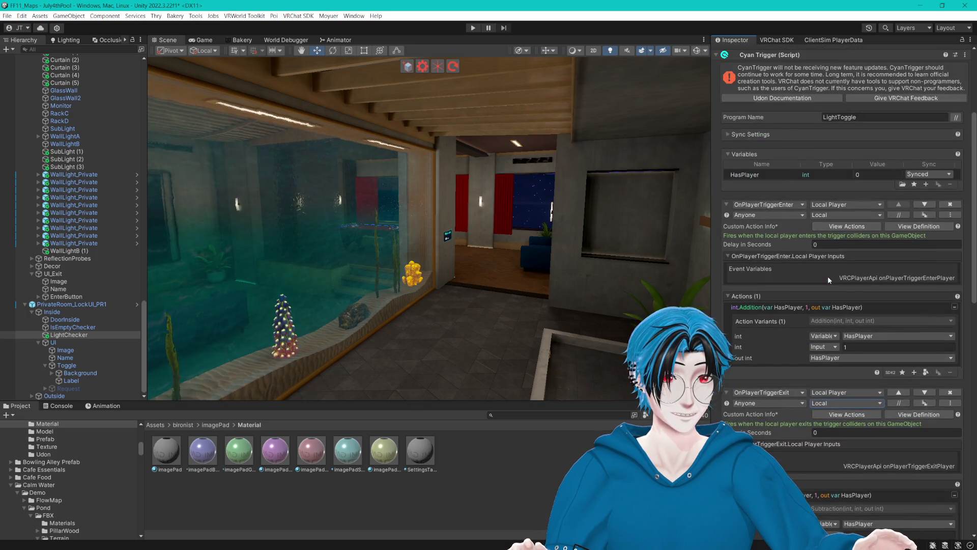
# - Set HasPlayer Sync to NotSynced and collapse the three trigger events
pyautogui.click(928, 175)
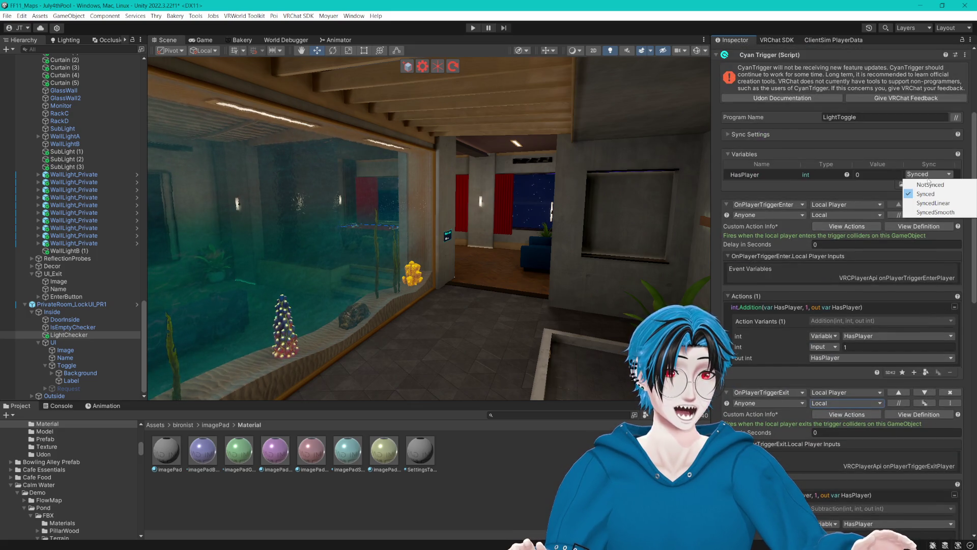
pyautogui.click(930, 184)
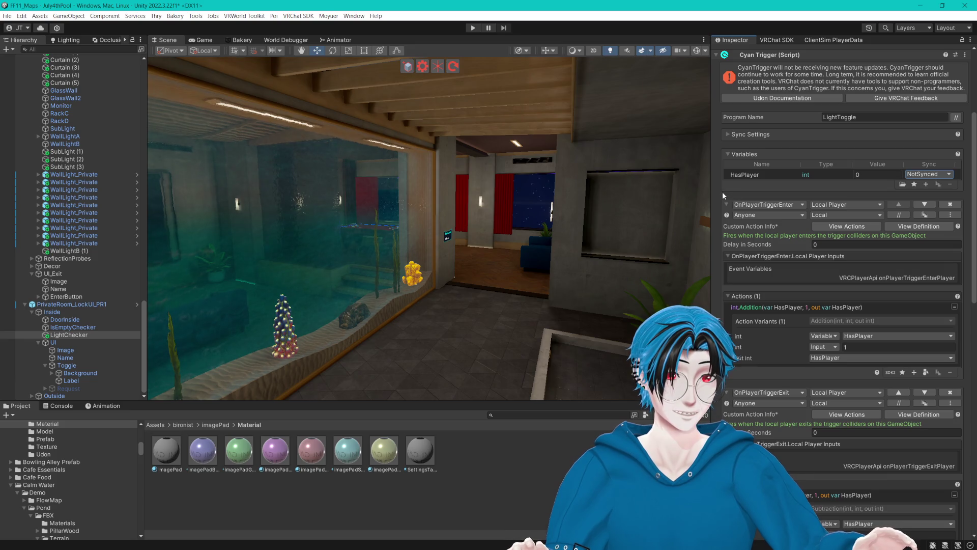
pyautogui.click(726, 205)
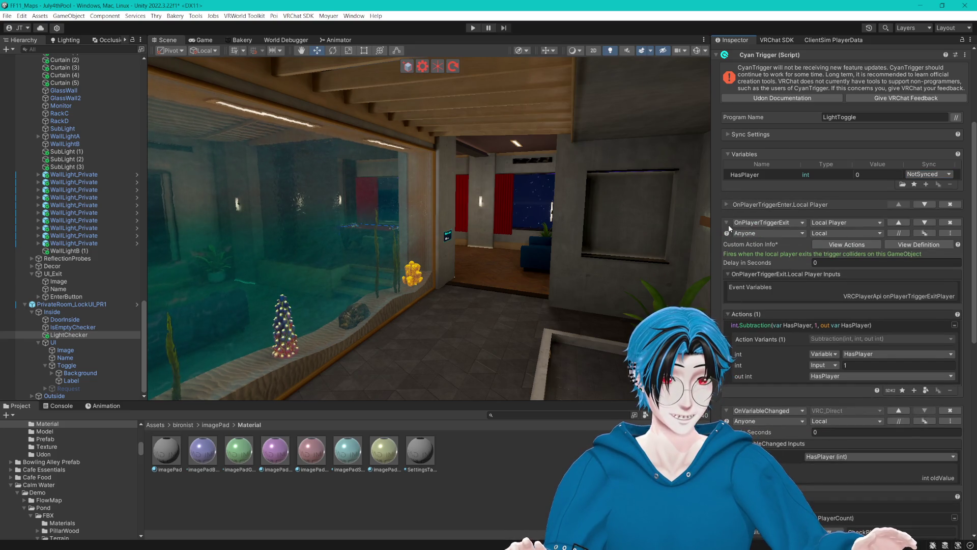
pyautogui.click(727, 223)
pyautogui.click(728, 241)
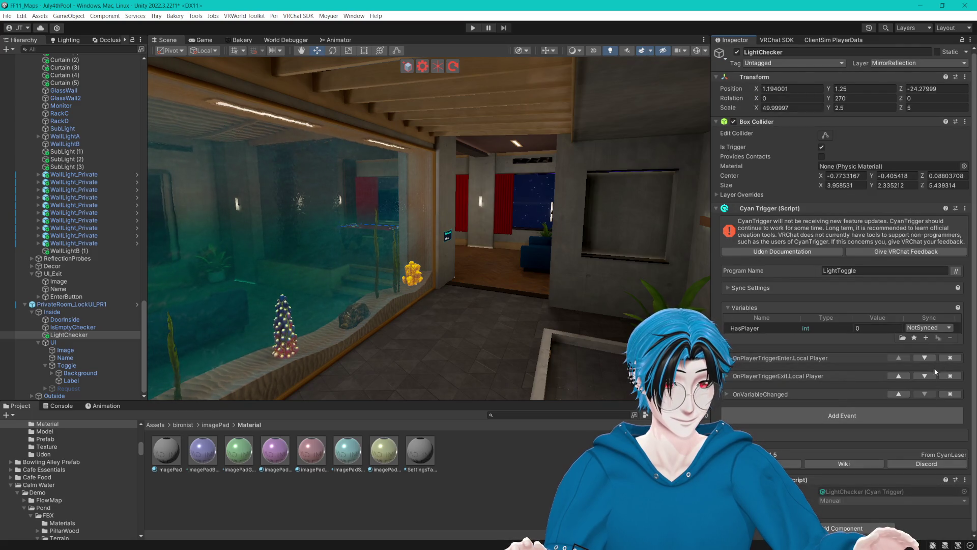
# - Duplicate the OnPlayerTriggerEnter event and set the copy to Remote Player
pyautogui.click(729, 375)
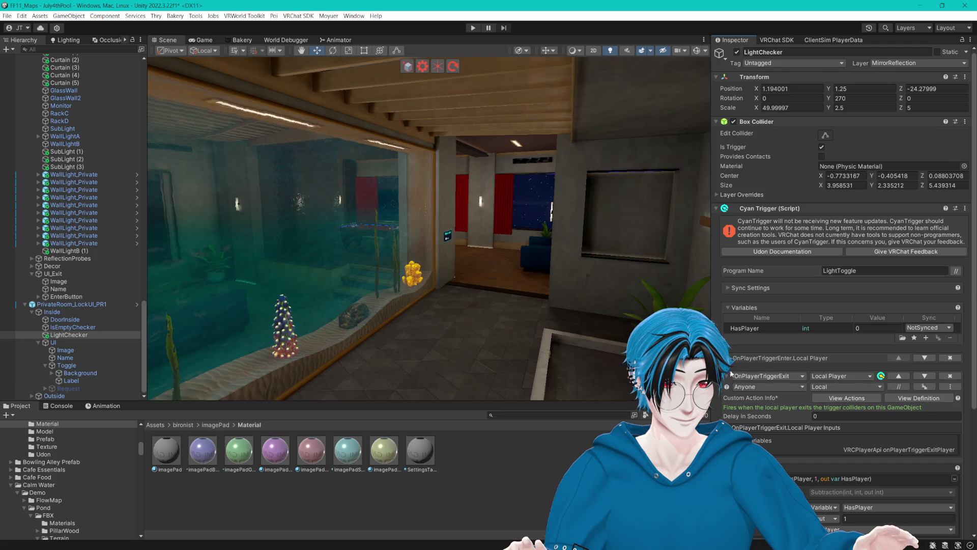
pyautogui.click(729, 358)
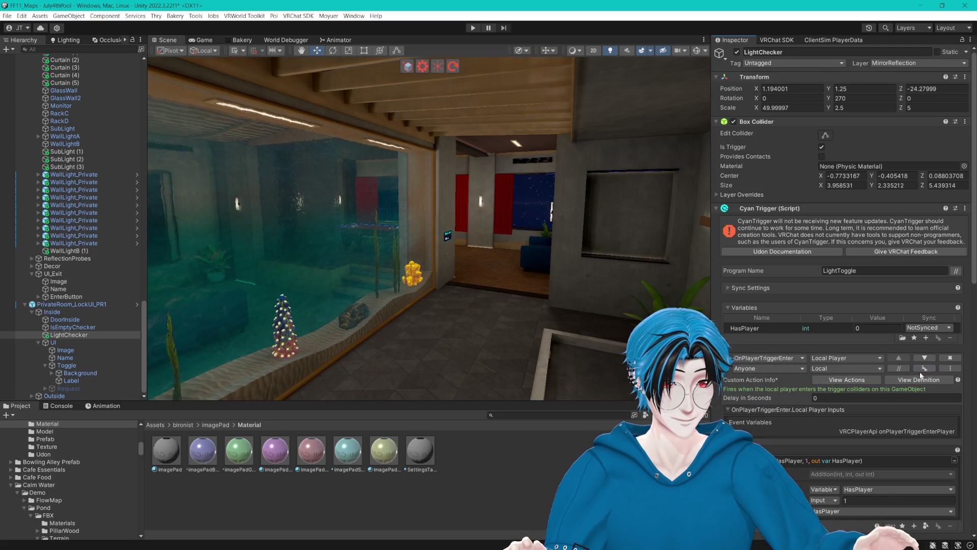
pyautogui.click(924, 368)
pyautogui.scroll(-5, 922, 367)
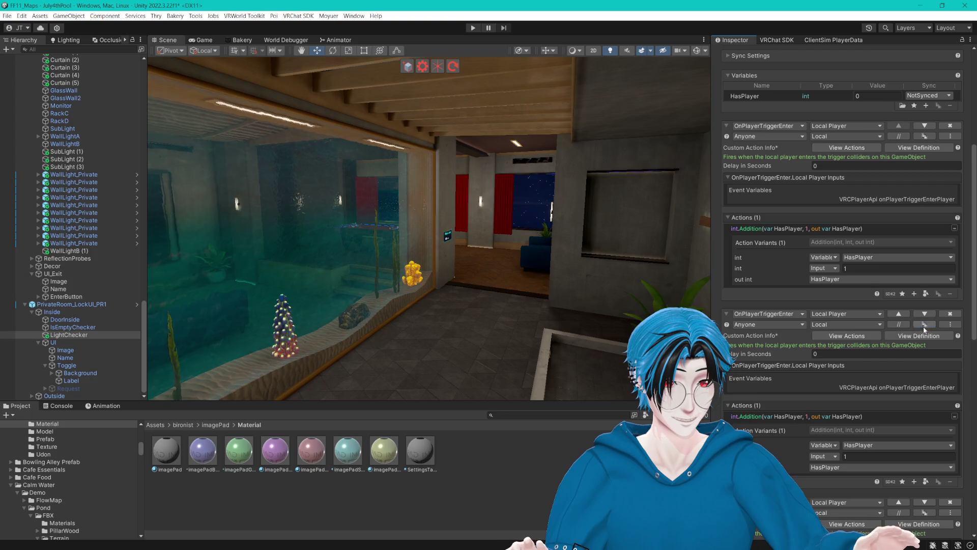
pyautogui.scroll(-2, 903, 344)
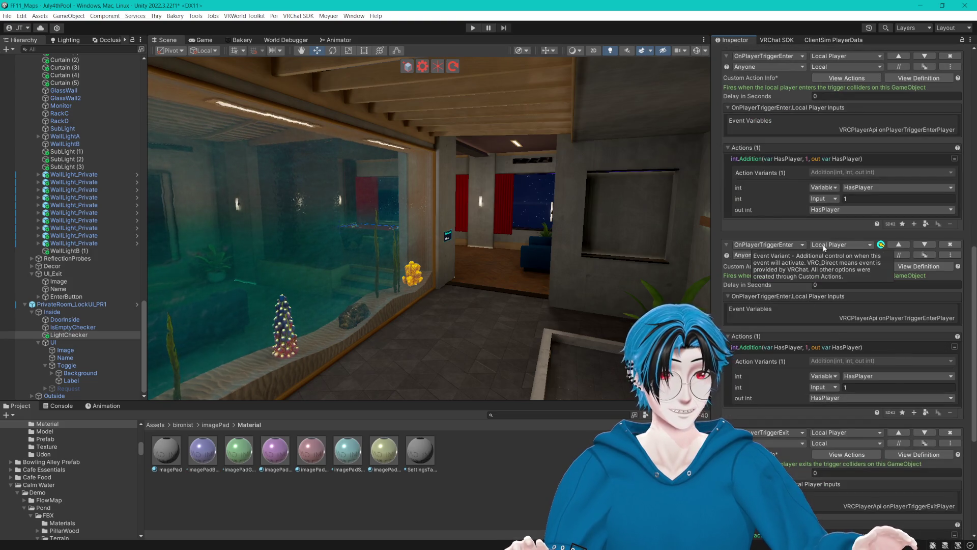
pyautogui.click(825, 245)
pyautogui.click(837, 260)
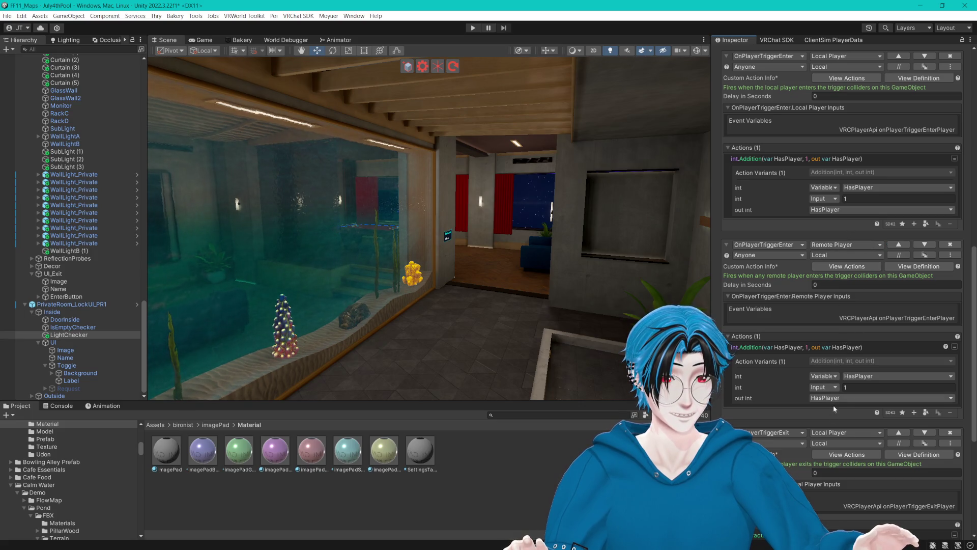
# - Set OnPlayerTriggerExit's player variant to Remote Player
pyautogui.click(845, 433)
pyautogui.click(847, 445)
pyautogui.scroll(-6, 884, 461)
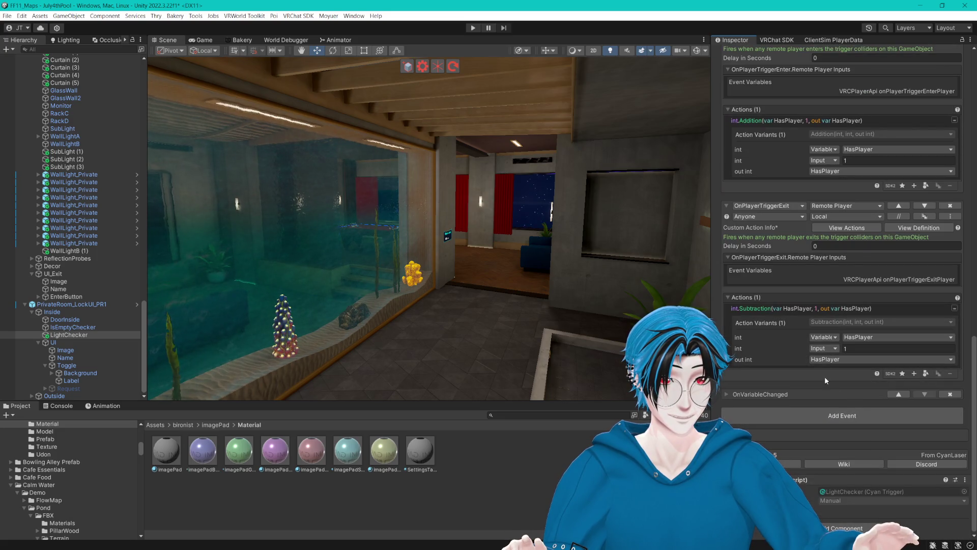
pyautogui.scroll(15, 794, 358)
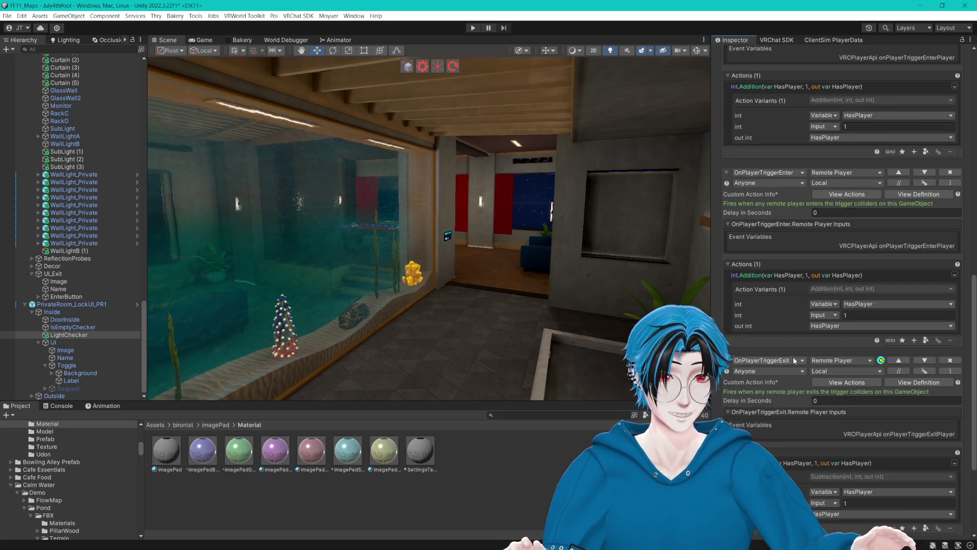
pyautogui.moveTo(636, 285); pyautogui.dragTo(463, 228)
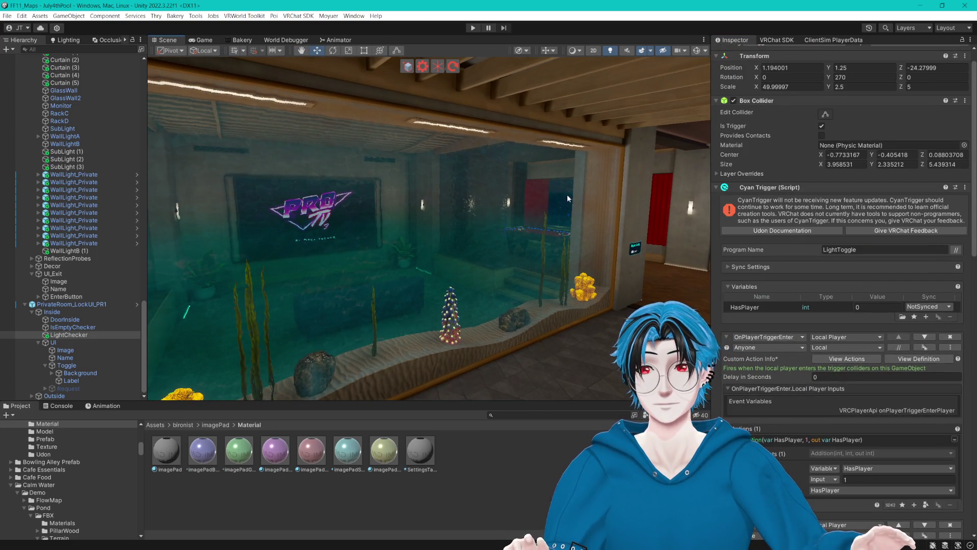
# - Turn the scene view toward the sofa hallway and readjust the Scene/Inspector panel split
pyautogui.moveTo(489, 196); pyautogui.dragTo(569, 181)
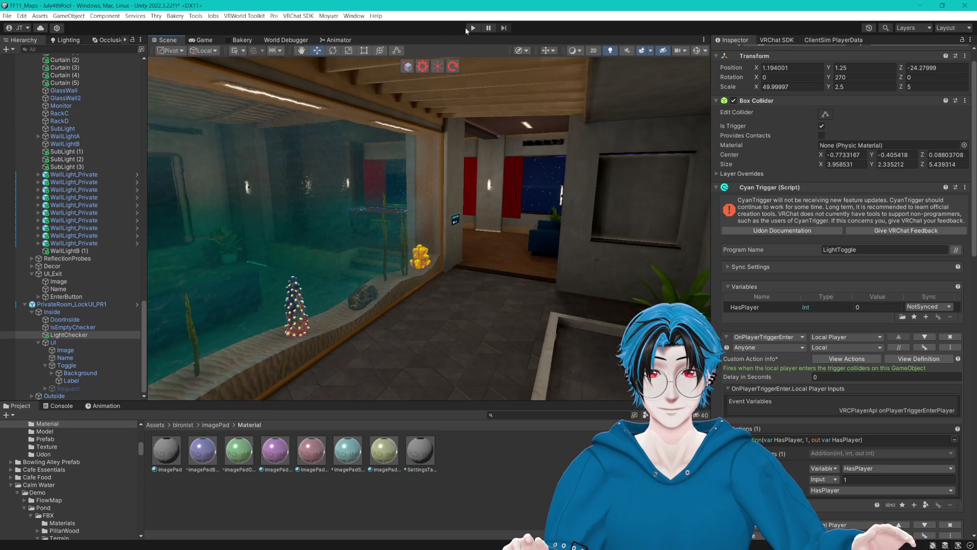
pyautogui.moveTo(712, 137)
pyautogui.mouseDown()
pyautogui.moveTo(784, 144)
pyautogui.moveTo(766, 145)
pyautogui.mouseUp()
pyautogui.moveTo(566, 62)
pyautogui.mouseDown()
pyautogui.moveTo(493, 133)
pyautogui.moveTo(616, 179)
pyautogui.moveTo(544, 194)
pyautogui.moveTo(557, 205)
pyautogui.mouseUp()
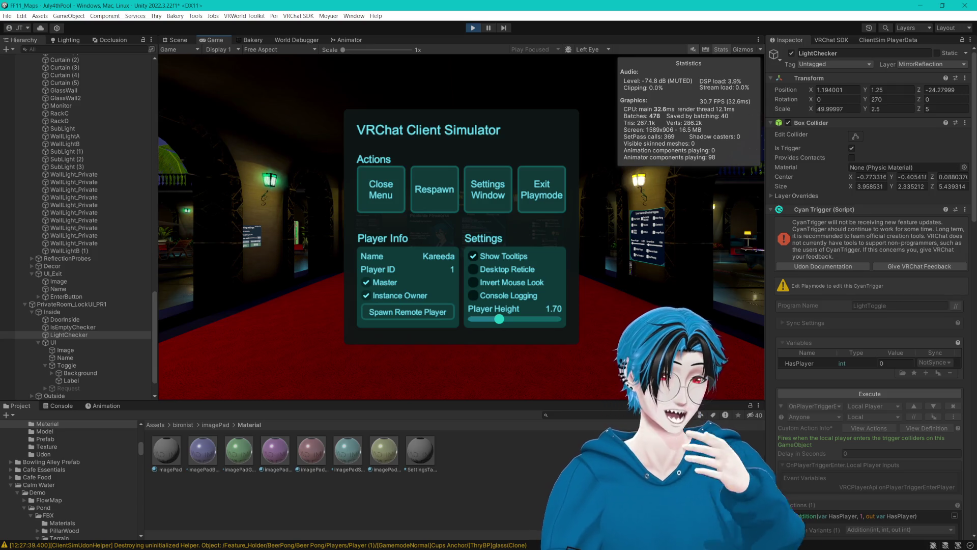
# - Walk the test player through the doorway and blue door to the elevator's Private Room 1 panel
pyautogui.click(377, 203)
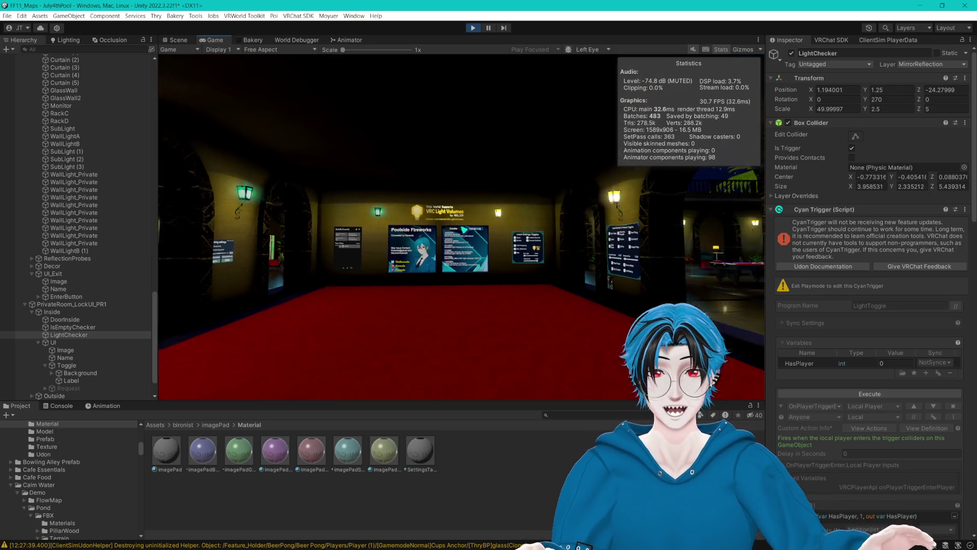
pyautogui.press('w')
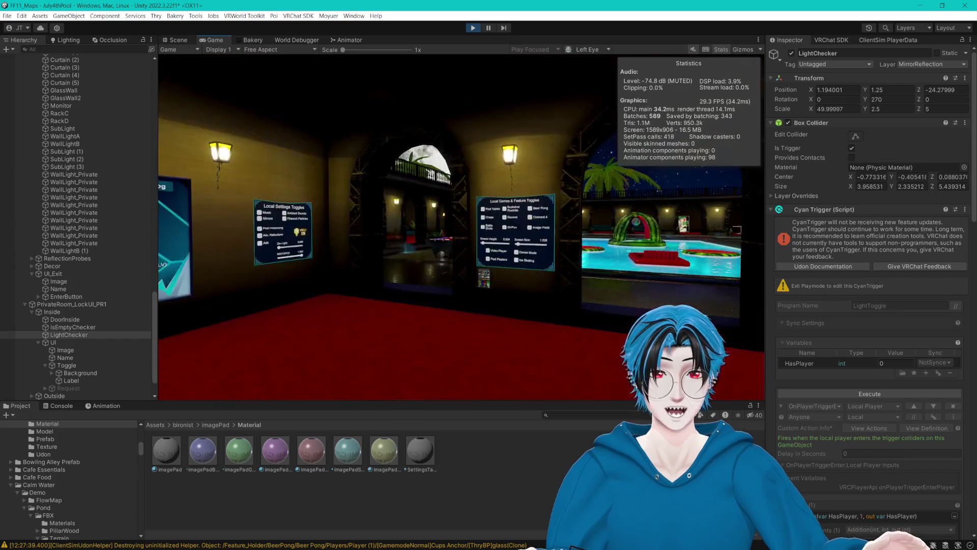
pyautogui.press('s')
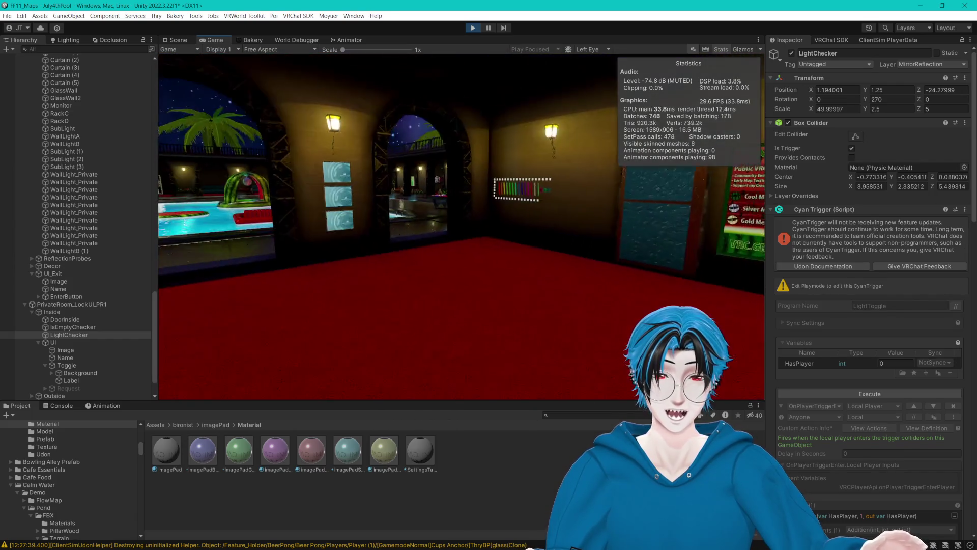
pyautogui.press('w')
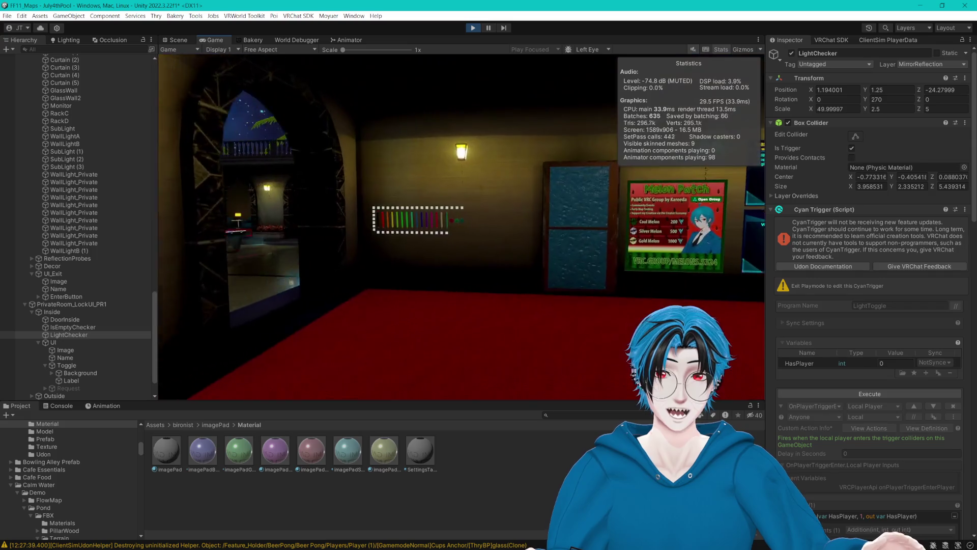
pyautogui.press('w')
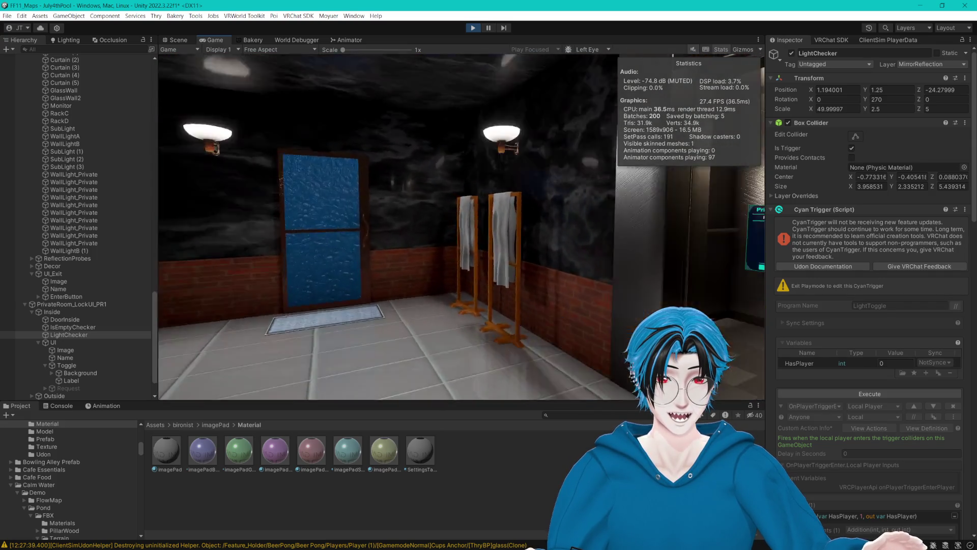
pyautogui.press('w')
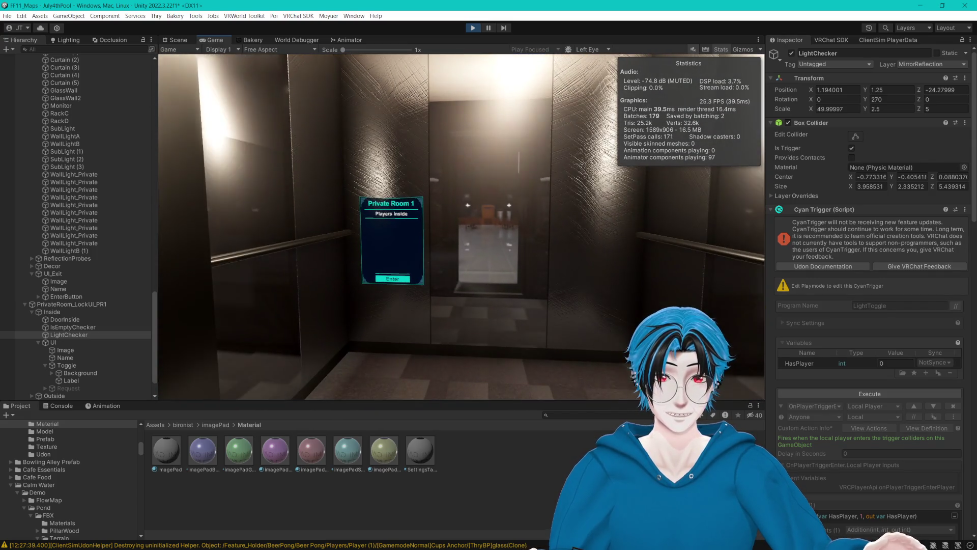
pyautogui.press('w')
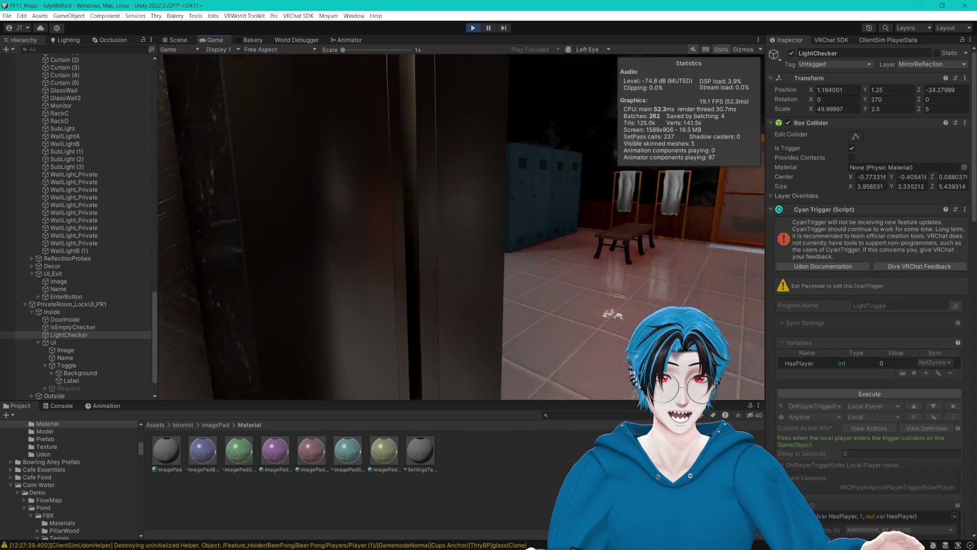
pyautogui.press('w')
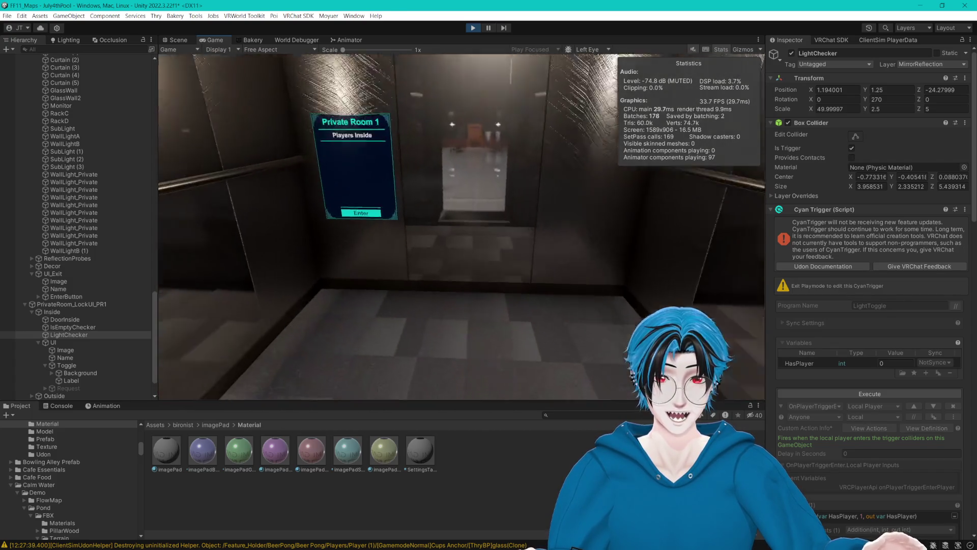
# - Enter Private Room 1 from its panel and return to the Scene view
pyautogui.click(465, 229)
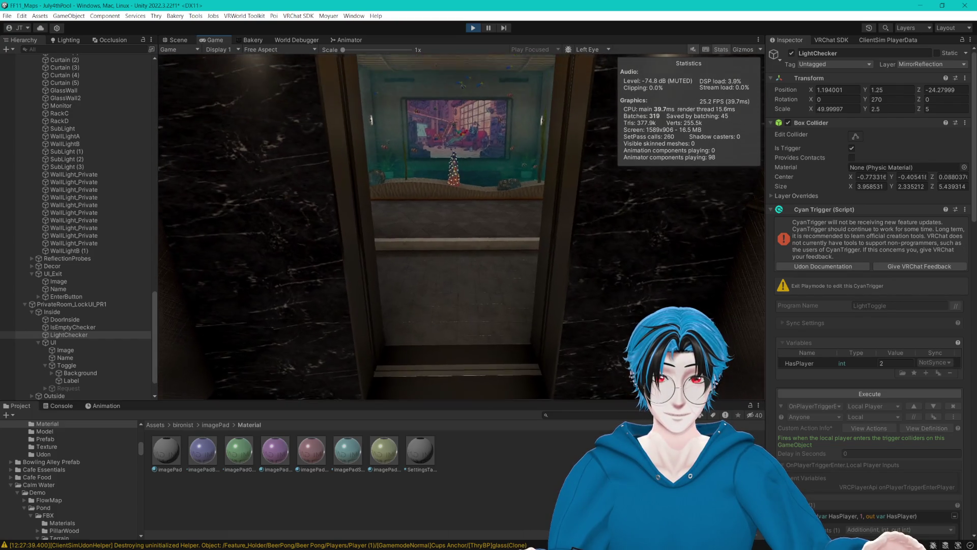
pyautogui.press('Escape')
pyautogui.click(178, 40)
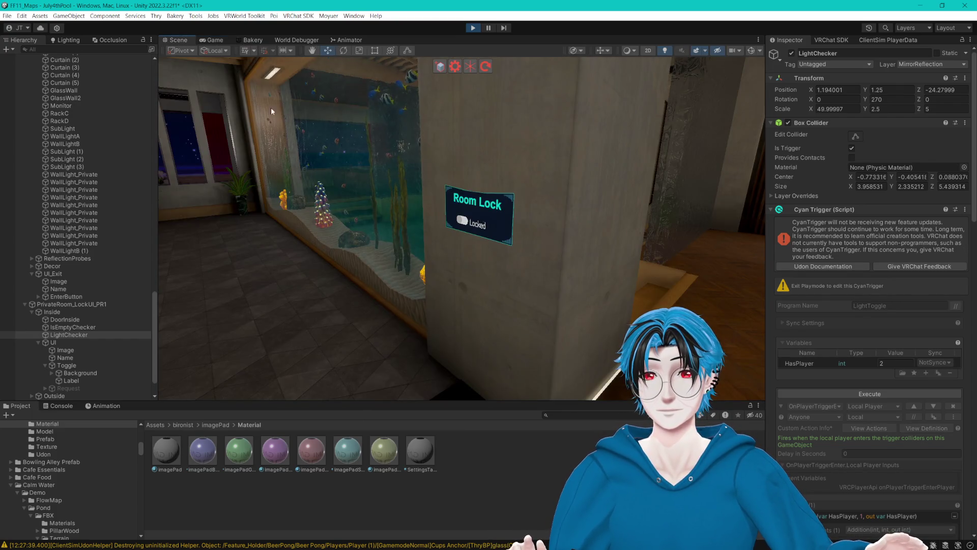
# - Frame the PrivateBuilding in the scene view and orbit around its exterior
pyautogui.moveTo(272, 111); pyautogui.dragTo(474, 211)
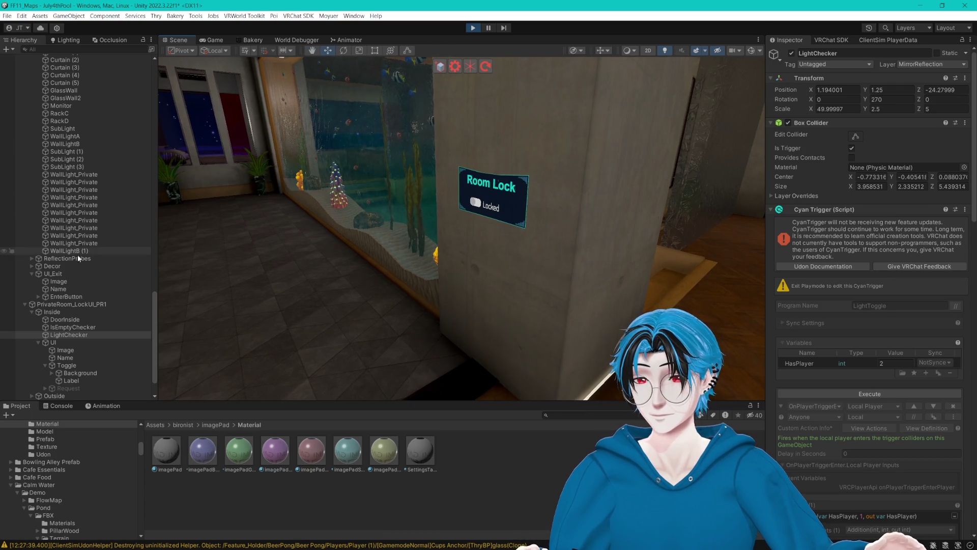
pyautogui.scroll(10, 69, 269)
pyautogui.scroll(7, 66, 196)
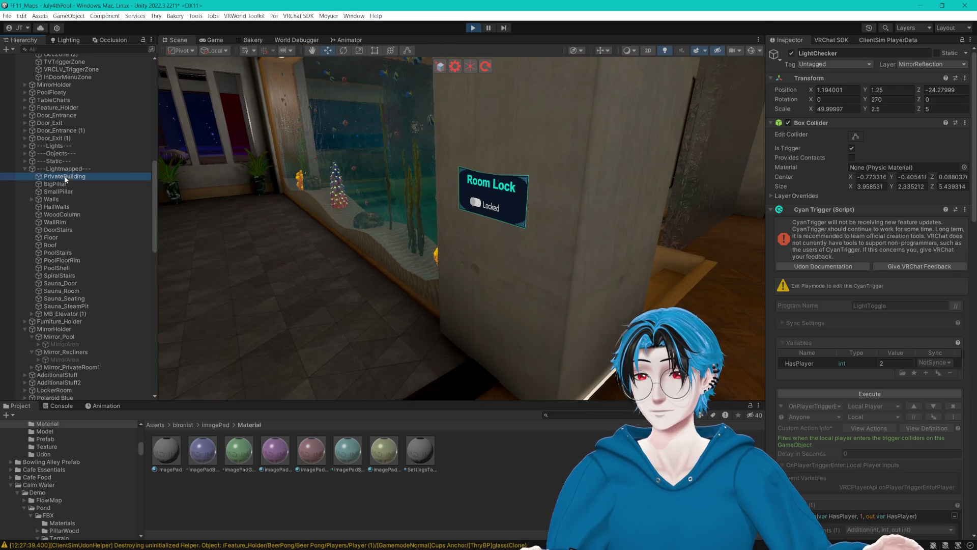
pyautogui.press('f')
pyautogui.click(455, 298)
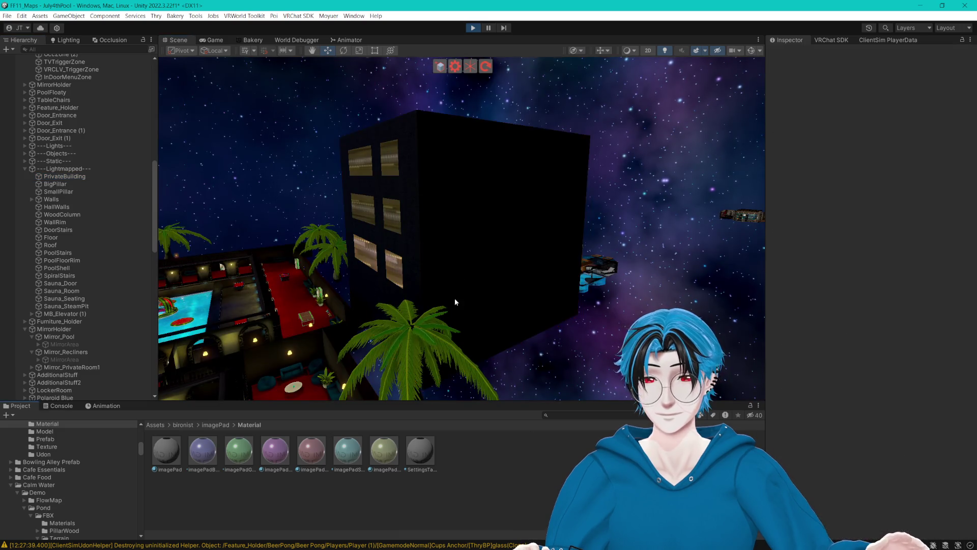
pyautogui.moveTo(454, 298)
pyautogui.mouseDown()
pyautogui.moveTo(495, 278)
pyautogui.moveTo(331, 153)
pyautogui.mouseUp()
# - Back in the Game view, walk through the pool-table room and aquarium hallway to the red-walled room
pyautogui.click(211, 40)
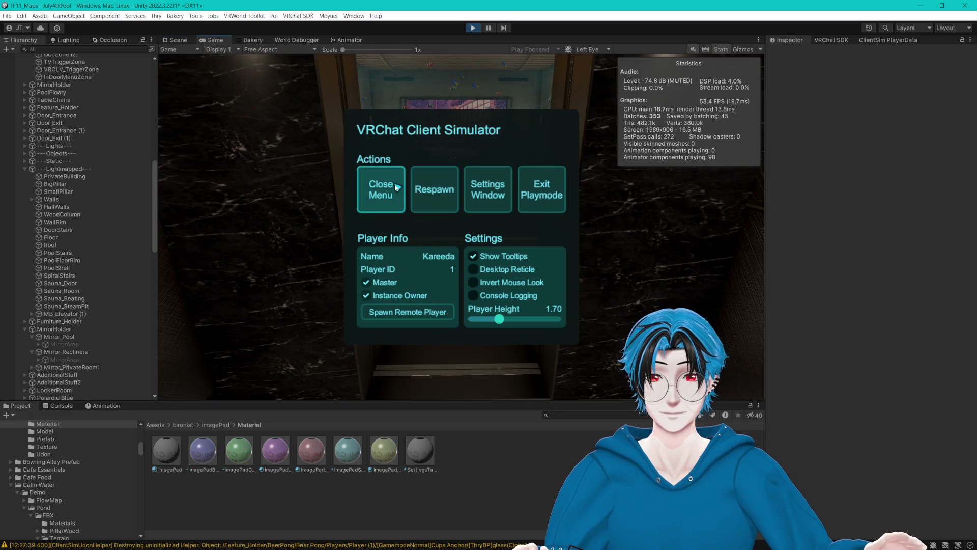
pyautogui.click(381, 191)
pyautogui.press('w')
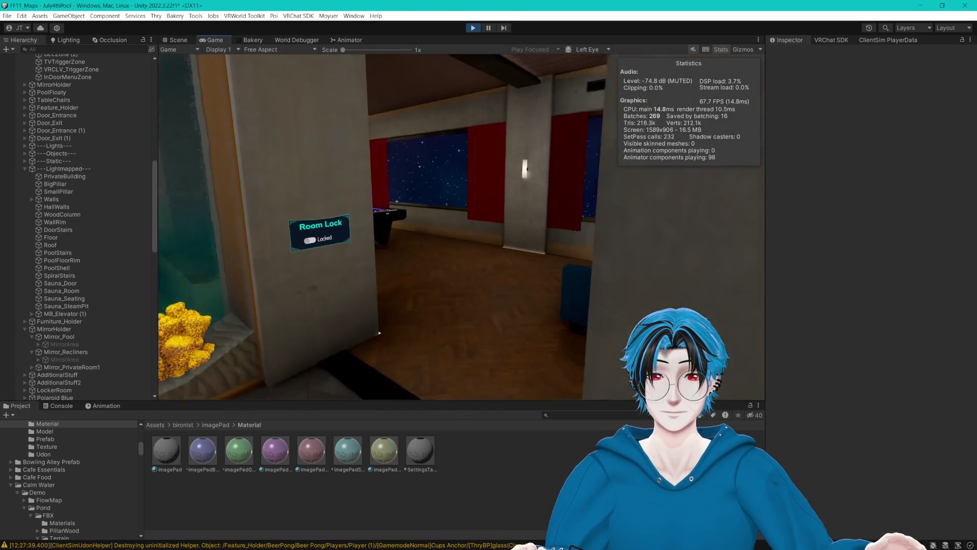
pyautogui.press('w')
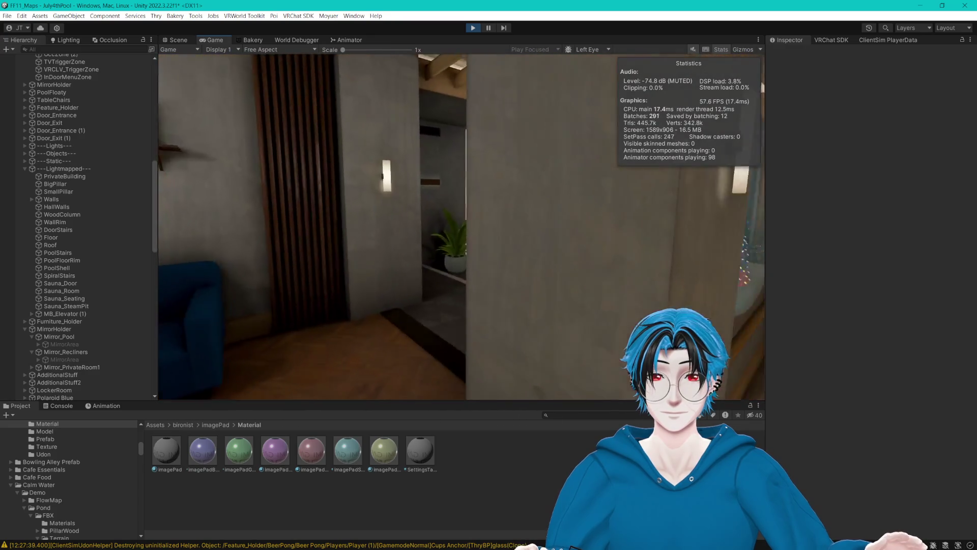
pyautogui.press('w')
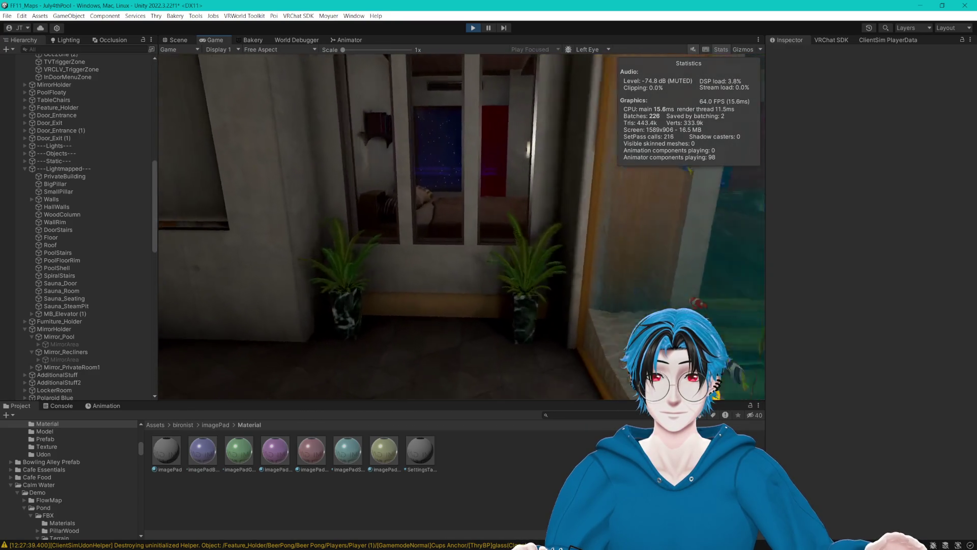
pyautogui.press('w')
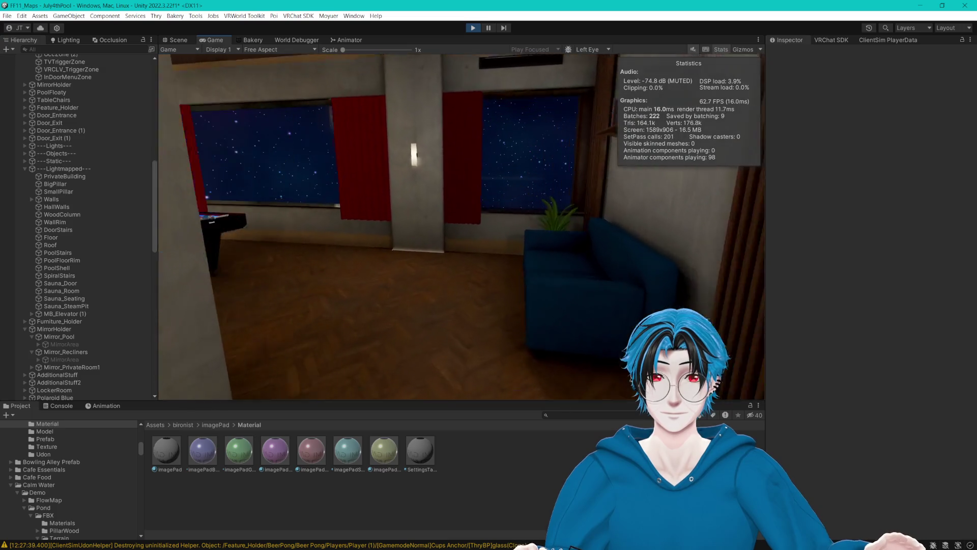
pyautogui.press('w')
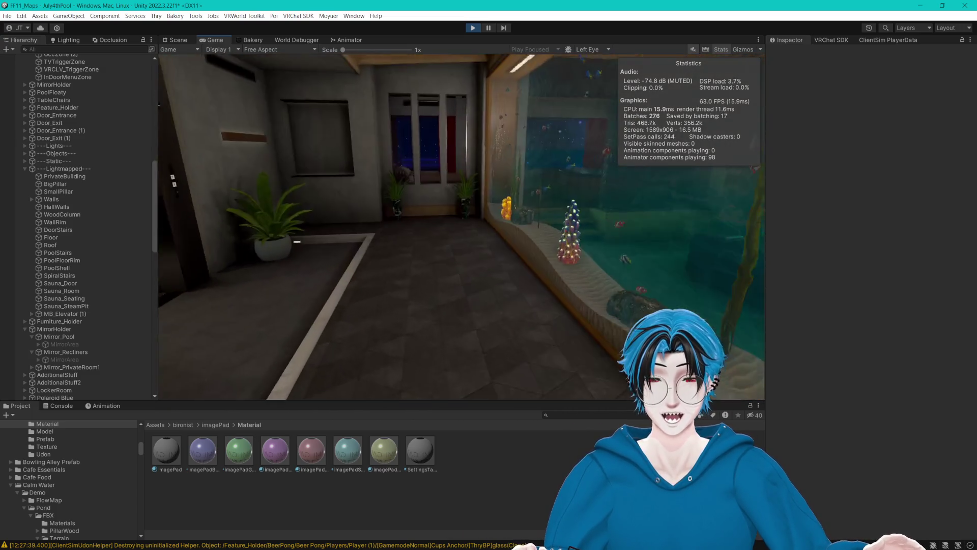
# - Walk up the stairs to the hot-tub bedroom's quality-options panel, then stop Play mode
pyautogui.press('Escape')
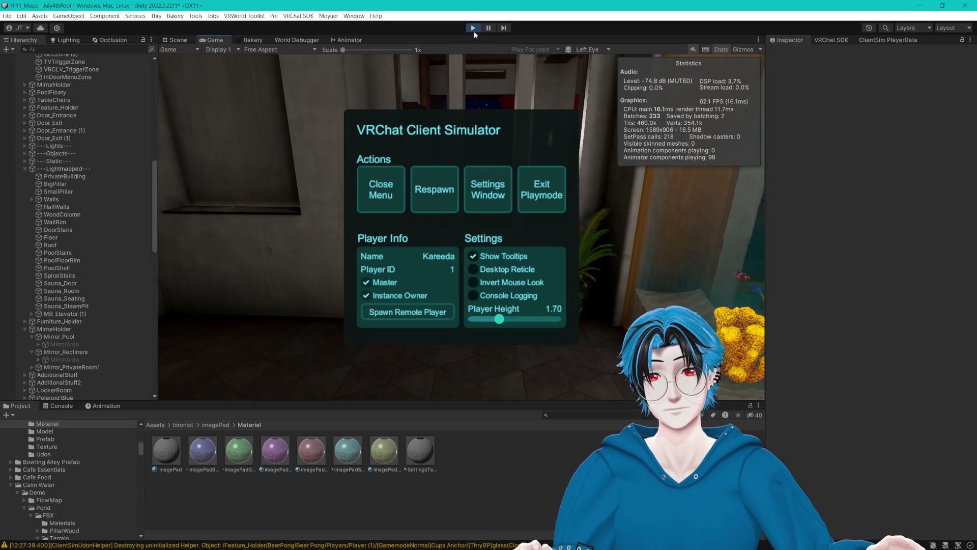
pyautogui.press('Escape')
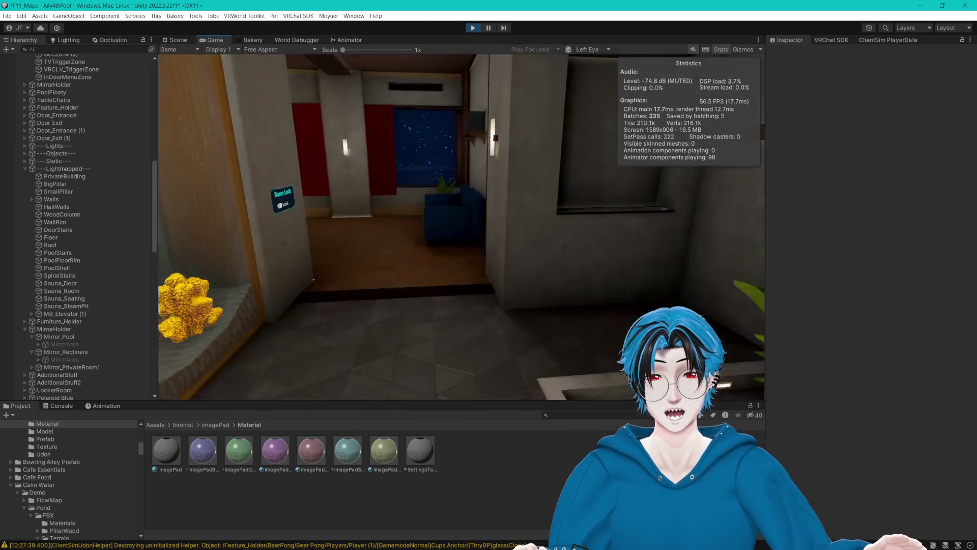
pyautogui.press('w')
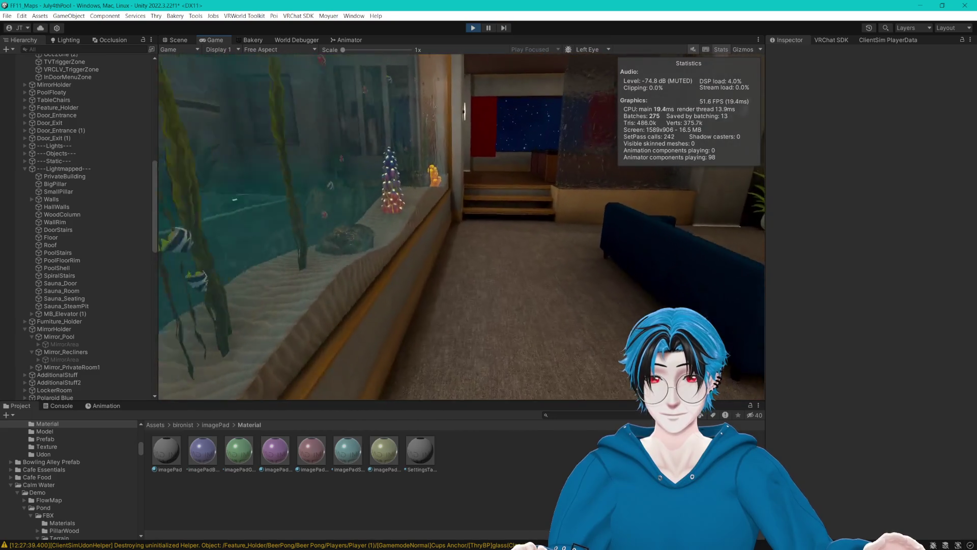
pyautogui.press('w')
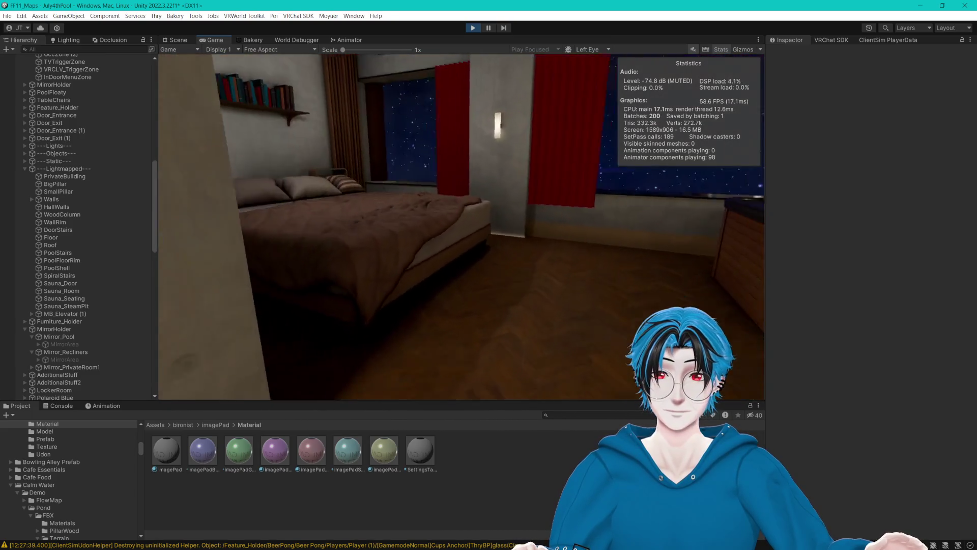
pyautogui.press('s')
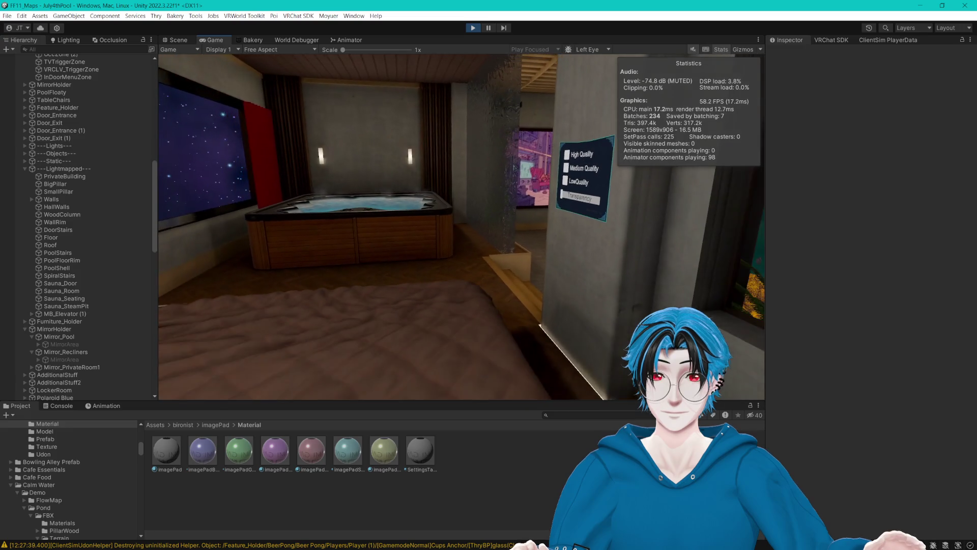
pyautogui.press('w')
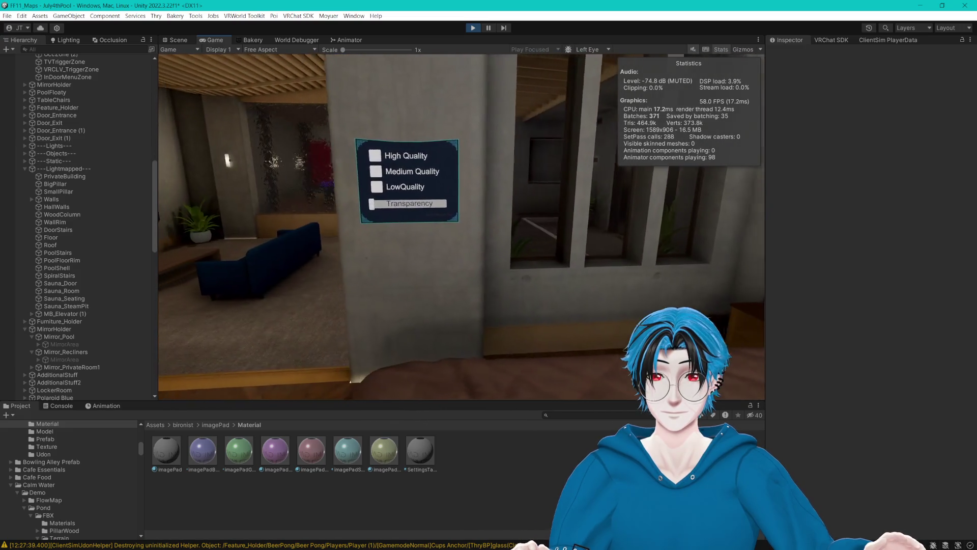
pyautogui.press('Escape')
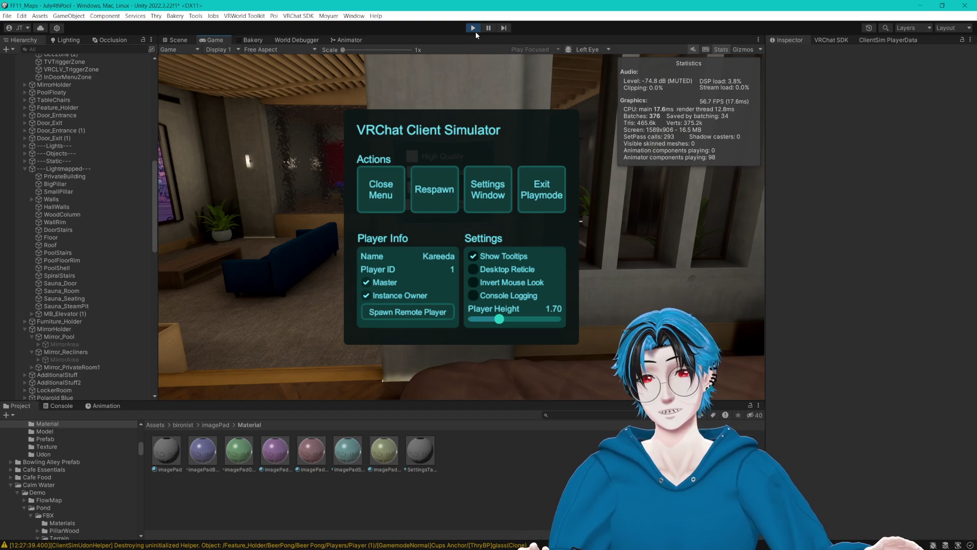
pyautogui.click(475, 28)
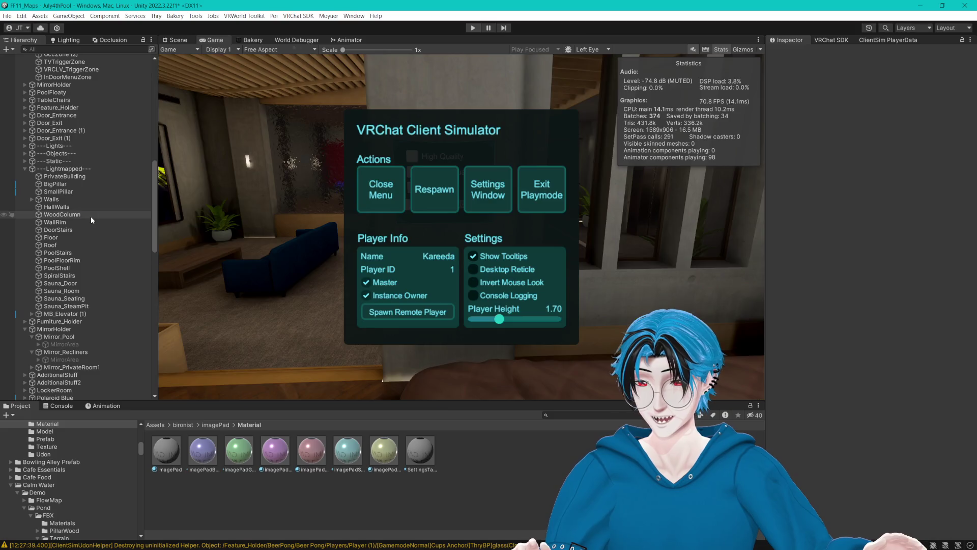
# - Expand and select MirrorHolder to show its four side mirrors, then fly the scene camera down to the pool
pyautogui.scroll(-10, 87, 231)
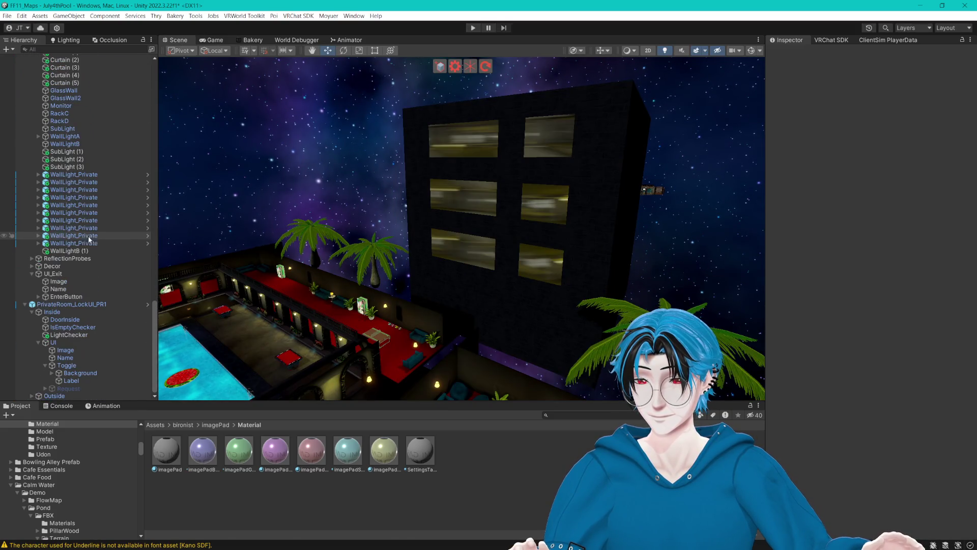
pyautogui.scroll(20, 55, 330)
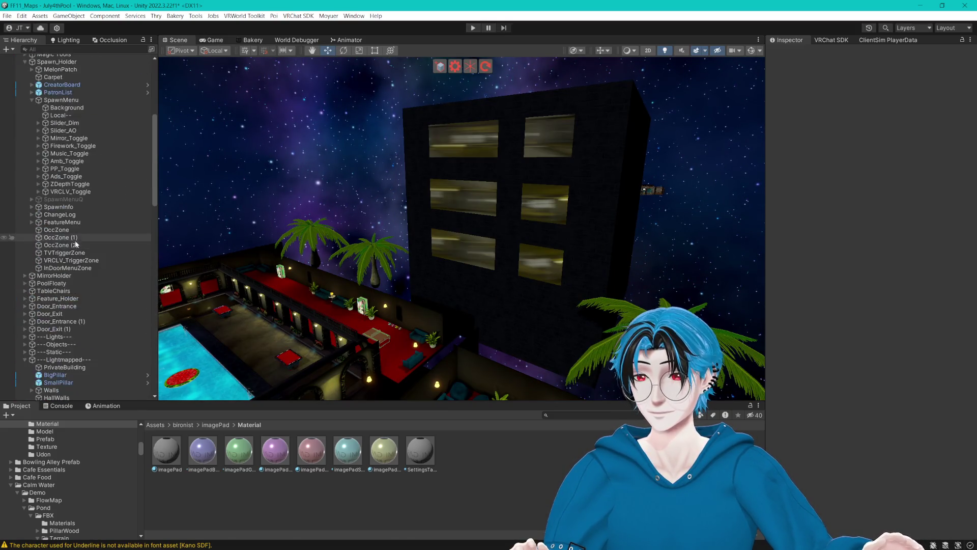
pyautogui.scroll(7, 80, 247)
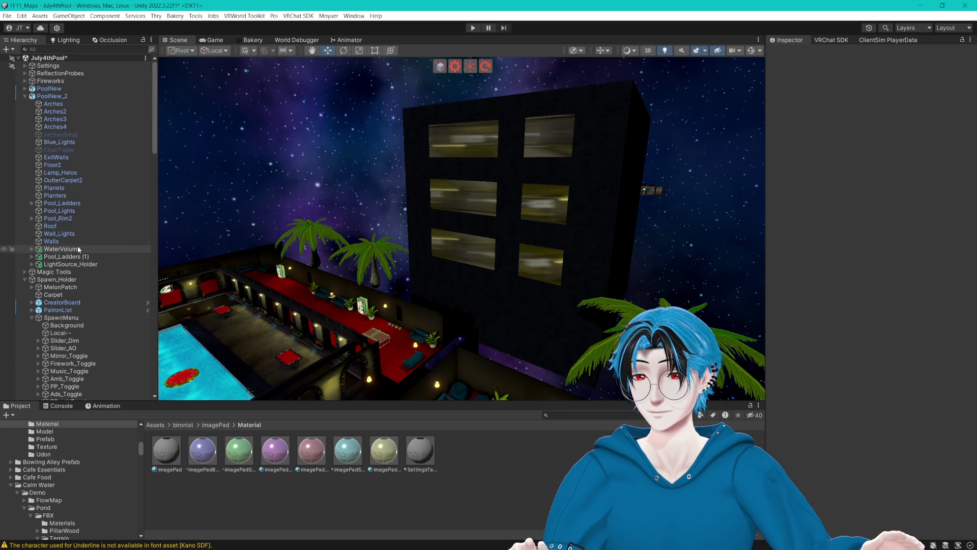
pyautogui.scroll(-11, 74, 236)
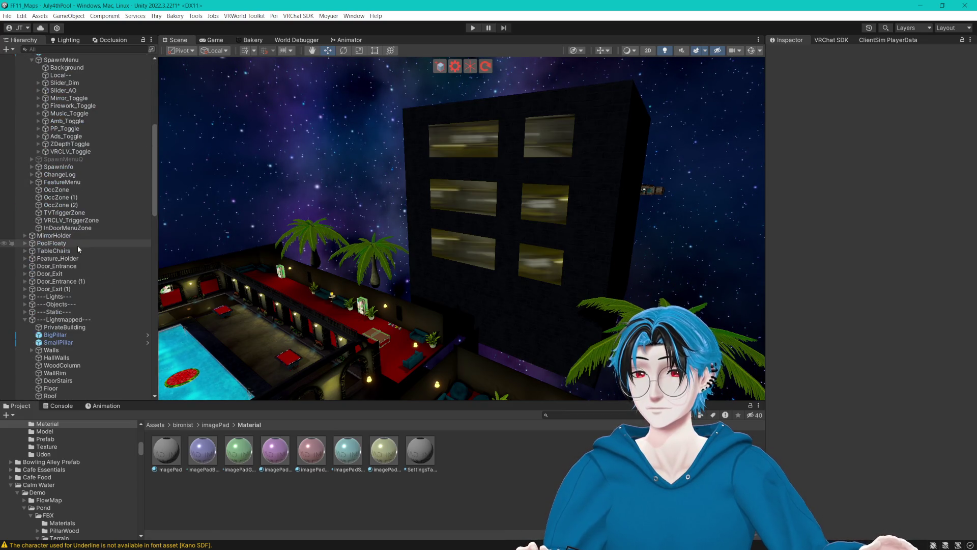
pyautogui.click(24, 236)
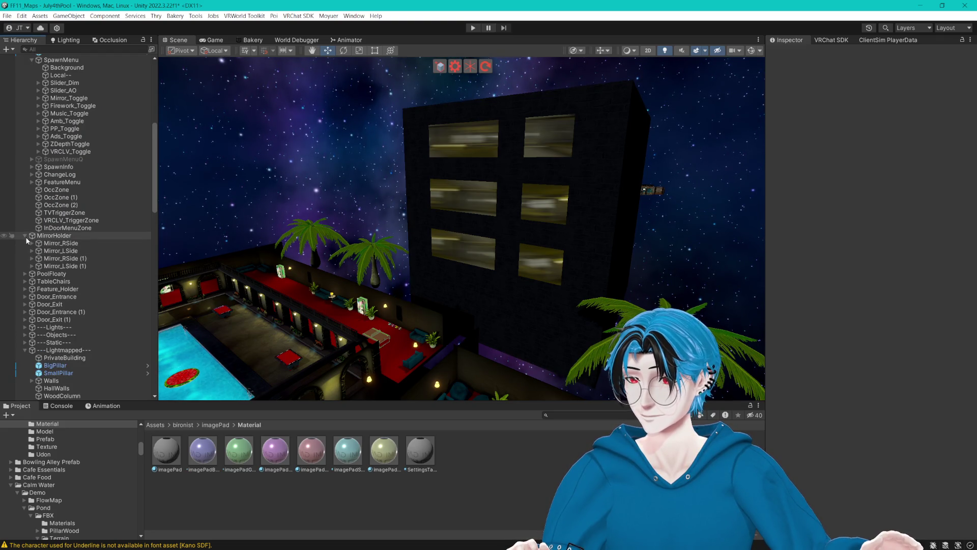
pyautogui.click(49, 236)
pyautogui.rightClick(349, 233)
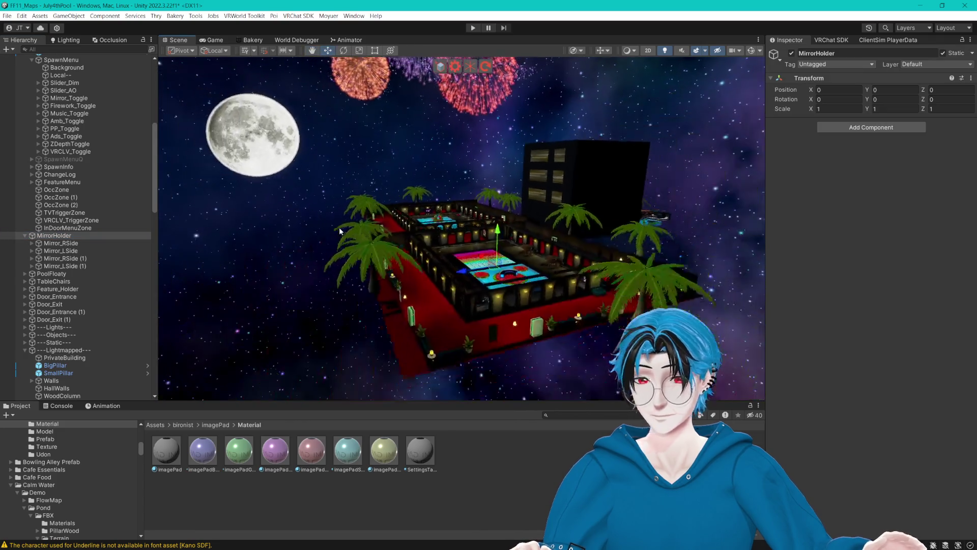
pyautogui.press('w')
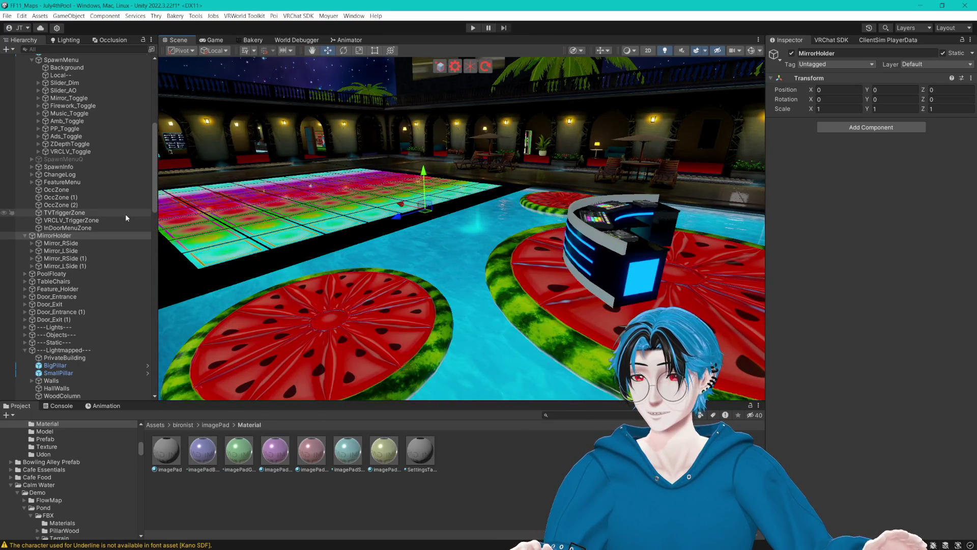
# - Ping the MirrorHolder referenced by Mirror_Toggle's CyanTrigger and inspect its Mirror_Pool zone
pyautogui.click(64, 98)
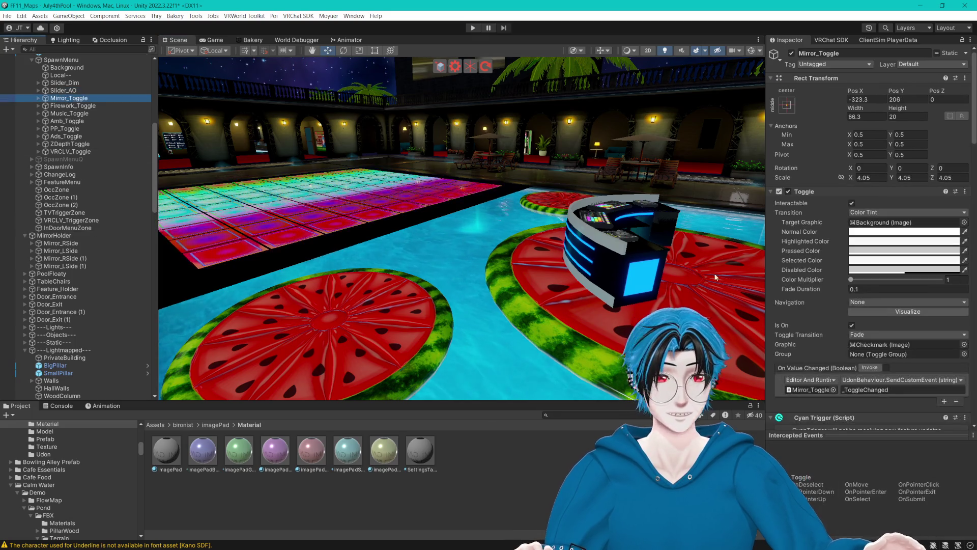
pyautogui.scroll(-5, 858, 383)
pyautogui.scroll(-10, 862, 368)
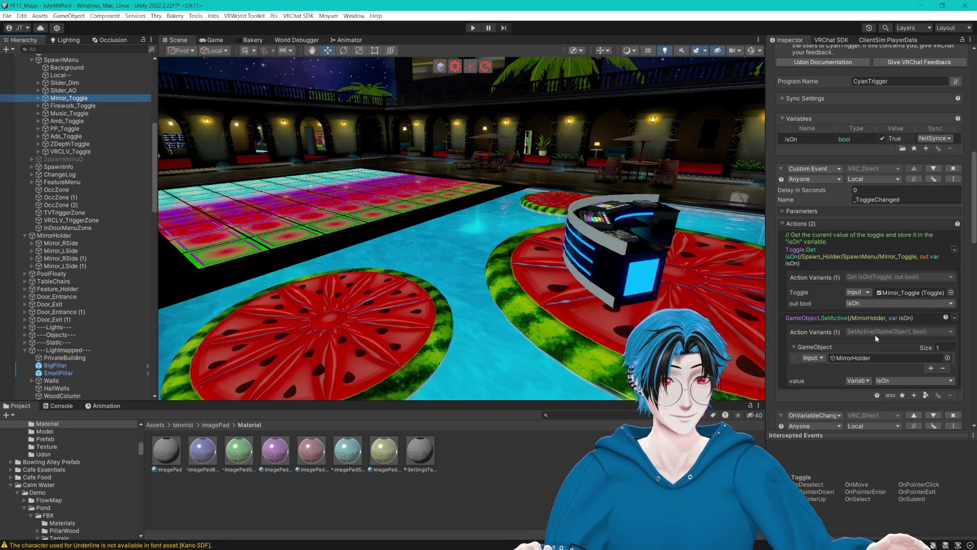
pyautogui.click(857, 359)
pyautogui.scroll(-3, 136, 252)
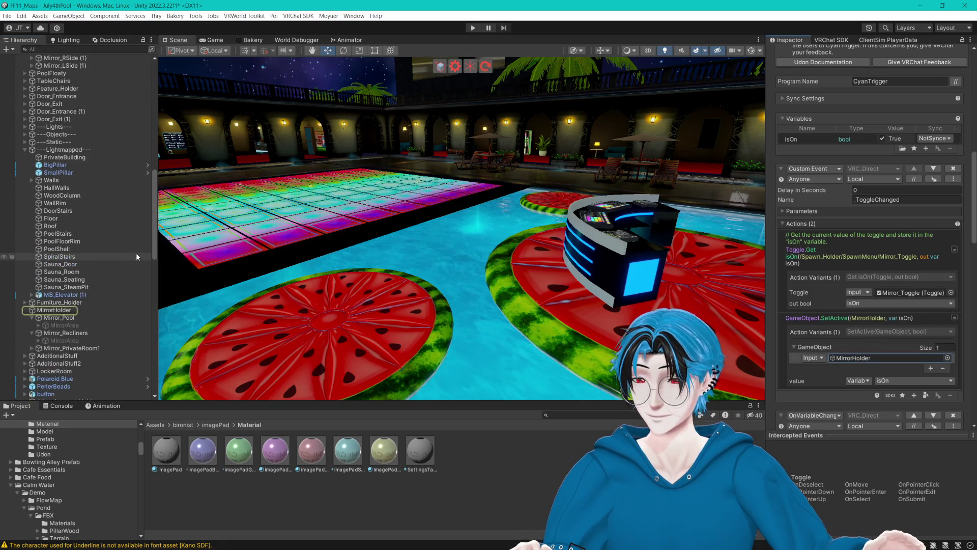
pyautogui.click(59, 317)
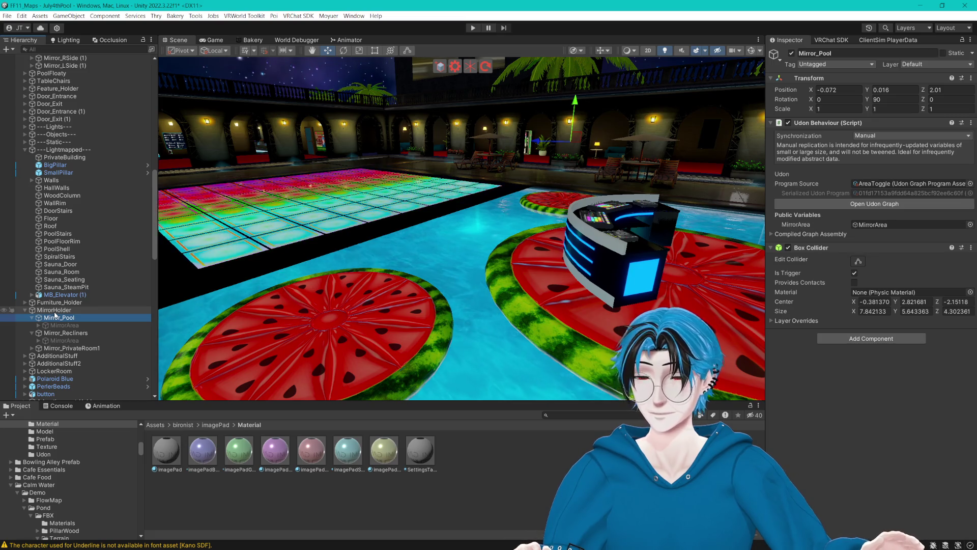
# - Collapse SpawnMenu and Spawn_Holder, then select the first MirrorHolder
pyautogui.scroll(10, 115, 200)
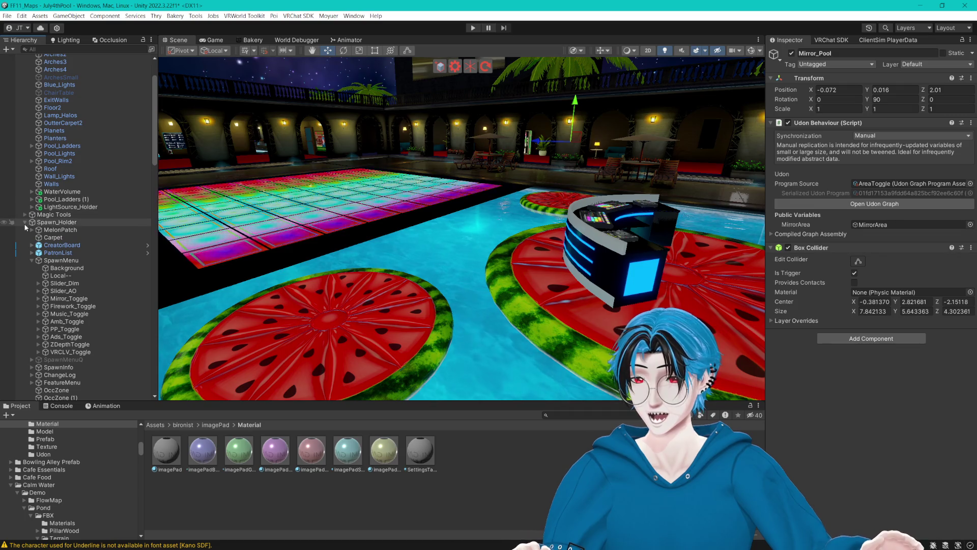
pyautogui.click(32, 261)
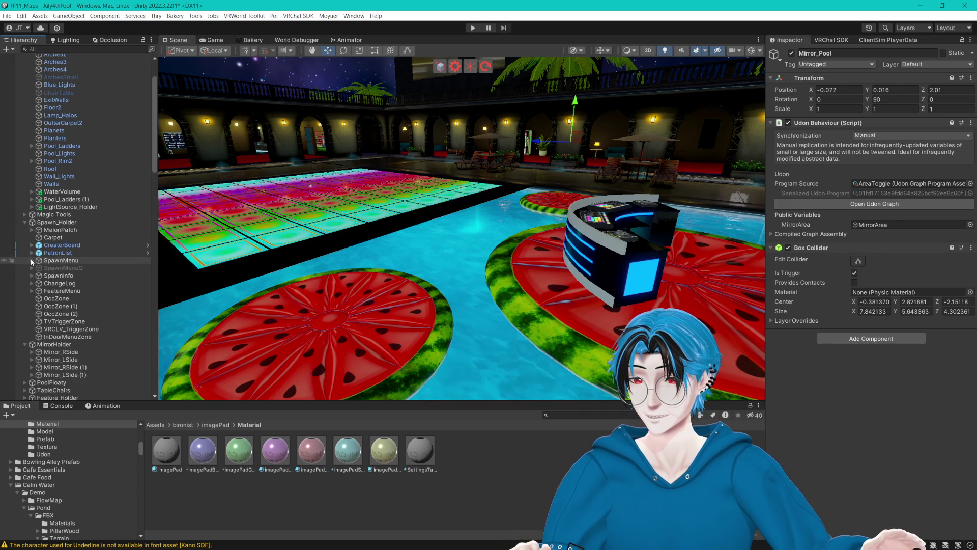
pyautogui.click(25, 222)
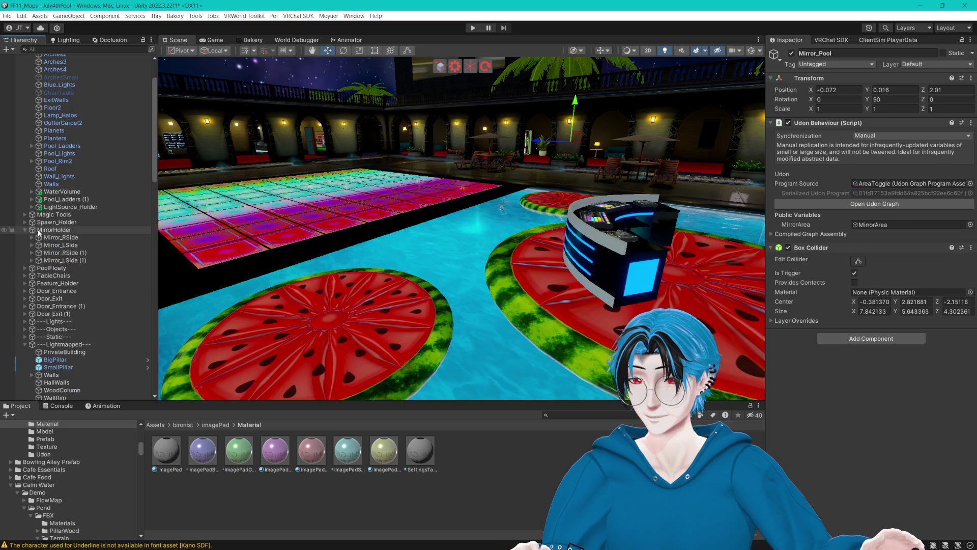
pyautogui.click(38, 231)
pyautogui.scroll(-5, 83, 343)
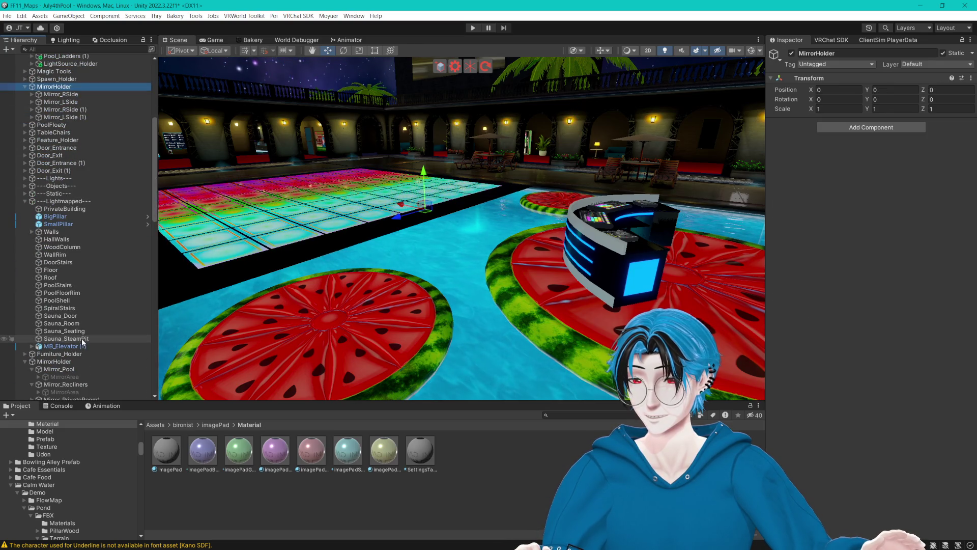
# - Drag Mirror_RSide through Mirror_LSide (1) under the second MirrorHolder and frame it over the pool
pyautogui.click(65, 94)
pyautogui.keyDown('shift'); pyautogui.click(74, 118); pyautogui.keyUp('shift')
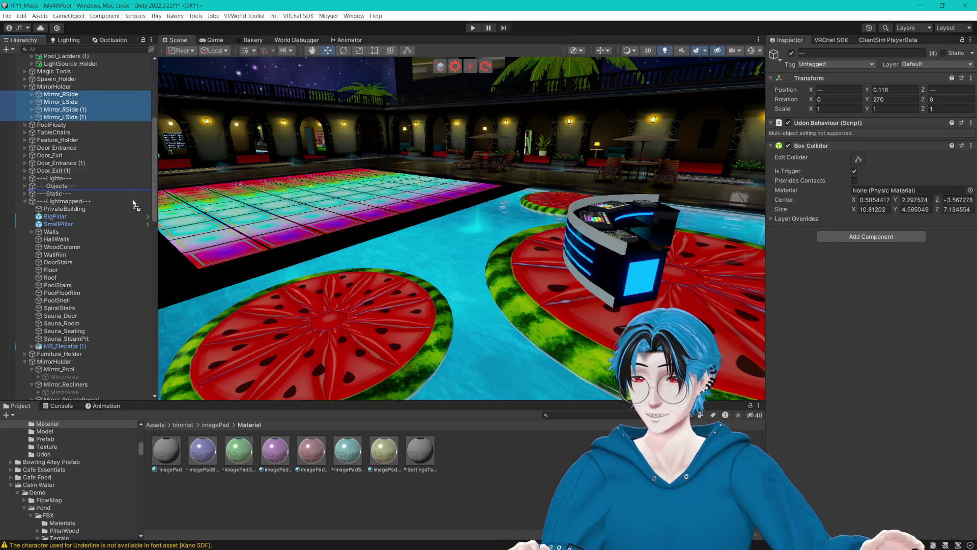
pyautogui.moveTo(135, 204)
pyautogui.mouseDown()
pyautogui.moveTo(88, 341)
pyautogui.moveTo(57, 366)
pyautogui.mouseUp()
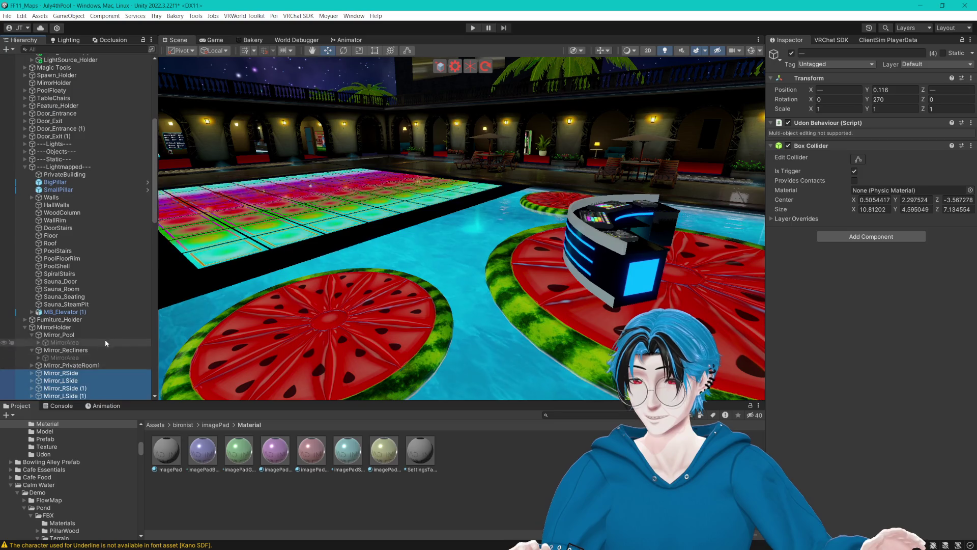
pyautogui.scroll(5, 105, 339)
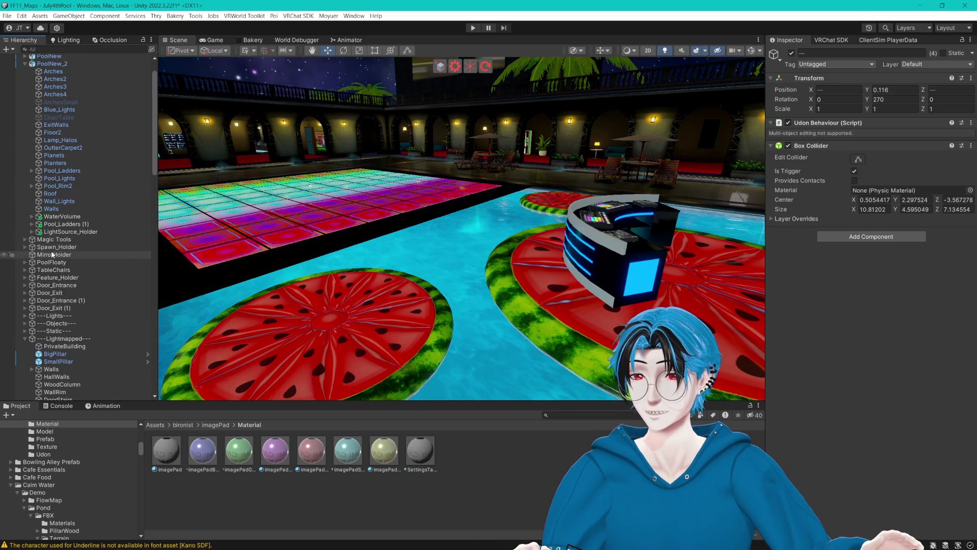
pyautogui.doubleClick(52, 255)
pyautogui.moveTo(496, 211)
pyautogui.mouseDown()
pyautogui.moveTo(431, 206)
pyautogui.moveTo(464, 205)
pyautogui.mouseUp()
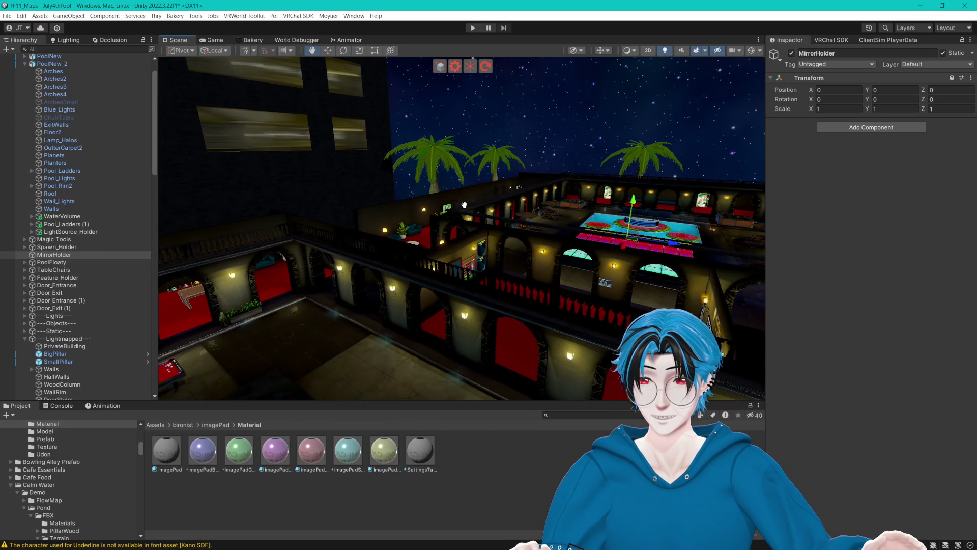
pyautogui.scroll(-4, 121, 254)
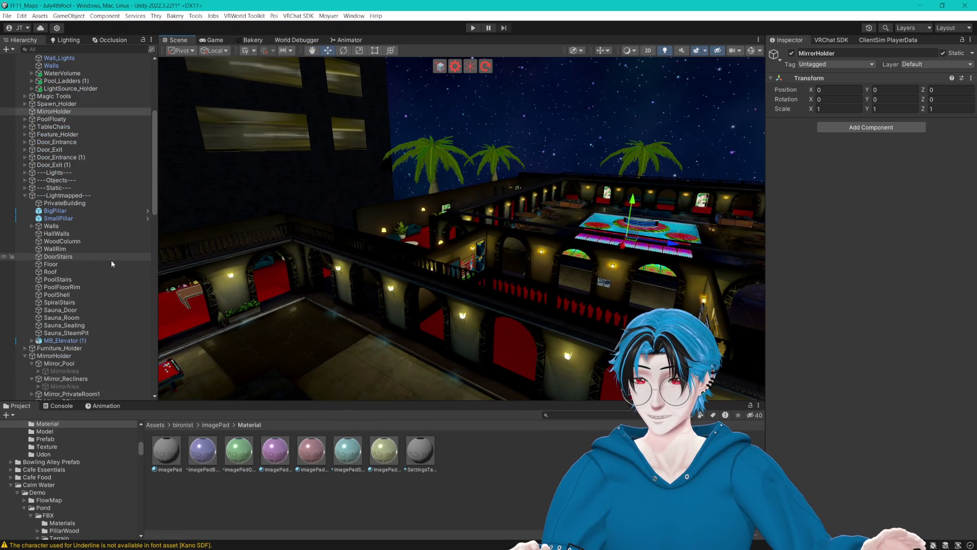
# - Collapse Lightmapped and PoolNew_2, expand Spawn_Holder and SpawnMenu, and select Mirror_Toggle
pyautogui.click(24, 195)
pyautogui.scroll(5, 58, 220)
pyautogui.click(24, 96)
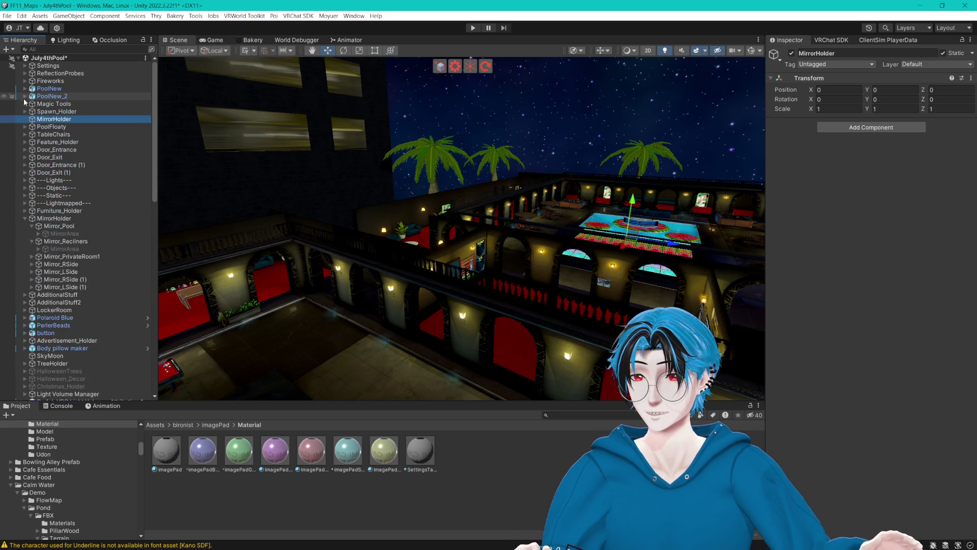
pyautogui.click(24, 112)
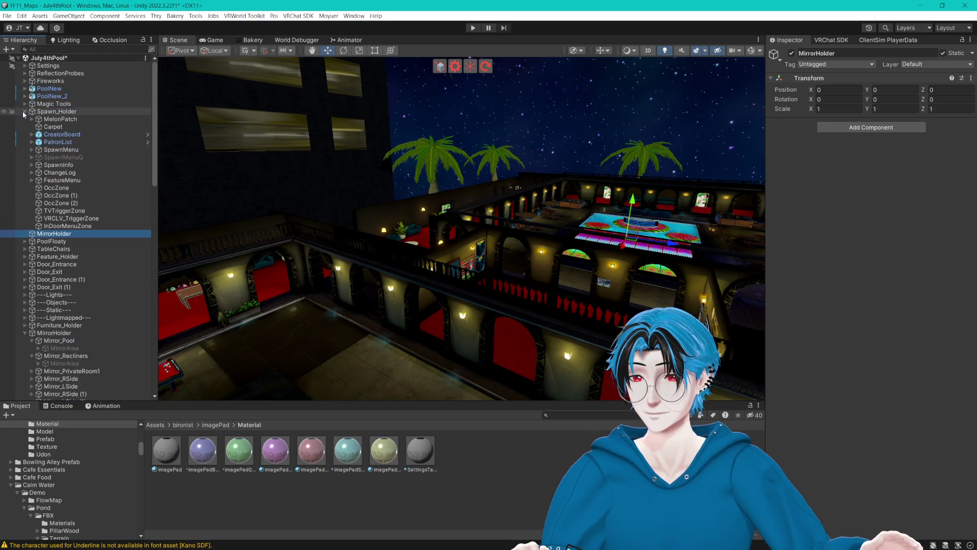
pyautogui.click(32, 150)
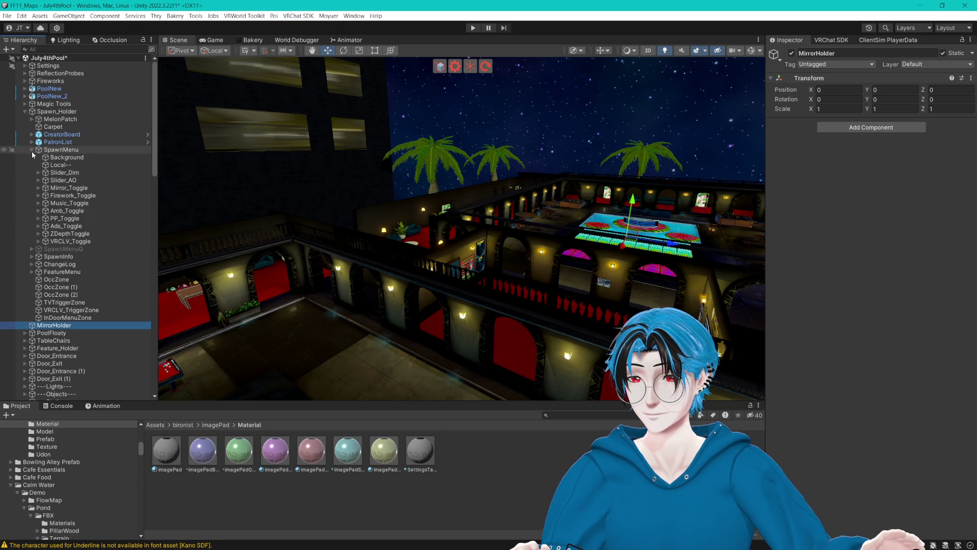
pyautogui.click(39, 188)
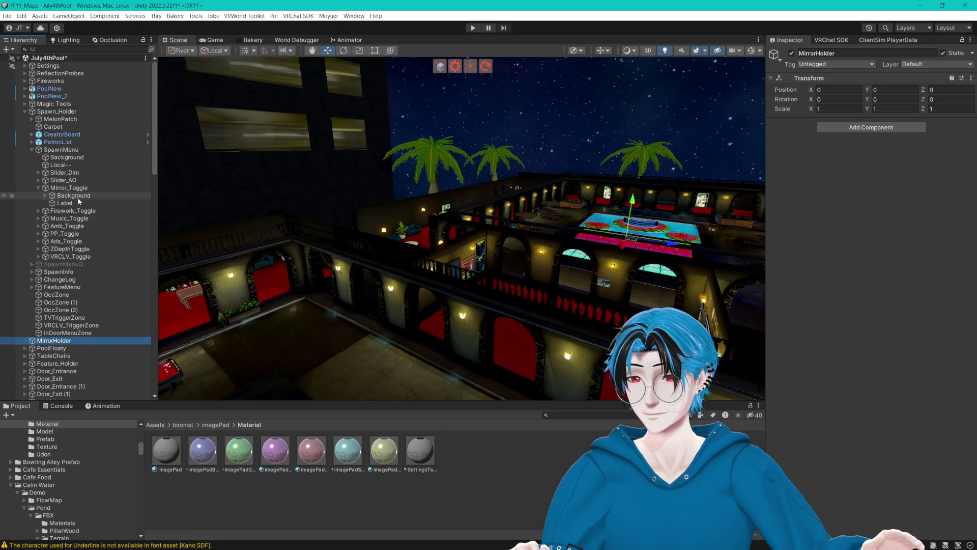
pyautogui.click(39, 188)
pyautogui.scroll(-10, 824, 284)
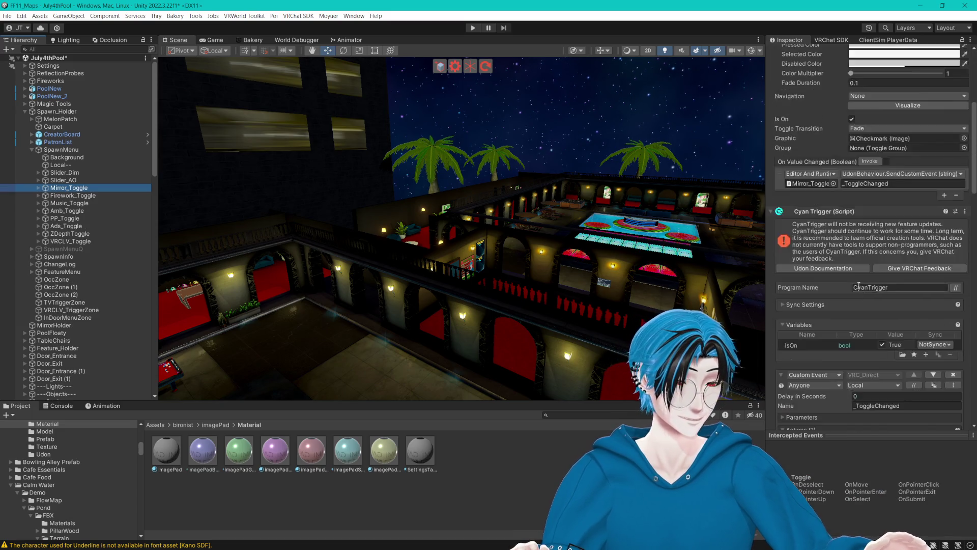
# - Confirm Mirror_Toggle targets the populated MirrorHolder, then delete the empty first MirrorHolder
pyautogui.scroll(-10, 823, 284)
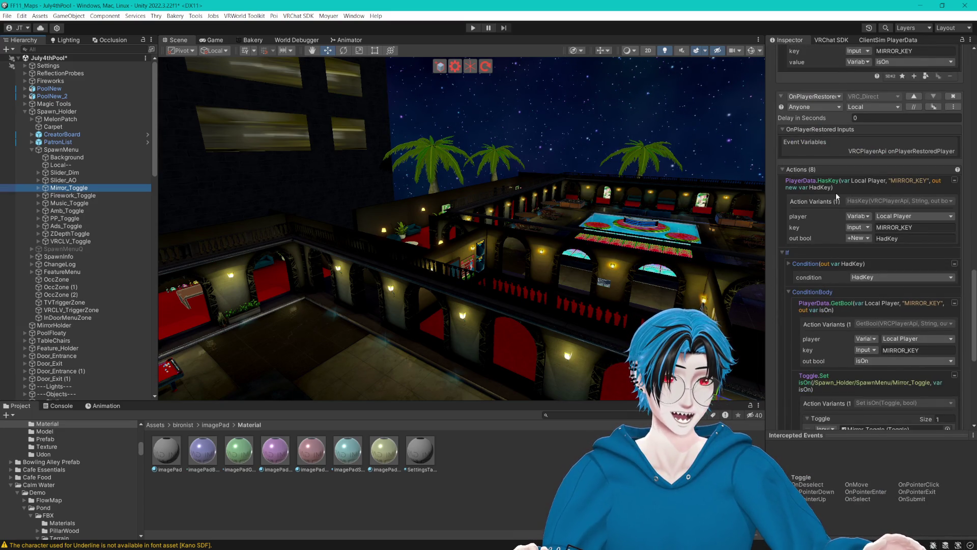
pyautogui.scroll(10, 836, 192)
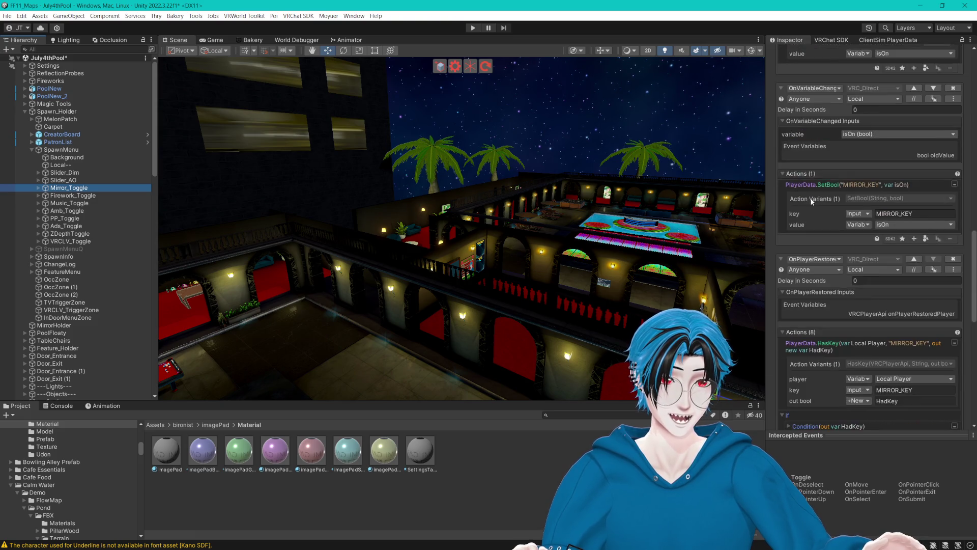
pyautogui.click(856, 161)
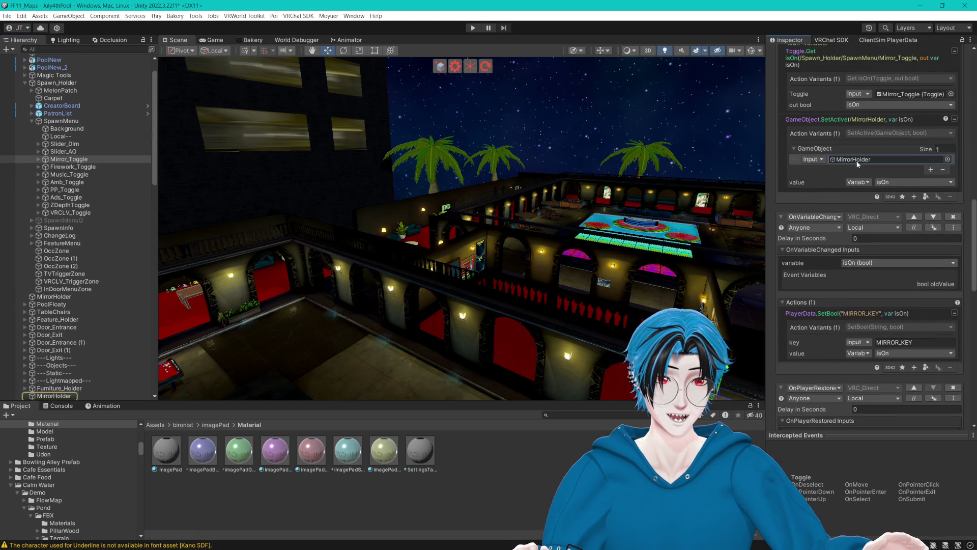
pyautogui.scroll(-5, 73, 262)
pyautogui.click(57, 253)
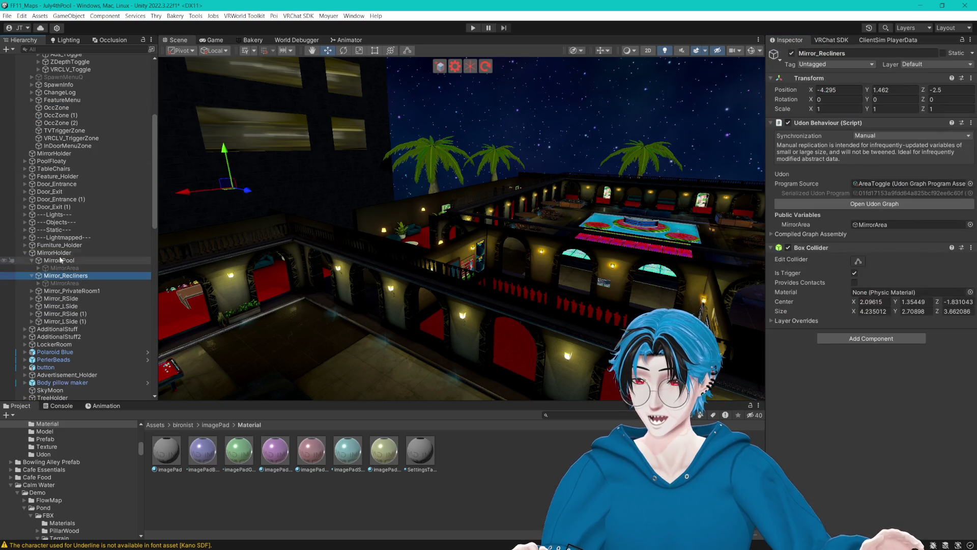
pyautogui.click(32, 260)
pyautogui.click(65, 268)
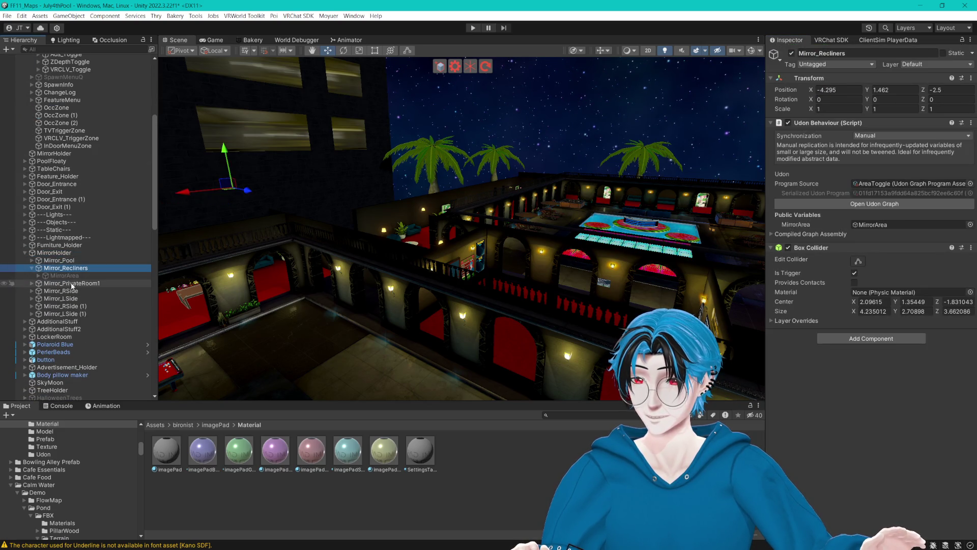
pyautogui.click(31, 267)
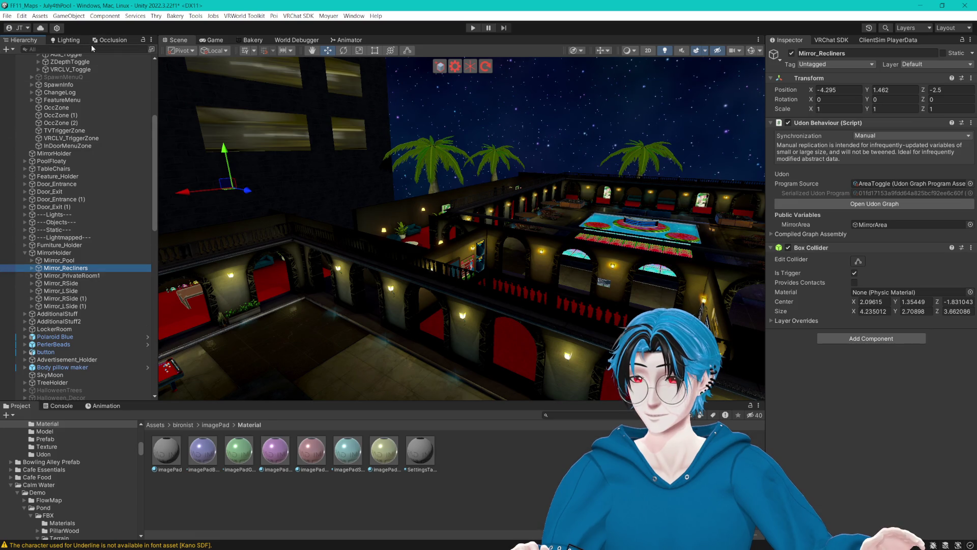
pyautogui.click(58, 154)
pyautogui.press('Delete')
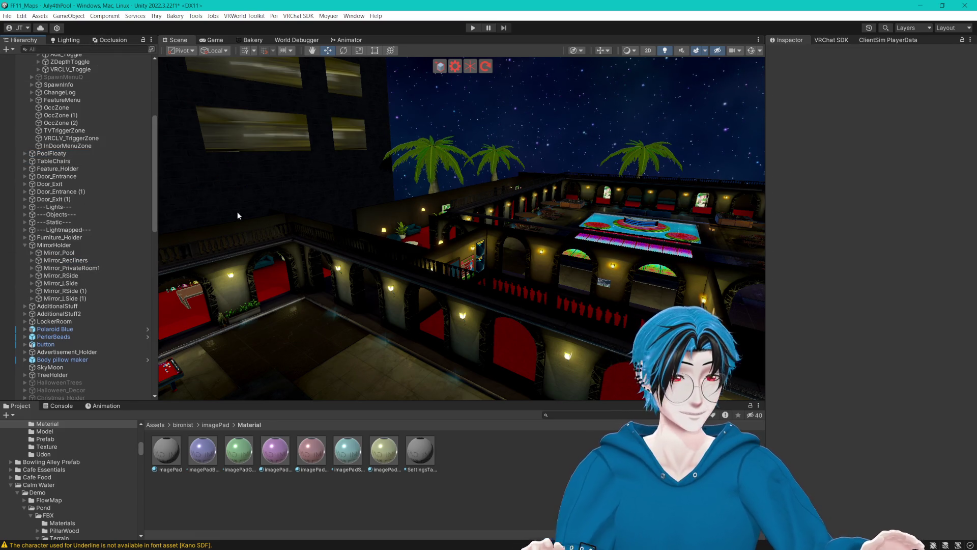
# - Orbit over the rooftop pool and collapse the scene hierarchy to its top-level objects
pyautogui.moveTo(237, 212)
pyautogui.mouseDown()
pyautogui.moveTo(453, 268)
pyautogui.moveTo(413, 246)
pyautogui.mouseUp()
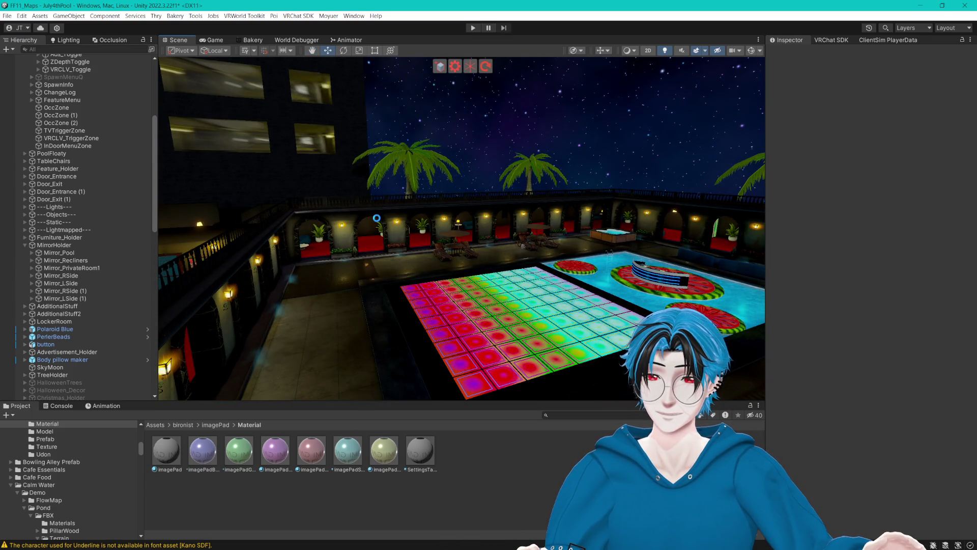
pyautogui.moveTo(346, 214)
pyautogui.mouseDown()
pyautogui.moveTo(504, 228)
pyautogui.moveTo(370, 229)
pyautogui.moveTo(443, 215)
pyautogui.moveTo(400, 214)
pyautogui.moveTo(396, 198)
pyautogui.moveTo(362, 177)
pyautogui.mouseUp()
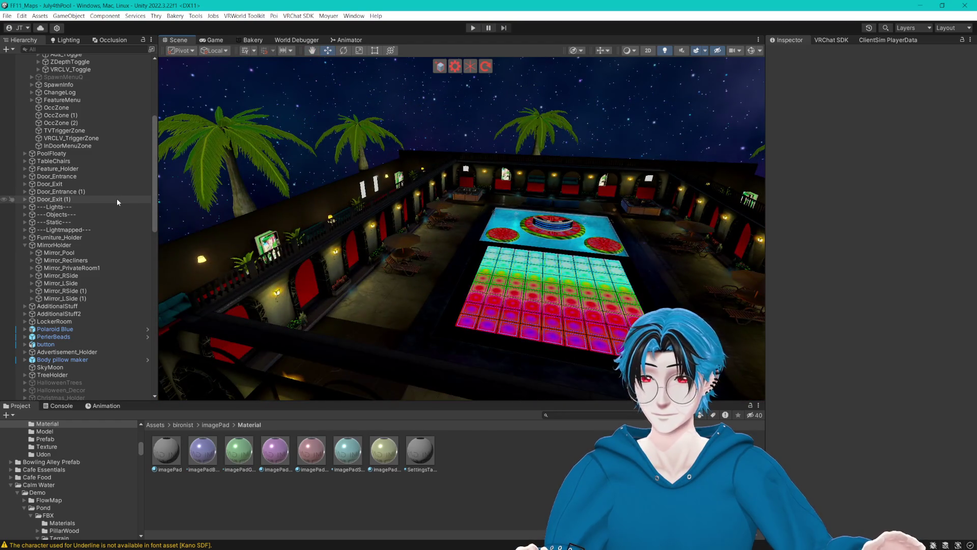
pyautogui.scroll(8, 53, 122)
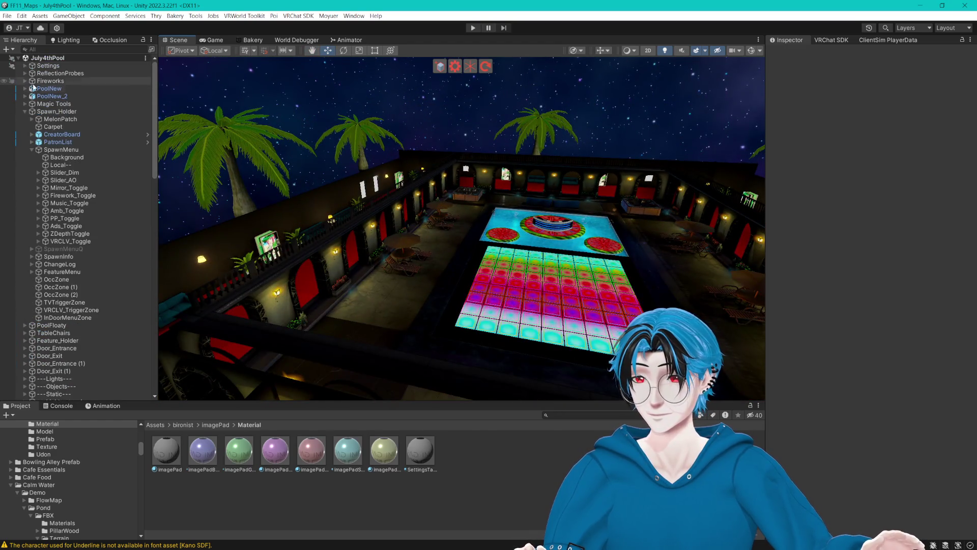
pyautogui.keyDown('alt'); pyautogui.click(18, 58); pyautogui.keyUp('alt')
pyautogui.click(18, 58)
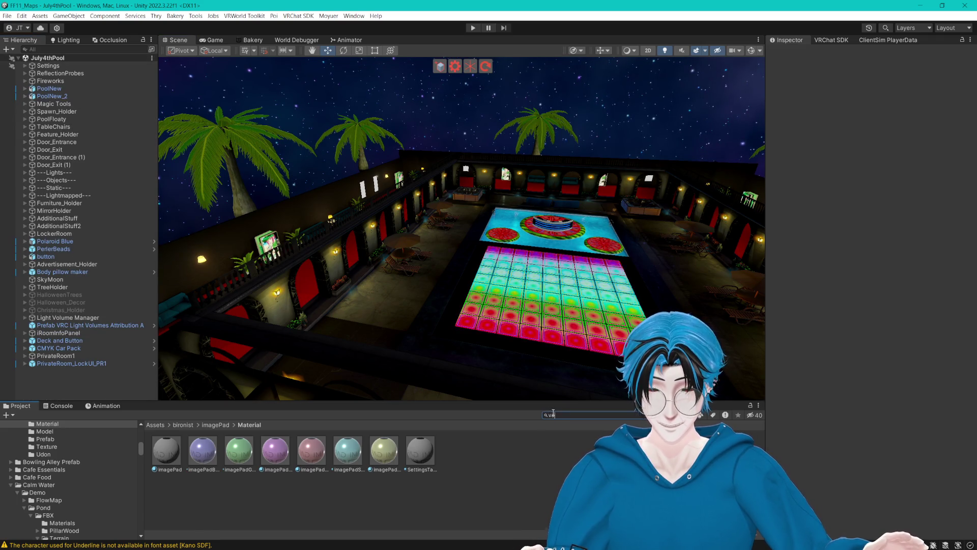
# - Search the Project for Valentine and 'july' assets, then clear the search back to Assets
pyautogui.write('len')
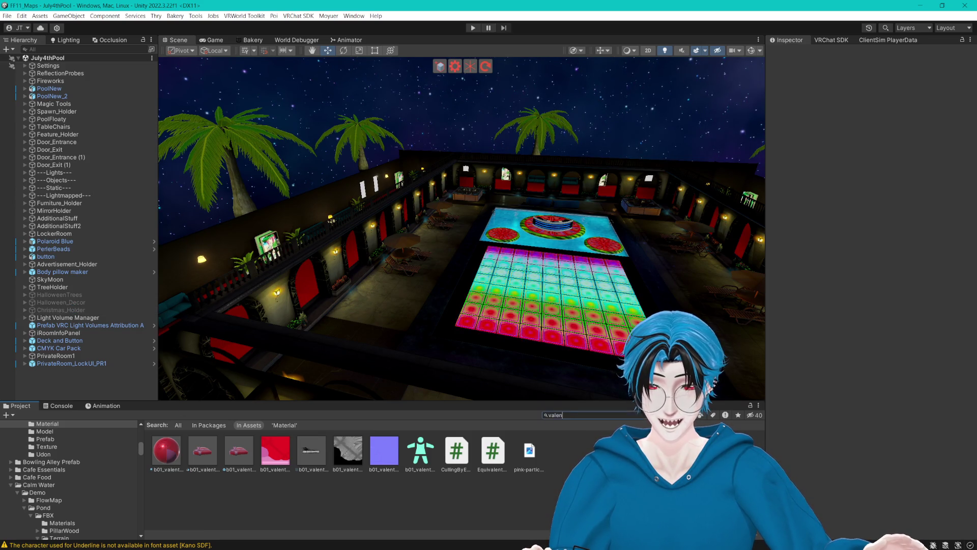
pyautogui.press('BackSpace')
pyautogui.press('BackSpace')
pyautogui.press('BackSpace')
pyautogui.scroll(15, 40, 446)
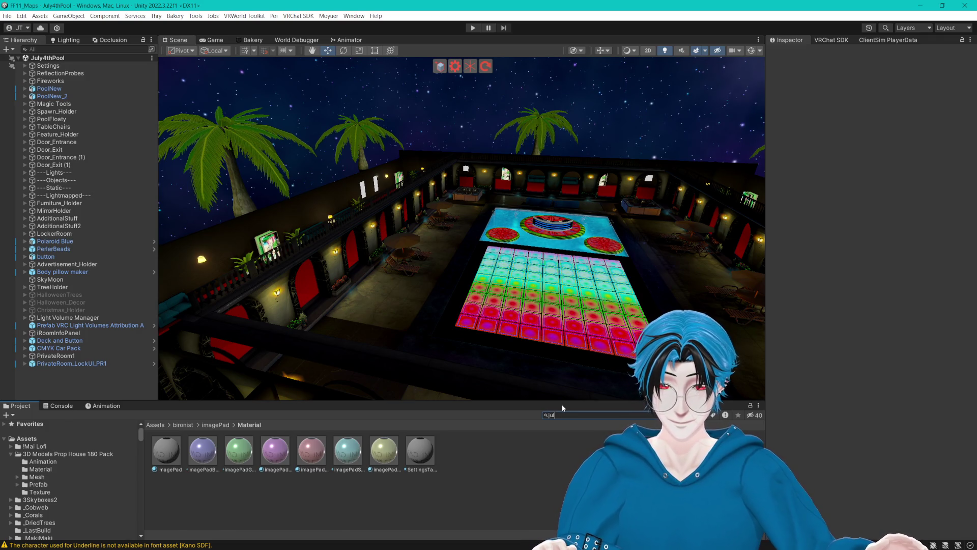
pyautogui.write('july')
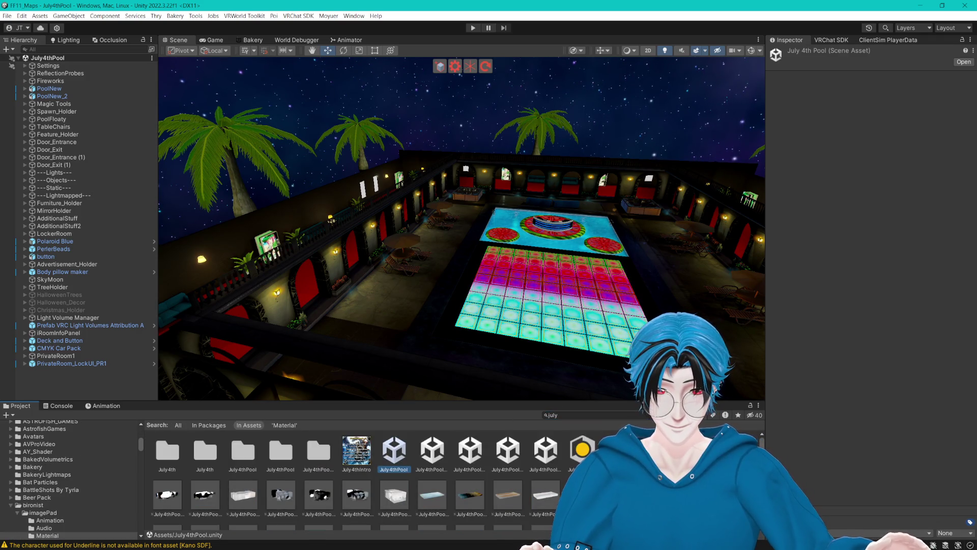
pyautogui.press('BackSpace')
pyautogui.press('BackSpace')
pyautogui.press('BackSpace')
# - Enlarge the Project panel, switch its assets to a compact list, then widen the scene view again
pyautogui.moveTo(662, 401); pyautogui.dragTo(662, 277)
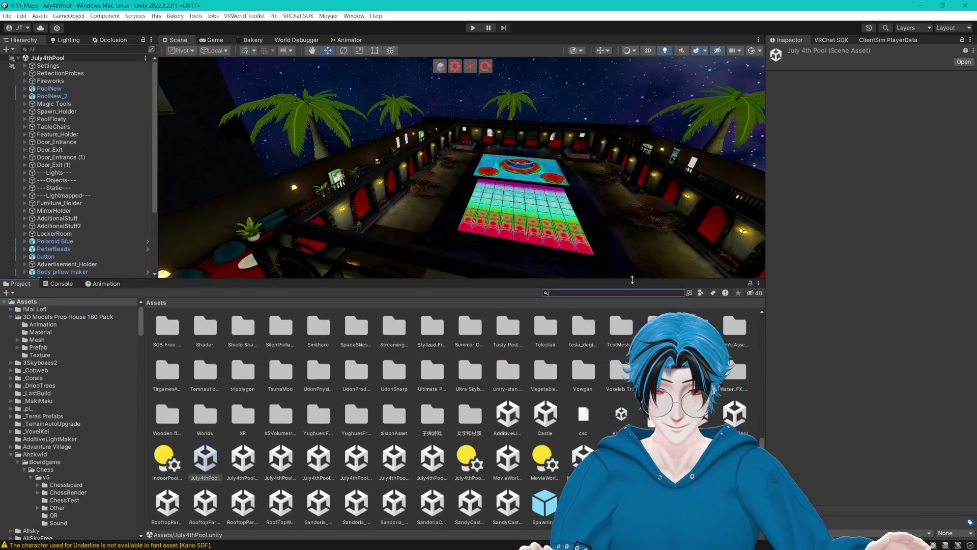
pyautogui.moveTo(744, 535); pyautogui.dragTo(713, 534)
pyautogui.scroll(-20, 275, 389)
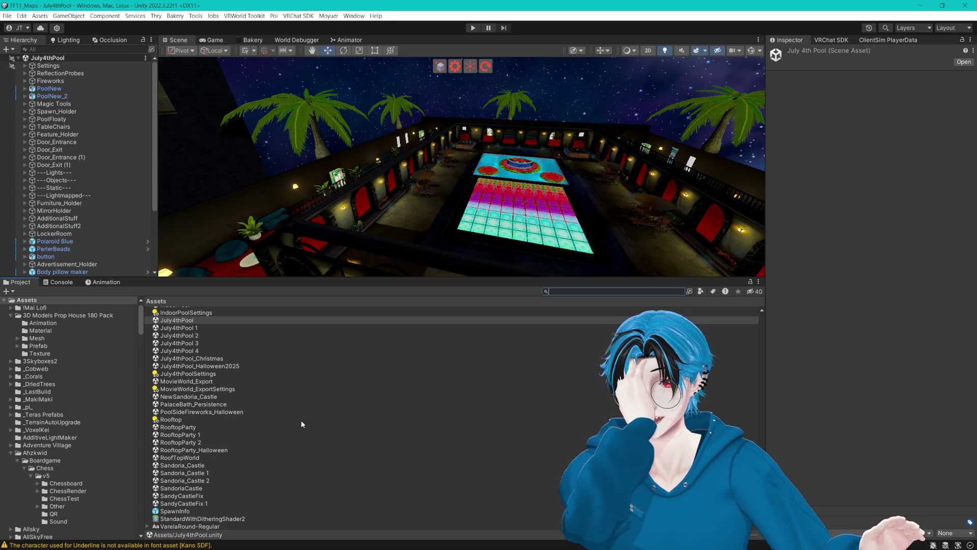
pyautogui.scroll(2, 301, 419)
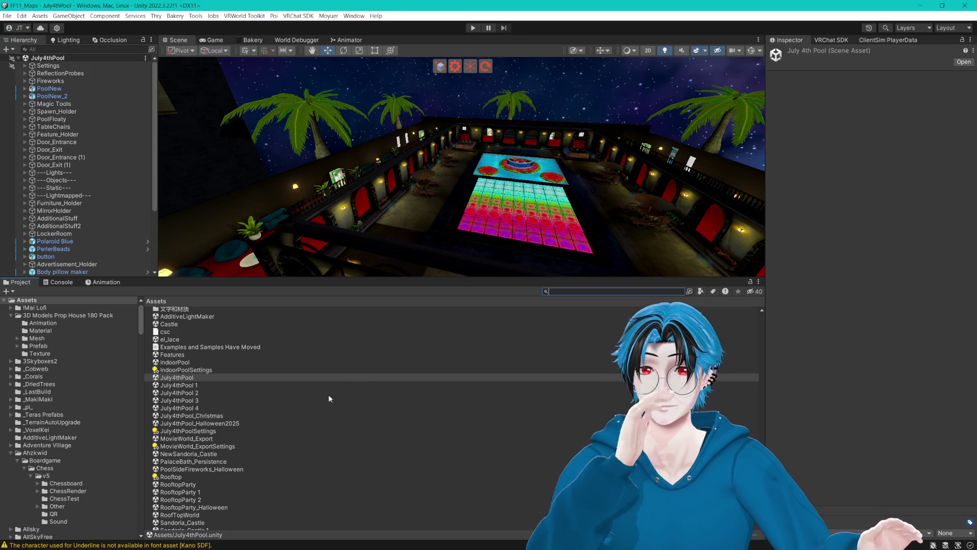
pyautogui.moveTo(420, 277); pyautogui.dragTo(422, 435)
pyautogui.scroll(5, 443, 300)
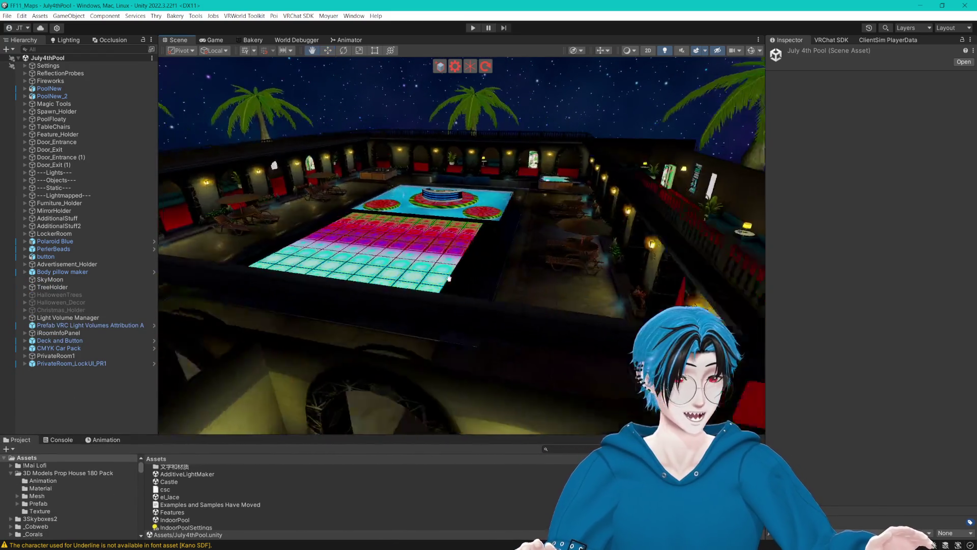
# - Select BottomWater, ping its PoolWaterBottom material in July4th/Materials, and open the Lighting settings
pyautogui.scroll(3, 443, 300)
pyautogui.moveTo(443, 301)
pyautogui.mouseDown()
pyautogui.moveTo(460, 286)
pyautogui.moveTo(447, 276)
pyautogui.mouseUp()
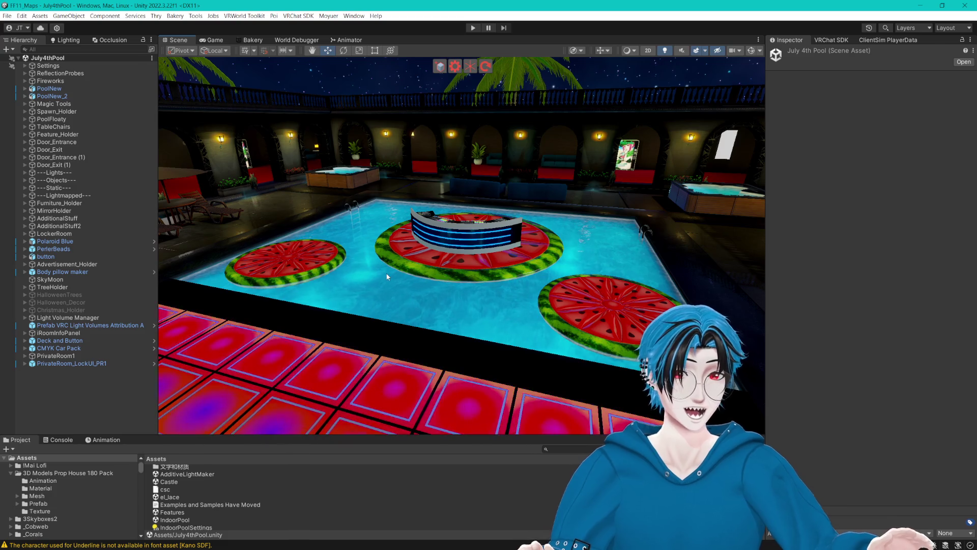
pyautogui.click(387, 277)
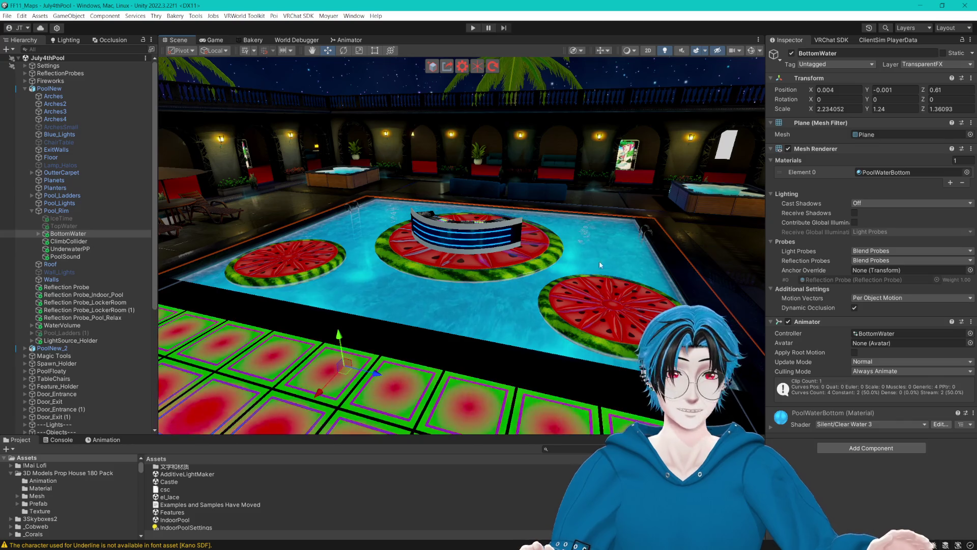
pyautogui.click(886, 172)
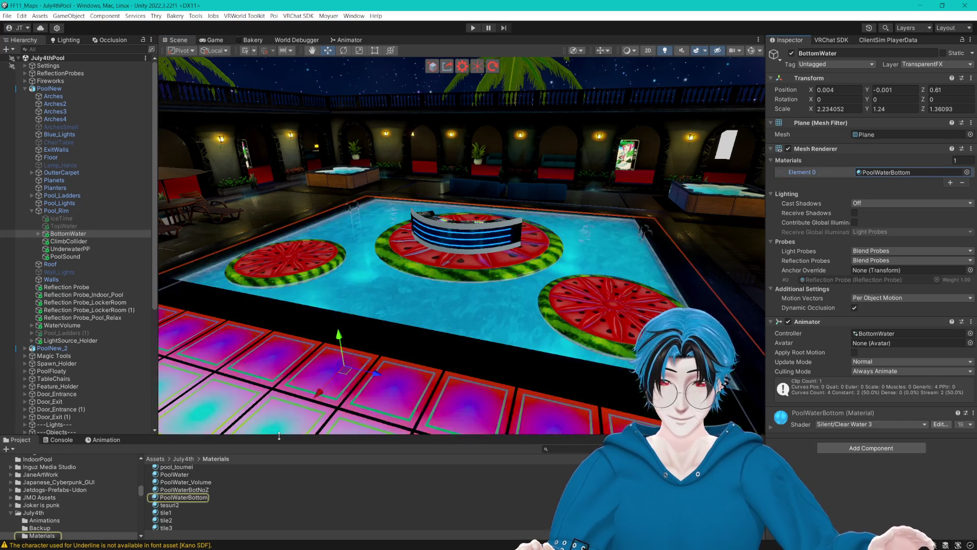
pyautogui.scroll(2, 258, 374)
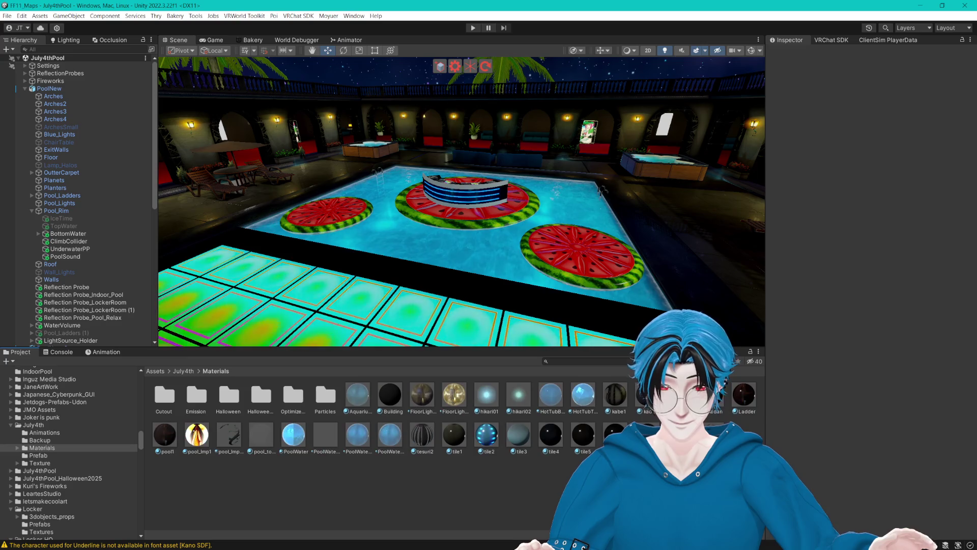
pyautogui.moveTo(481, 208); pyautogui.dragTo(454, 210)
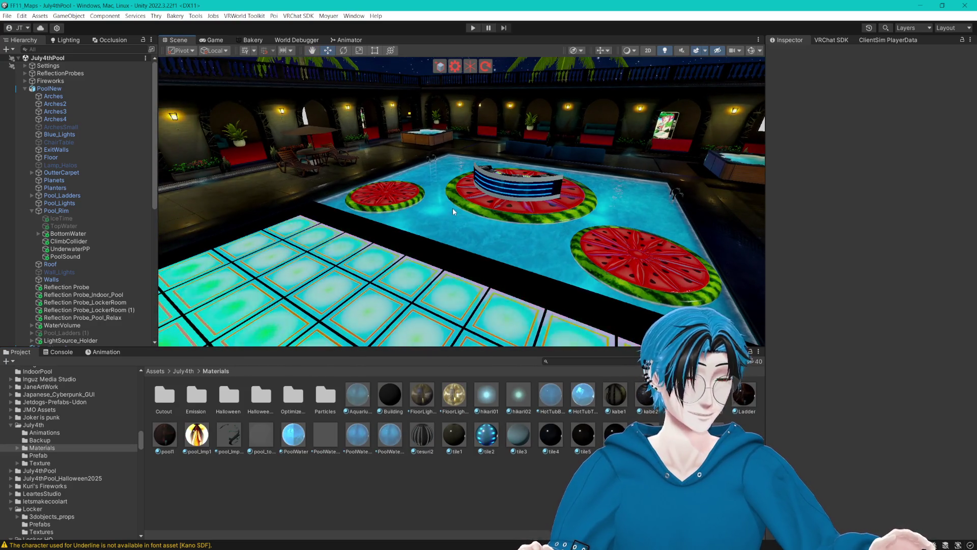
pyautogui.click(75, 41)
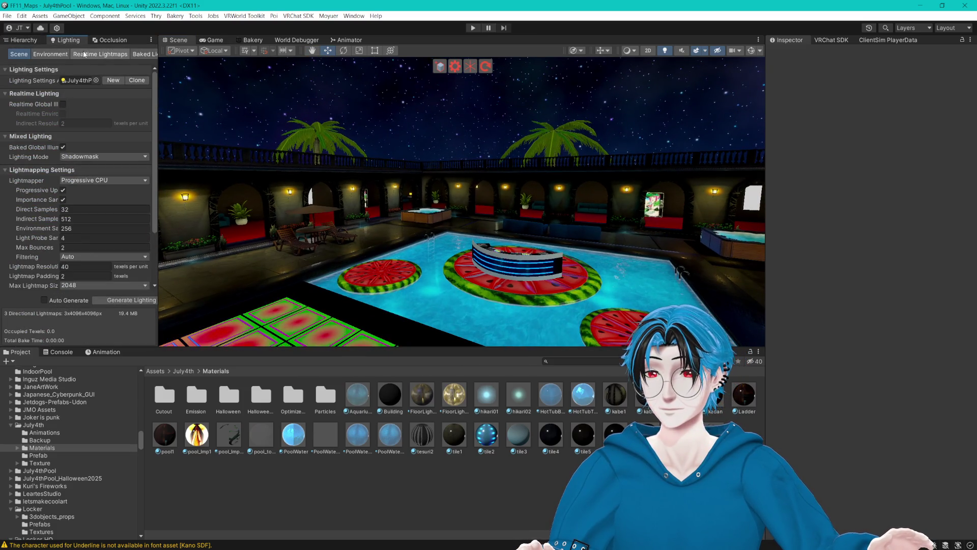
# - In Lighting Environment, replace the PoolStars skybox material with VDaySky
pyautogui.click(50, 54)
pyautogui.click(97, 81)
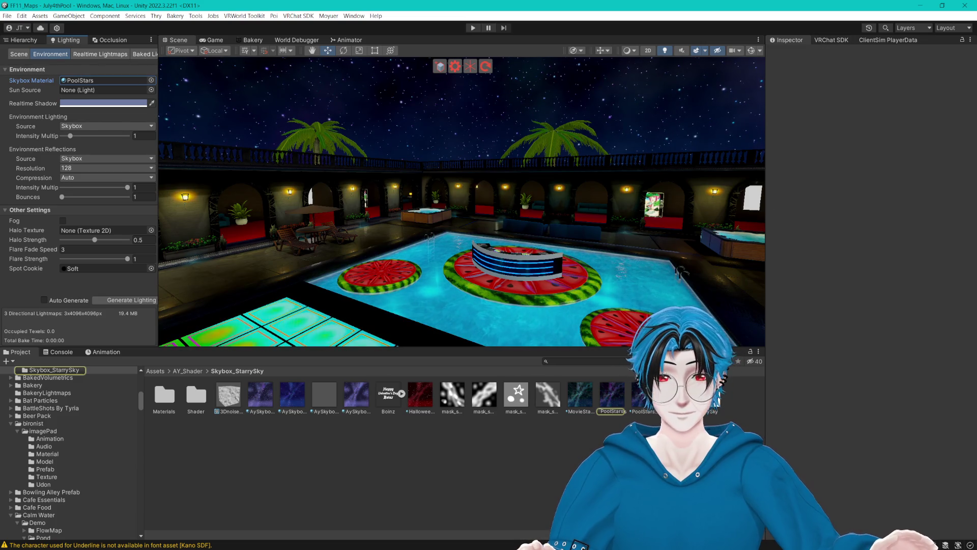
pyautogui.click(85, 80)
pyautogui.moveTo(84, 82); pyautogui.dragTo(85, 83)
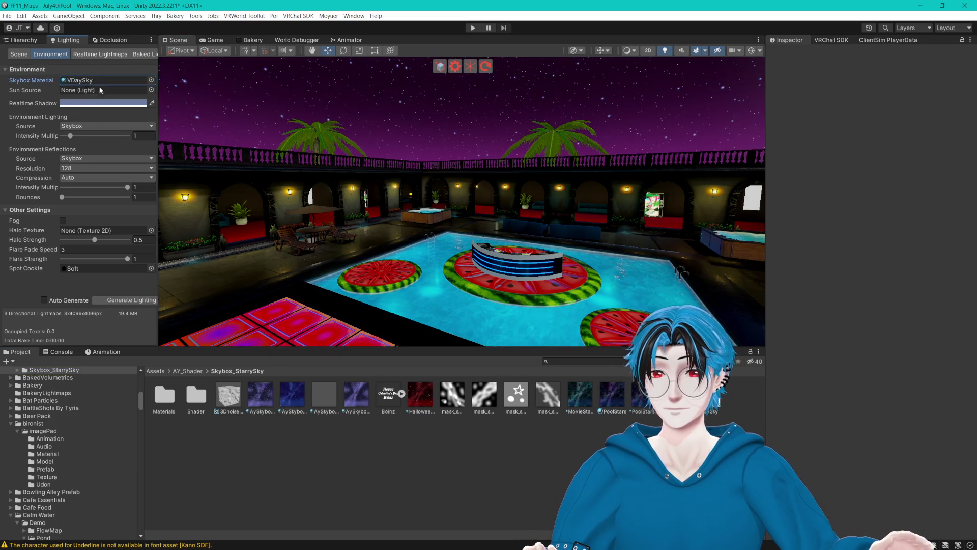
# - Look up at the purple sky, select the heart-shaped SkyMoon and locate its XmasMoon material
pyautogui.moveTo(285, 173)
pyautogui.mouseDown()
pyautogui.moveTo(298, 159)
pyautogui.moveTo(416, 192)
pyautogui.moveTo(434, 187)
pyautogui.mouseUp()
pyautogui.click(518, 186)
pyautogui.click(896, 175)
pyautogui.scroll(-10, 437, 250)
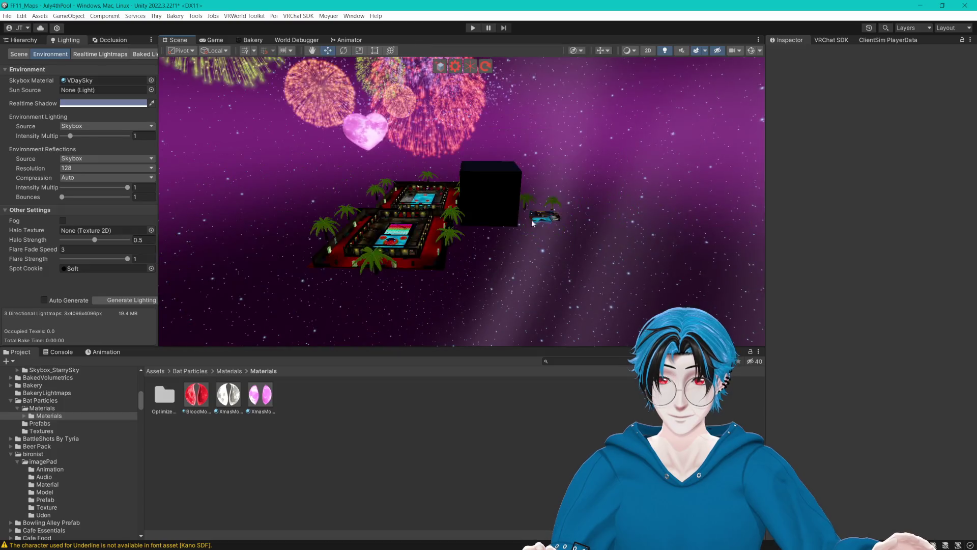
# - Survey the pool world and island under the purple VDaySky, then bring the Hierarchy back
pyautogui.moveTo(438, 250)
pyautogui.mouseDown()
pyautogui.moveTo(475, 210)
pyautogui.moveTo(395, 193)
pyautogui.moveTo(404, 231)
pyautogui.moveTo(474, 257)
pyautogui.moveTo(509, 244)
pyautogui.moveTo(399, 198)
pyautogui.moveTo(483, 200)
pyautogui.moveTo(458, 189)
pyautogui.moveTo(447, 163)
pyautogui.moveTo(323, 157)
pyautogui.moveTo(421, 175)
pyautogui.mouseUp()
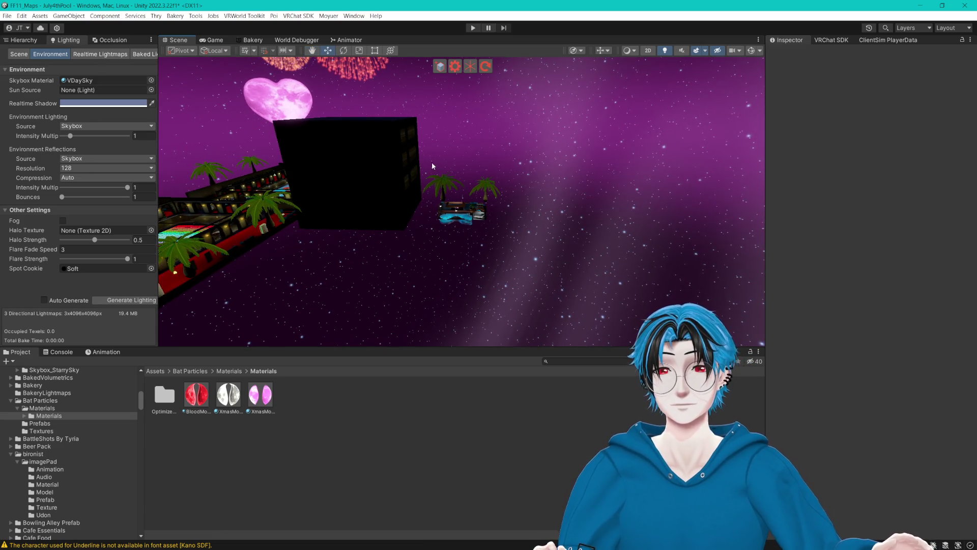
pyautogui.scroll(-3, 422, 155)
pyautogui.scroll(6, 418, 160)
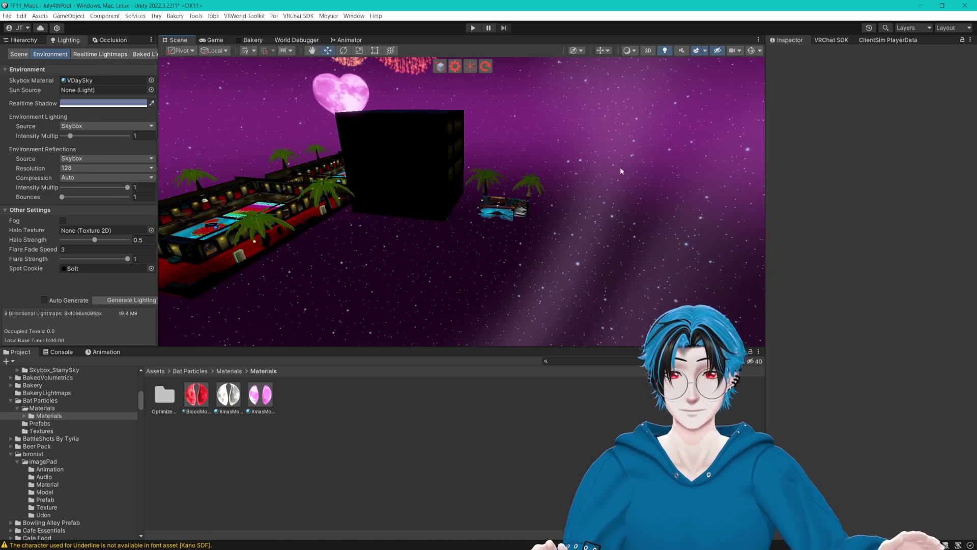
pyautogui.moveTo(416, 165)
pyautogui.mouseDown()
pyautogui.moveTo(459, 163)
pyautogui.moveTo(500, 218)
pyautogui.mouseUp()
pyautogui.scroll(5, 499, 218)
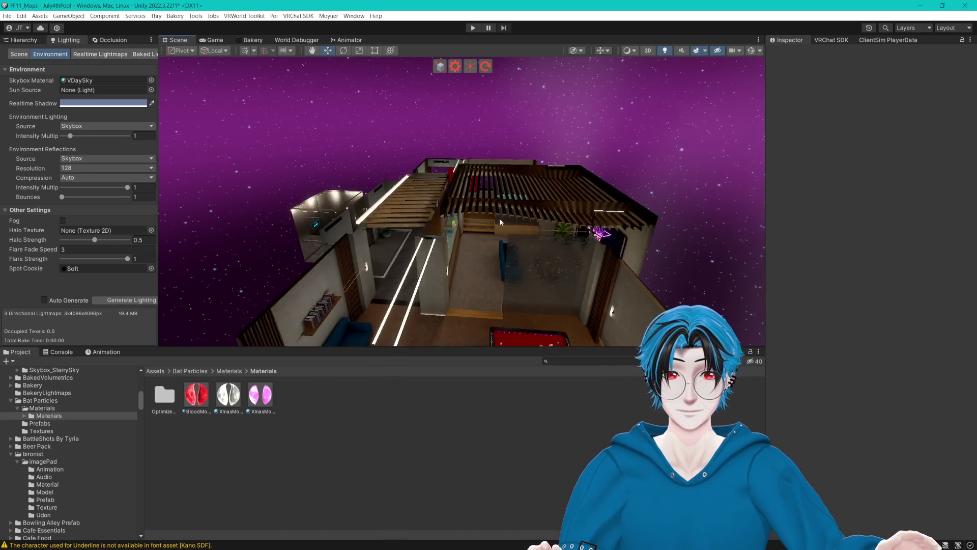
pyautogui.scroll(3, 500, 218)
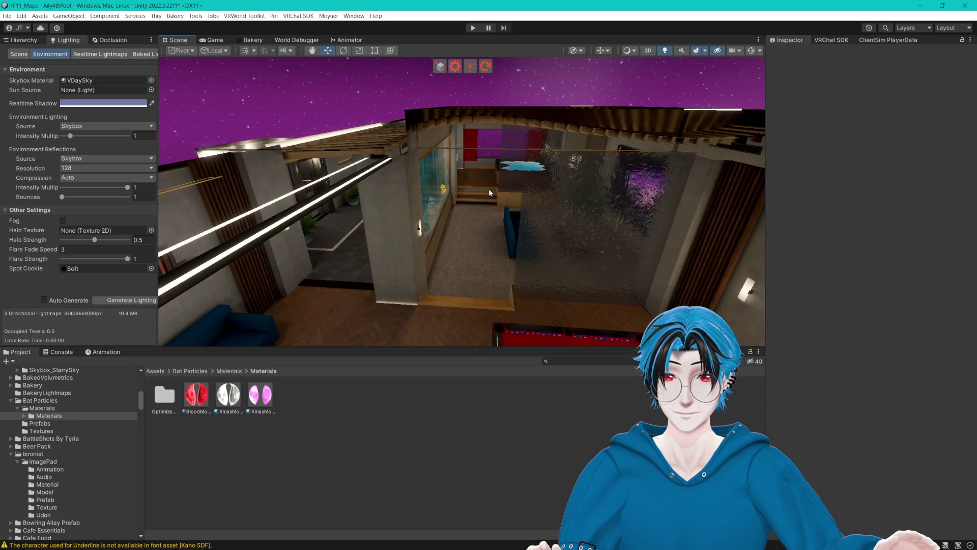
pyautogui.moveTo(474, 183)
pyautogui.mouseDown()
pyautogui.moveTo(312, 160)
pyautogui.moveTo(460, 153)
pyautogui.mouseUp()
pyautogui.scroll(2, 460, 153)
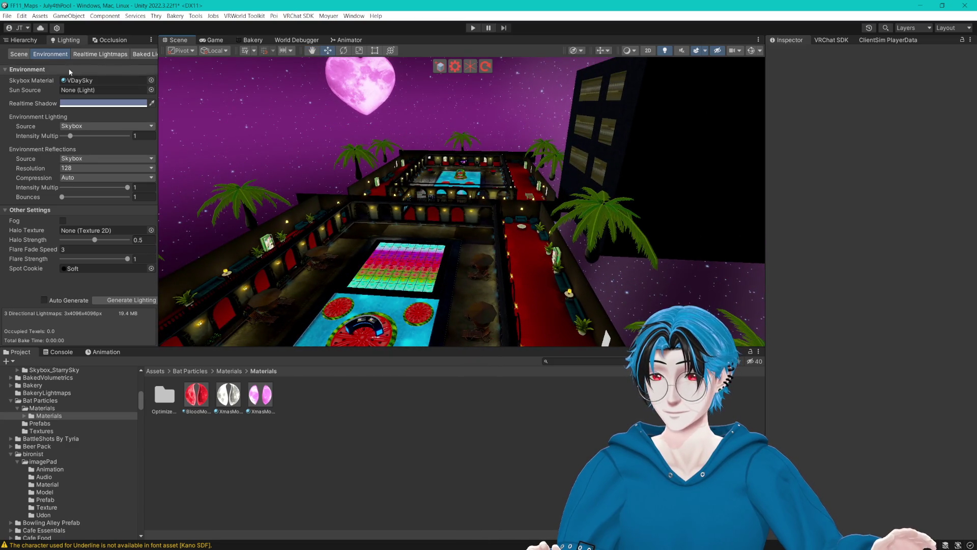
pyautogui.click(25, 40)
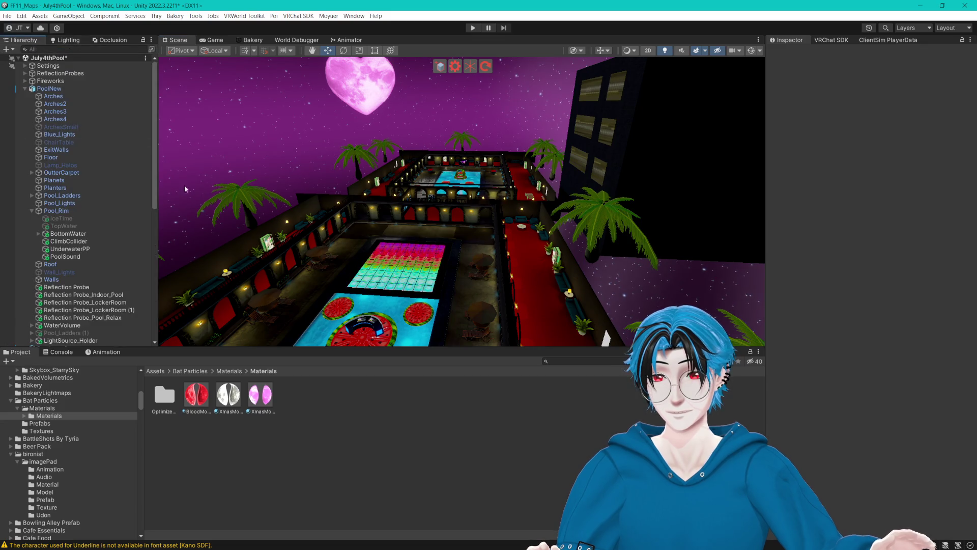
# - Select PalmTree (2) under TreeHolder to inspect the palm trees, then clear the selection
pyautogui.click(234, 187)
pyautogui.scroll(-5, 95, 195)
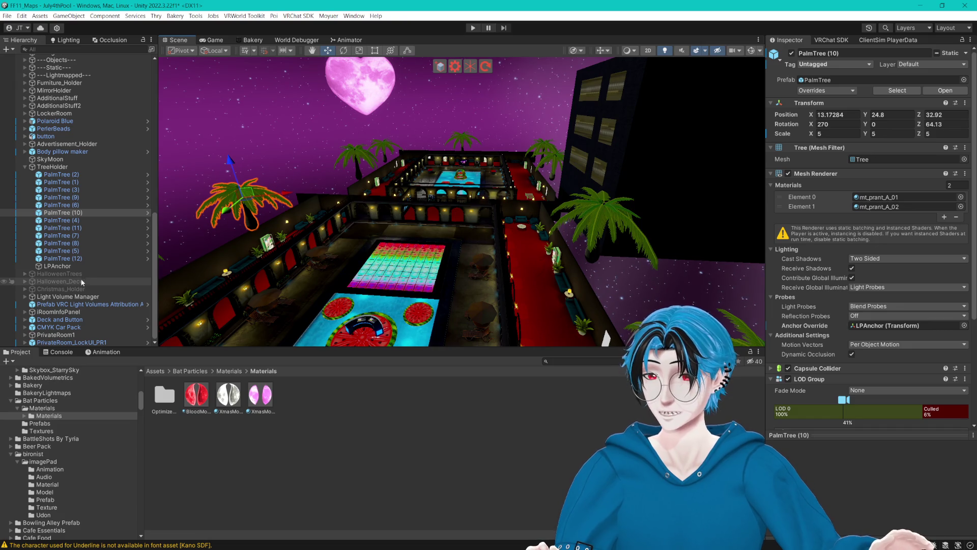
pyautogui.click(68, 175)
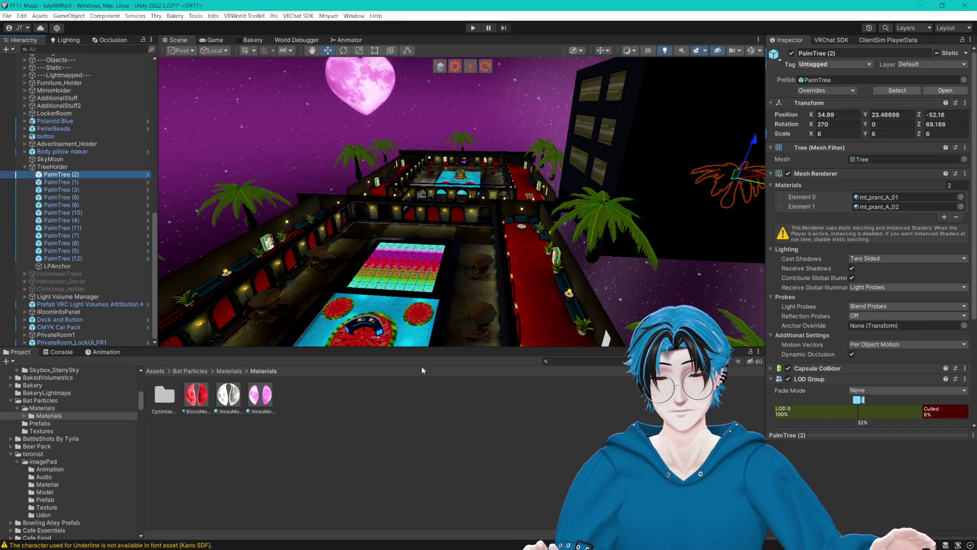
pyautogui.click(565, 364)
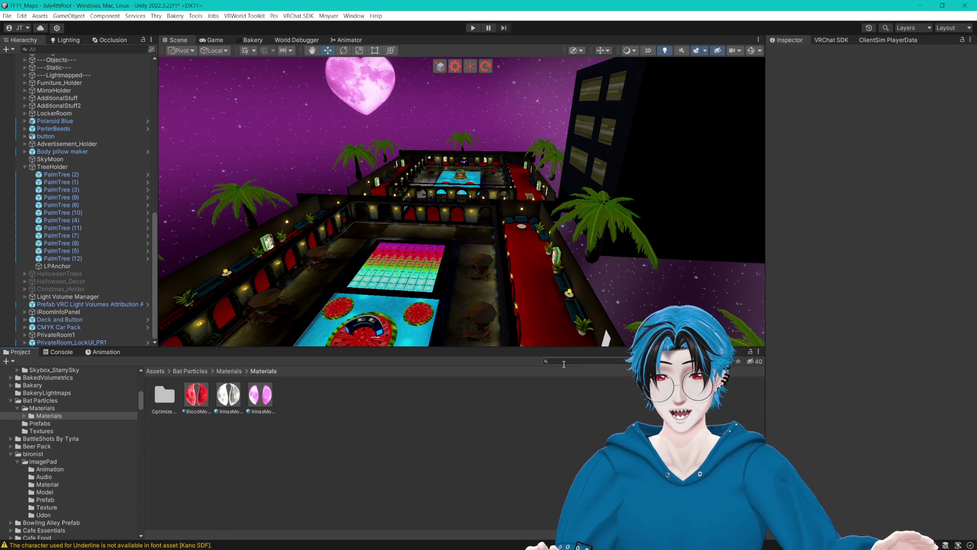
# - Expand Christmas_Holder and Halloween_Decor to view their contents, then collapse the Halloween groups
pyautogui.click(24, 289)
pyautogui.scroll(-3, 26, 291)
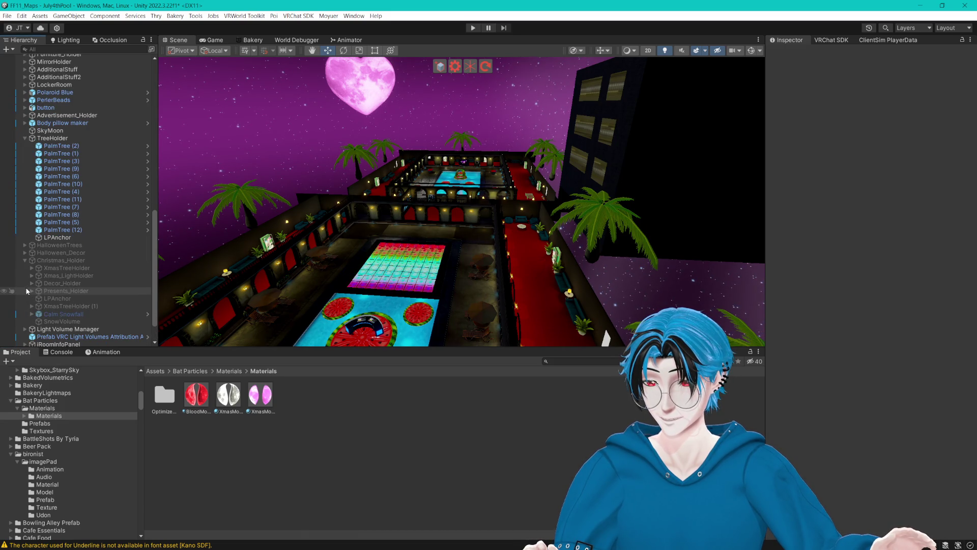
pyautogui.click(25, 253)
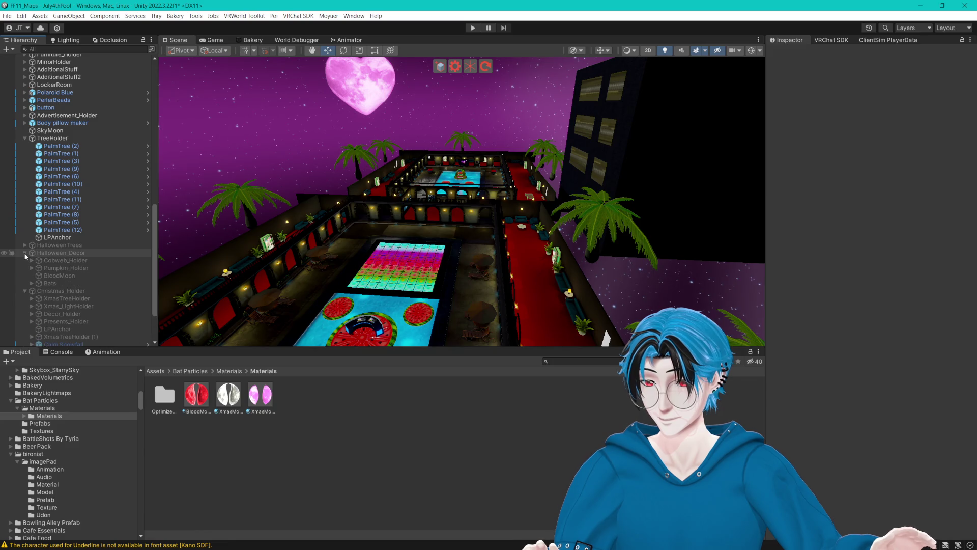
pyautogui.click(25, 245)
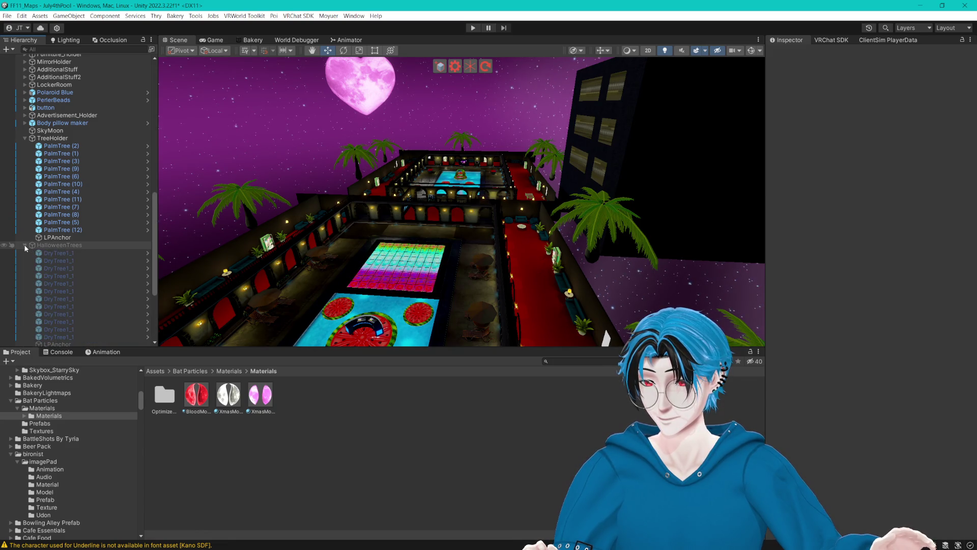
pyautogui.click(24, 246)
pyautogui.click(25, 252)
# - Collapse the Christmas and TreeHolder lists, then duplicate TreeHolder with Ctrl+D
pyautogui.scroll(-3, 24, 249)
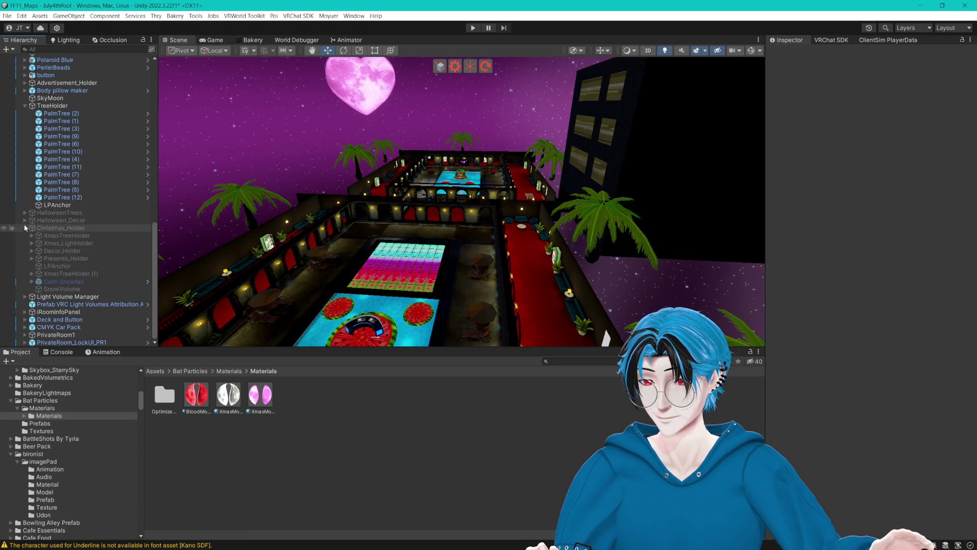
pyautogui.click(25, 228)
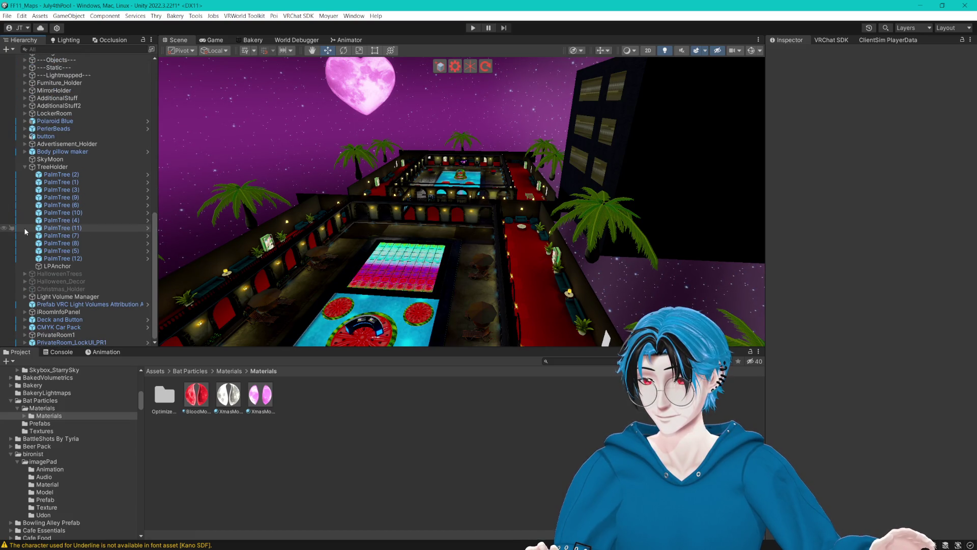
pyautogui.click(25, 167)
pyautogui.click(118, 266)
pyautogui.hotkey('ctrl', 'd')
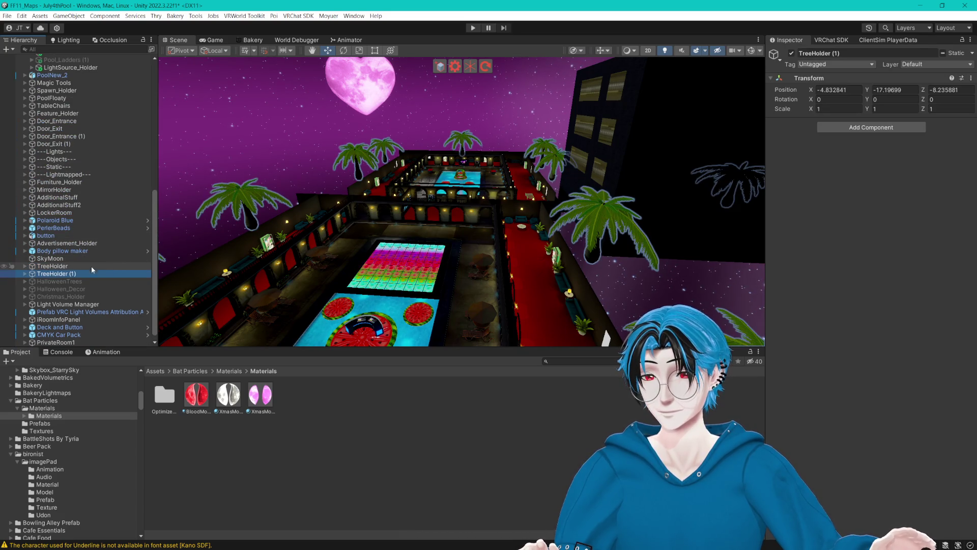
# - Deactivate the original TreeHolder and set its tag to EditorOnly
pyautogui.click(793, 54)
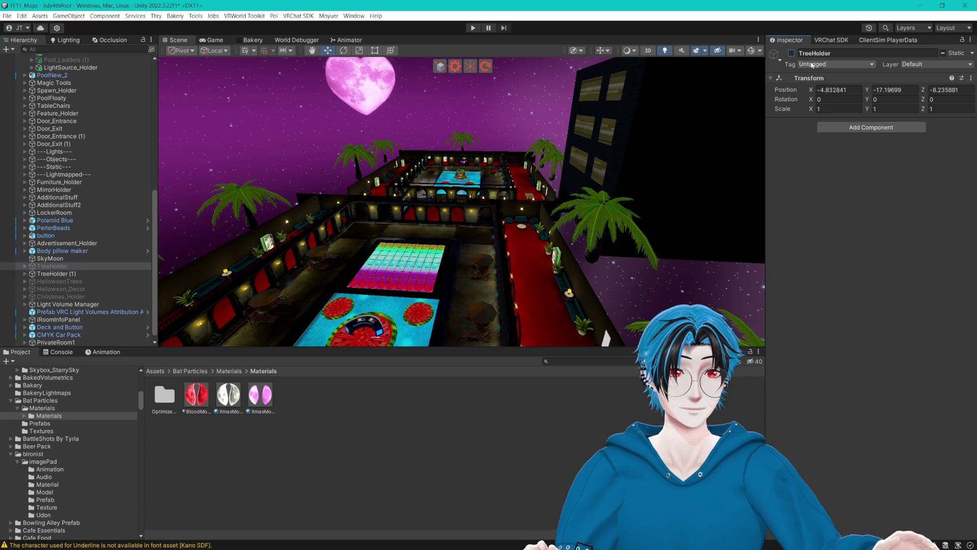
pyautogui.click(825, 64)
pyautogui.click(825, 102)
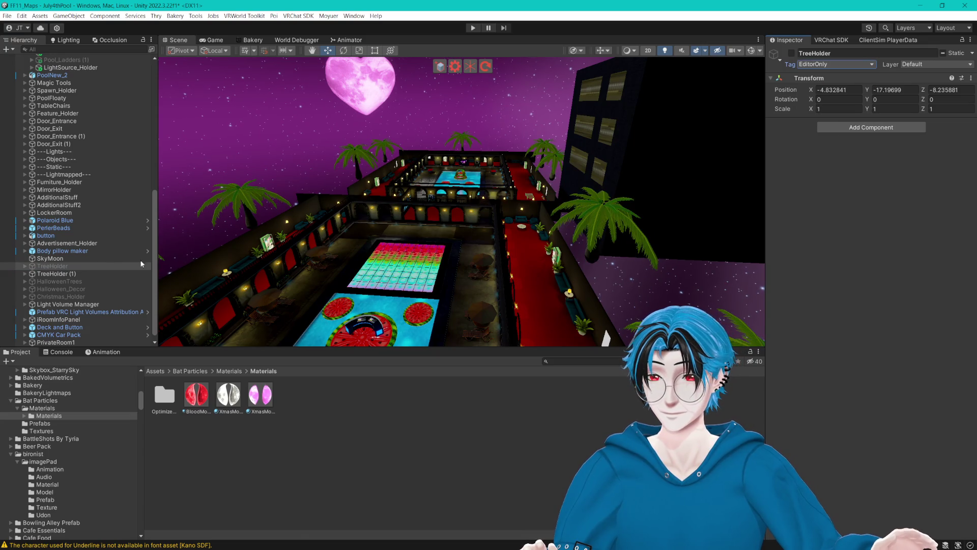
# - Expand the TreeHolder (1) copy and rename it TreeHolderVDay
pyautogui.click(25, 274)
pyautogui.click(50, 274)
pyautogui.write('Day')
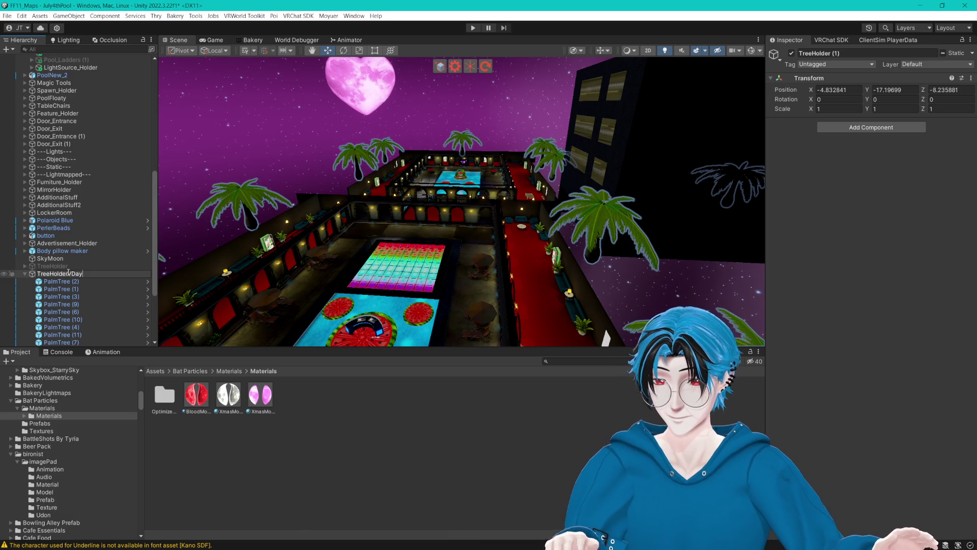
pyautogui.press('Return')
# - Select all twelve PalmTrees in TreeHolderVDay and view them in the scene
pyautogui.click(61, 281)
pyautogui.scroll(-5, 97, 285)
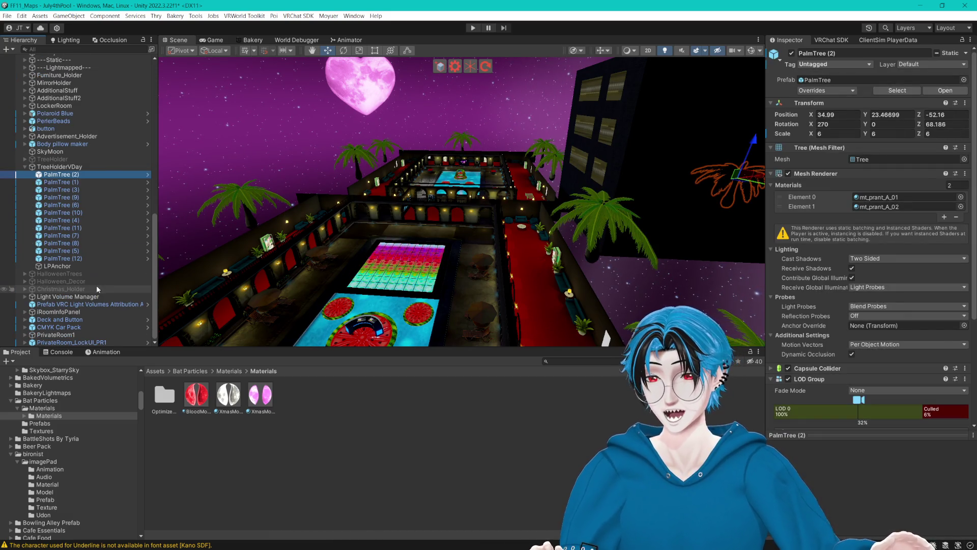
pyautogui.keyDown('shift'); pyautogui.click(81, 258); pyautogui.keyUp('shift')
pyautogui.moveTo(738, 196)
pyautogui.mouseDown()
pyautogui.moveTo(598, 197)
pyautogui.moveTo(535, 175)
pyautogui.moveTo(469, 181)
pyautogui.moveTo(466, 208)
pyautogui.moveTo(514, 207)
pyautogui.moveTo(517, 163)
pyautogui.mouseUp()
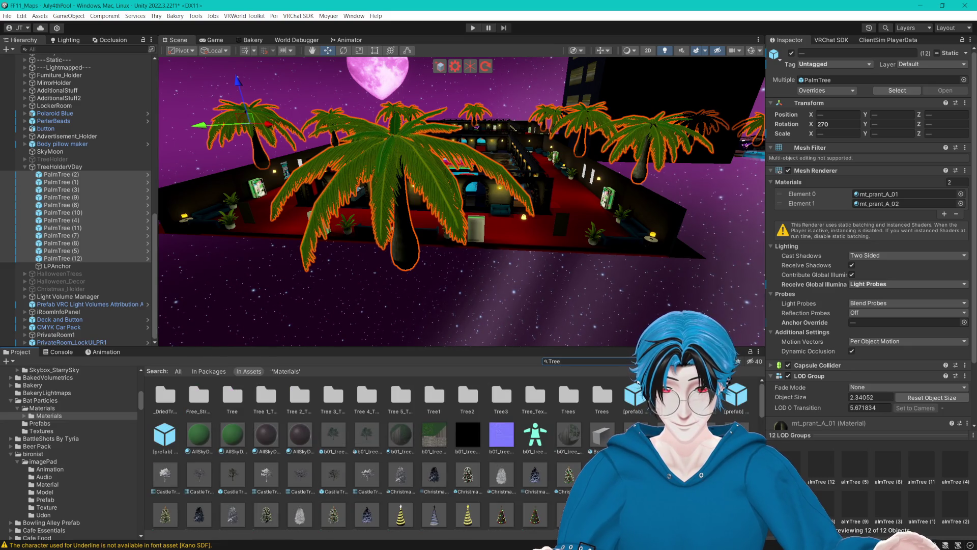
# - Locate the DecorativeTree_01 prefab in its Project folder
pyautogui.scroll(-3, 605, 404)
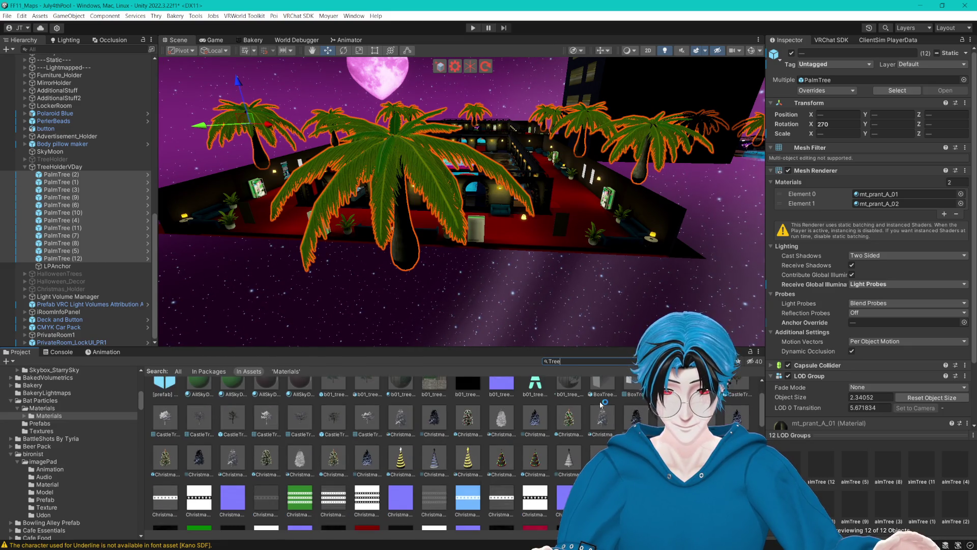
pyautogui.scroll(-7, 602, 405)
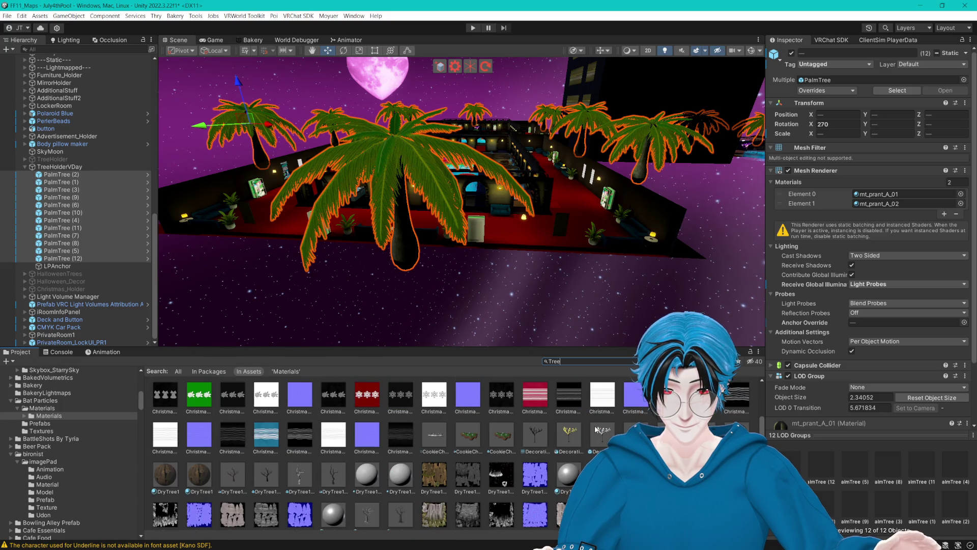
pyautogui.click(598, 431)
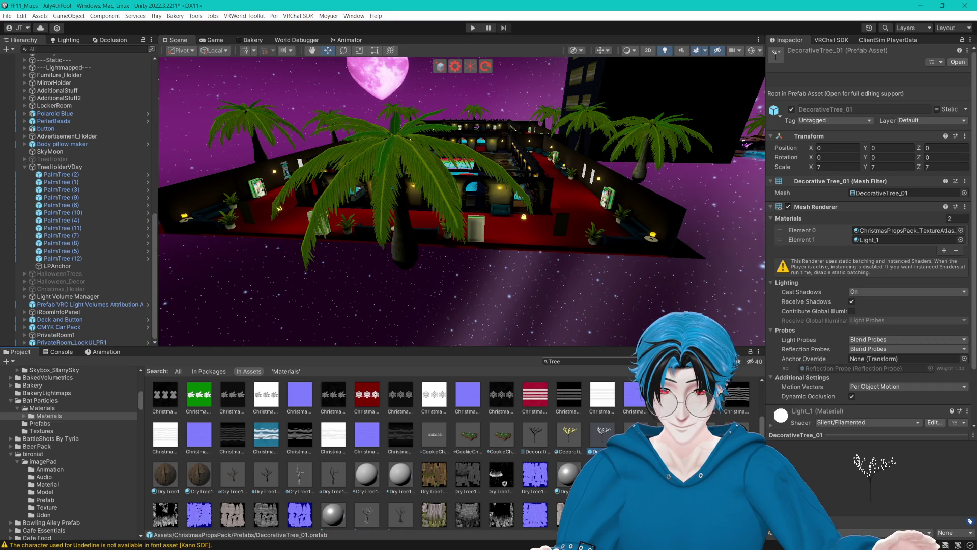
pyautogui.press('Escape')
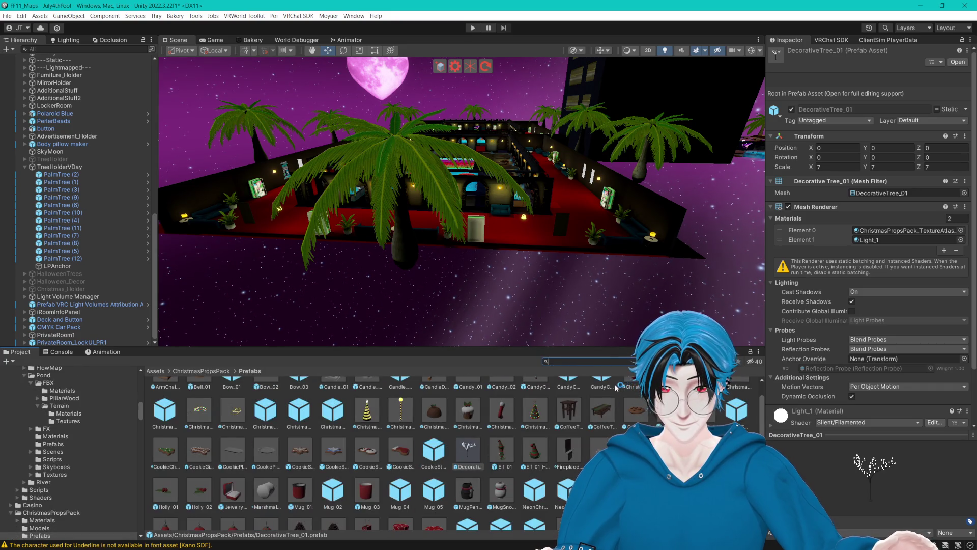
pyautogui.scroll(-6, 576, 425)
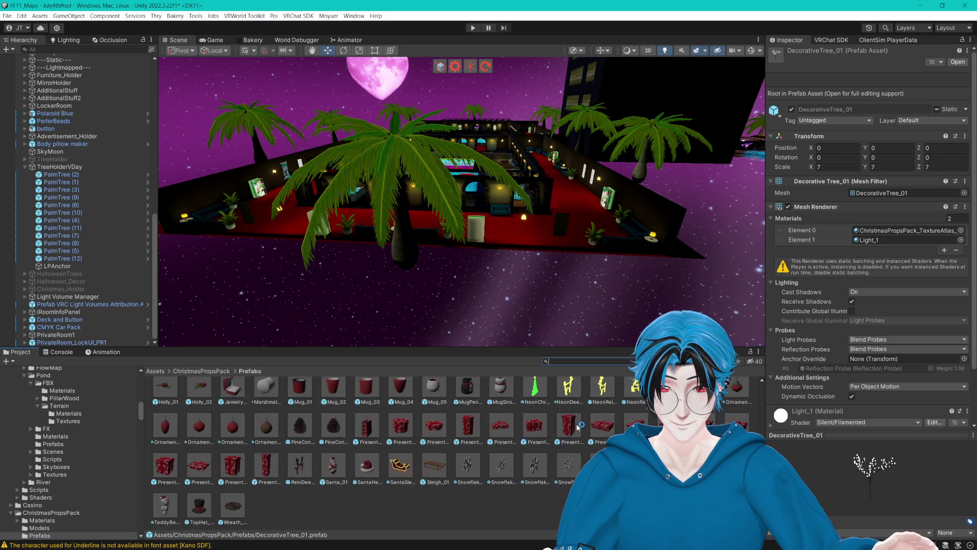
pyautogui.click(450, 501)
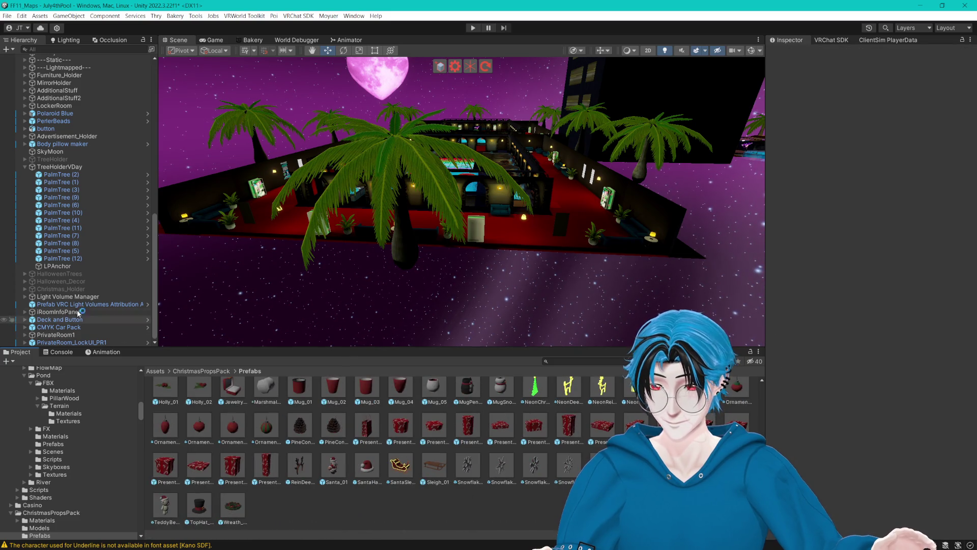
# - Collapse TreeHolderVDay and reactivate the Christmas_Holder group
pyautogui.click(25, 166)
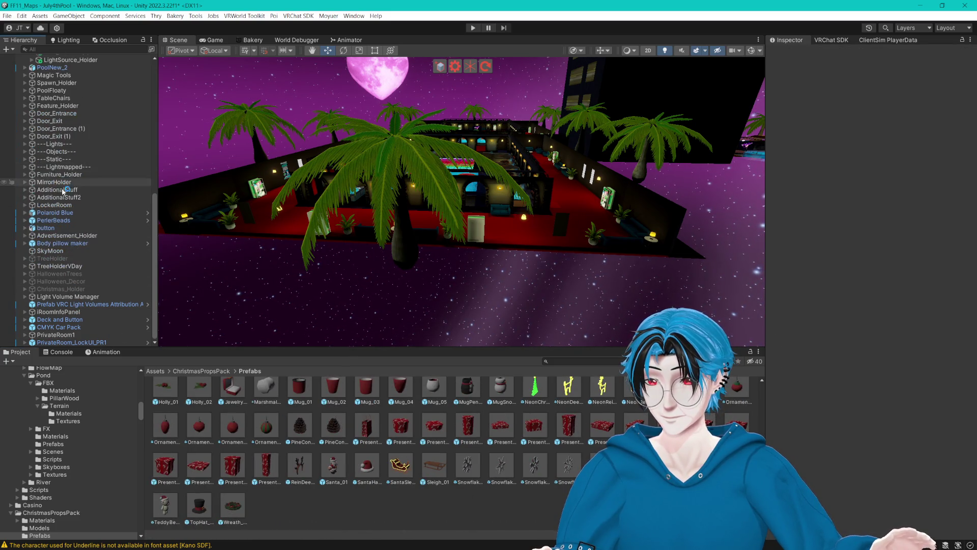
pyautogui.click(76, 288)
pyautogui.click(792, 53)
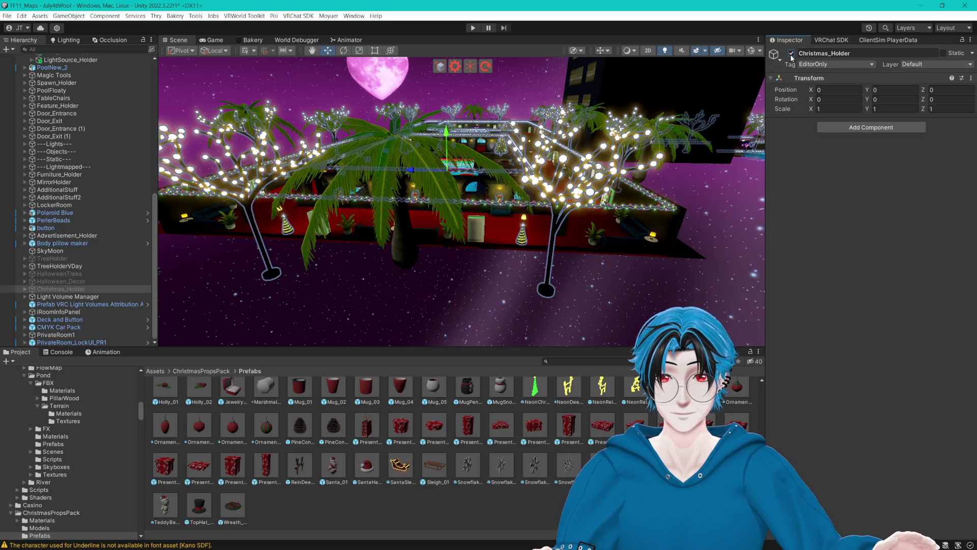
# - Turn Christmas_Holder off and copy its XmasTreeHolder group to the scene root
pyautogui.click(792, 55)
pyautogui.click(792, 55)
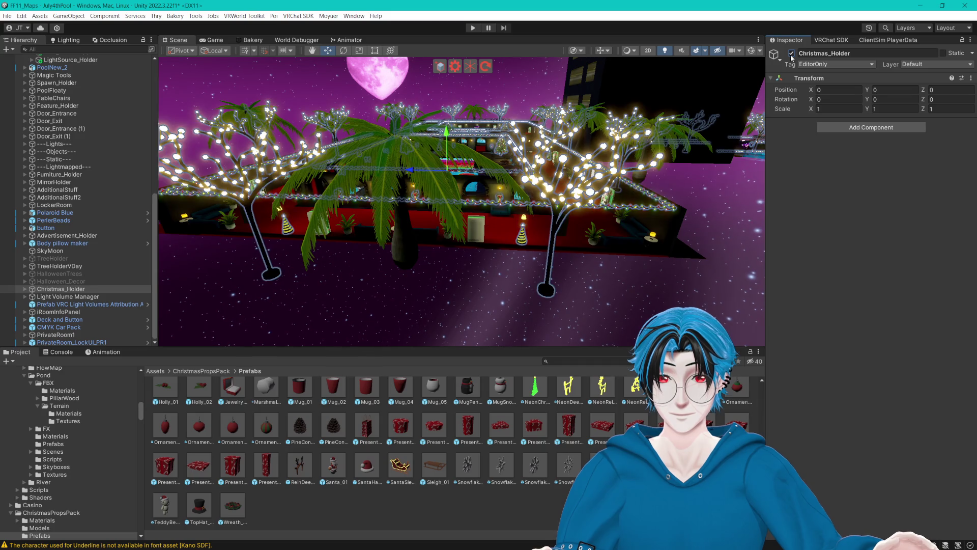
pyautogui.click(792, 54)
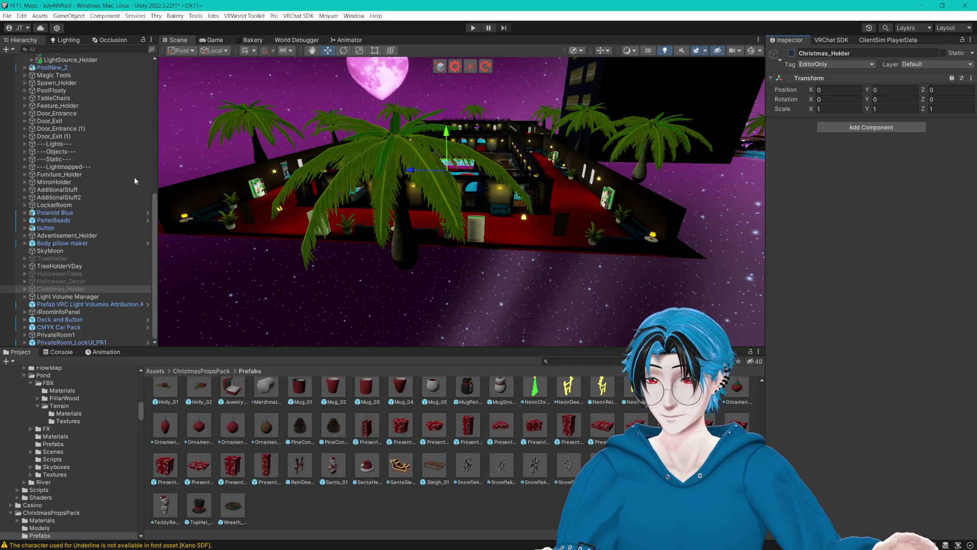
pyautogui.click(24, 288)
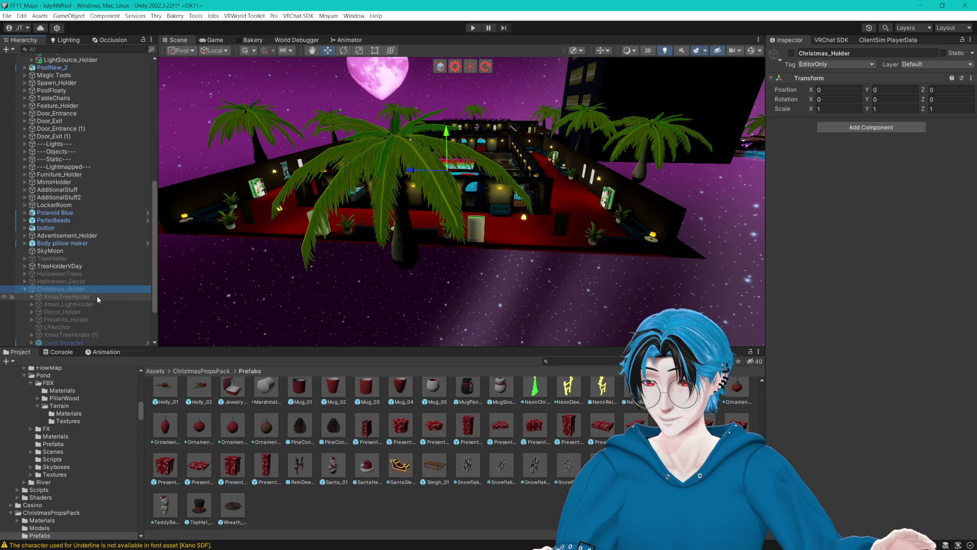
pyautogui.click(98, 297)
pyautogui.hotkey('ctrl', 'd')
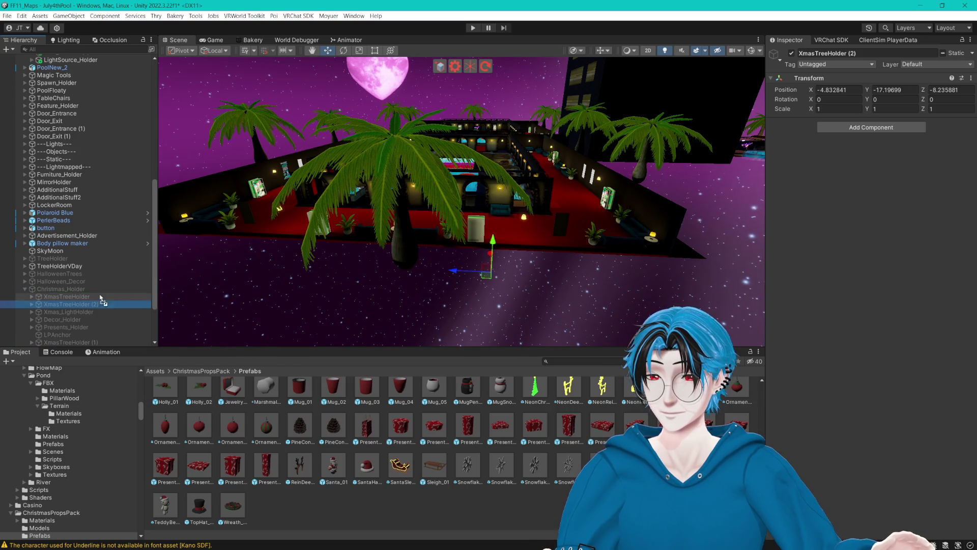
pyautogui.moveTo(84, 263); pyautogui.dragTo(85, 264)
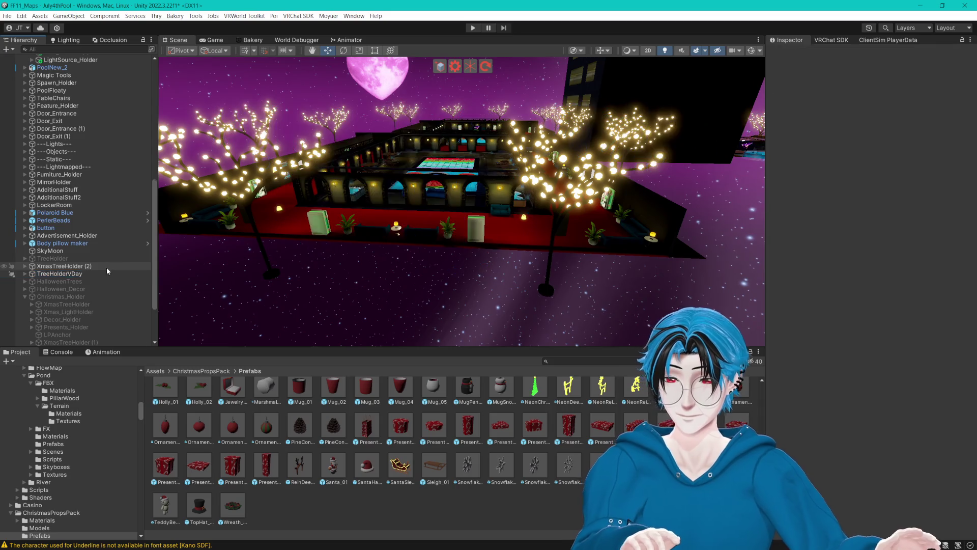
# - Rename the copy VDayTreeHolder, frame it, and select one DecorativeTree_01
pyautogui.click(83, 267)
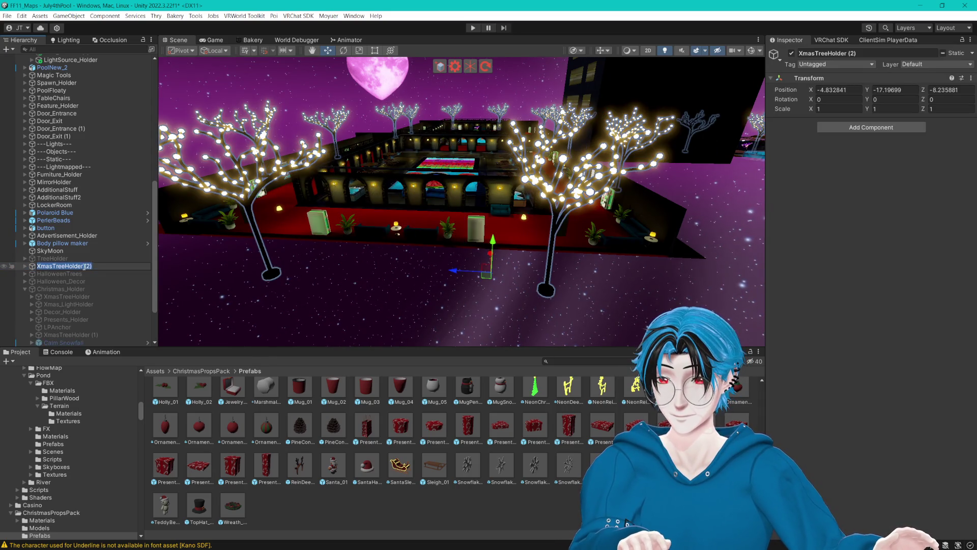
pyautogui.press('BackSpace')
pyautogui.press('BackSpace')
pyautogui.press('BackSpace')
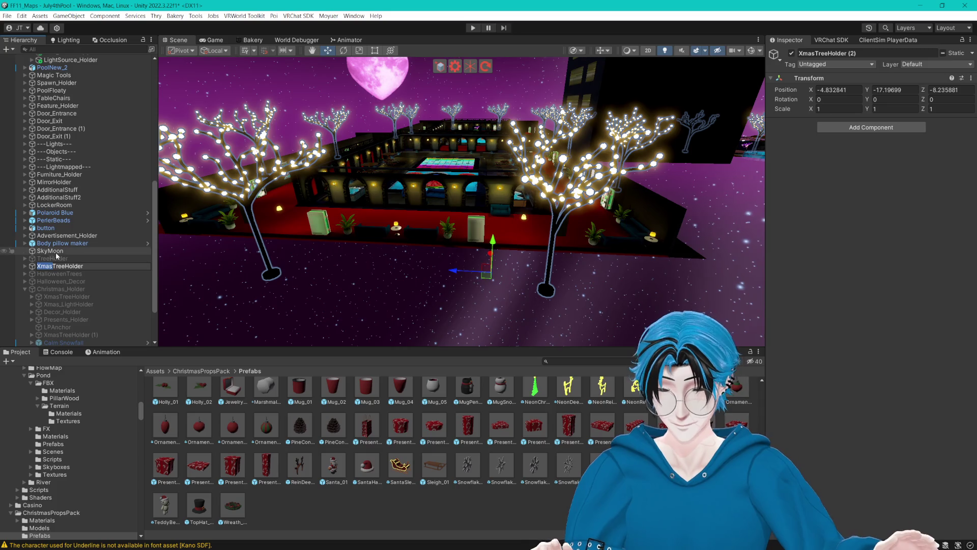
pyautogui.write('VDay')
pyautogui.press('Return')
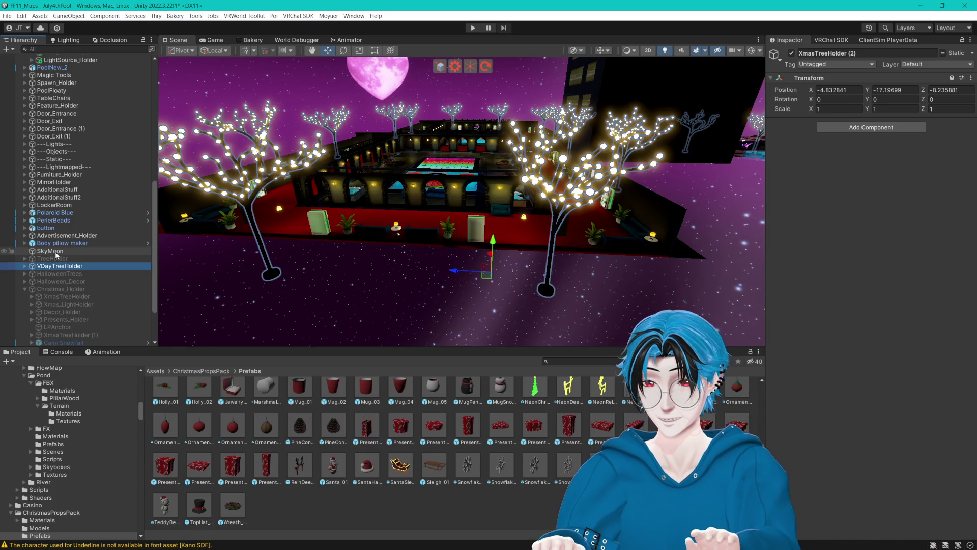
pyautogui.press('f')
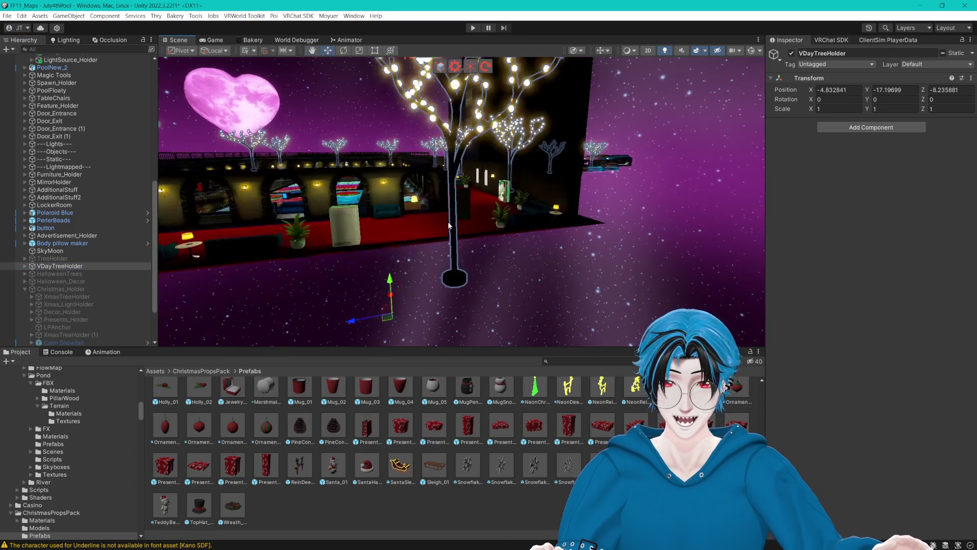
pyautogui.click(443, 225)
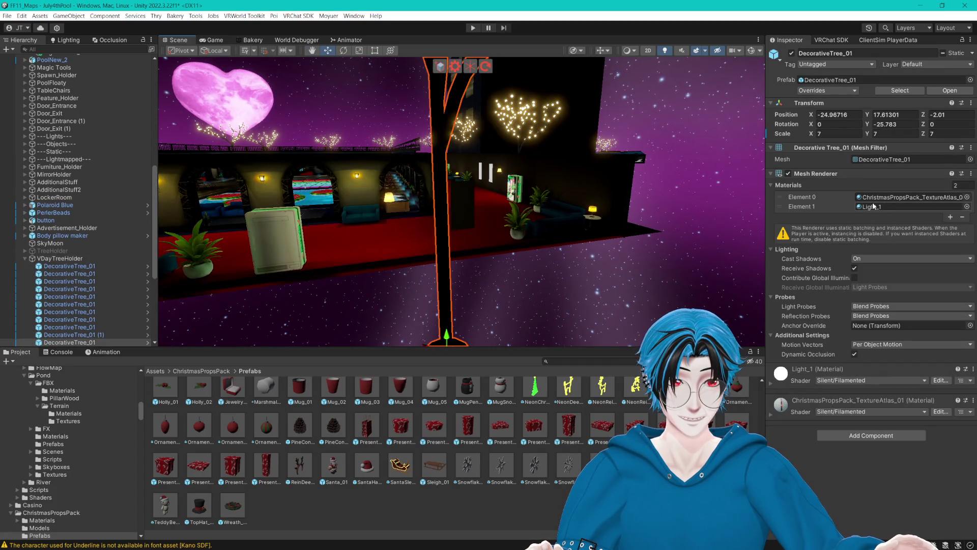
# - Locate the tree's materials and try ChristmasPropsPack_TextureAtlas_01 1 on its first slot
pyautogui.click(874, 206)
pyautogui.click(896, 196)
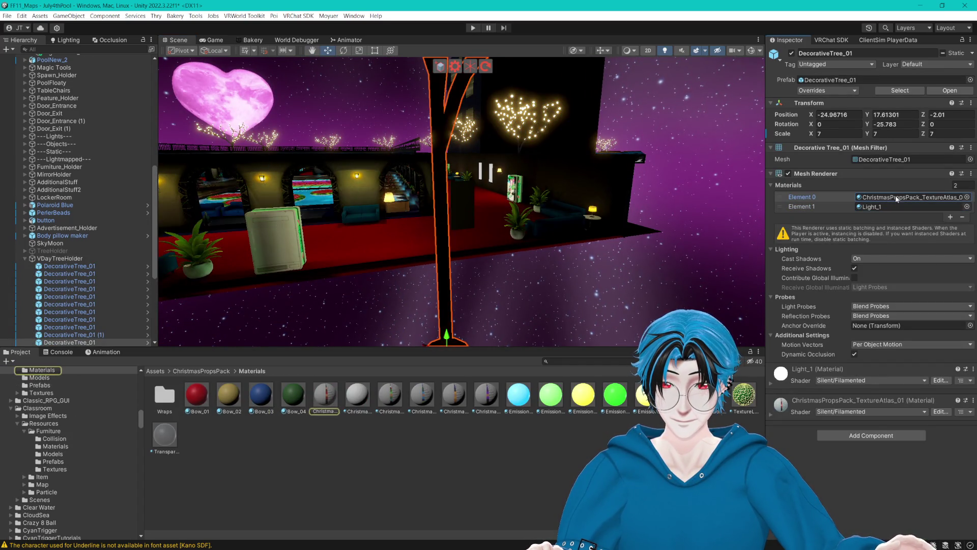
pyautogui.click(887, 205)
pyautogui.click(896, 197)
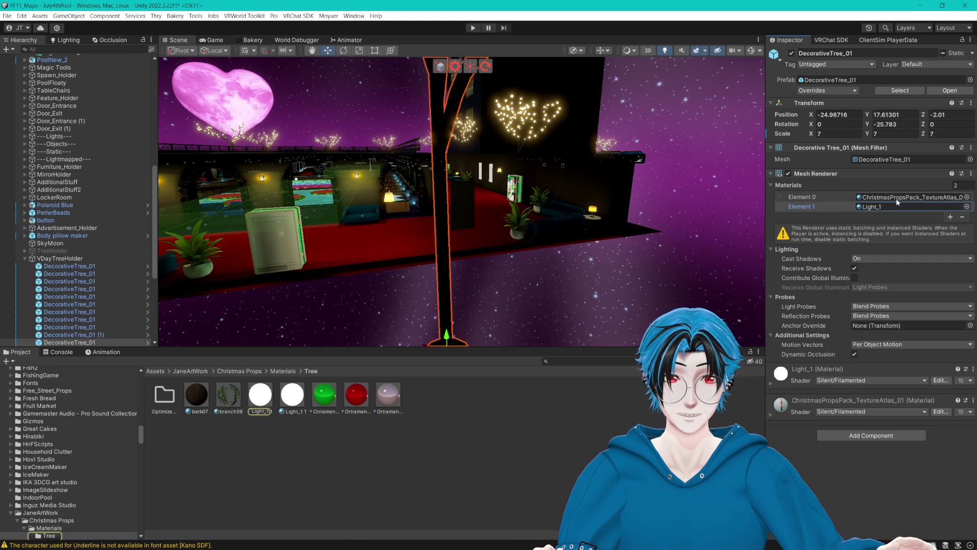
pyautogui.moveTo(357, 394); pyautogui.dragTo(399, 398)
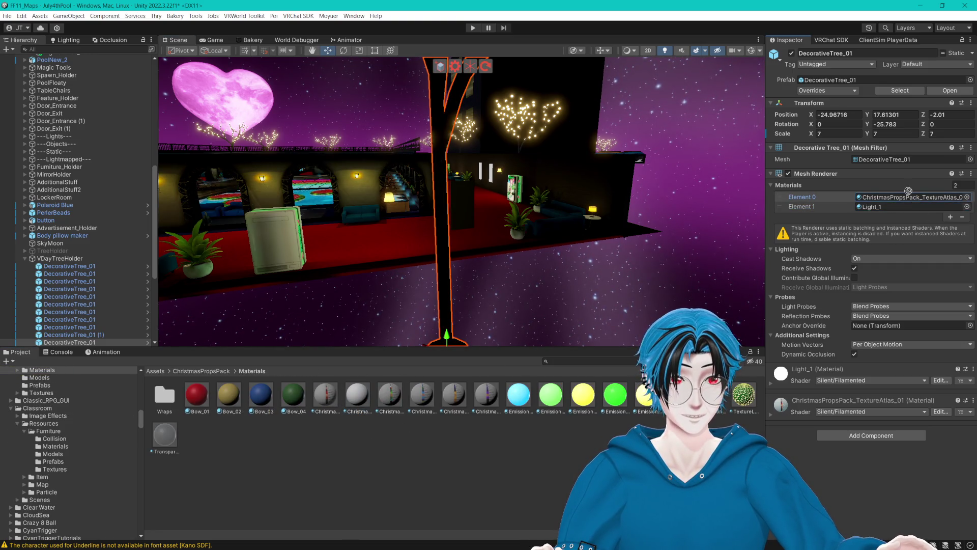
pyautogui.moveTo(907, 198); pyautogui.dragTo(907, 198)
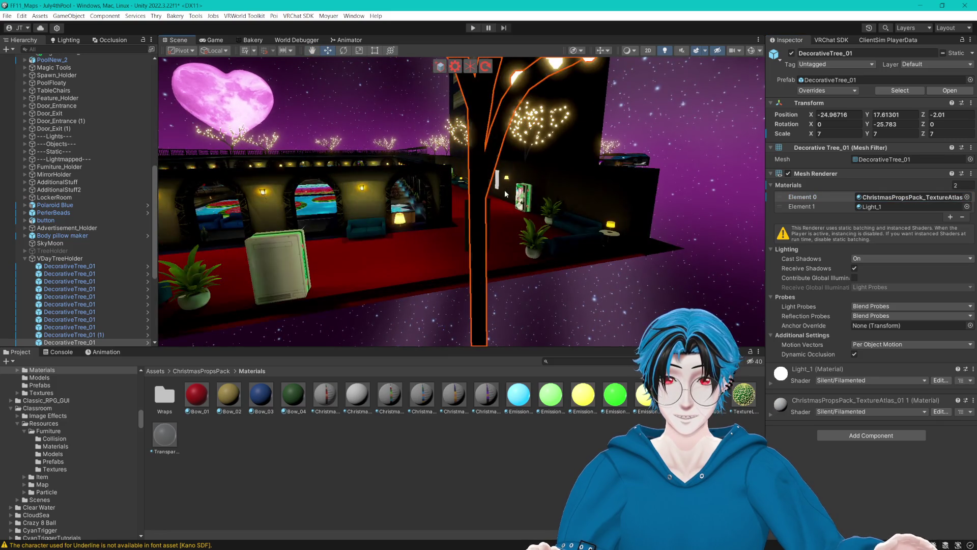
pyautogui.moveTo(504, 194)
pyautogui.mouseDown()
pyautogui.moveTo(618, 205)
pyautogui.moveTo(507, 193)
pyautogui.mouseUp()
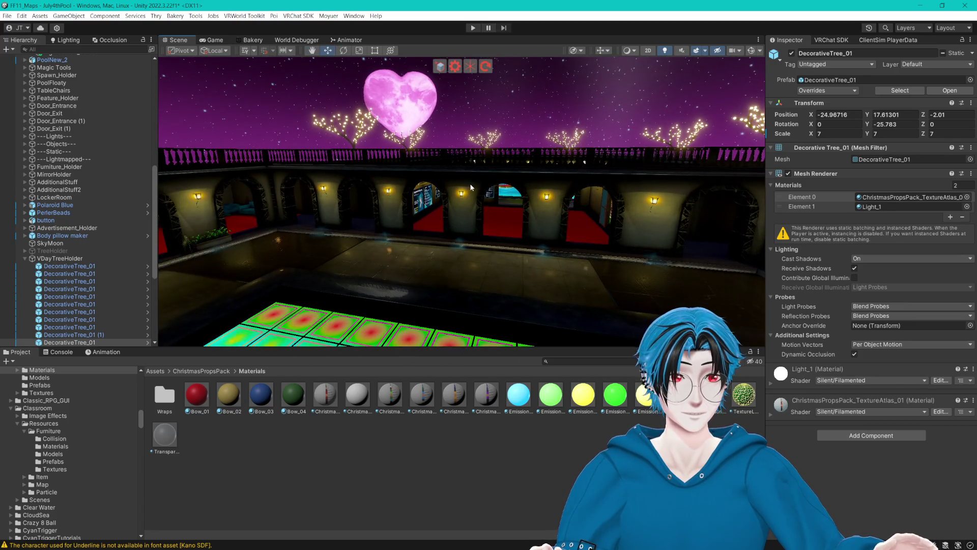
# - Check the Light_1 and Ornament_Silvery materials, then open ChristmasPropsPack_TextureAtlas_01 1 settings
pyautogui.click(888, 203)
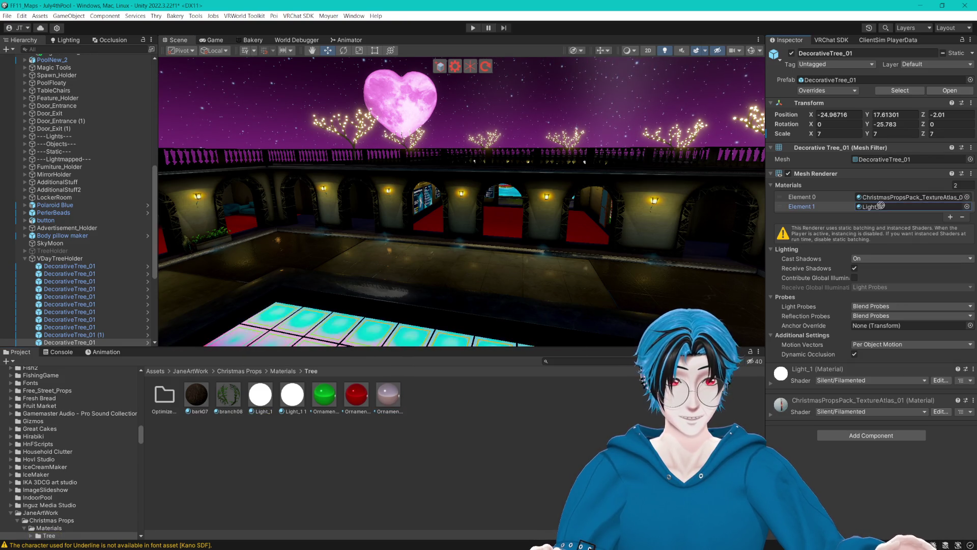
pyautogui.moveTo(881, 205); pyautogui.dragTo(886, 198)
pyautogui.moveTo(753, 198)
pyautogui.mouseDown()
pyautogui.moveTo(616, 201)
pyautogui.moveTo(630, 208)
pyautogui.moveTo(370, 195)
pyautogui.moveTo(563, 206)
pyautogui.moveTo(484, 214)
pyautogui.mouseUp()
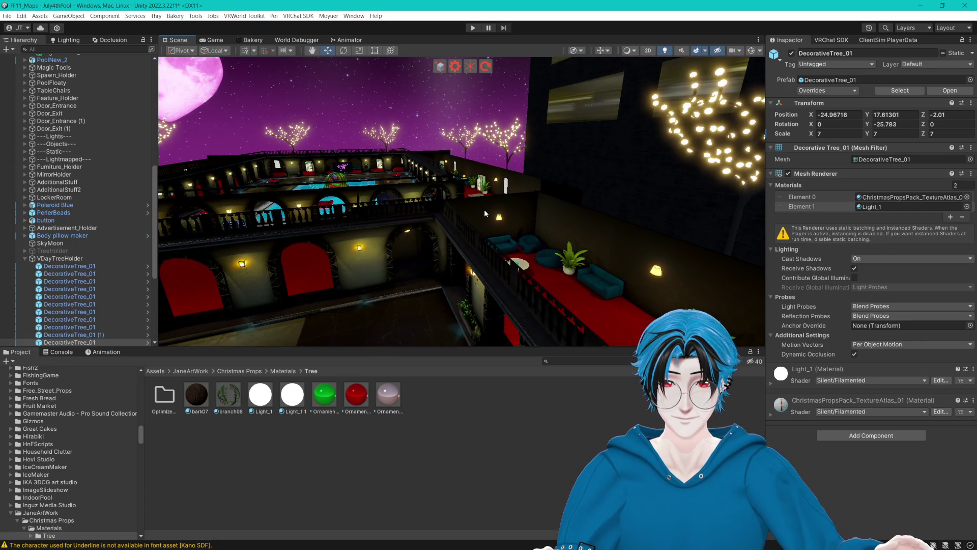
pyautogui.click(884, 206)
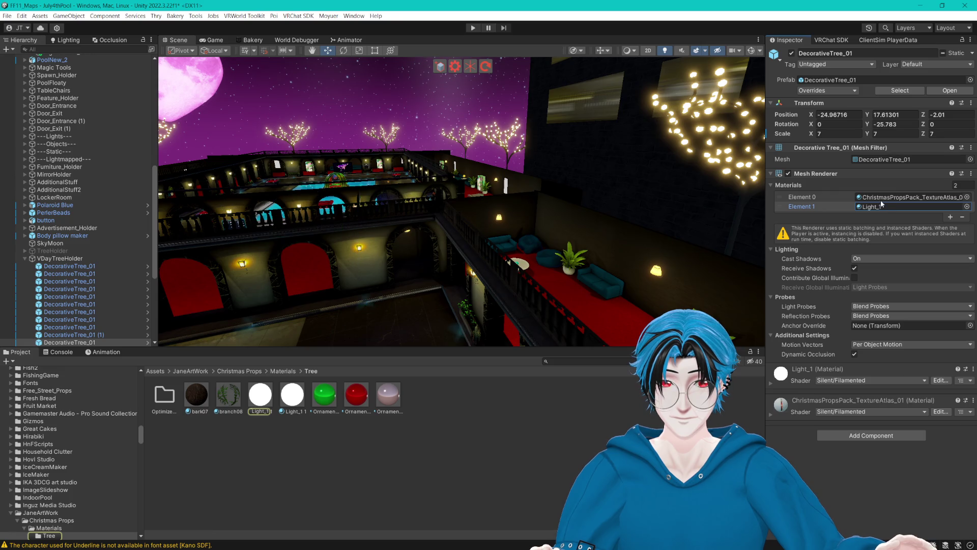
pyautogui.click(880, 199)
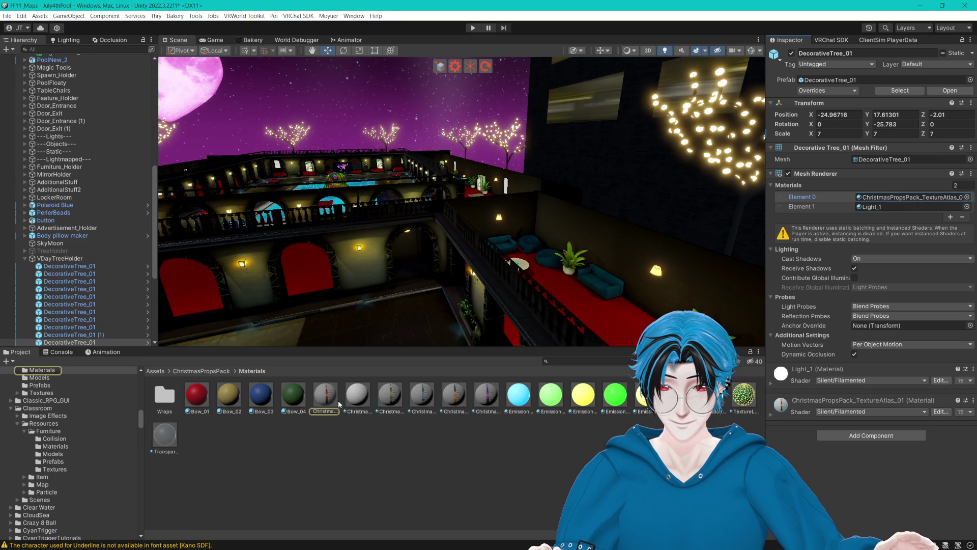
pyautogui.click(359, 394)
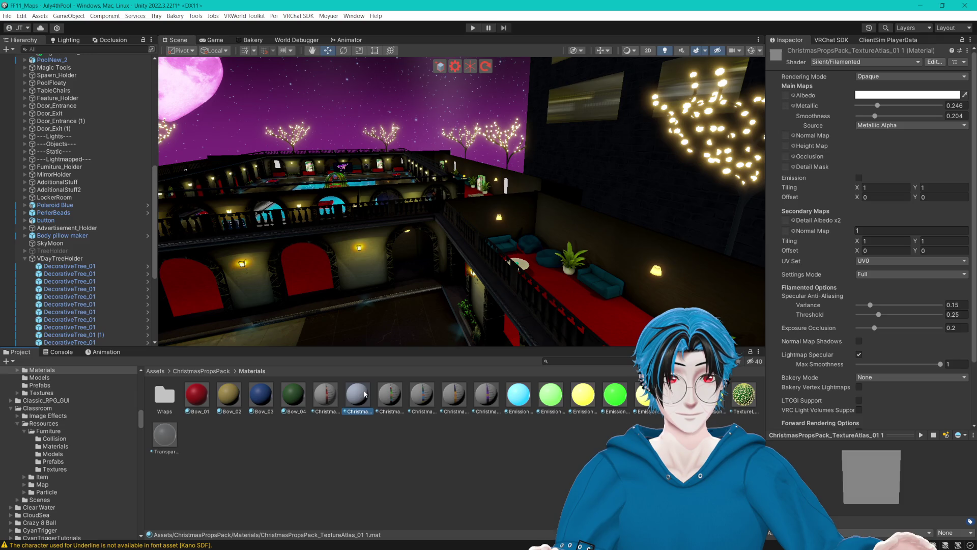
# - Duplicate ChristmasPropsPack_TextureAtlas_01 and name the copy VDayTree
pyautogui.click(335, 395)
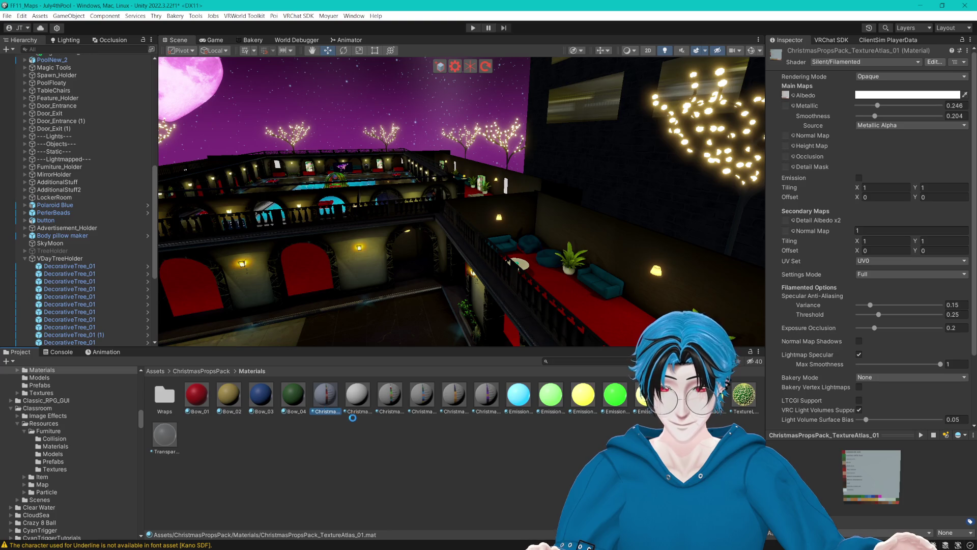
pyautogui.hotkey('ctrl', 'd')
pyautogui.click(383, 416)
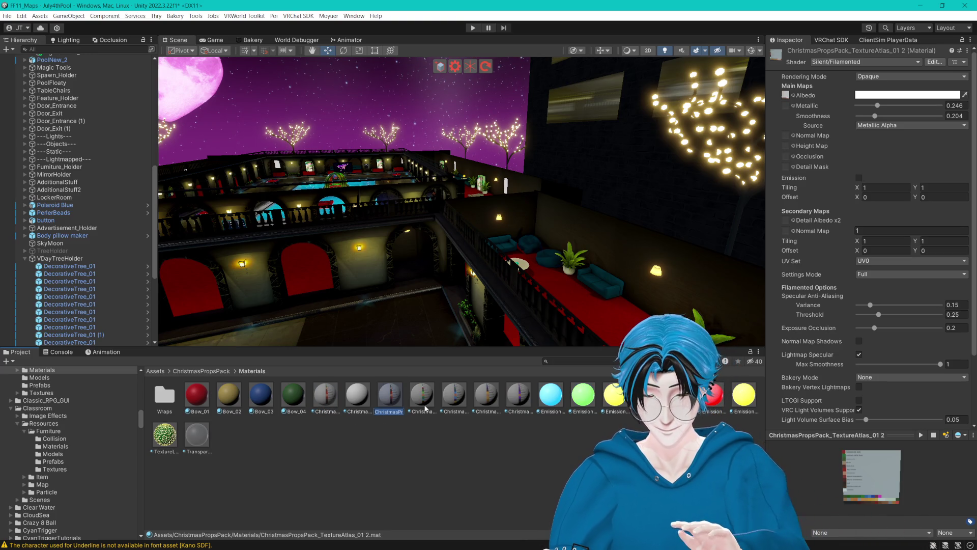
pyautogui.write('VDayTree')
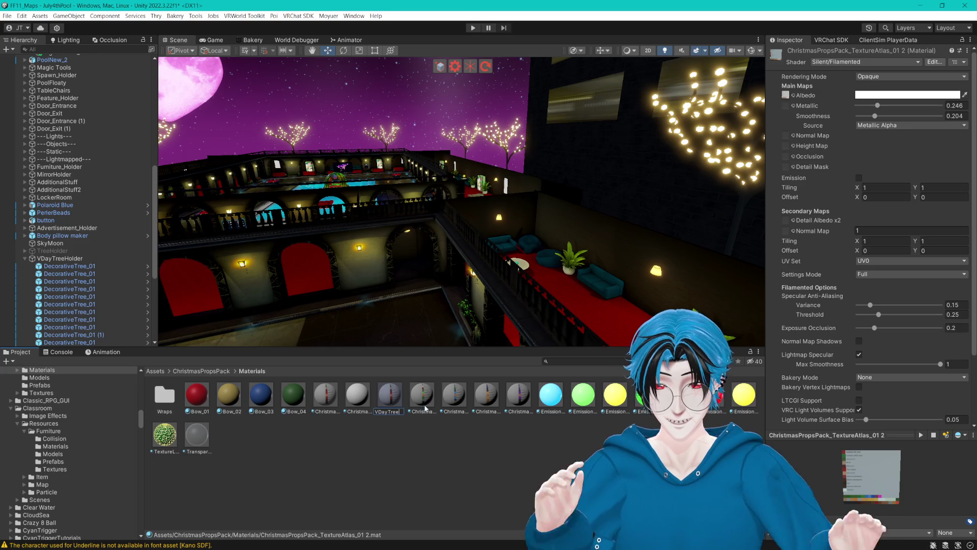
pyautogui.press('Return')
# - Select all 14 DecorativeTree_01 objects under VDayTreeHolder
pyautogui.scroll(-4, 90, 208)
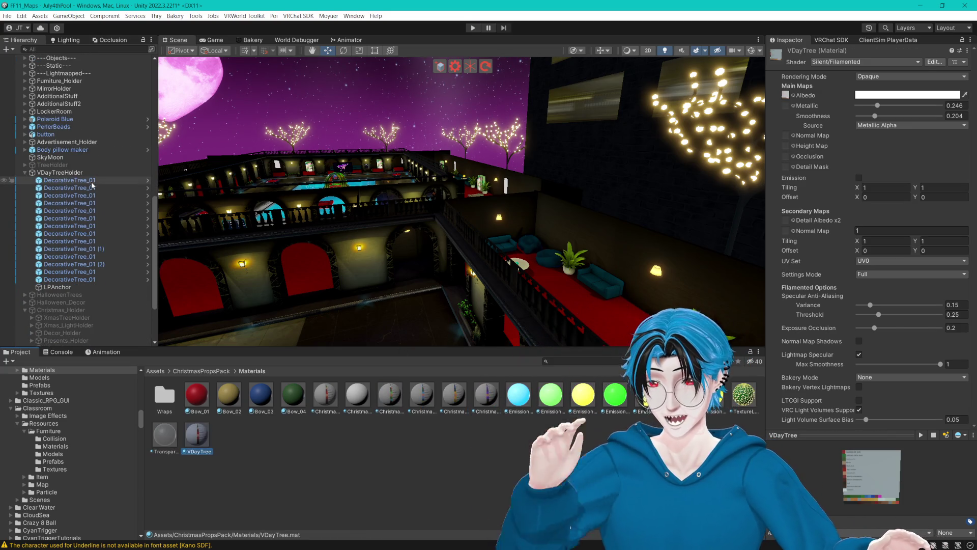
pyautogui.click(69, 180)
pyautogui.keyDown('shift'); pyautogui.click(69, 280); pyautogui.keyUp('shift')
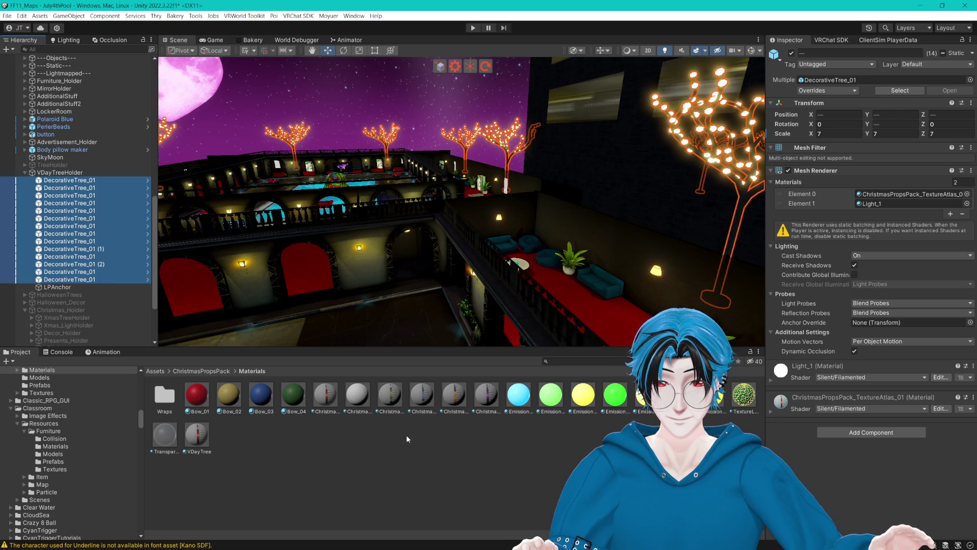
# - Drop VDayTree onto Element 0 for all 14 DecorativeTree_01 objects and review the materials
pyautogui.moveTo(211, 450)
pyautogui.mouseDown()
pyautogui.moveTo(413, 246)
pyautogui.moveTo(918, 190)
pyautogui.mouseUp()
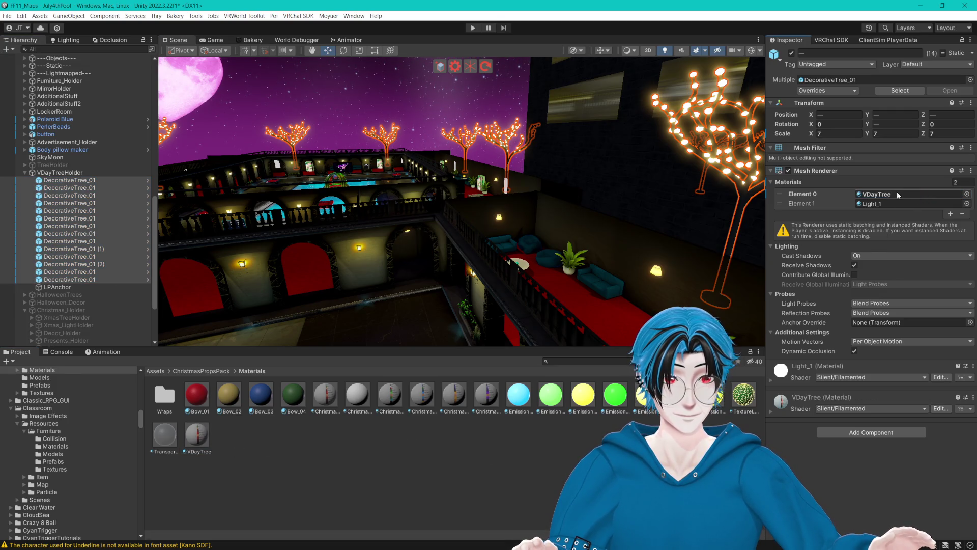
pyautogui.click(209, 436)
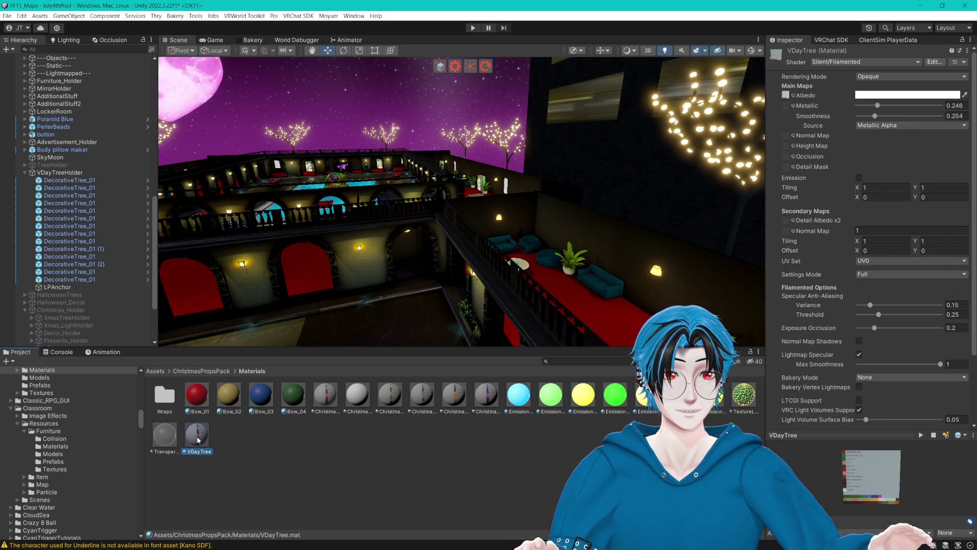
pyautogui.click(80, 181)
pyautogui.keyDown('shift'); pyautogui.click(73, 280); pyautogui.keyUp('shift')
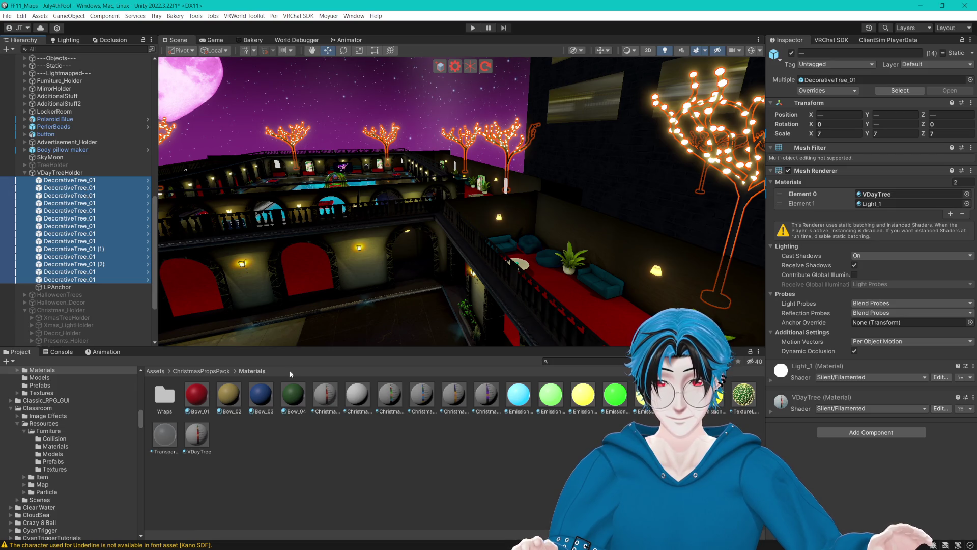
pyautogui.click(323, 394)
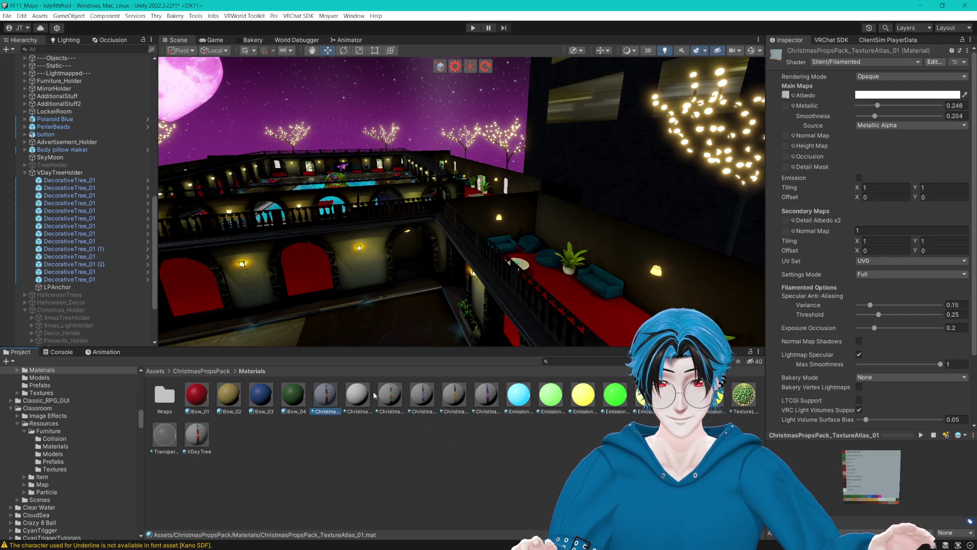
# - Duplicate the atlas material, enable VRC Light Volumes Support, and drop Metallic to 0
pyautogui.hotkey('ctrl', 'd')
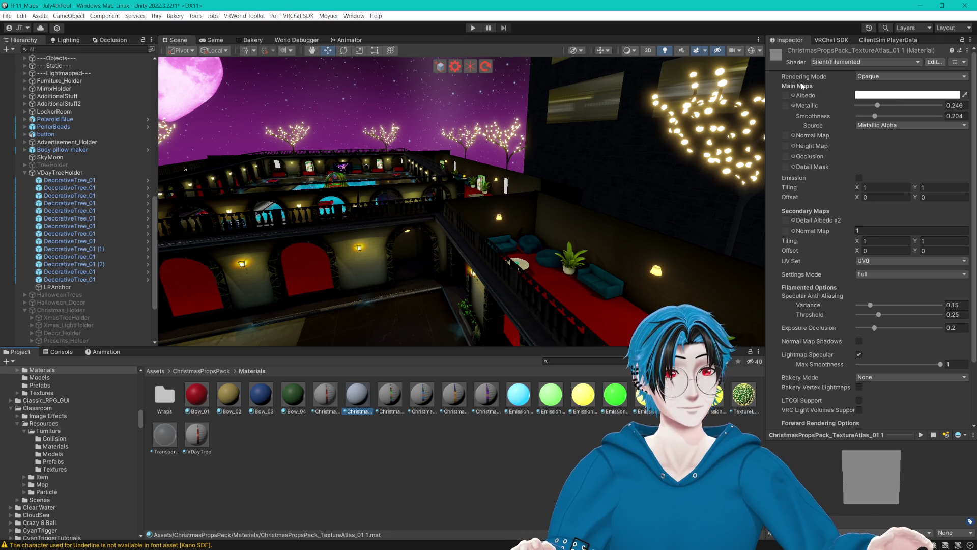
pyautogui.click(859, 411)
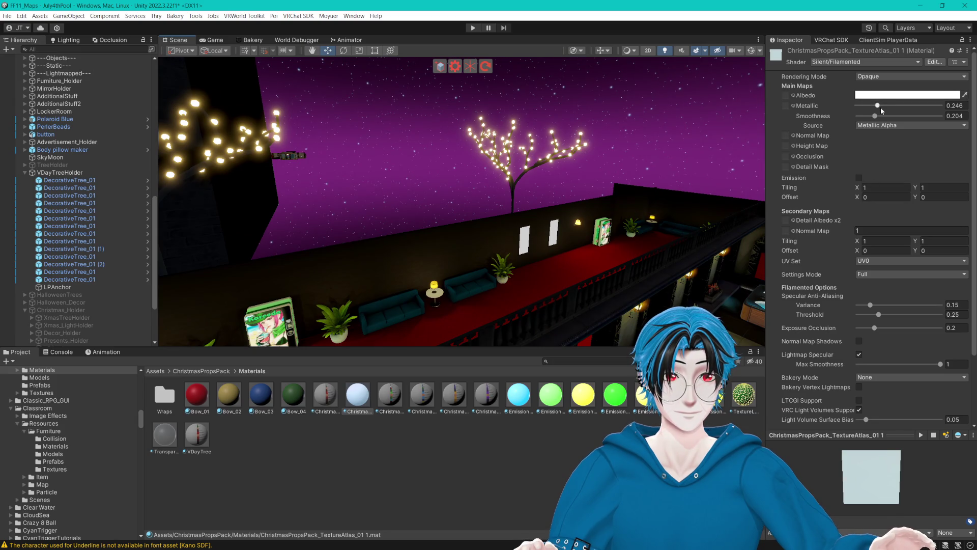
pyautogui.moveTo(879, 106); pyautogui.dragTo(829, 104)
pyautogui.scroll(-3, 865, 254)
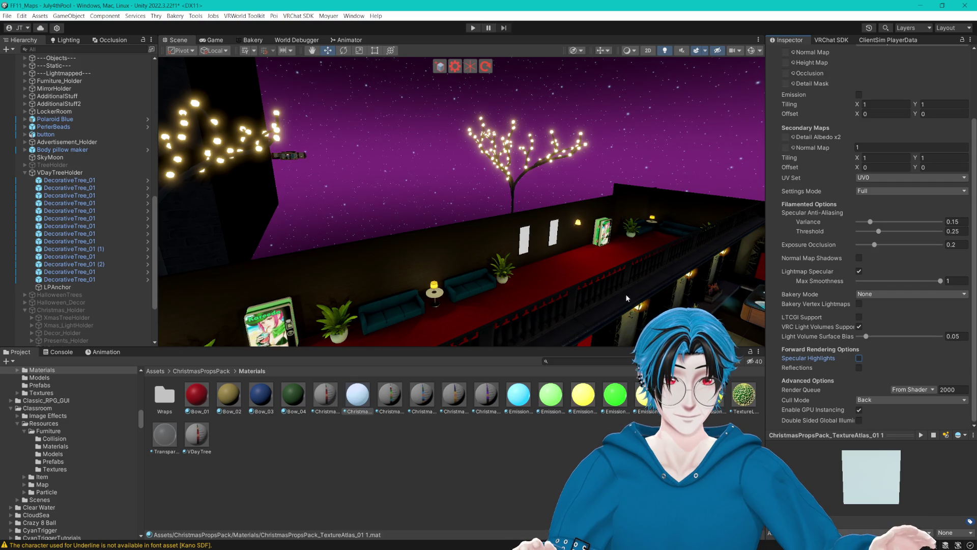
# - Try reordering the tree's materials, undo it, and open the VDayTree material settings
pyautogui.moveTo(626, 298); pyautogui.dragTo(563, 263)
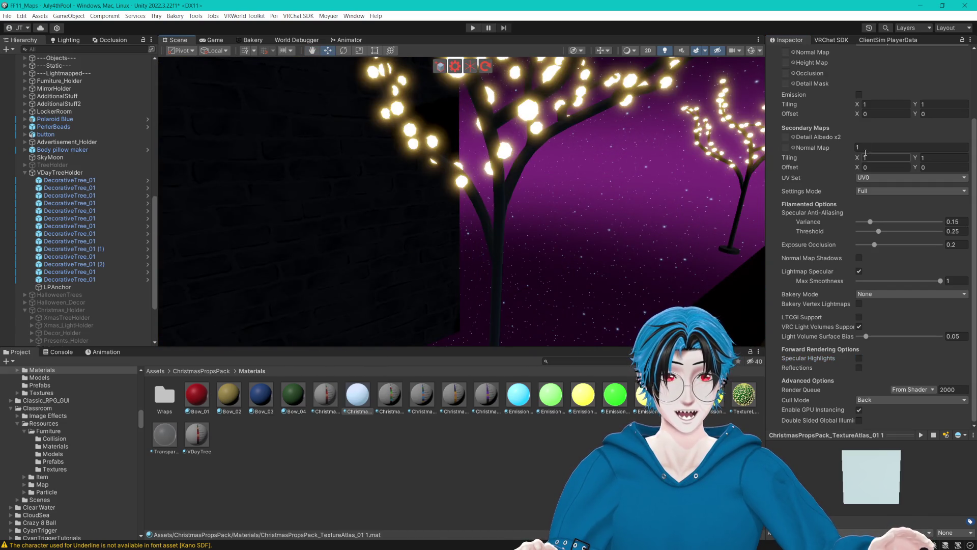
pyautogui.scroll(3, 865, 152)
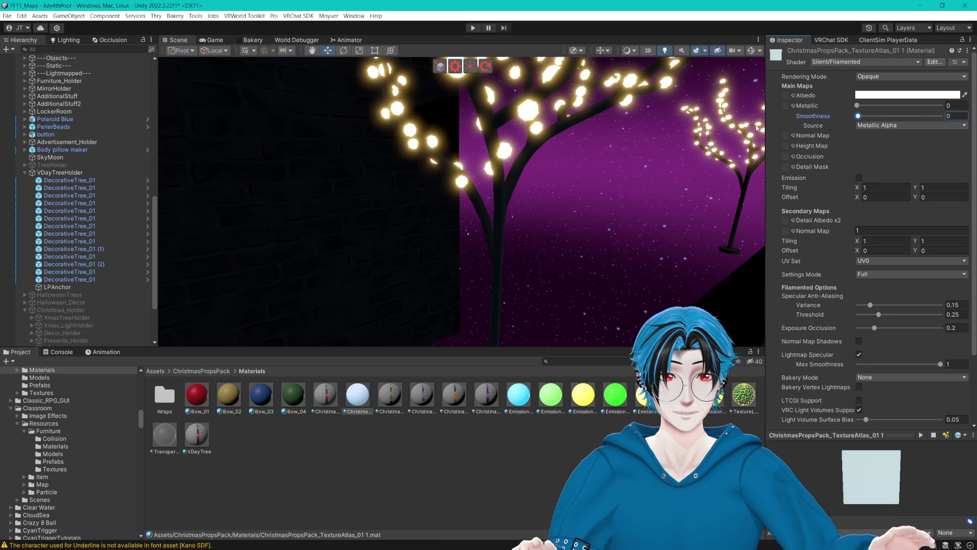
pyautogui.hotkey('ctrl', 'z')
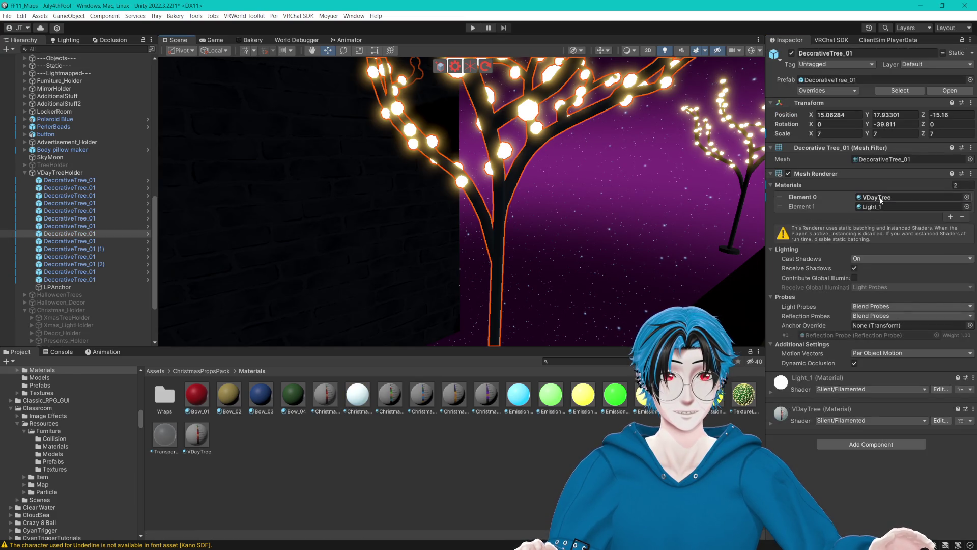
pyautogui.click(876, 197)
pyautogui.moveTo(865, 197); pyautogui.dragTo(845, 208)
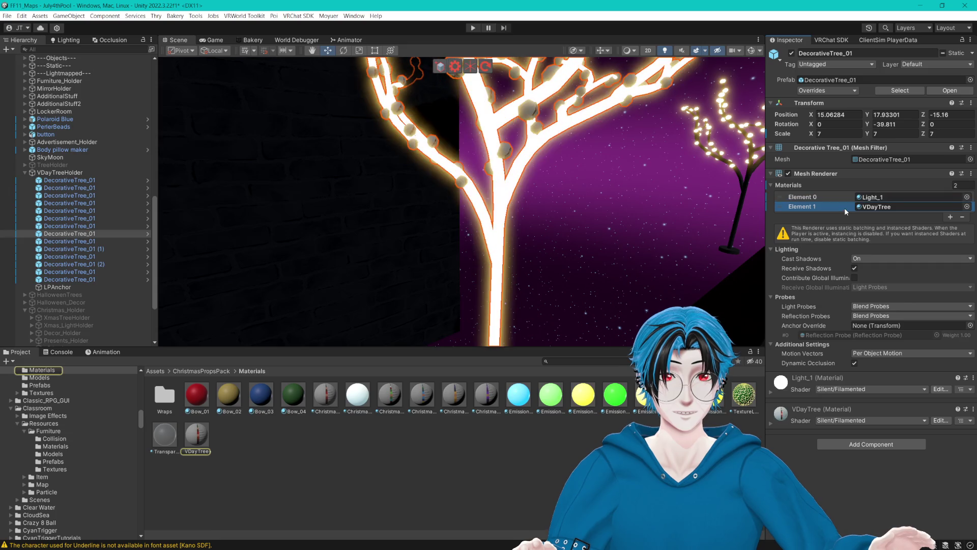
pyautogui.hotkey('ctrl', 'z')
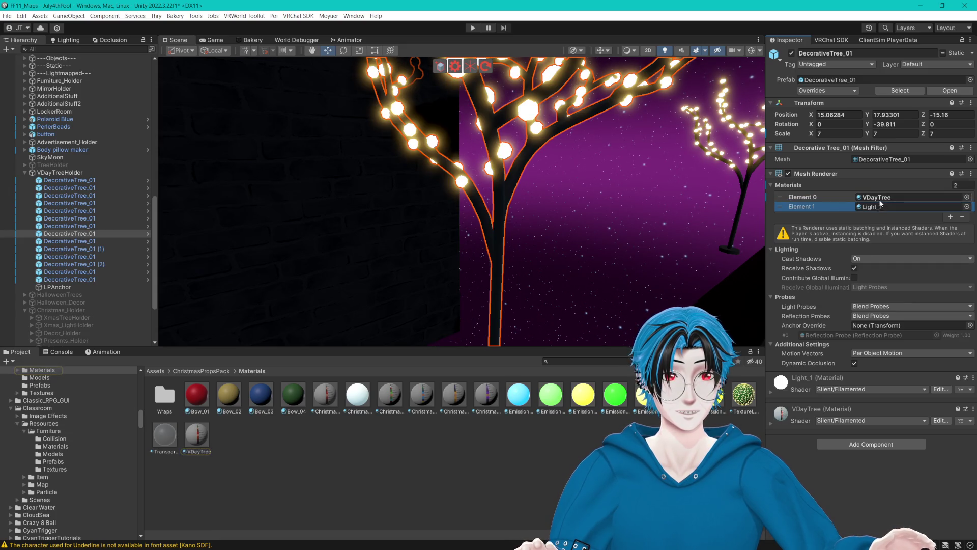
pyautogui.click(197, 436)
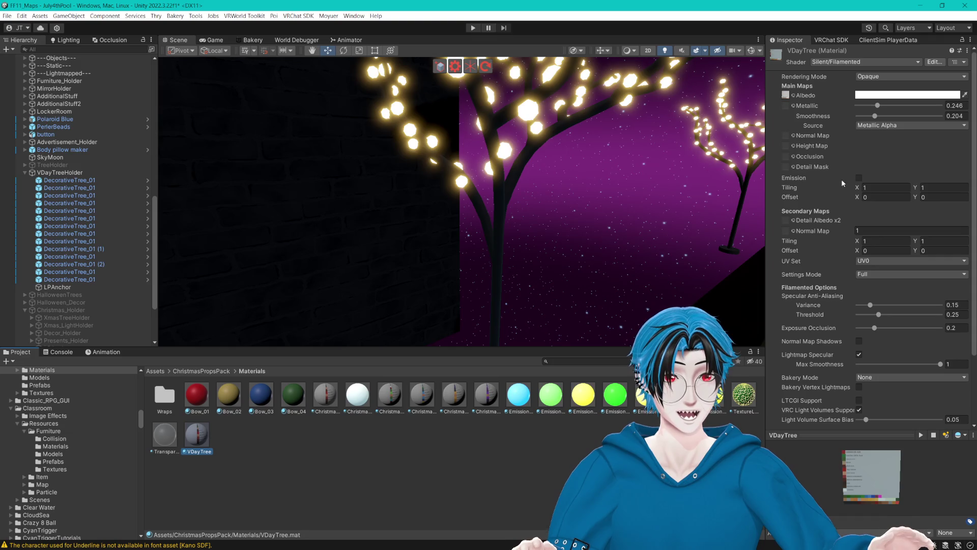
# - Enable Emission on VDayTree and bring up its HDR emission colour picker
pyautogui.click(860, 178)
pyautogui.click(866, 187)
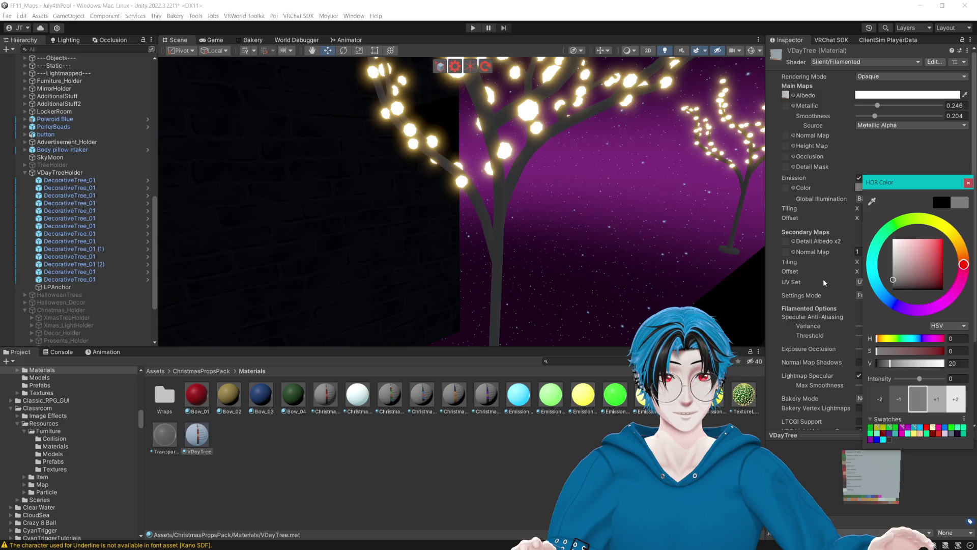
pyautogui.scroll(-5, 578, 211)
pyautogui.scroll(5, 579, 211)
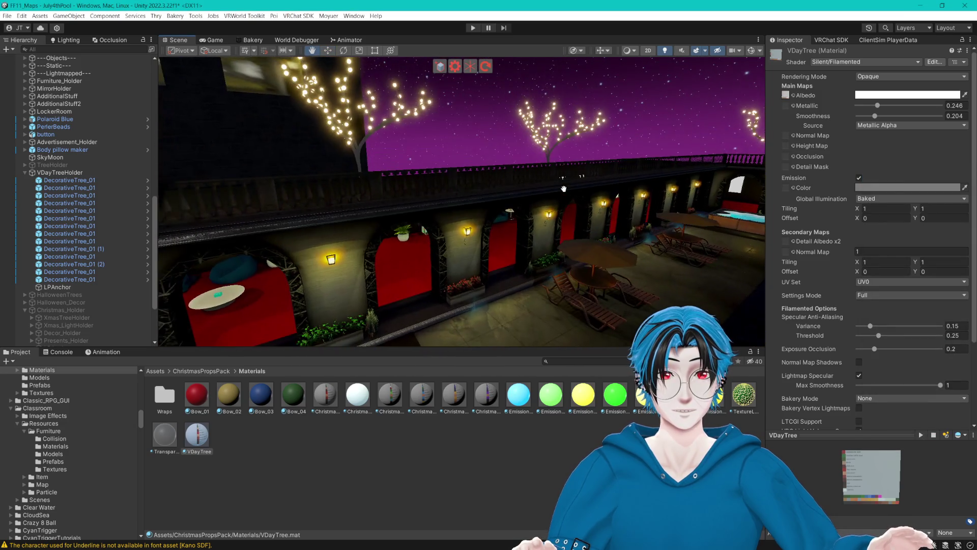
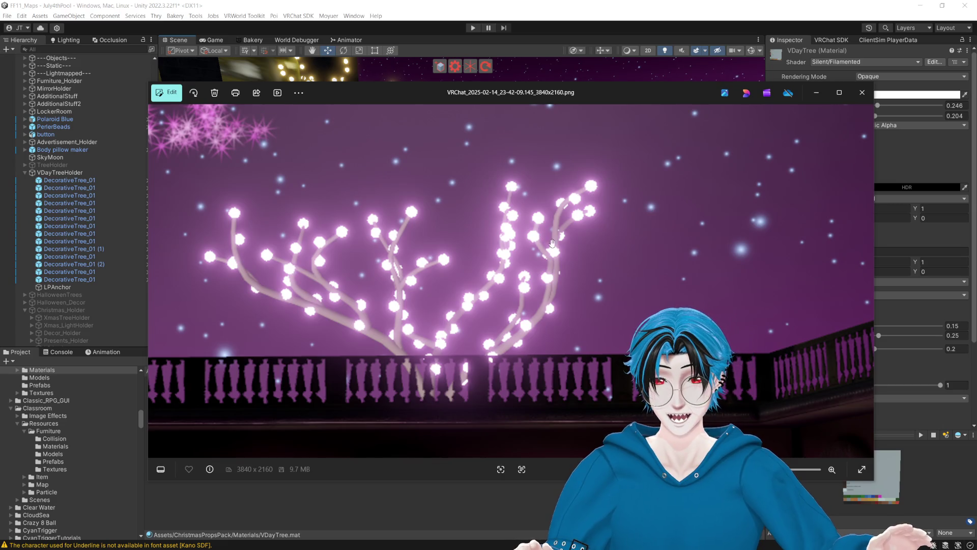
# - Pan across the glowing-tree screenshot, then close Windows Photos to get back to Unity
pyautogui.moveTo(553, 243)
pyautogui.mouseDown()
pyautogui.moveTo(629, 253)
pyautogui.moveTo(719, 314)
pyautogui.moveTo(594, 255)
pyautogui.mouseUp()
pyautogui.hotkey('alt', 'F4')
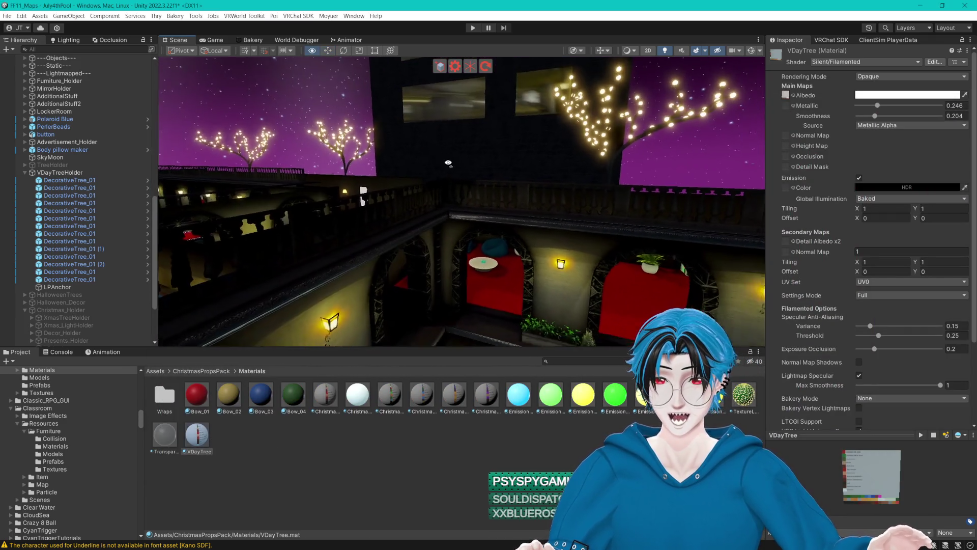
# - Select a decorative tree in the scene and locate its source prefab among the project assets
pyautogui.click(533, 133)
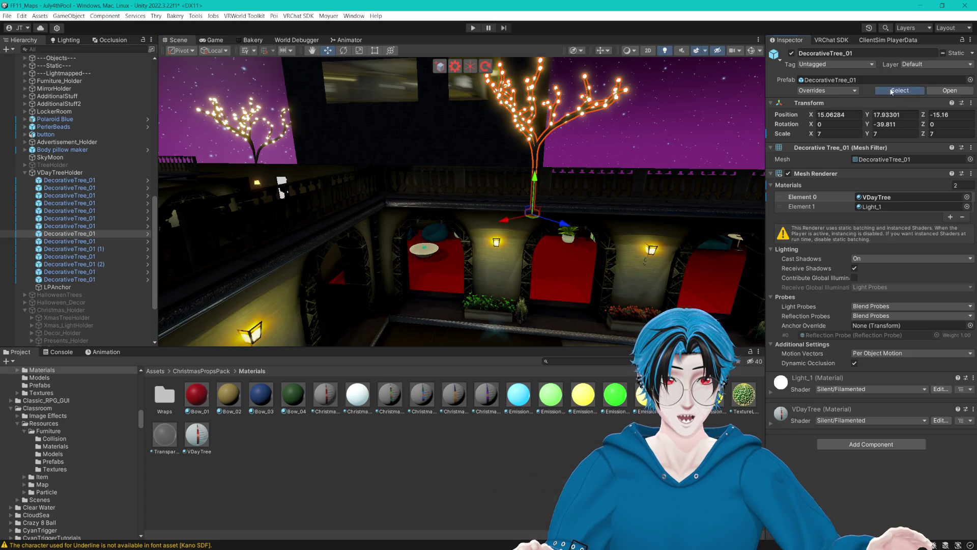
pyautogui.click(895, 131)
pyautogui.scroll(1, 431, 382)
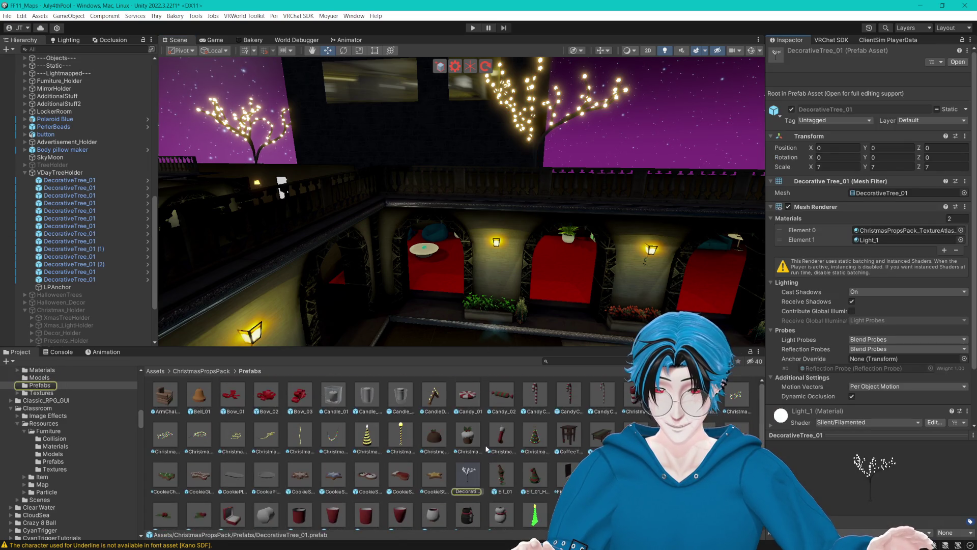
pyautogui.scroll(-3, 478, 460)
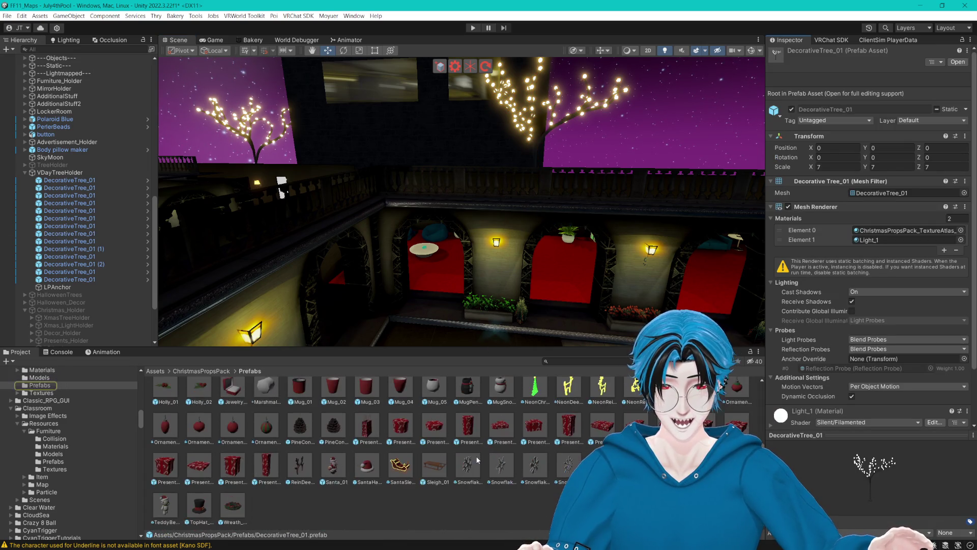
pyautogui.click(427, 495)
pyautogui.write('Tr')
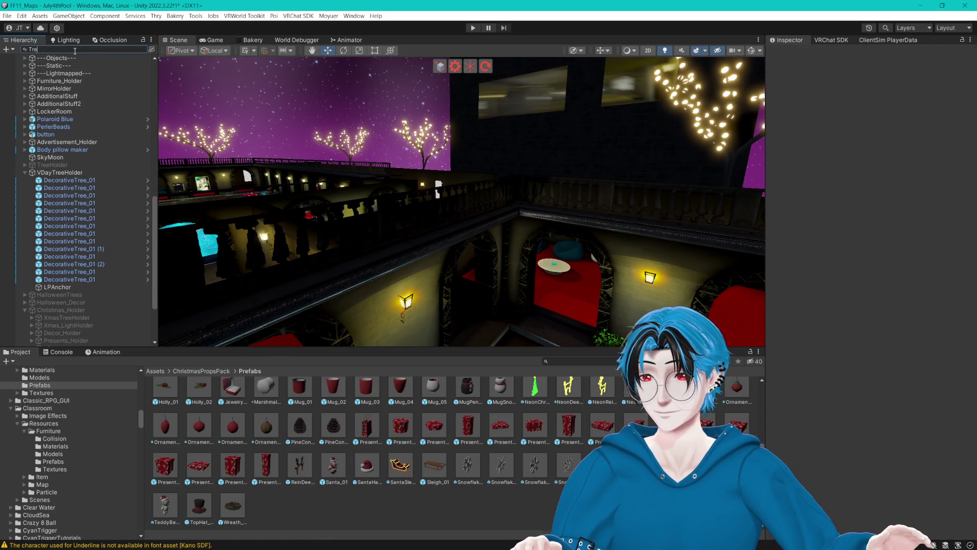
# - Filter the Hierarchy for Tree, select XmasTreeHolder (1), then clear the filter
pyautogui.write('e')
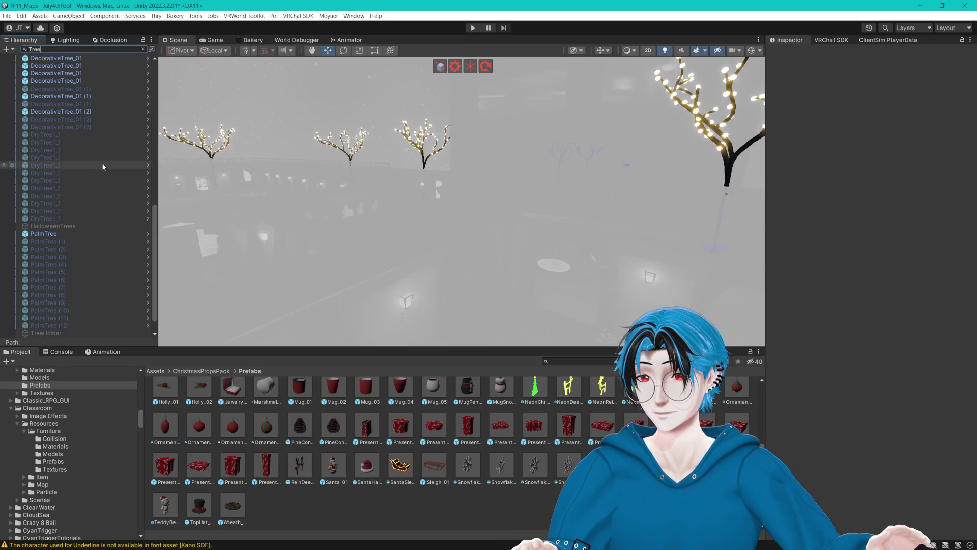
pyautogui.scroll(-2, 103, 166)
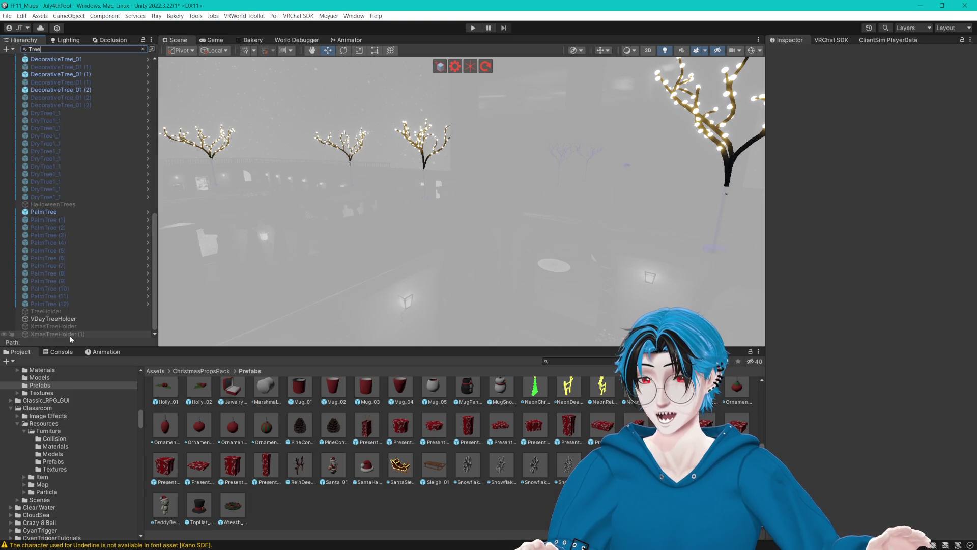
pyautogui.click(70, 334)
pyautogui.click(143, 49)
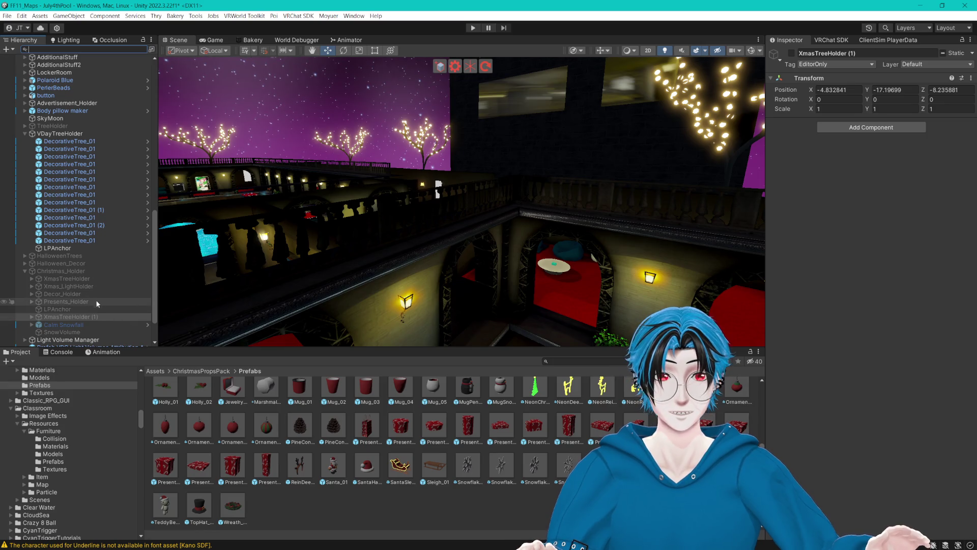
# - Move XmasTreeHolder (1) above VDayTreeHolder, activate it, and delete the old VDayTreeHolder
pyautogui.click(31, 317)
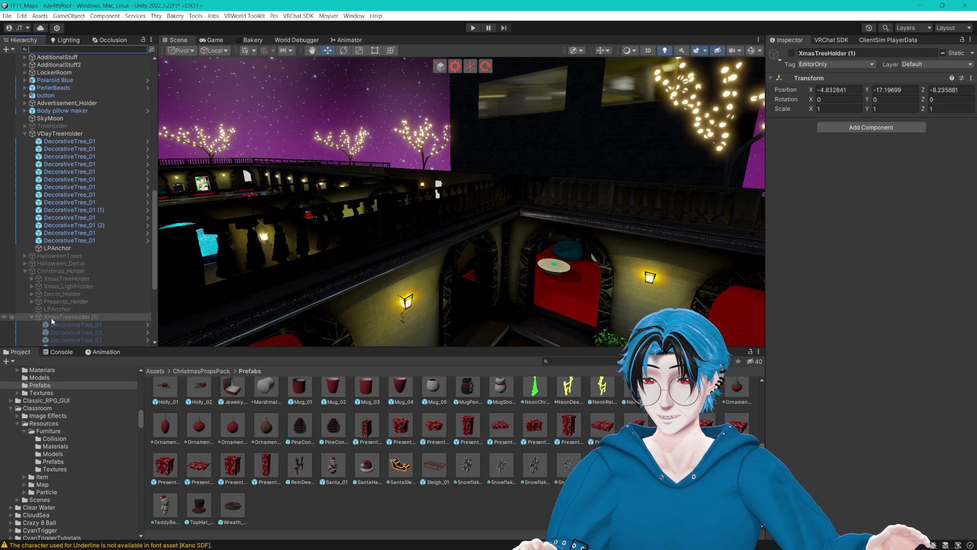
pyautogui.moveTo(71, 140); pyautogui.dragTo(60, 131)
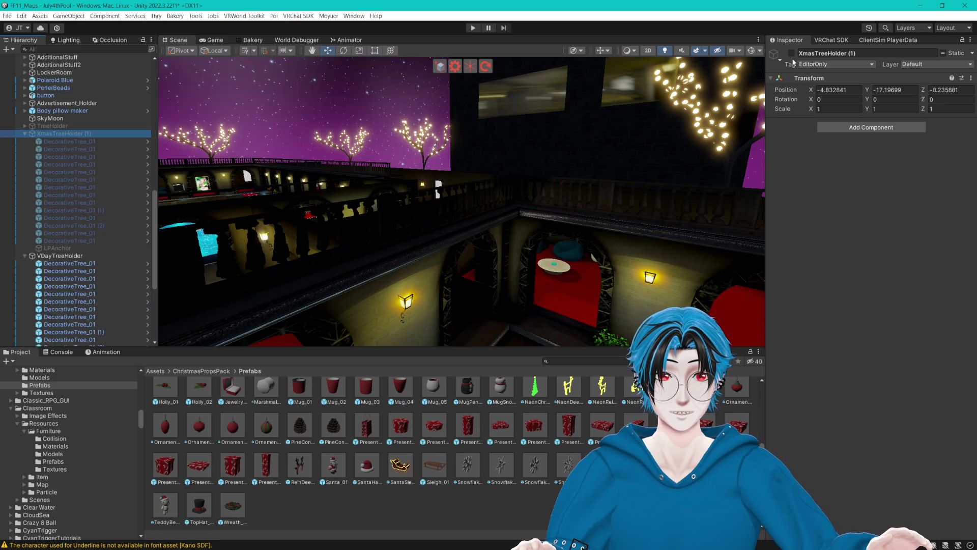
pyautogui.click(791, 53)
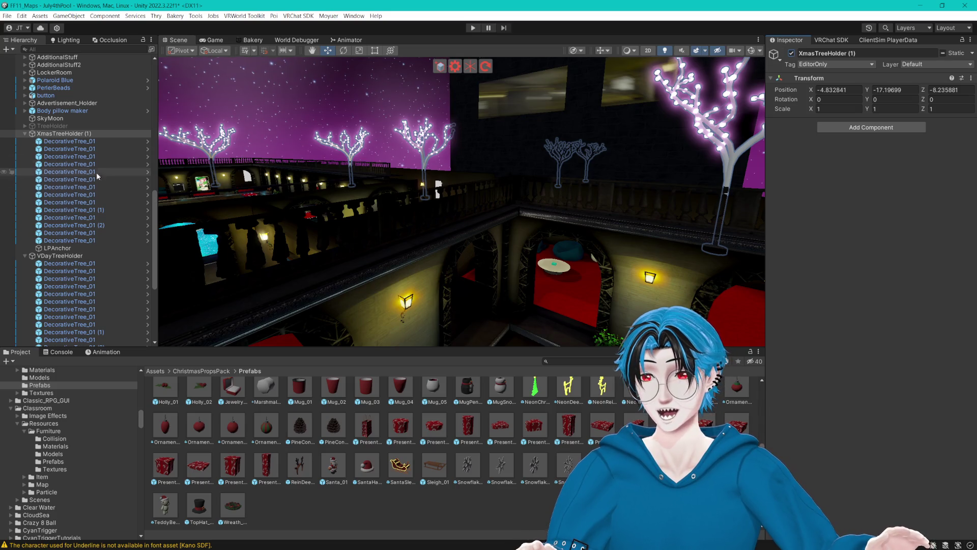
pyautogui.click(76, 256)
pyautogui.press('Delete')
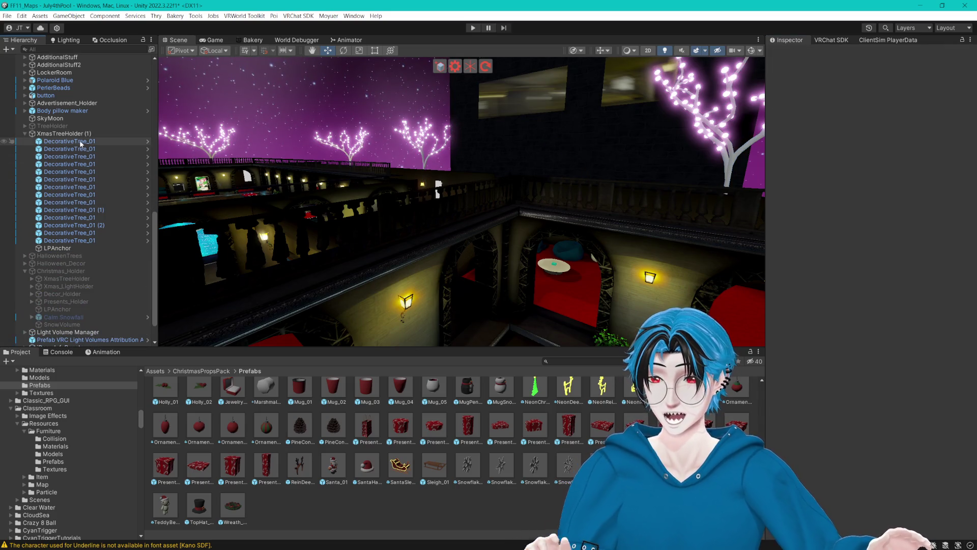
# - Rename XmasTreeHolder (1) to VdayTreeHolder
pyautogui.click(59, 134)
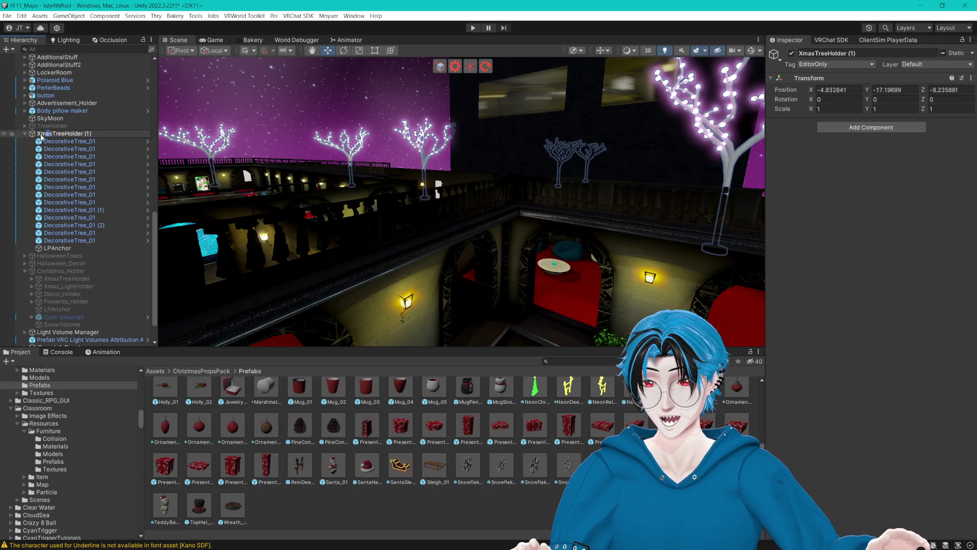
pyautogui.write('VDay')
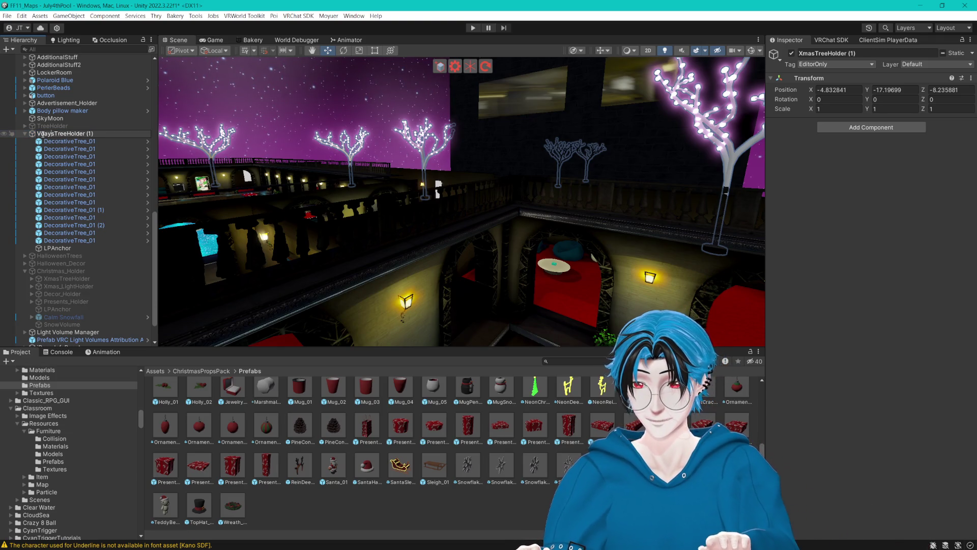
pyautogui.press('End')
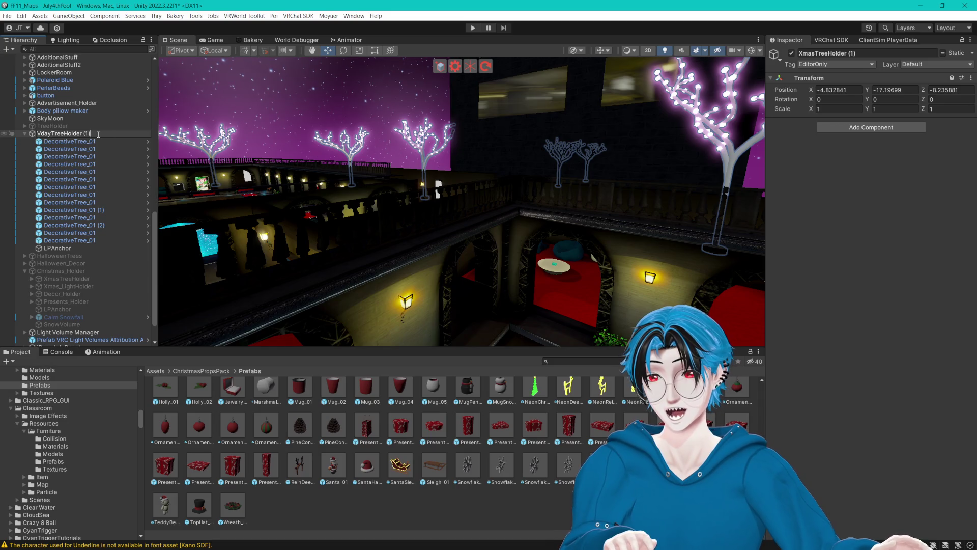
pyautogui.press('Return')
# - Check the first DecorativeTree_01's Light_1 1 and texture-atlas materials in the project
pyautogui.press('Down')
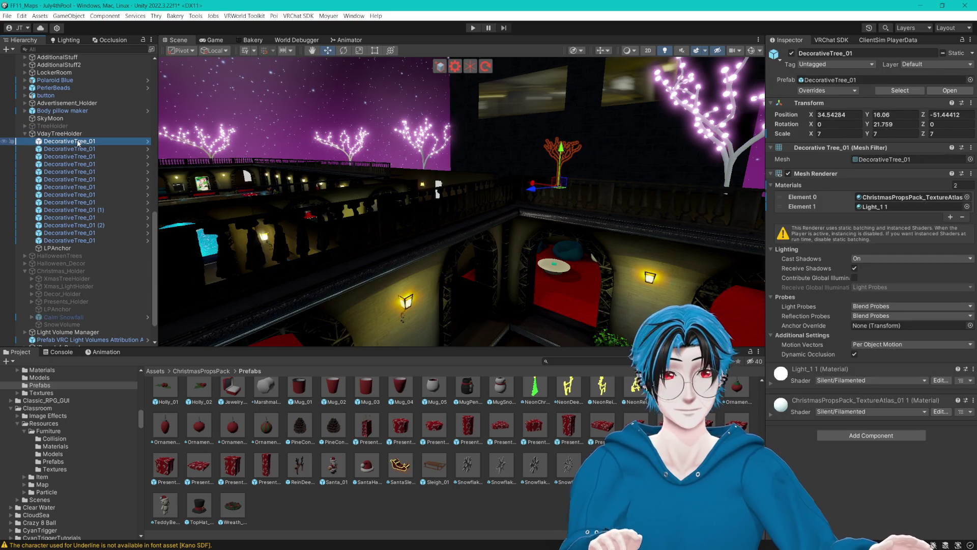
pyautogui.click(887, 205)
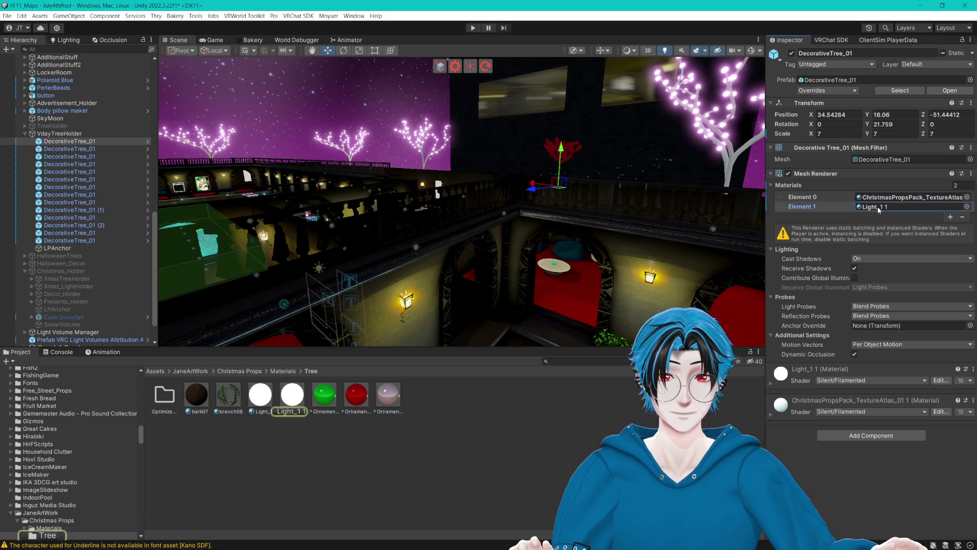
pyautogui.click(894, 198)
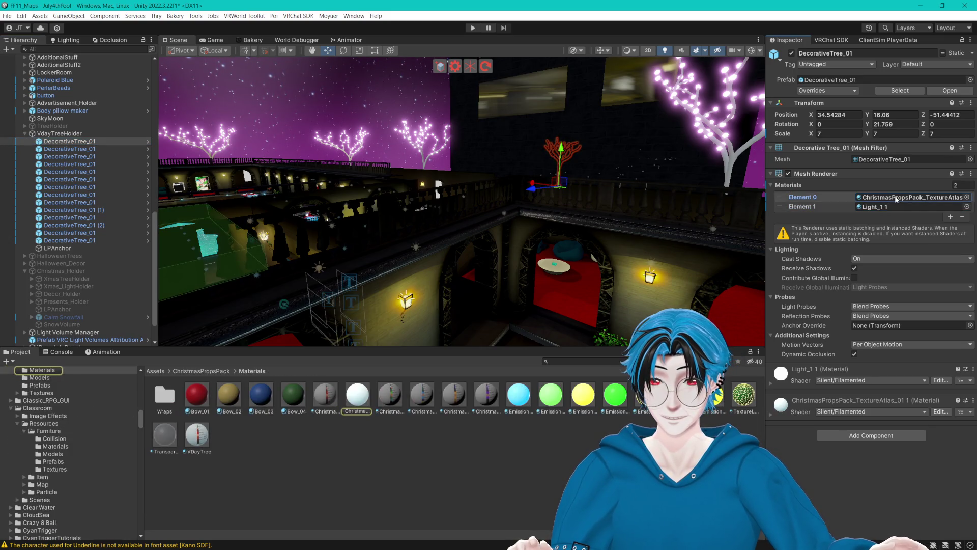
pyautogui.click(552, 447)
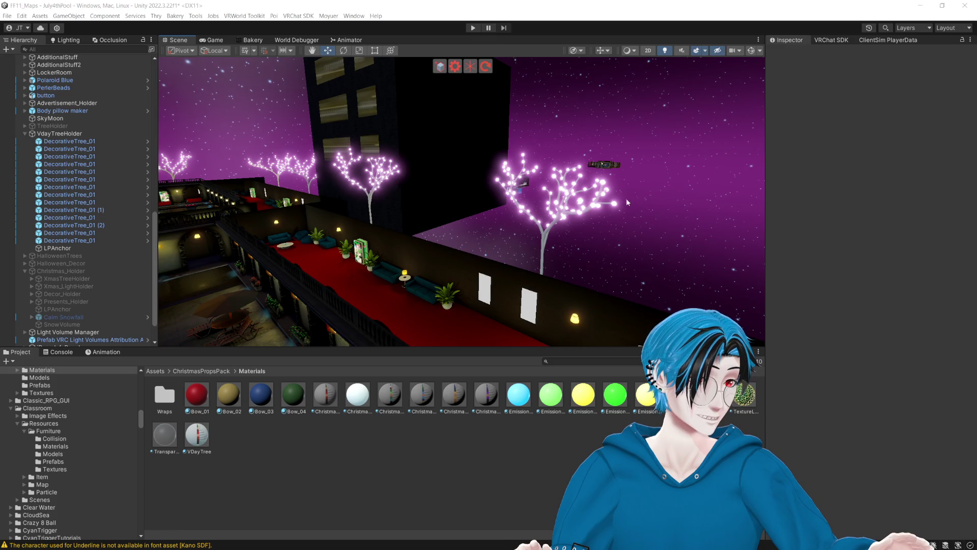
# - Expand Outdoor_Fireworks down to the four big fireworks and frame Firework Big Orange
pyautogui.moveTo(626, 198)
pyautogui.mouseDown()
pyautogui.moveTo(655, 220)
pyautogui.moveTo(694, 163)
pyautogui.moveTo(437, 156)
pyautogui.moveTo(472, 133)
pyautogui.moveTo(556, 128)
pyautogui.mouseUp()
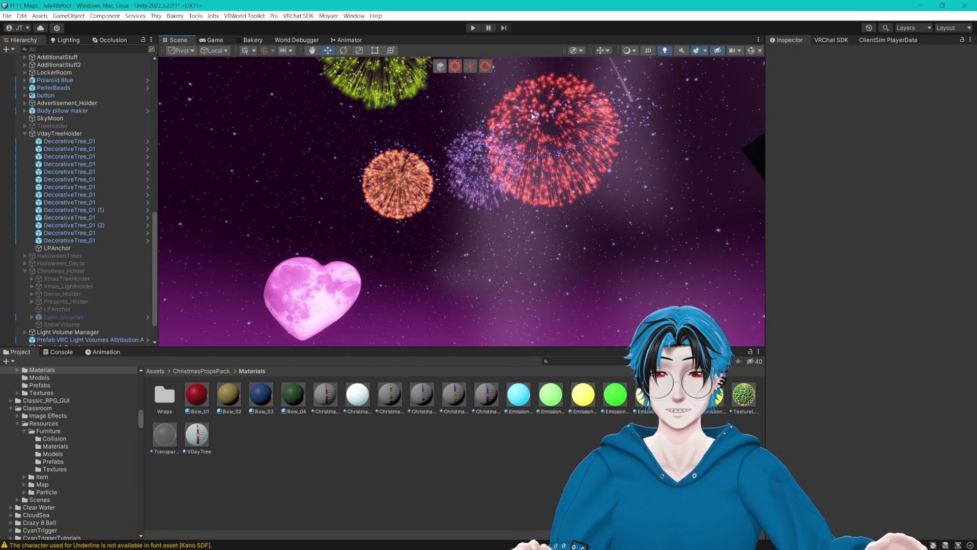
pyautogui.scroll(15, 31, 71)
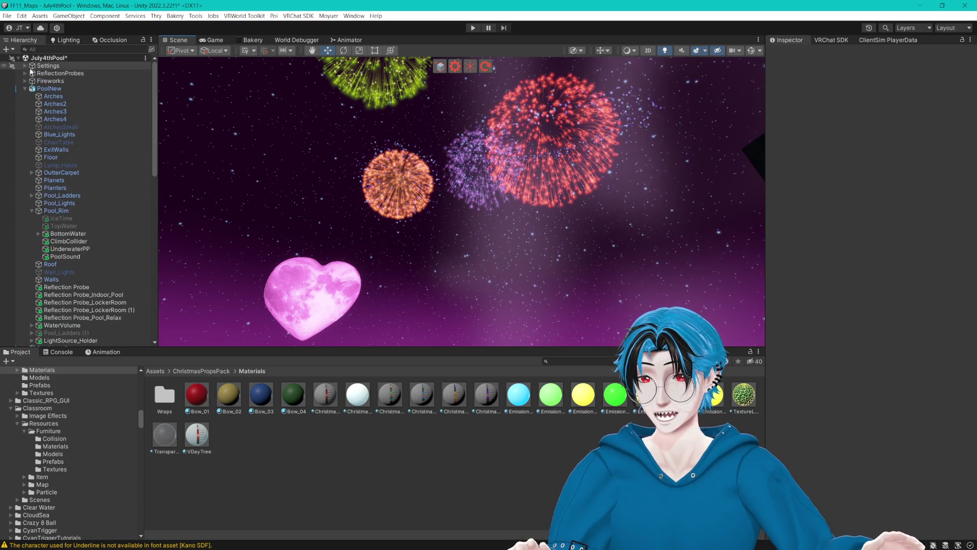
pyautogui.click(31, 210)
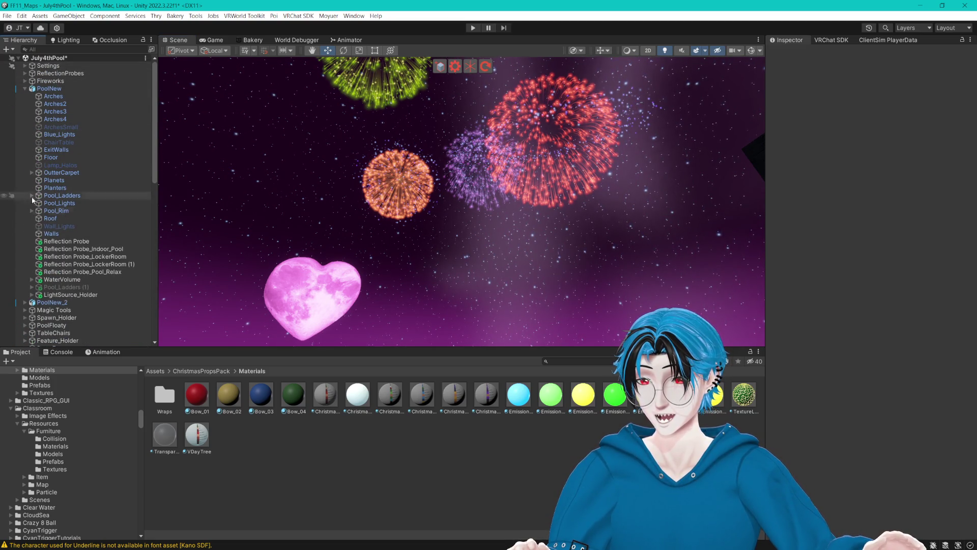
pyautogui.click(25, 81)
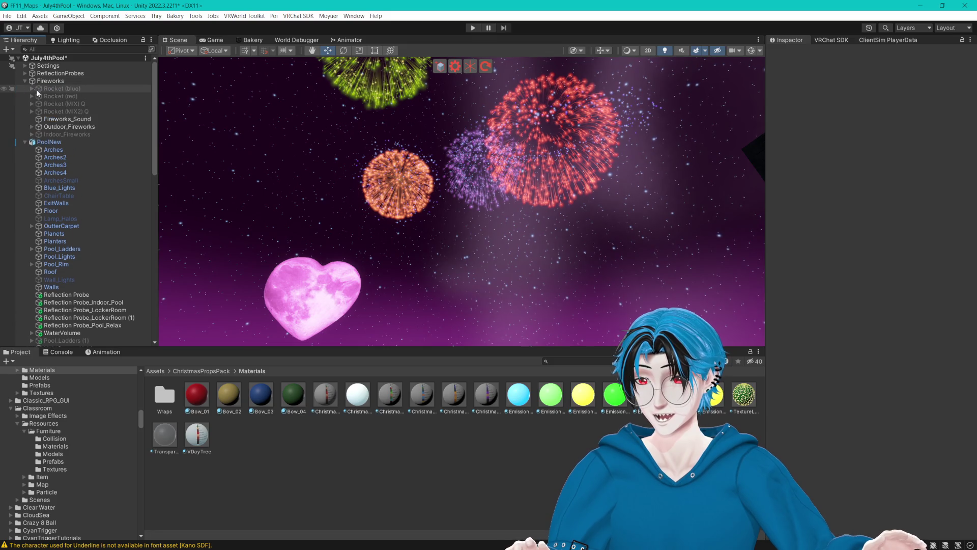
pyautogui.click(31, 127)
pyautogui.click(77, 135)
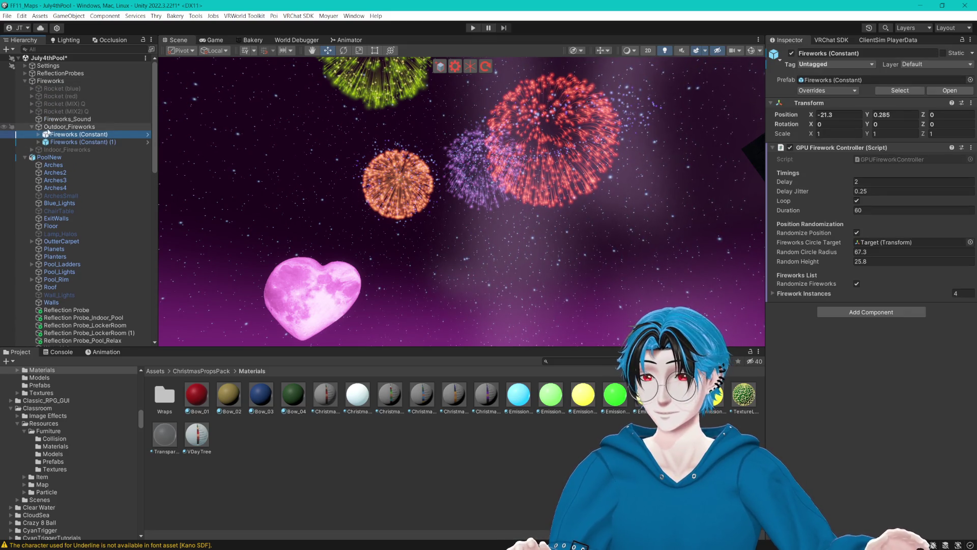
pyautogui.click(38, 135)
pyautogui.click(46, 150)
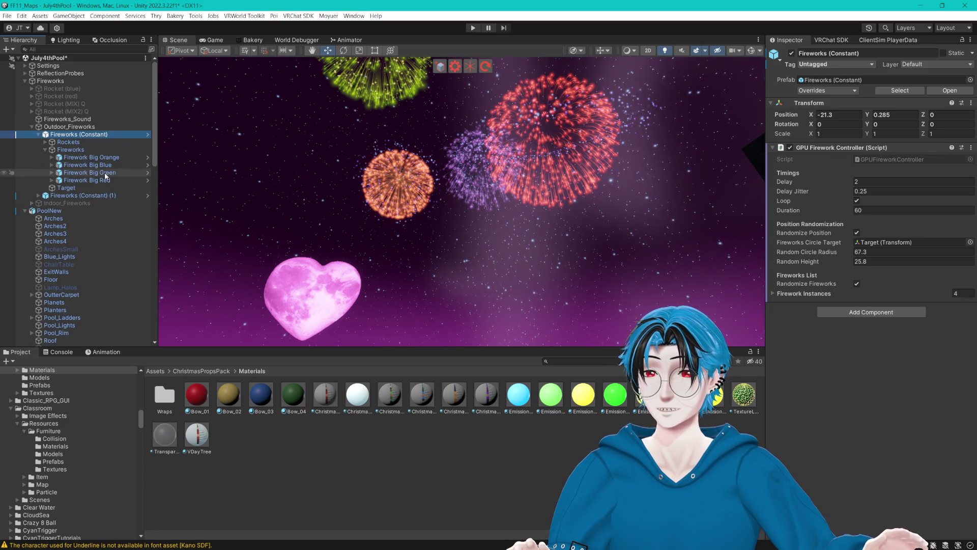
pyautogui.click(103, 156)
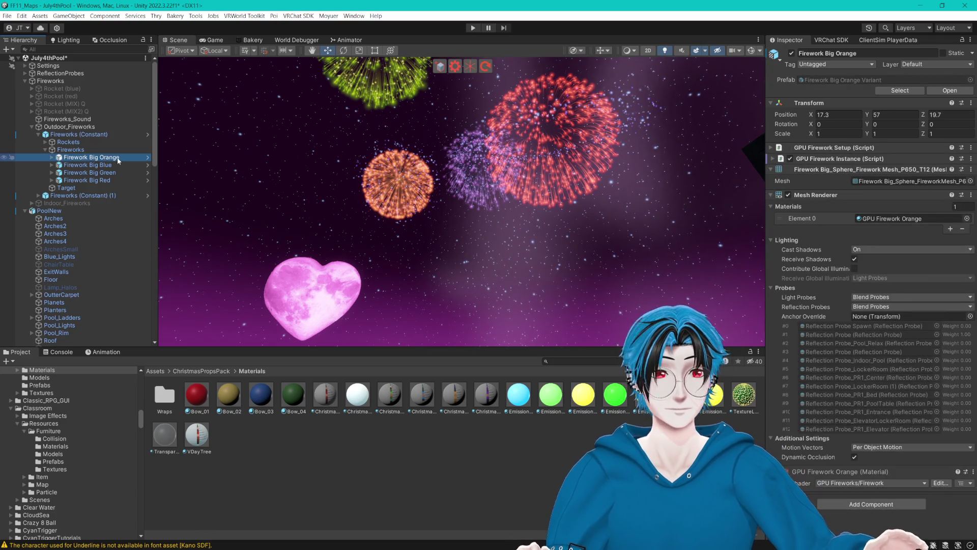
pyautogui.press('f')
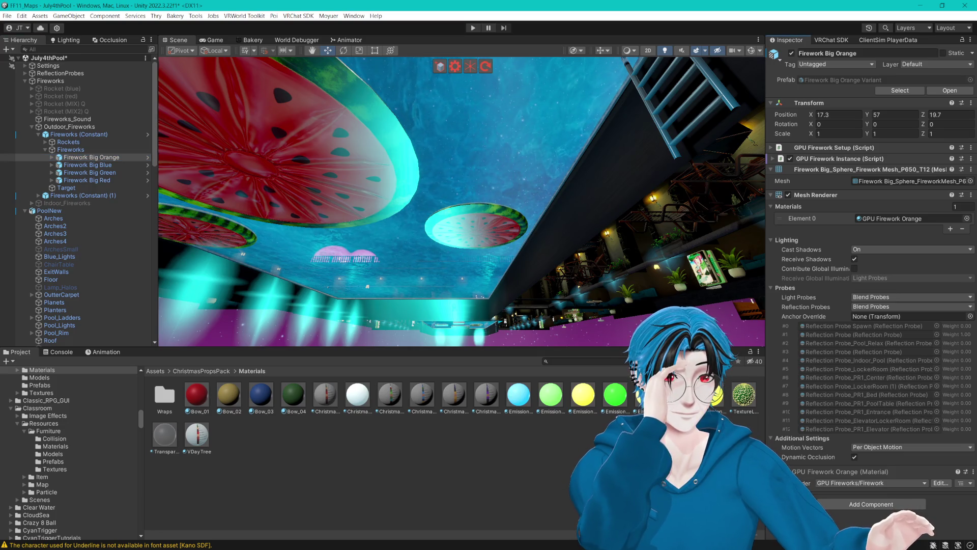
# - Inspect Firework Big Blue, Green and Red, and locate the GPU Firework Red material
pyautogui.click(109, 188)
pyautogui.click(108, 157)
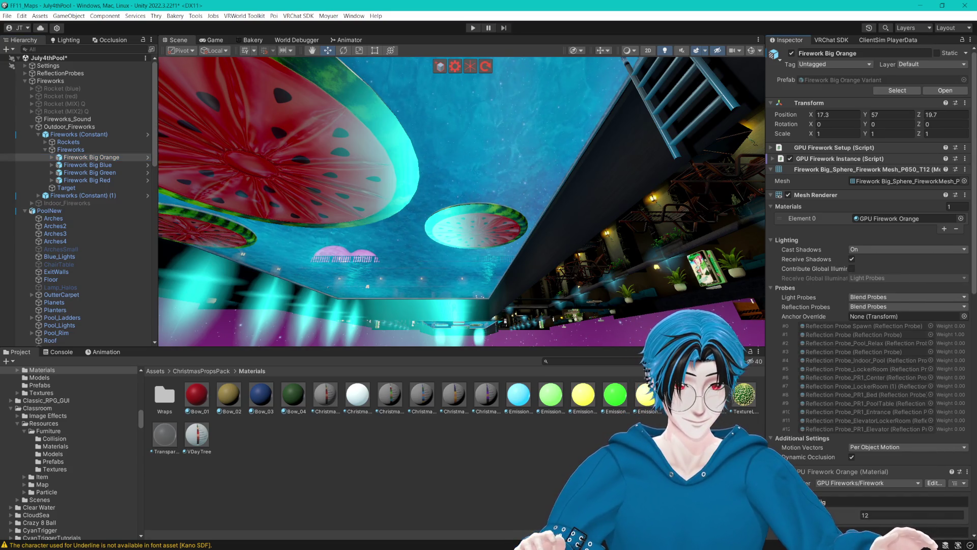
pyautogui.scroll(-15, 871, 285)
pyautogui.scroll(-2, 871, 285)
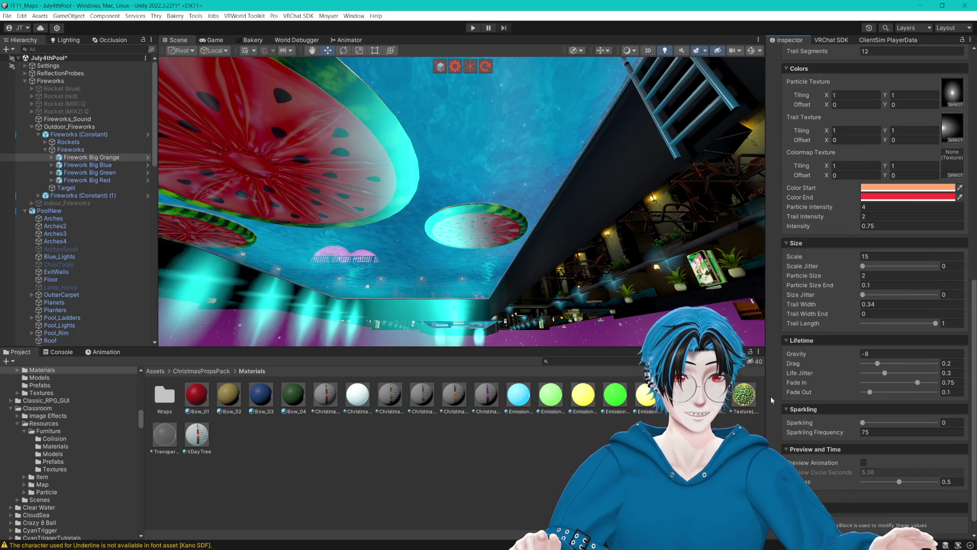
pyautogui.click(104, 165)
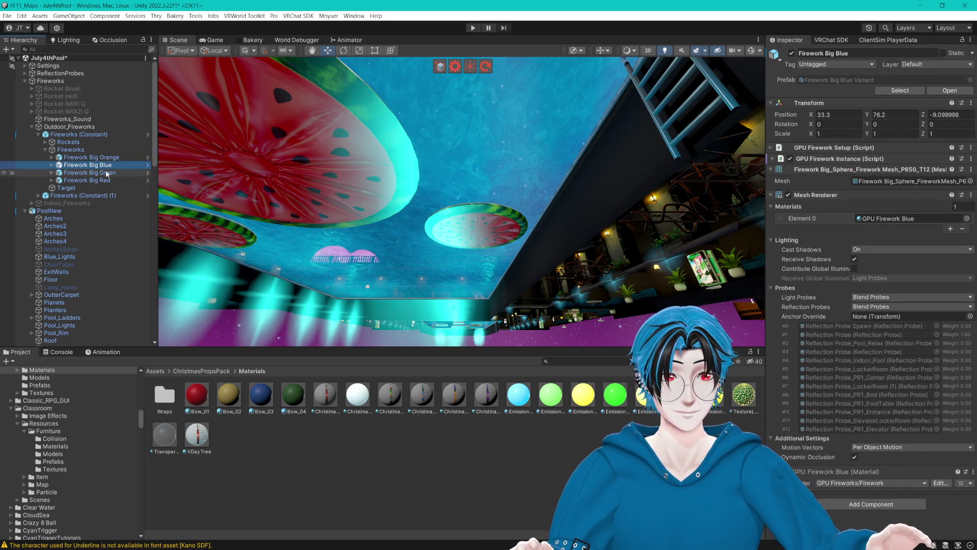
pyautogui.click(106, 172)
pyautogui.click(91, 181)
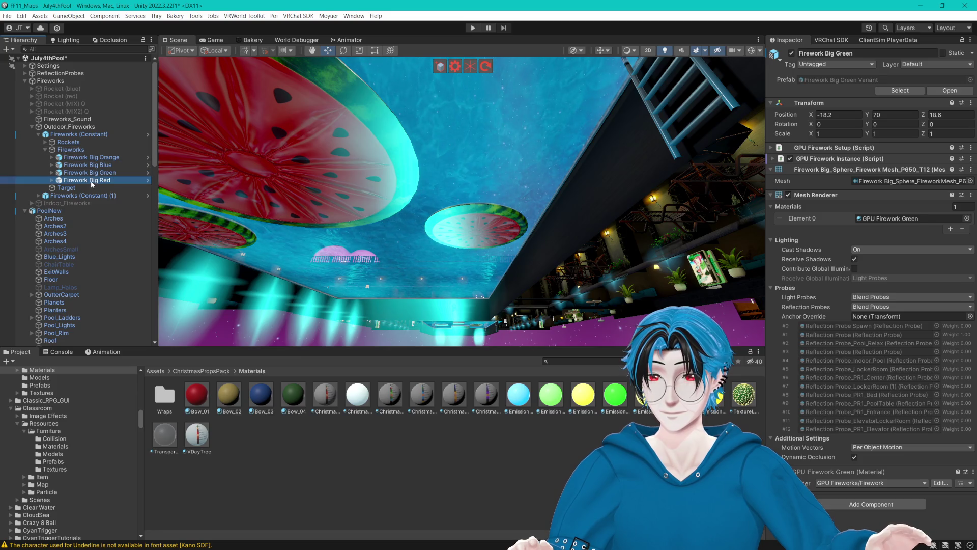
pyautogui.click(84, 172)
pyautogui.click(53, 180)
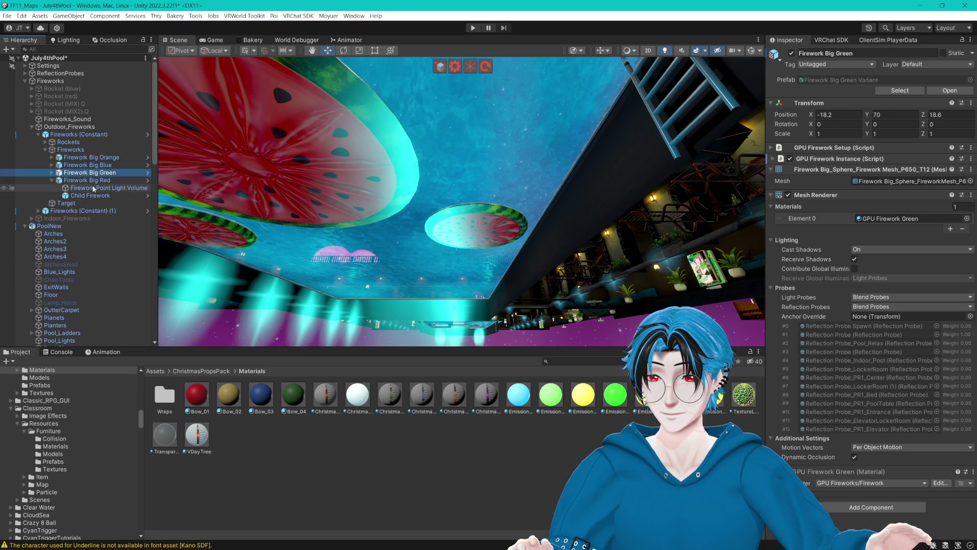
pyautogui.click(112, 181)
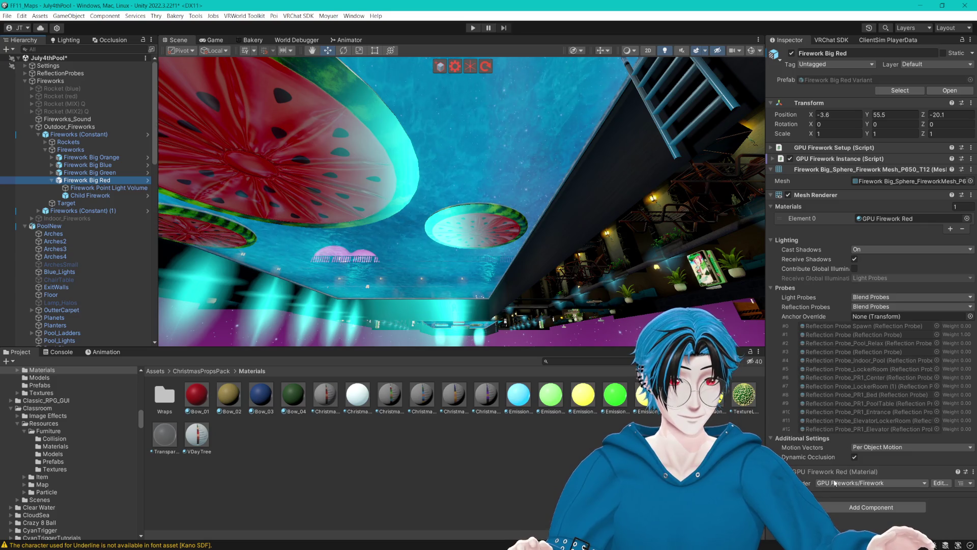
pyautogui.click(882, 221)
pyautogui.click(356, 454)
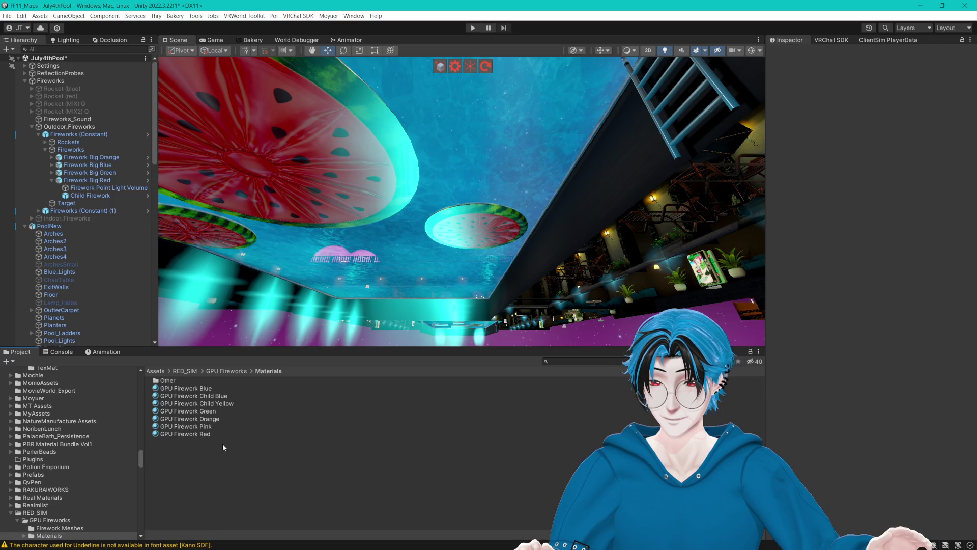
# - Check GPU Firework Pink, then inspect the second group's Firework Big Red and its Child Firework
pyautogui.click(201, 426)
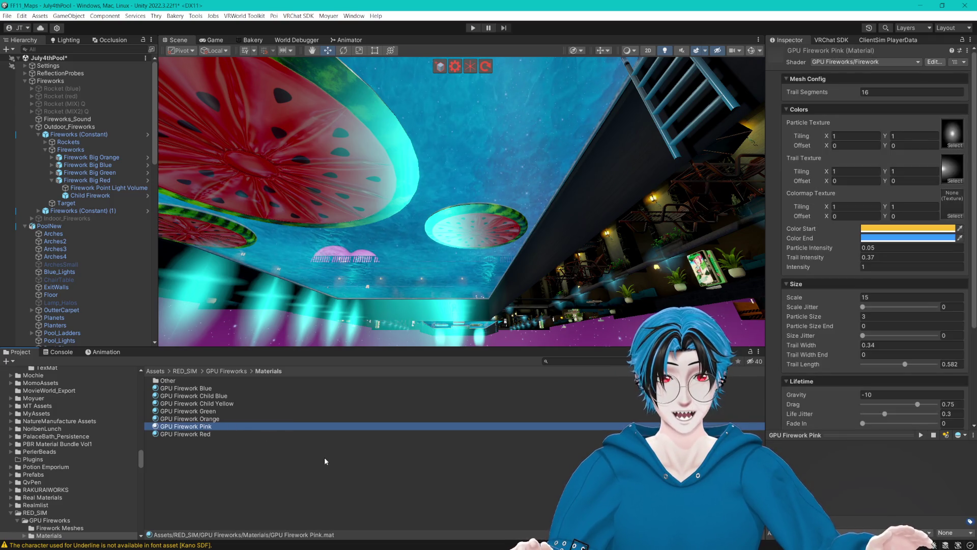
pyautogui.click(325, 457)
pyautogui.click(52, 181)
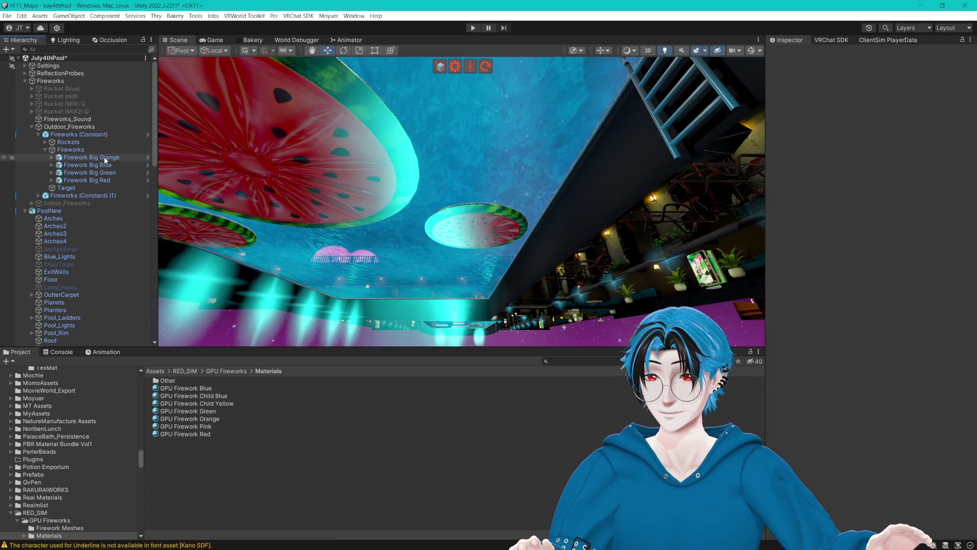
pyautogui.click(38, 196)
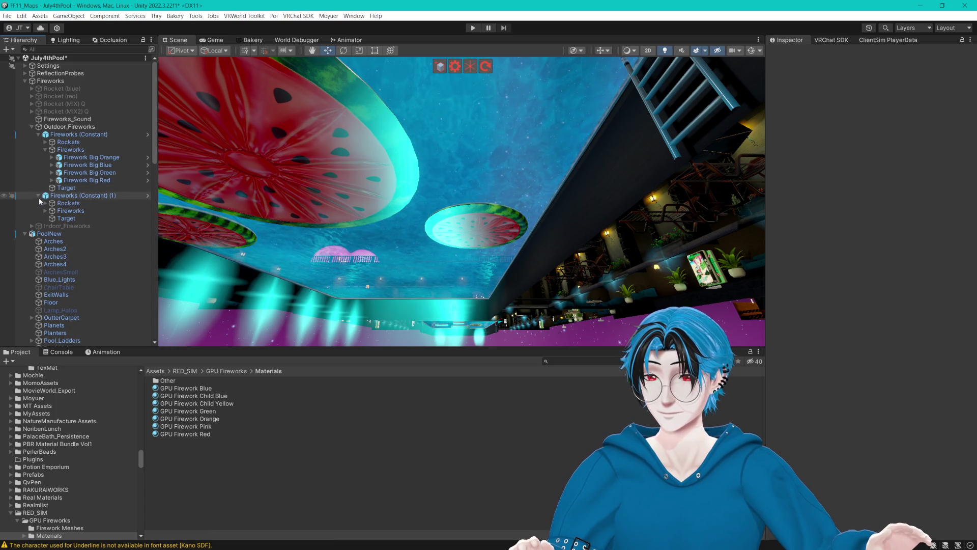
pyautogui.click(46, 211)
pyautogui.click(52, 242)
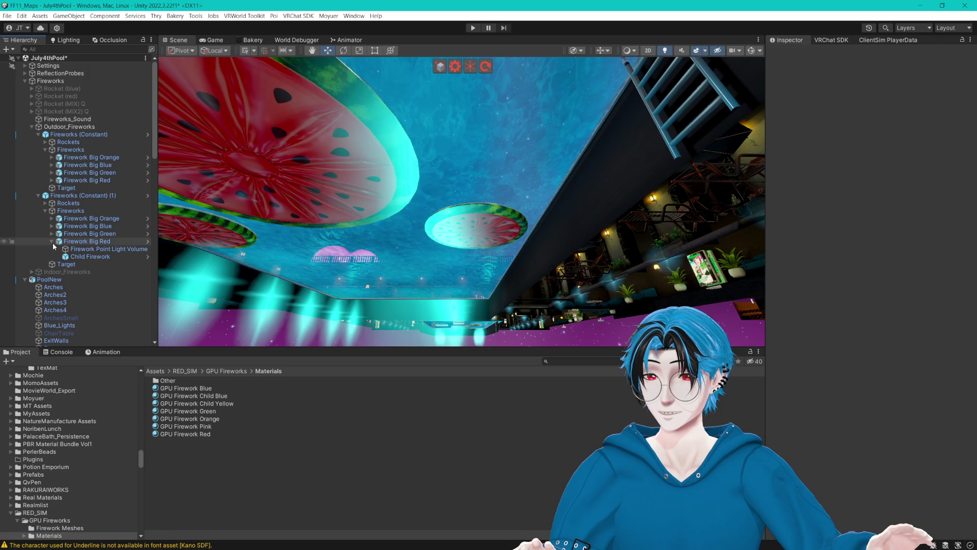
pyautogui.click(52, 242)
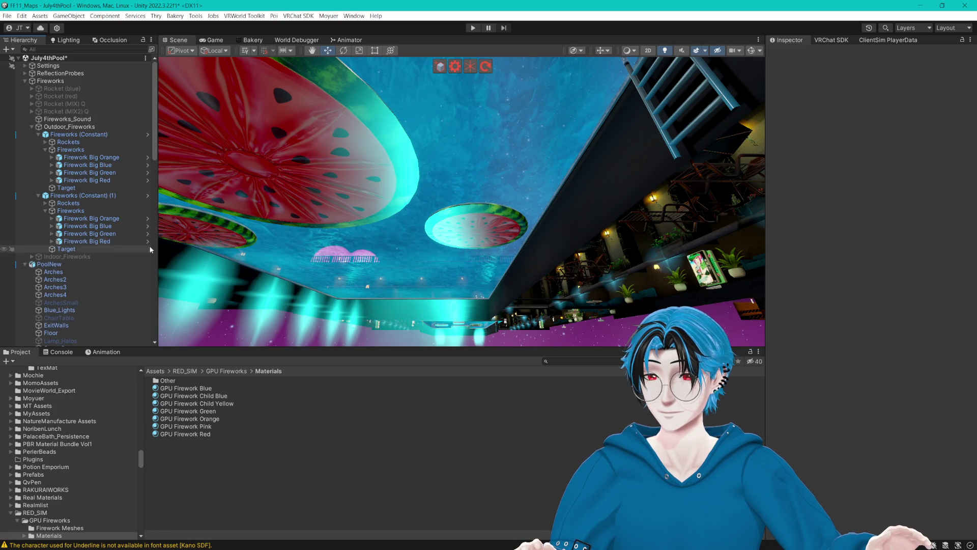
pyautogui.click(52, 241)
pyautogui.click(101, 249)
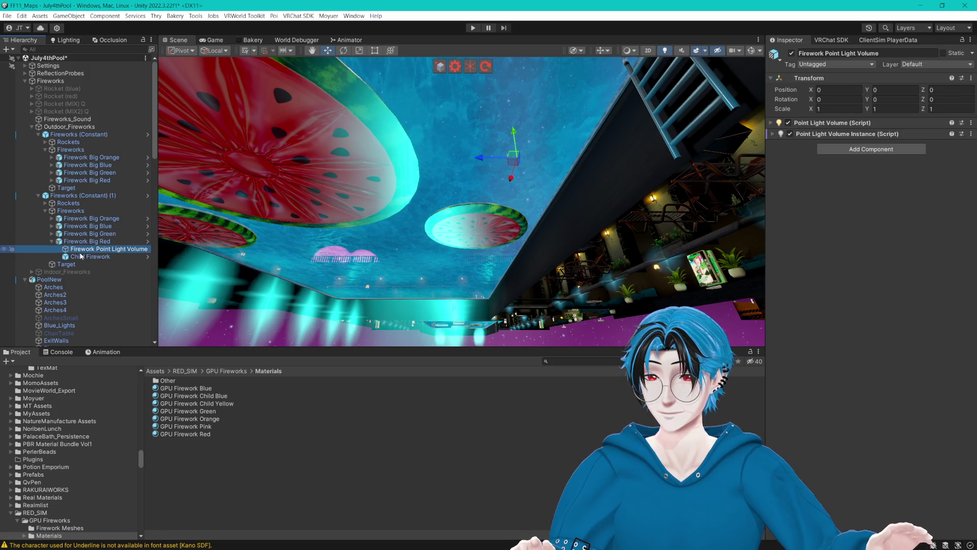
pyautogui.click(81, 257)
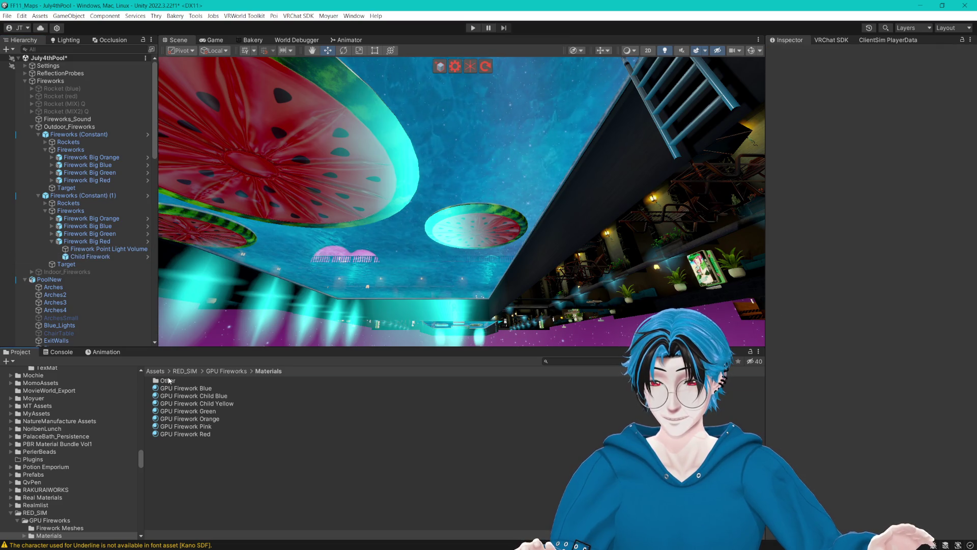
# - Inspect the GPU Firework Pink and Child Yellow materials, then the first group's Firework Big Red
pyautogui.doubleClick(168, 381)
pyautogui.click(268, 372)
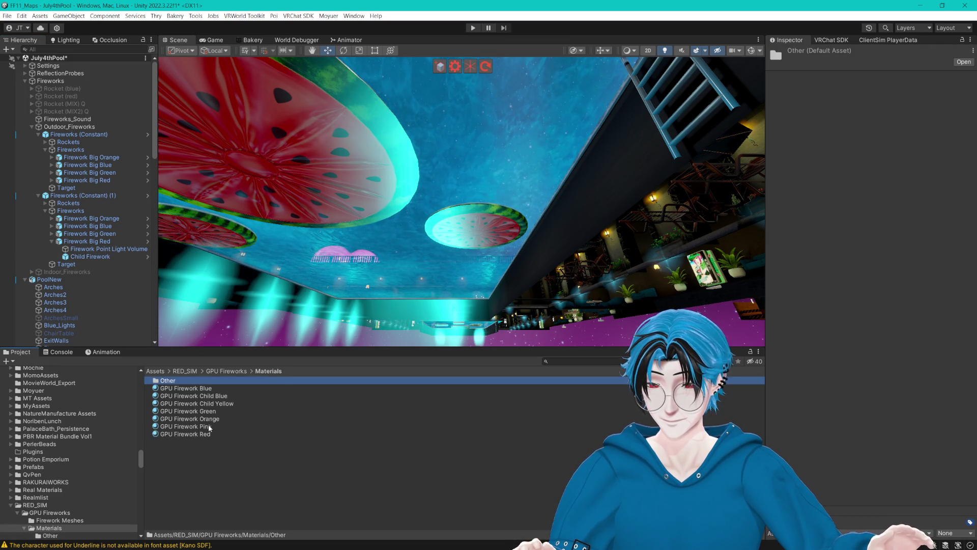
pyautogui.click(214, 427)
pyautogui.click(207, 405)
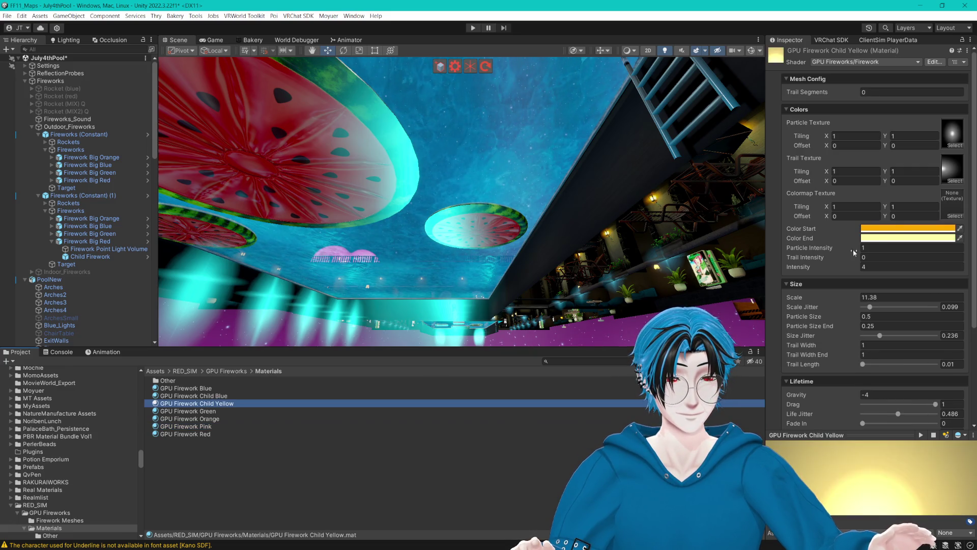
pyautogui.scroll(-5, 855, 252)
pyautogui.click(91, 181)
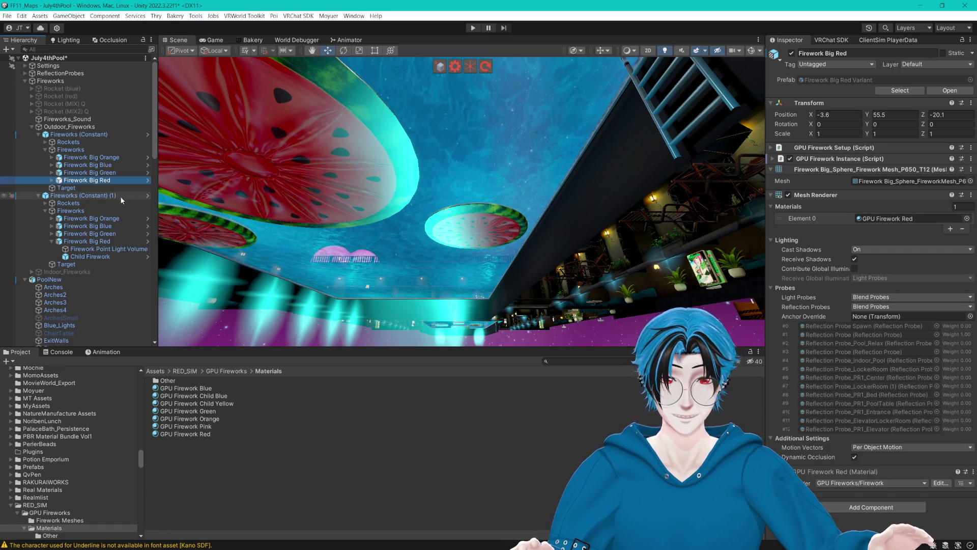
# - Inspect Firework Big Green and its Child Firework, and expand its GPU Firework Instance and Setup components
pyautogui.click(49, 174)
pyautogui.click(52, 174)
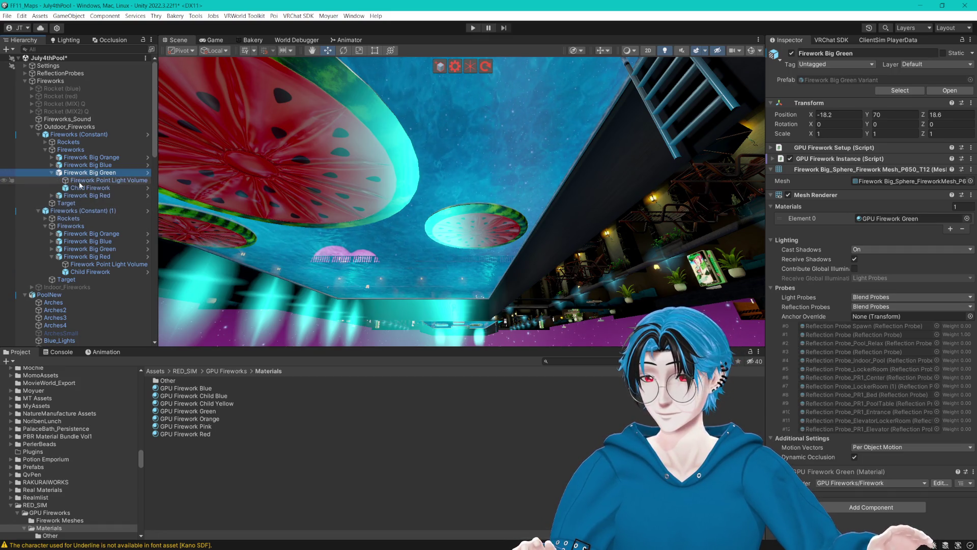
pyautogui.click(77, 189)
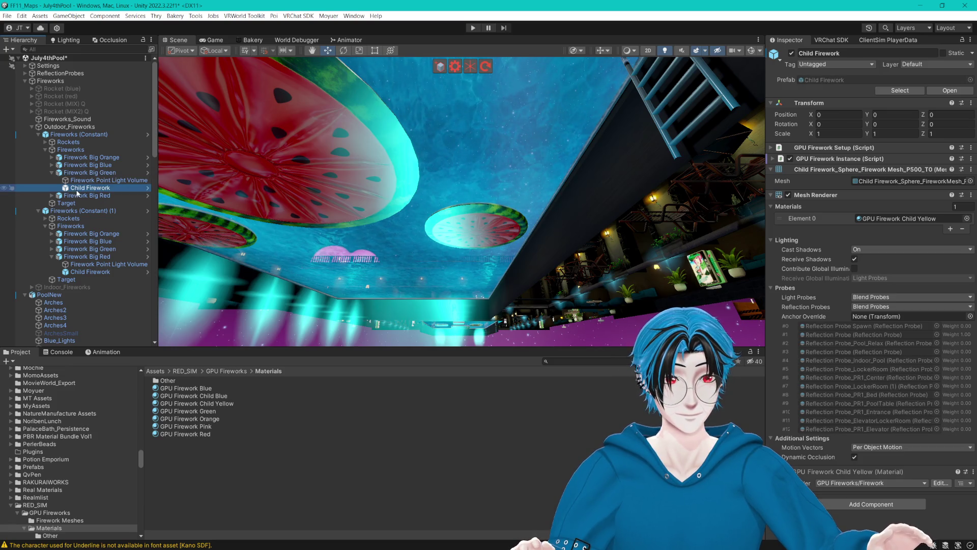
pyautogui.click(90, 173)
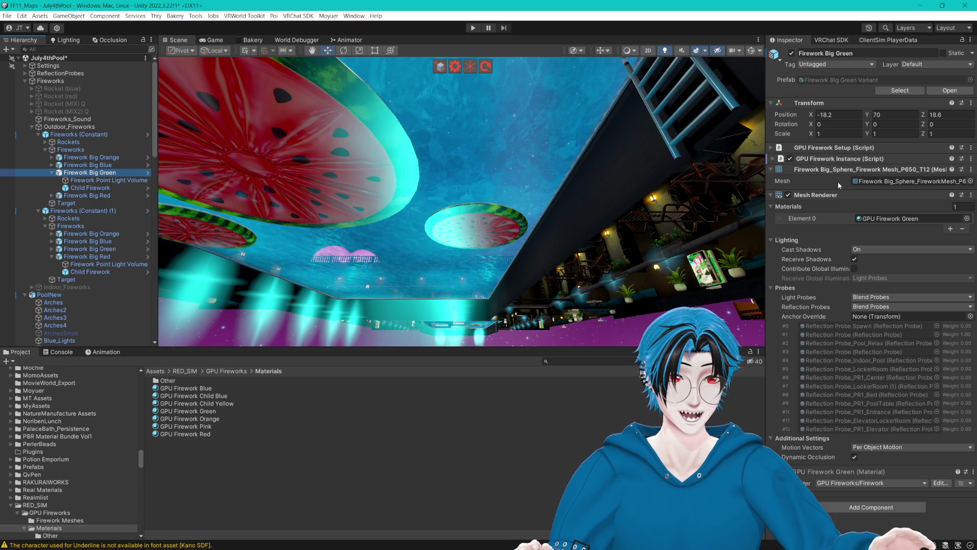
pyautogui.click(774, 159)
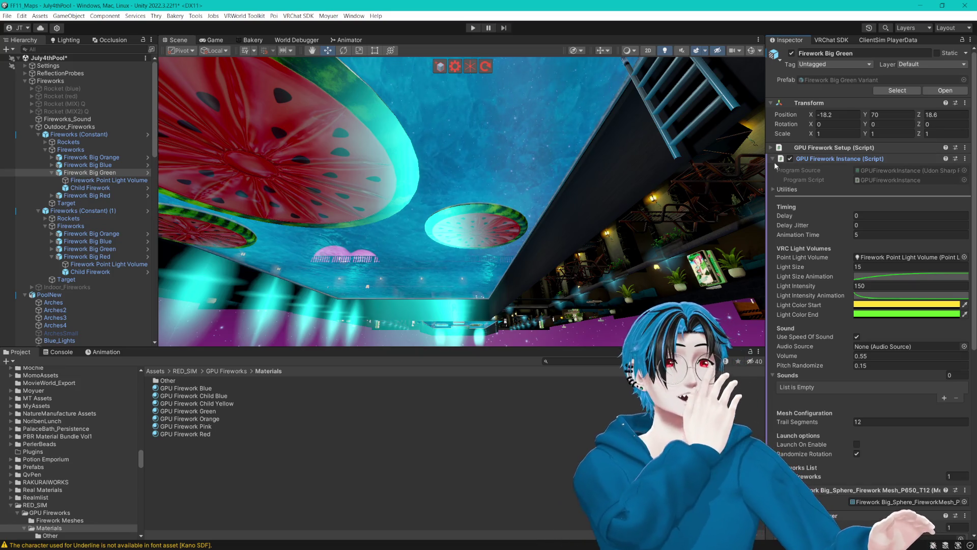
pyautogui.click(771, 147)
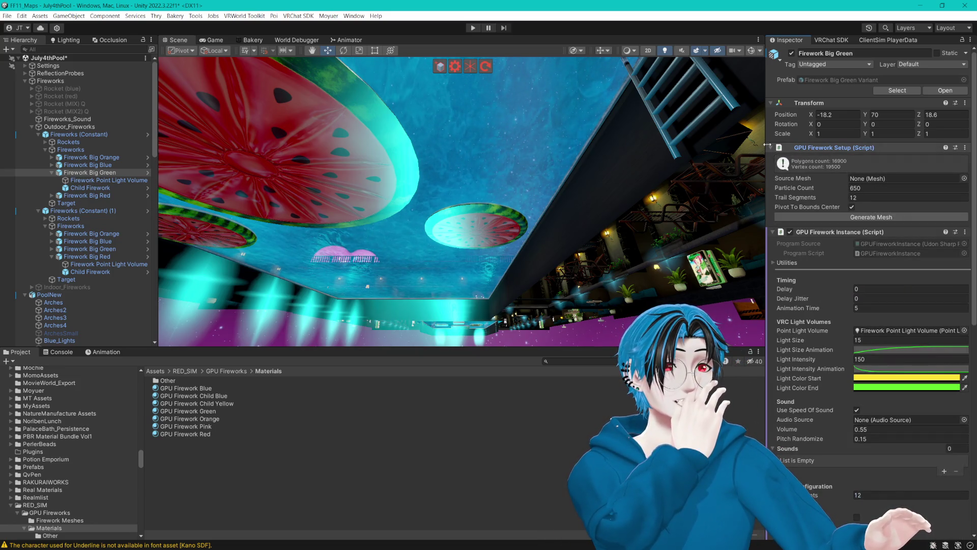
# - Set Firework Big Orange's Light Color Start to light pink FF7FF6
pyautogui.press('f')
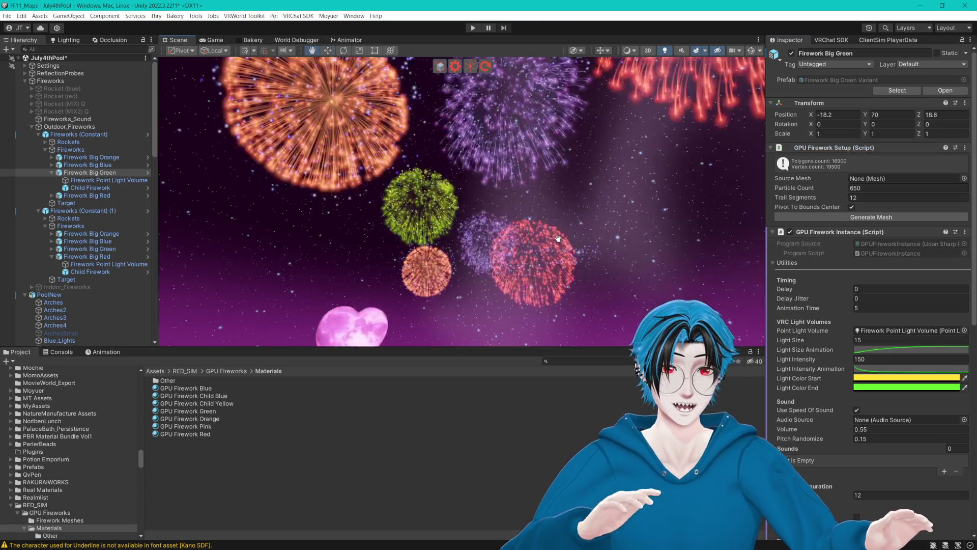
pyautogui.moveTo(577, 252)
pyautogui.mouseDown()
pyautogui.moveTo(563, 230)
pyautogui.moveTo(665, 219)
pyautogui.mouseUp()
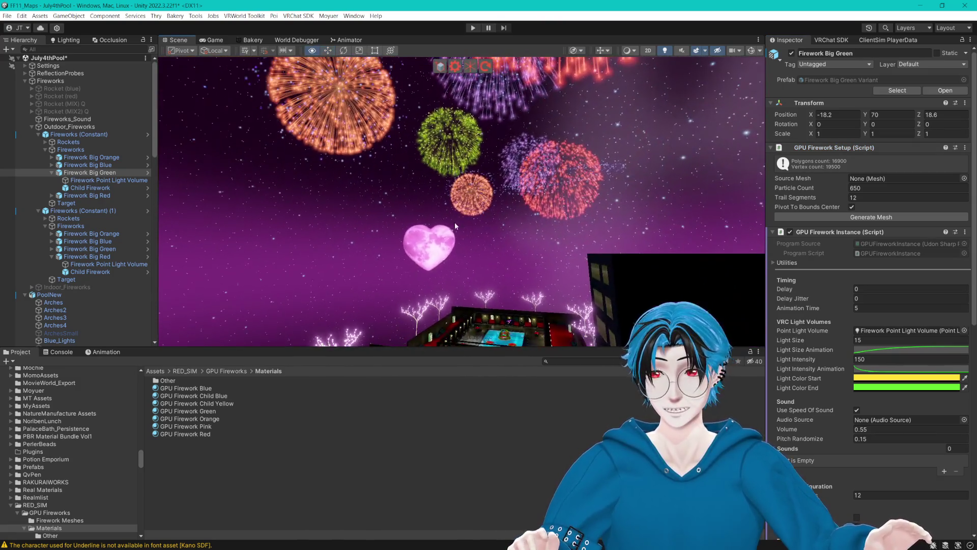
pyautogui.click(53, 173)
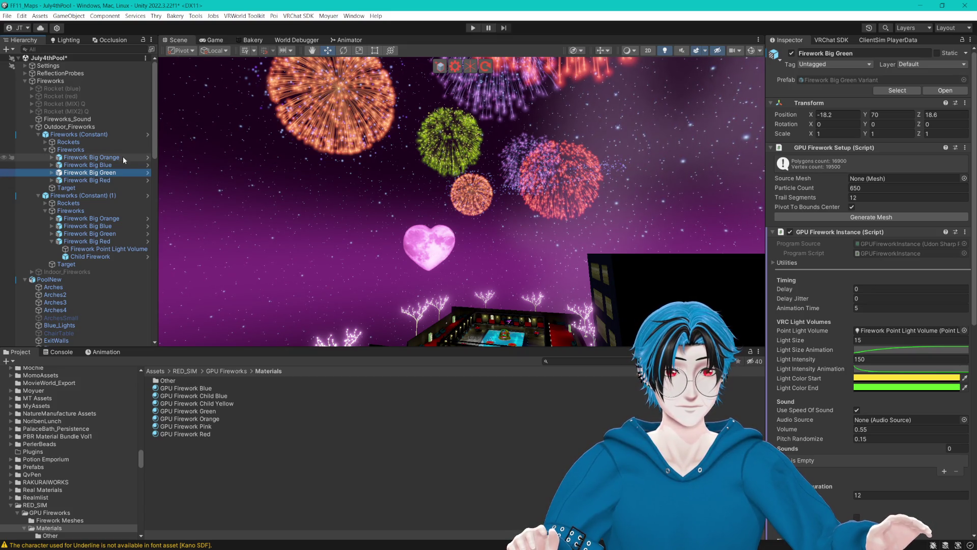
pyautogui.moveTo(801, 180)
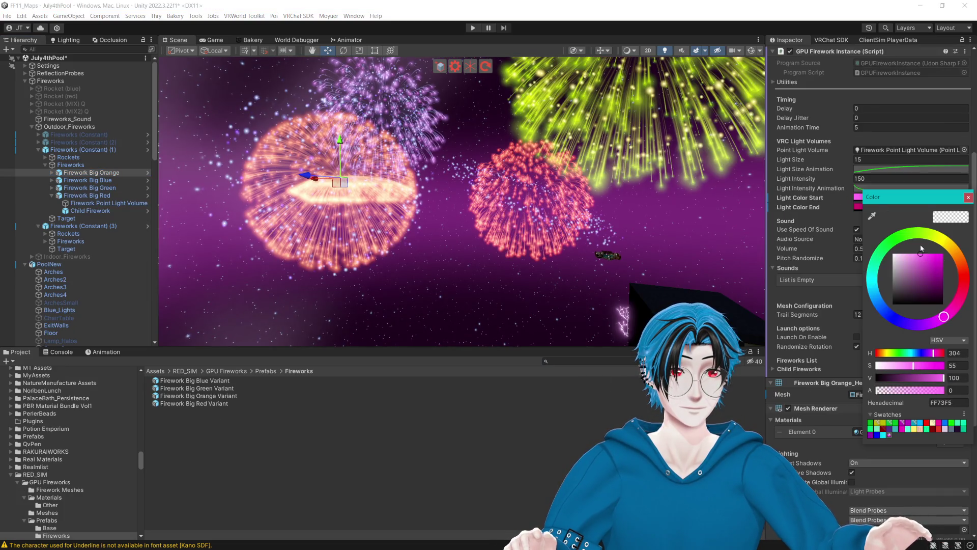
pyautogui.moveTo(943, 263); pyautogui.dragTo(918, 253)
pyautogui.click(969, 197)
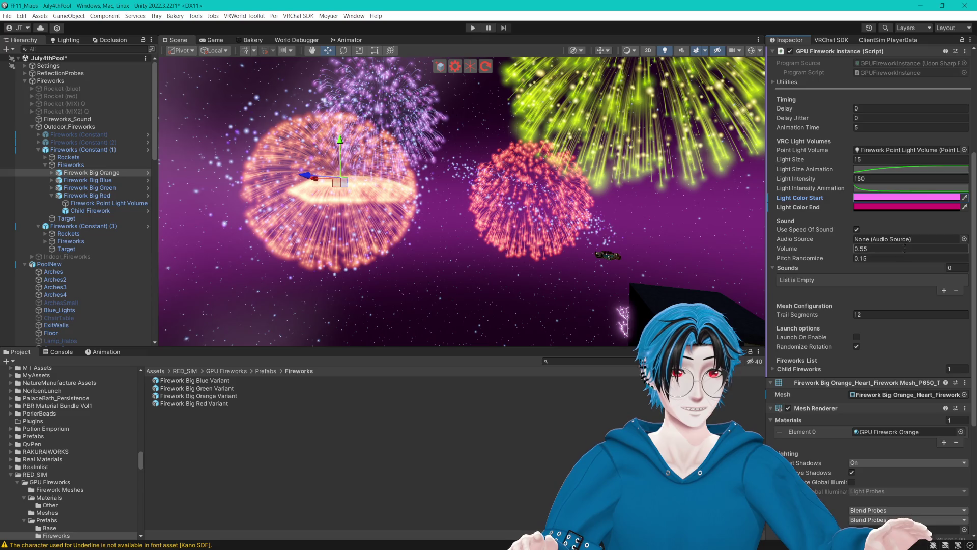
# - Replace its Orange material in Mesh Renderer Element 0 with GPU Firework Pink
pyautogui.scroll(-8, 899, 270)
pyautogui.click(891, 242)
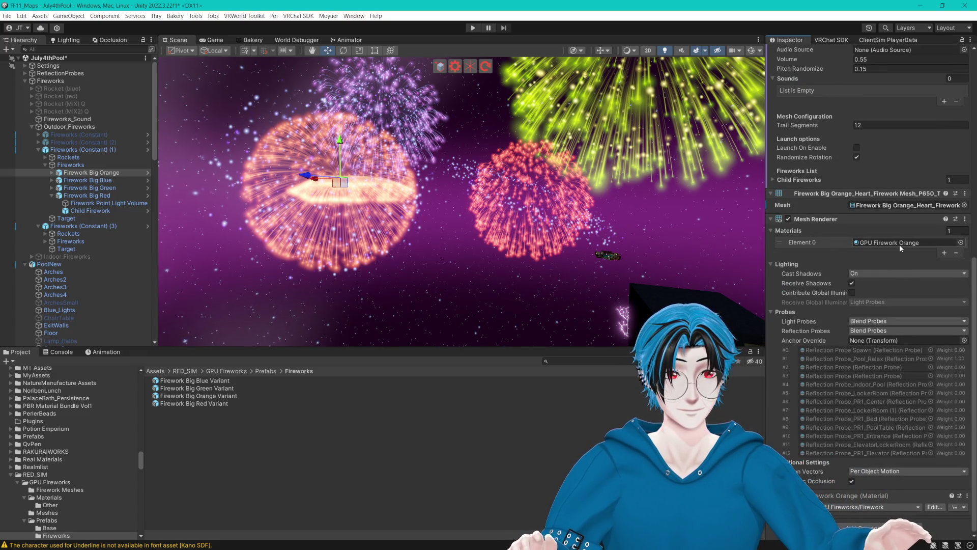
pyautogui.moveTo(201, 429); pyautogui.dragTo(894, 243)
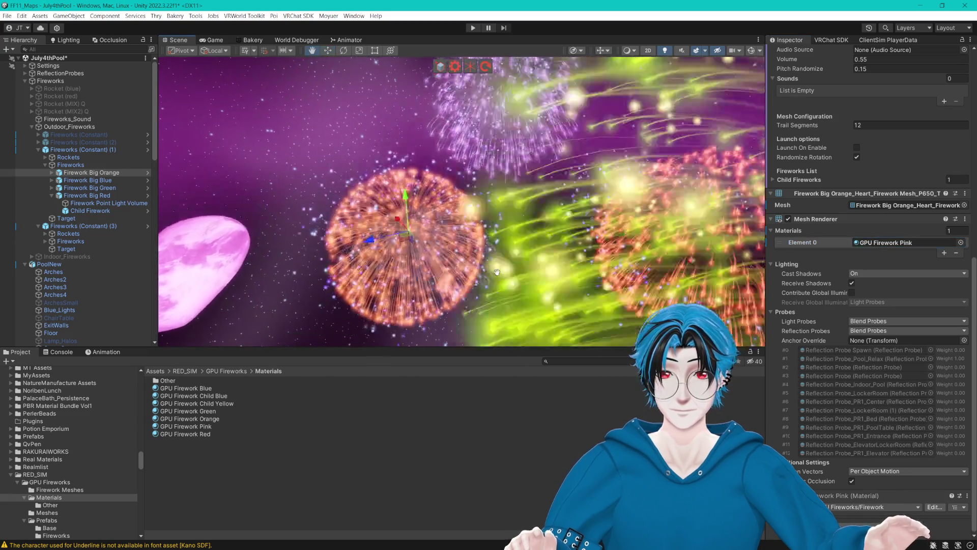
pyautogui.click(83, 149)
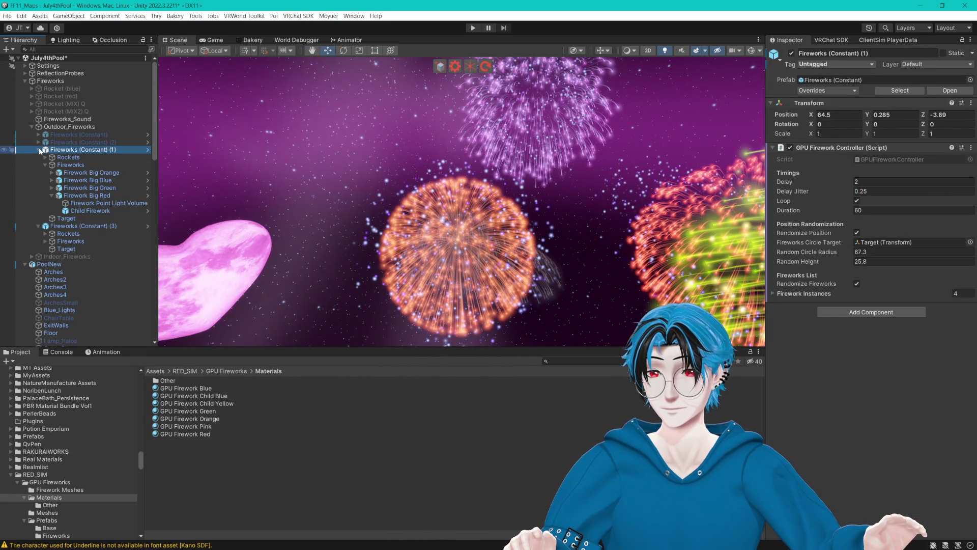
pyautogui.click(38, 149)
pyautogui.click(77, 158)
pyautogui.click(39, 158)
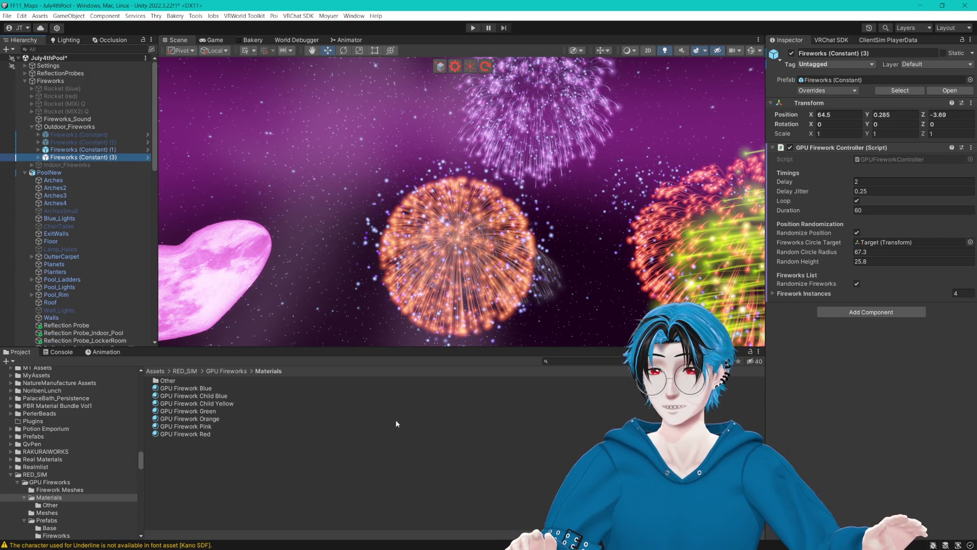
pyautogui.click(417, 466)
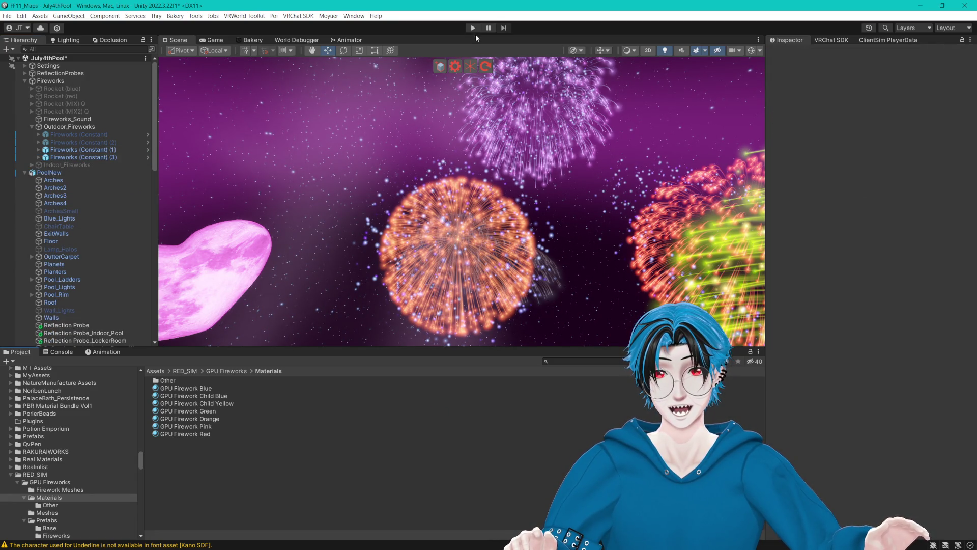
pyautogui.hotkey('ctrl', 's')
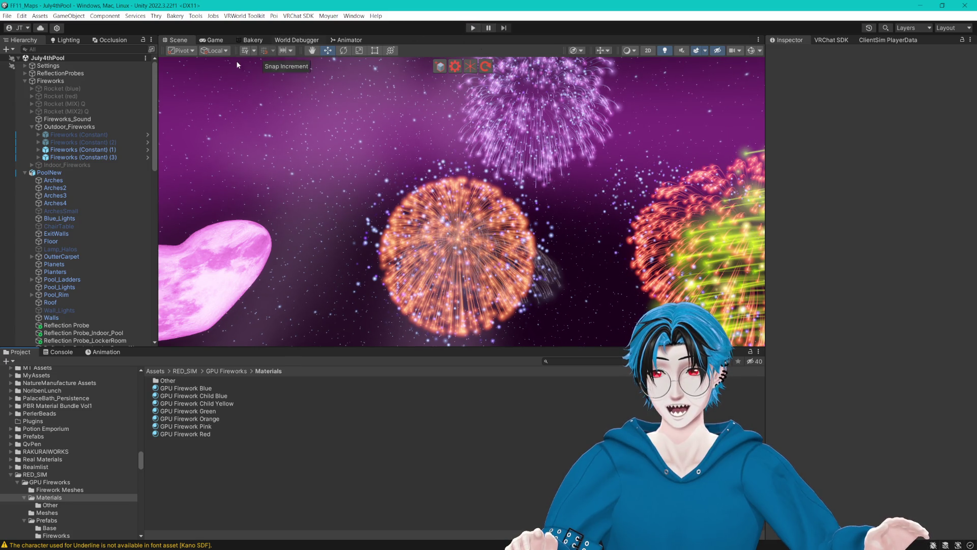
pyautogui.click(473, 27)
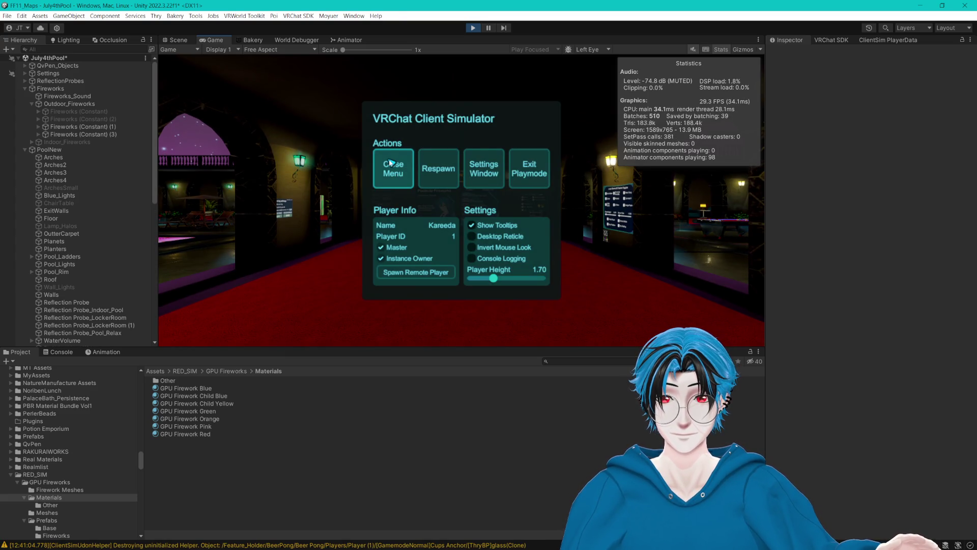
pyautogui.click(390, 162)
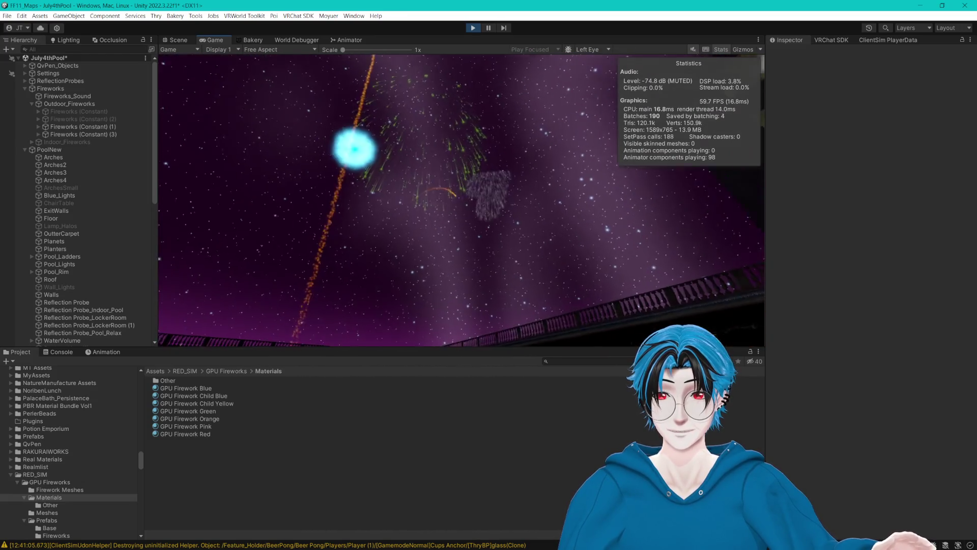
pyautogui.press('Escape')
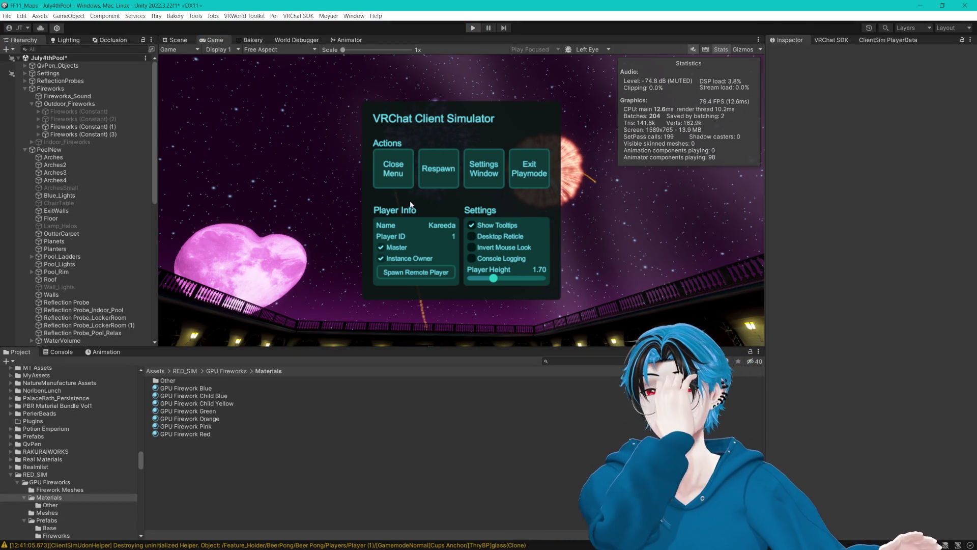
pyautogui.hotkey('ctrl', 'p')
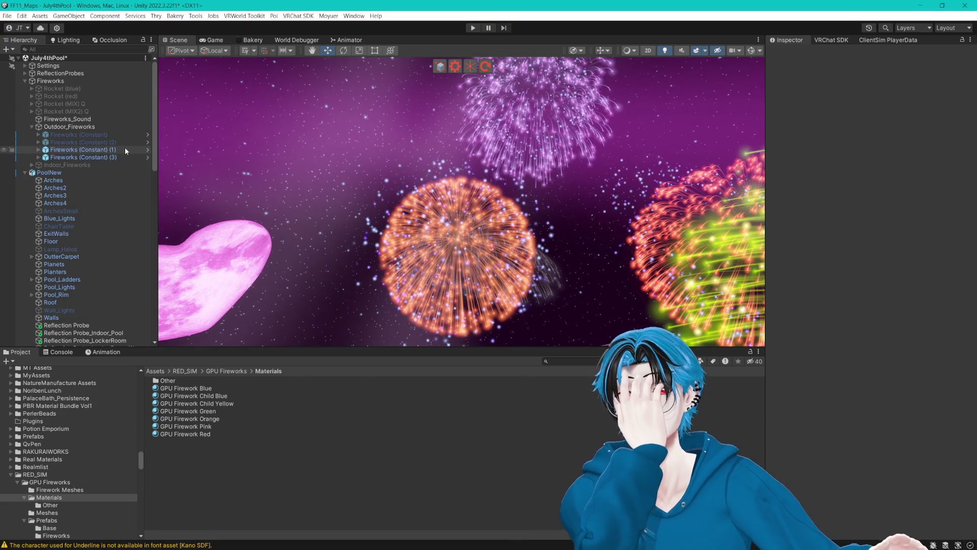
# - Select Fireworks (Constant) (1) and (3) and frame them in the Scene view
pyautogui.click(122, 149)
pyautogui.keyDown('shift'); pyautogui.click(121, 157); pyautogui.keyUp('shift')
pyautogui.click(795, 56)
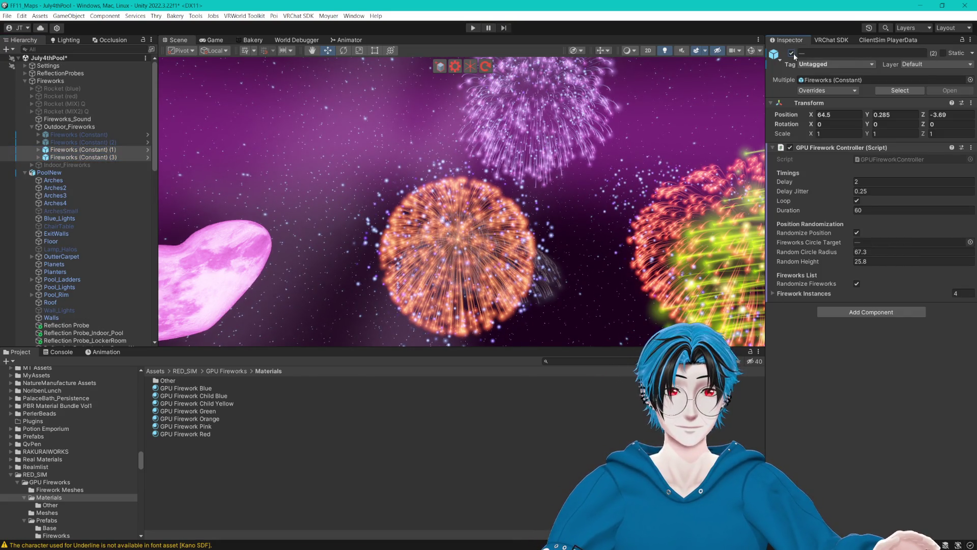
pyautogui.press('f')
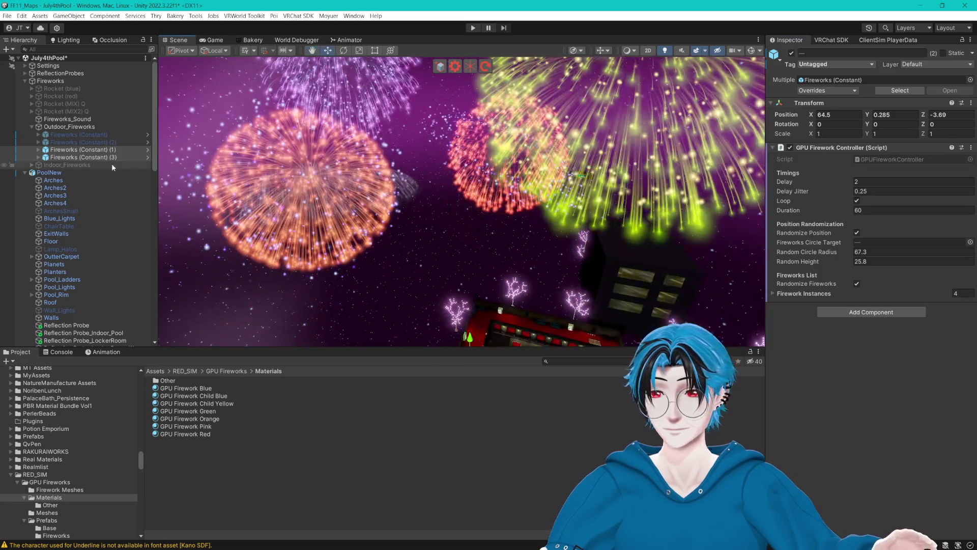
# - Expand Fireworks (Constant) (1) and review Firework Big Orange and its Child Firework
pyautogui.click(40, 150)
pyautogui.click(46, 158)
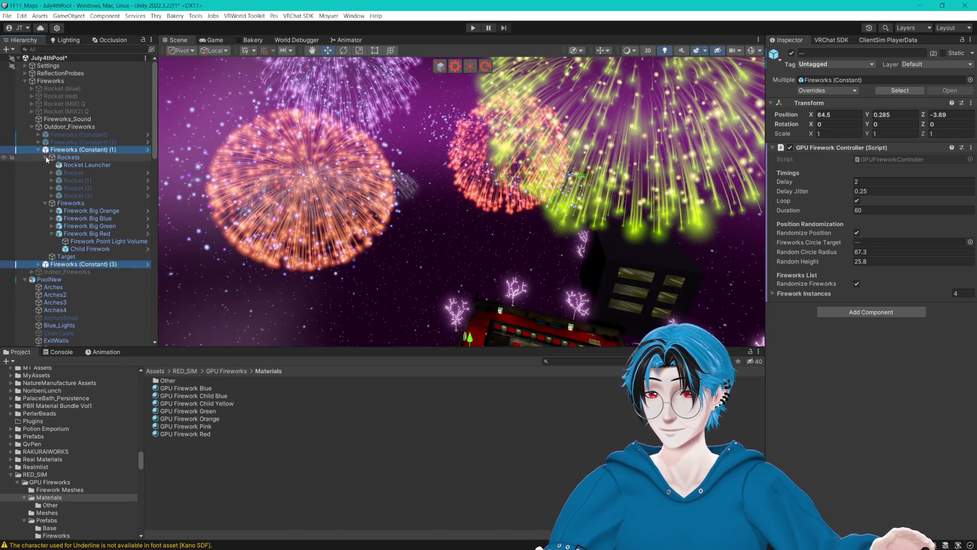
pyautogui.click(46, 158)
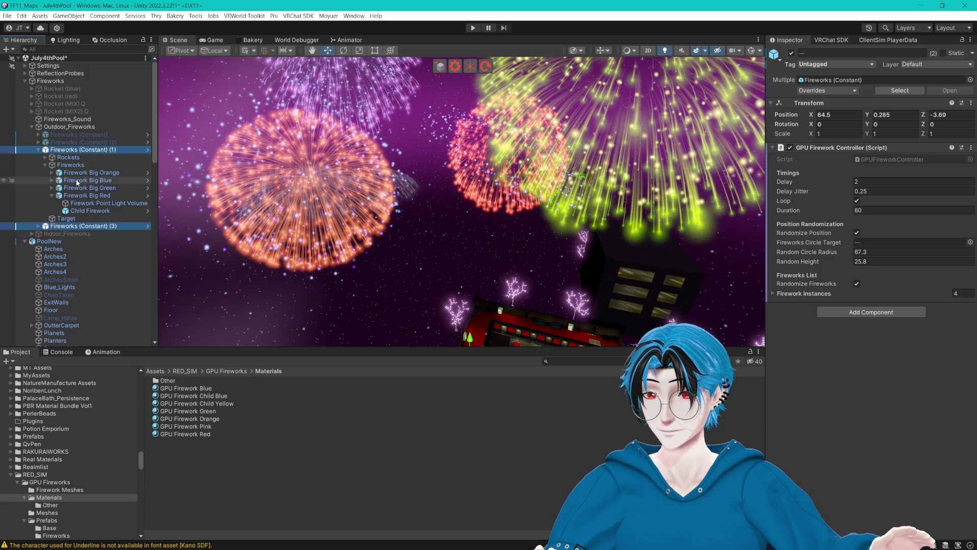
pyautogui.click(52, 173)
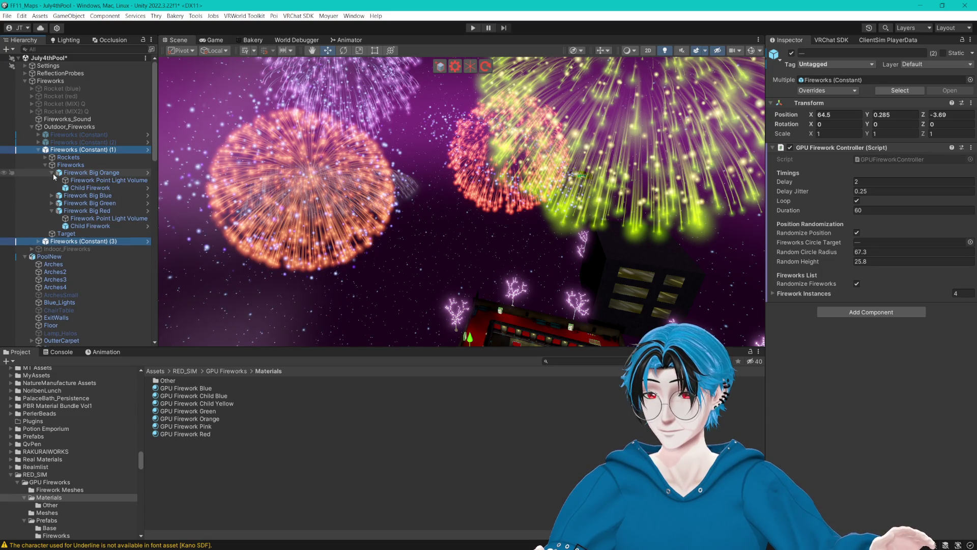
pyautogui.click(106, 173)
pyautogui.click(93, 189)
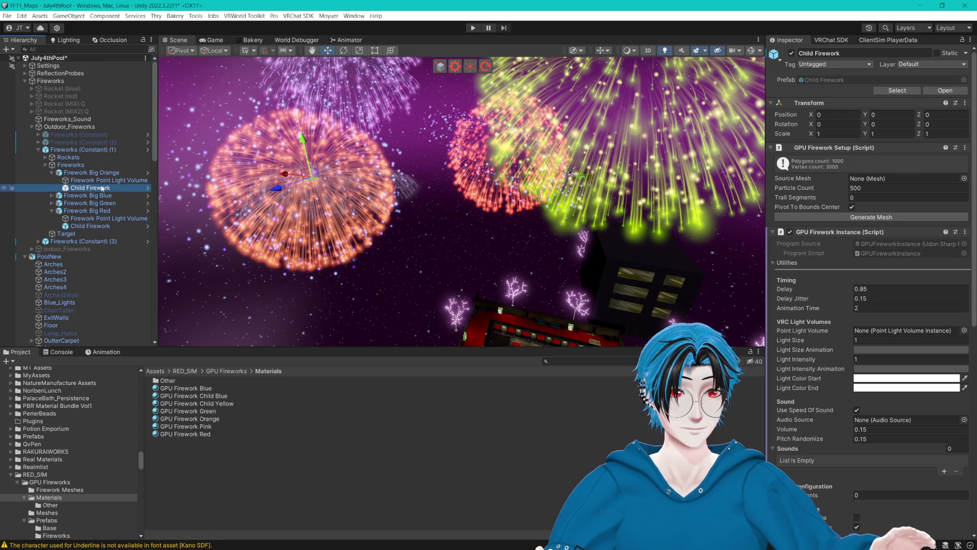
pyautogui.click(89, 175)
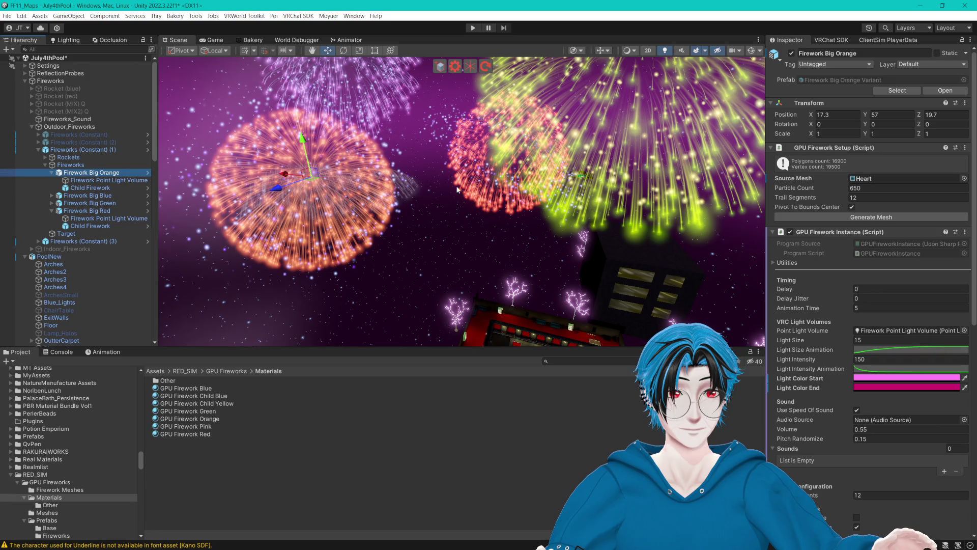
pyautogui.press('f')
pyautogui.moveTo(529, 210)
pyautogui.mouseDown()
pyautogui.moveTo(528, 140)
pyautogui.moveTo(525, 215)
pyautogui.mouseUp()
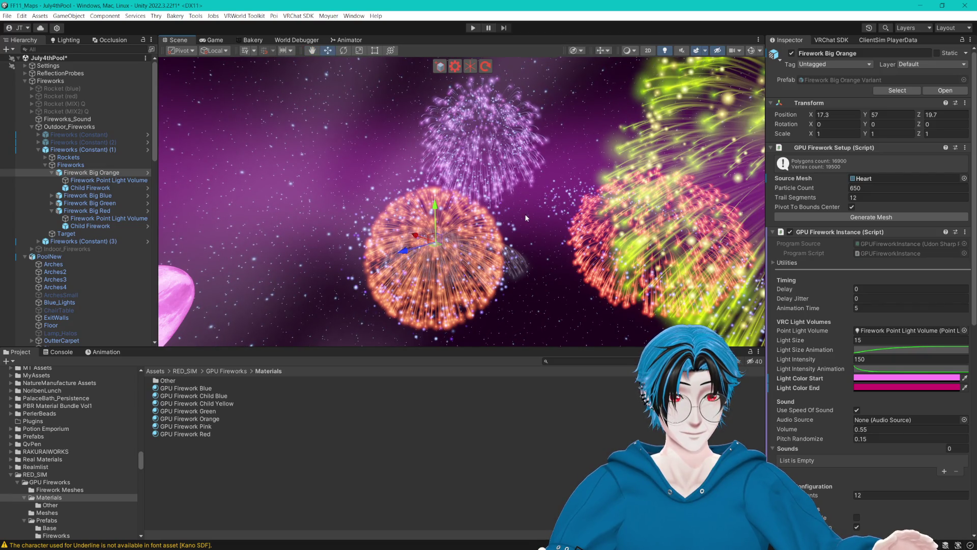
# - Compare Firework Big Orange's settings with Firework Big Blue and the other big fireworks
pyautogui.scroll(-5, 785, 331)
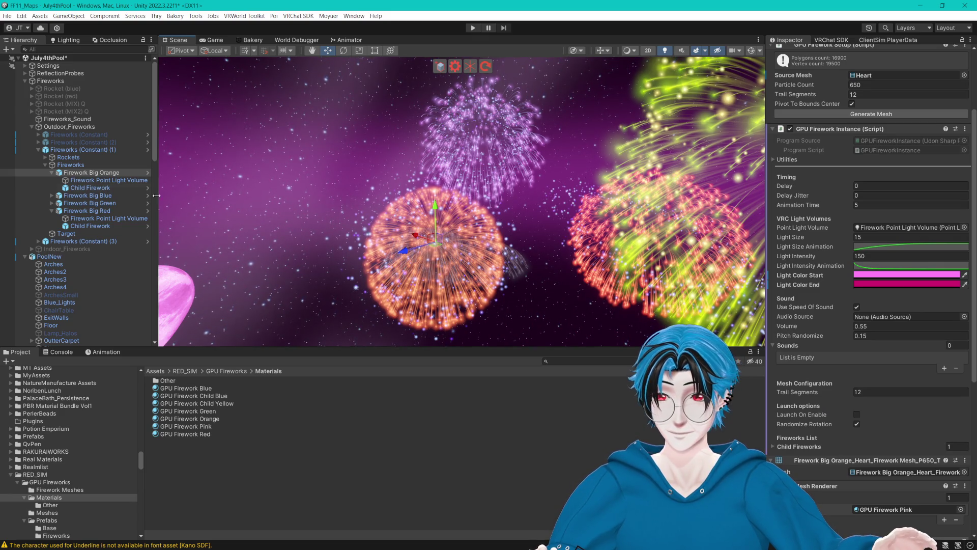
pyautogui.click(91, 188)
pyautogui.scroll(5, 815, 85)
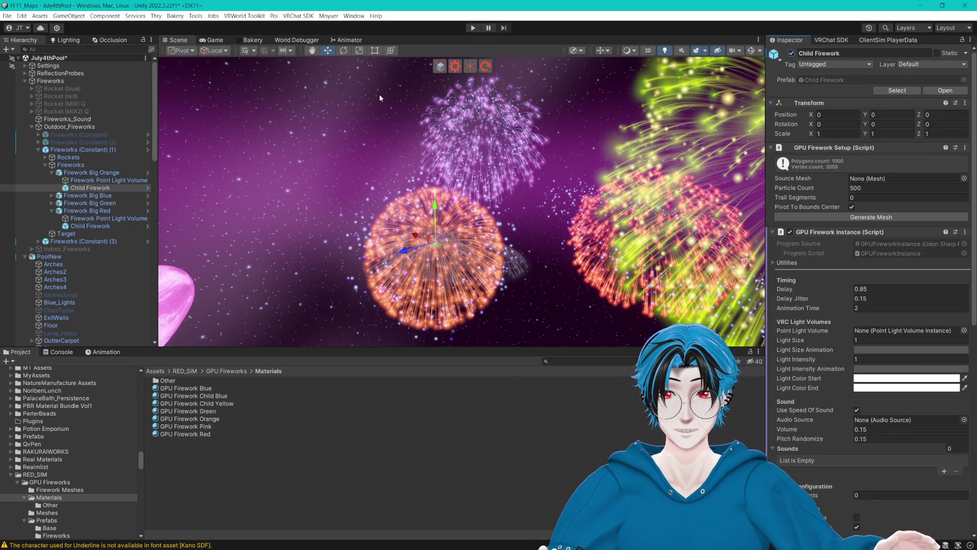
pyautogui.press('Up')
pyautogui.press('Up')
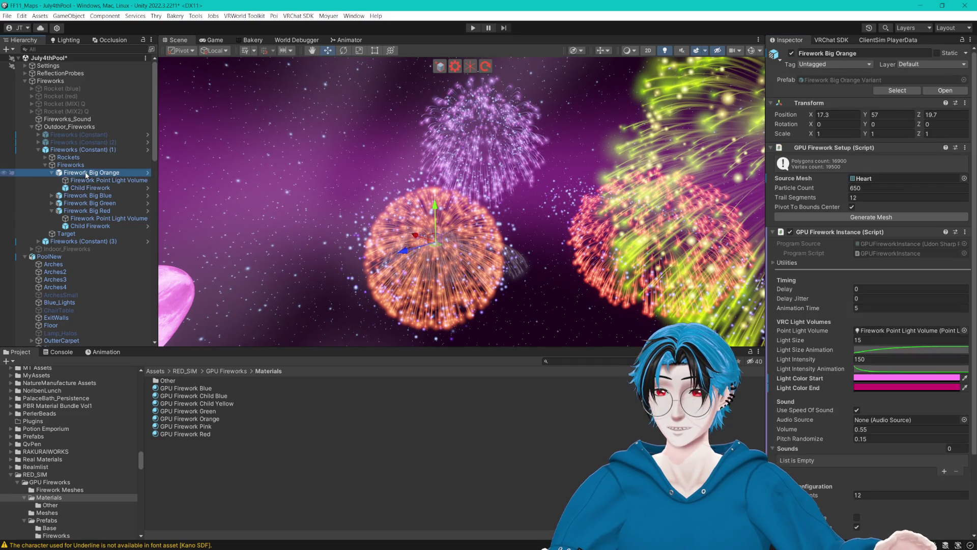
pyautogui.click(94, 203)
pyautogui.press('Up')
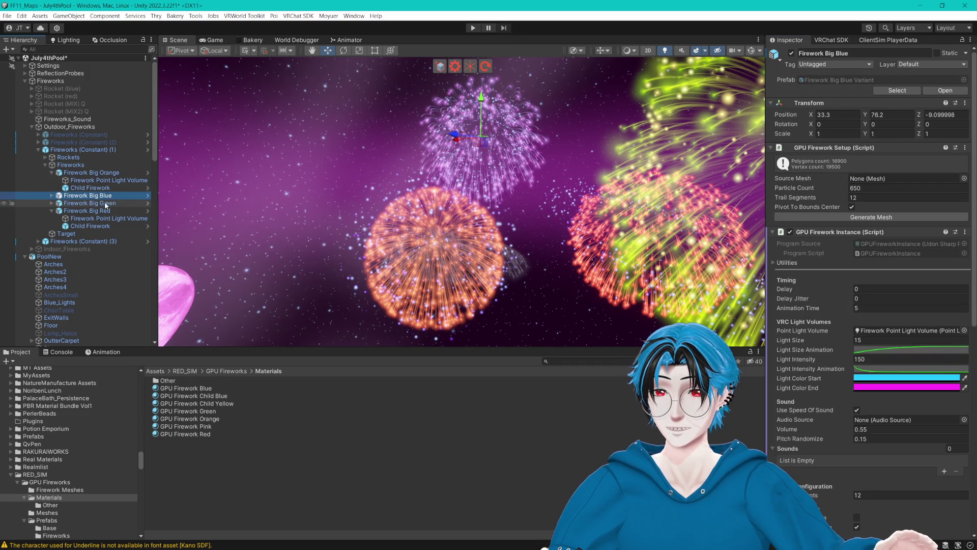
pyautogui.click(98, 206)
pyautogui.press('Down')
pyautogui.press('Down')
pyautogui.press('Up')
pyautogui.press('Up')
pyautogui.press('Up')
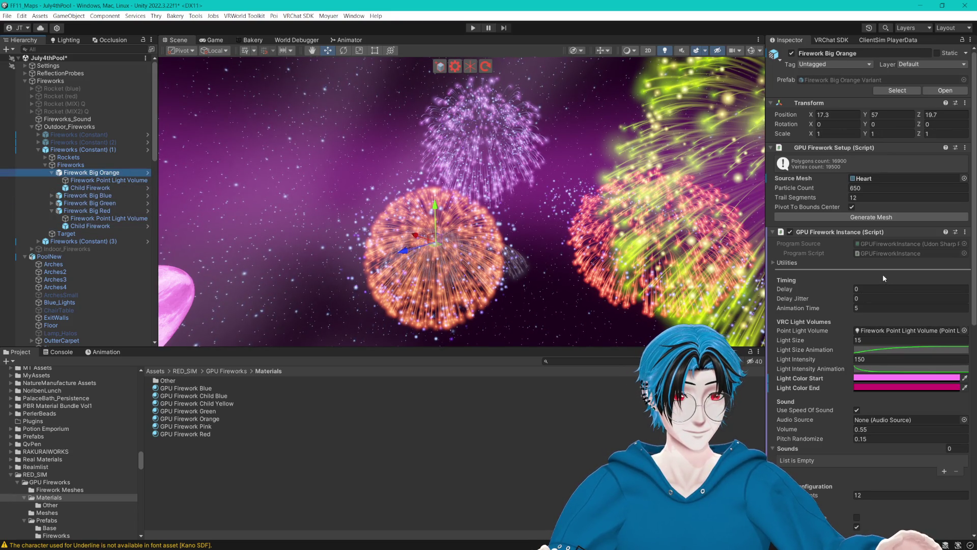
# - Review the GPU Firework Controller settings and select Fireworks (Constant) (1) and (3) for removal
pyautogui.scroll(-5, 884, 278)
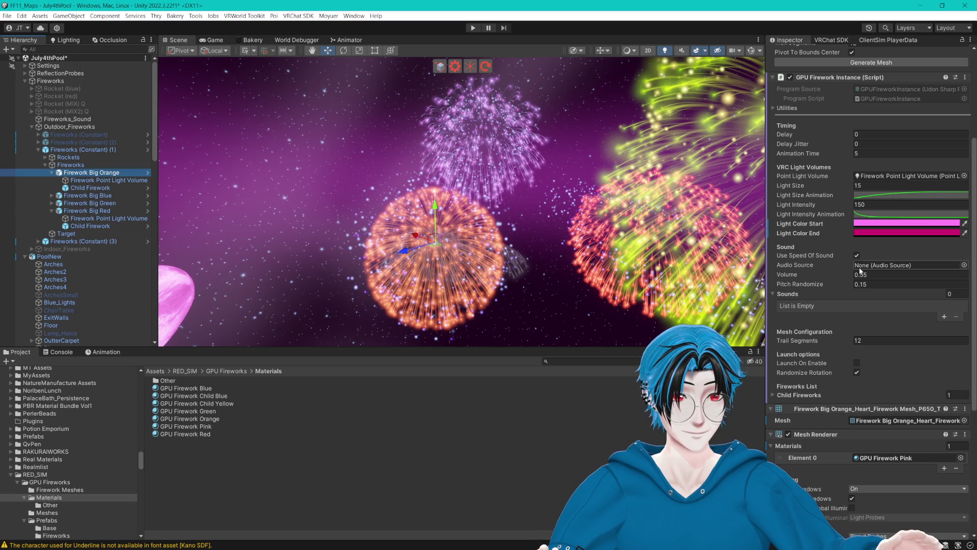
pyautogui.scroll(-5, 842, 255)
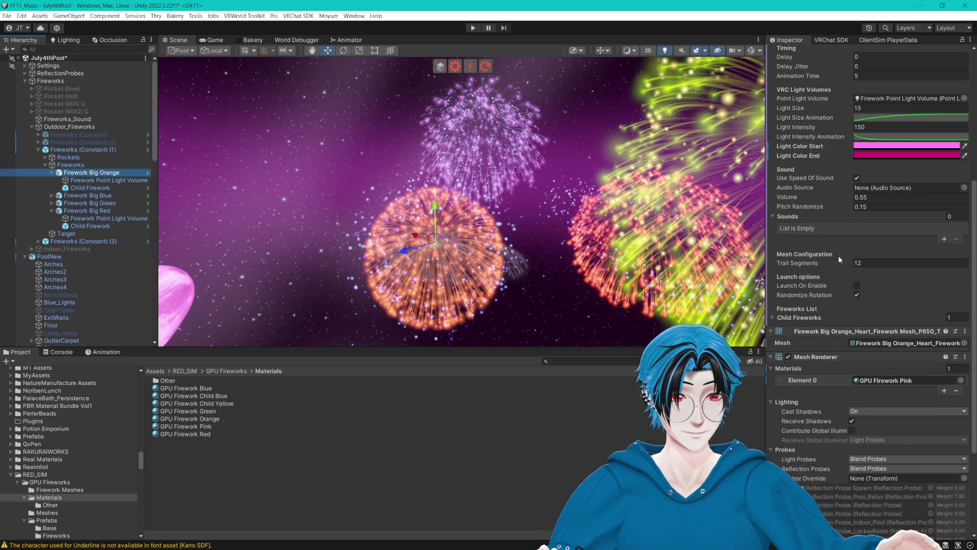
pyautogui.scroll(-3, 840, 258)
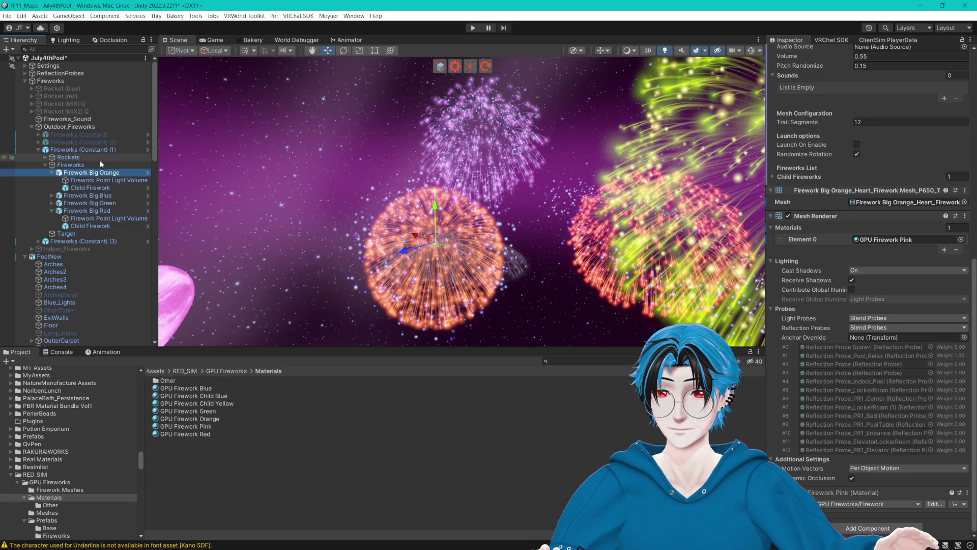
pyautogui.click(86, 150)
pyautogui.keyDown('ctrl'); pyautogui.click(95, 241); pyautogui.keyUp('ctrl')
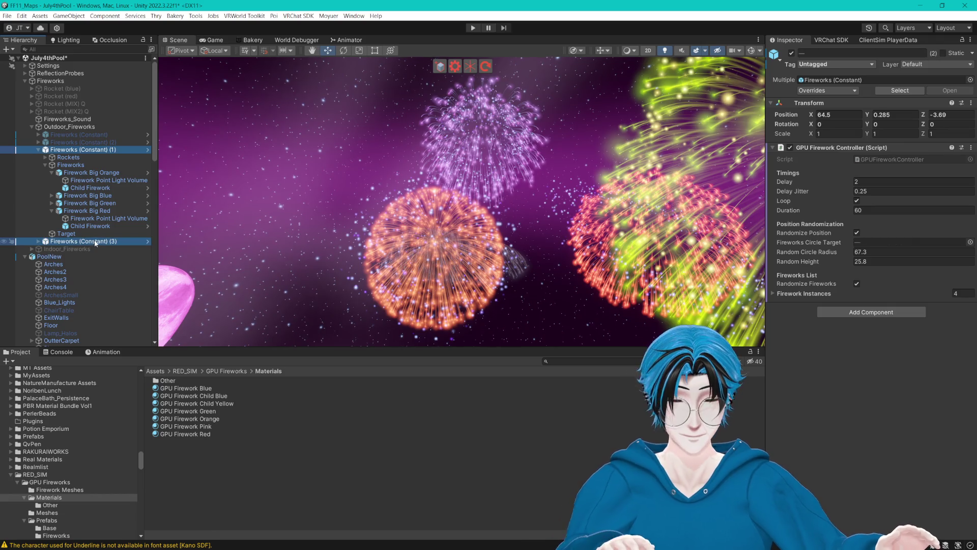
# - Delete Fireworks (Constant) (1) and (3) and frame the remaining fireworks over the pool
pyautogui.press('Delete')
pyautogui.click(94, 142)
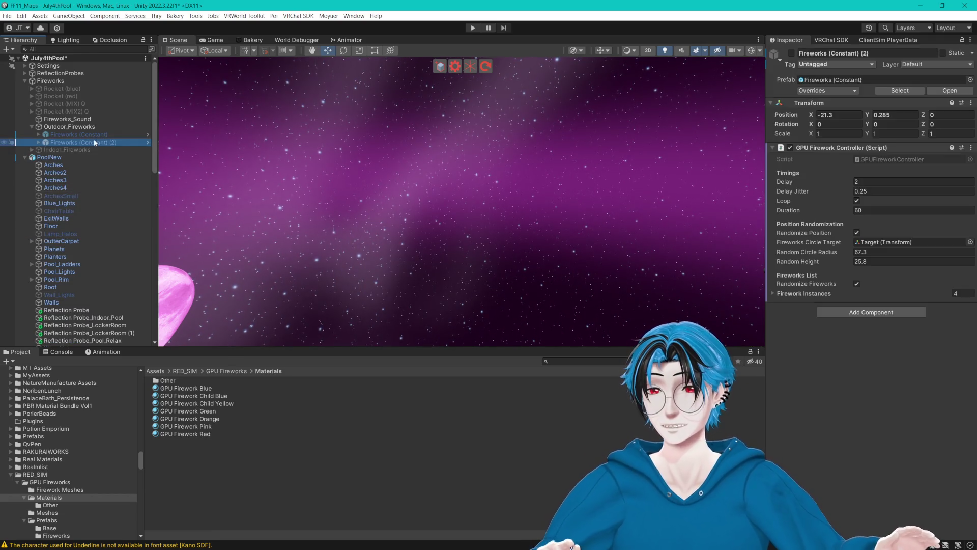
pyautogui.keyDown('ctrl'); pyautogui.click(91, 134); pyautogui.keyUp('ctrl')
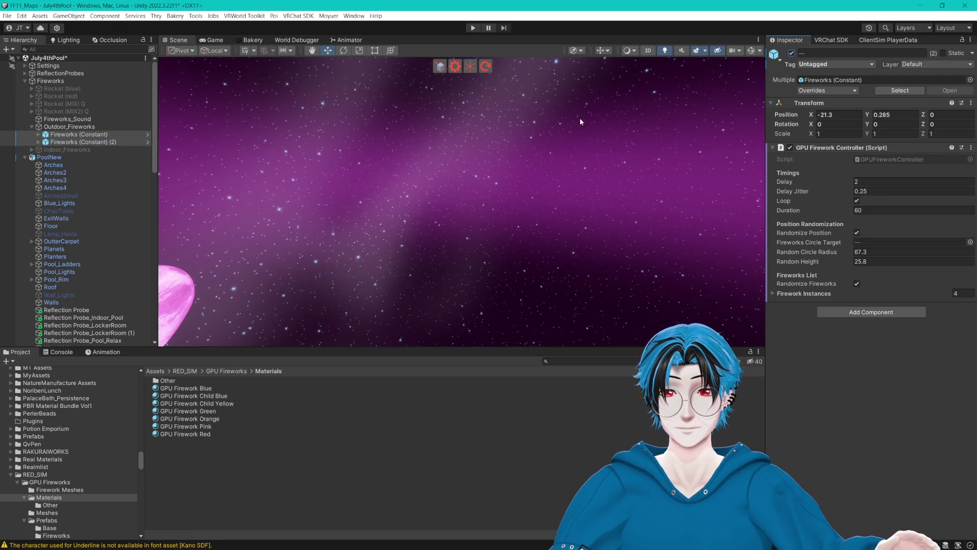
pyautogui.press('f')
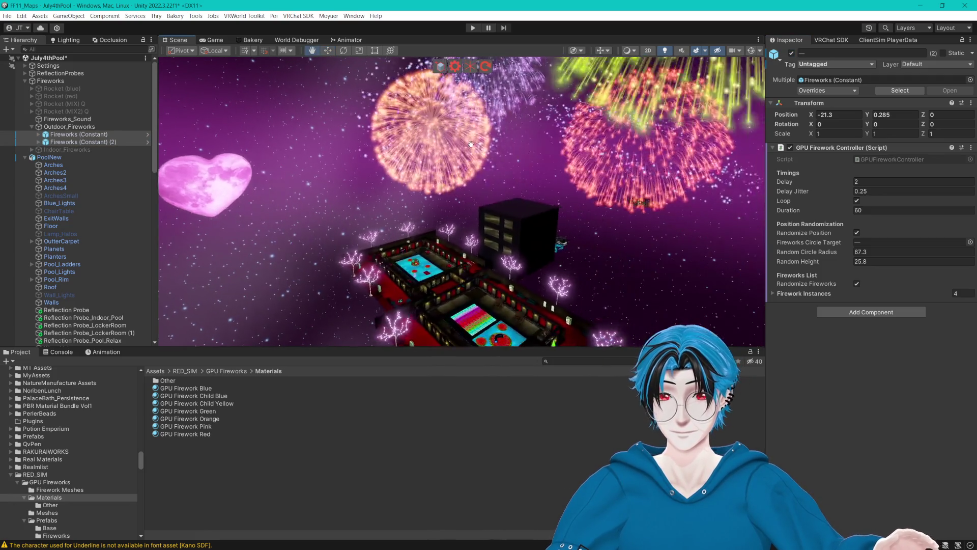
pyautogui.moveTo(471, 144)
pyautogui.mouseDown()
pyautogui.moveTo(514, 228)
pyautogui.moveTo(506, 212)
pyautogui.moveTo(545, 216)
pyautogui.moveTo(463, 206)
pyautogui.mouseUp()
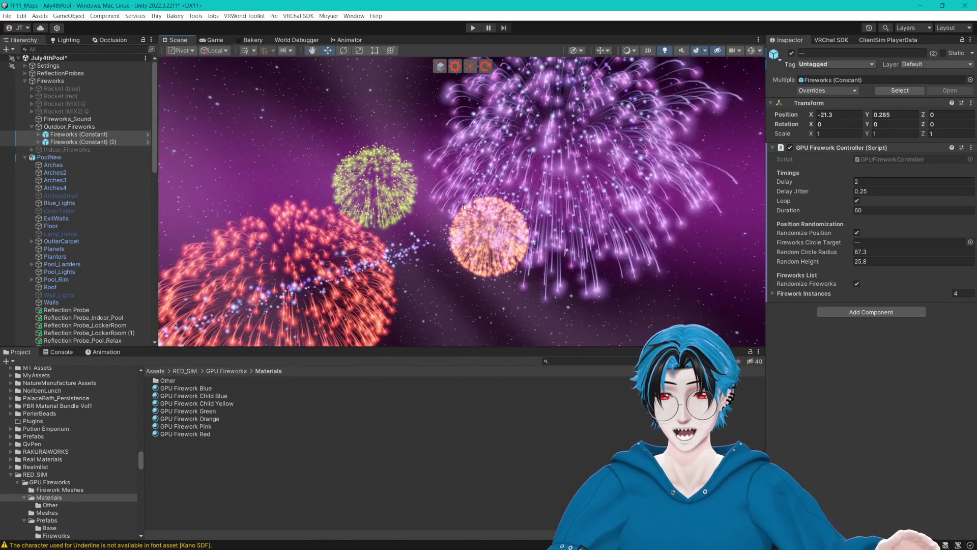
# - Expand Fireworks (Constant) (2) down to its Firework Big Orange settings
pyautogui.click(38, 143)
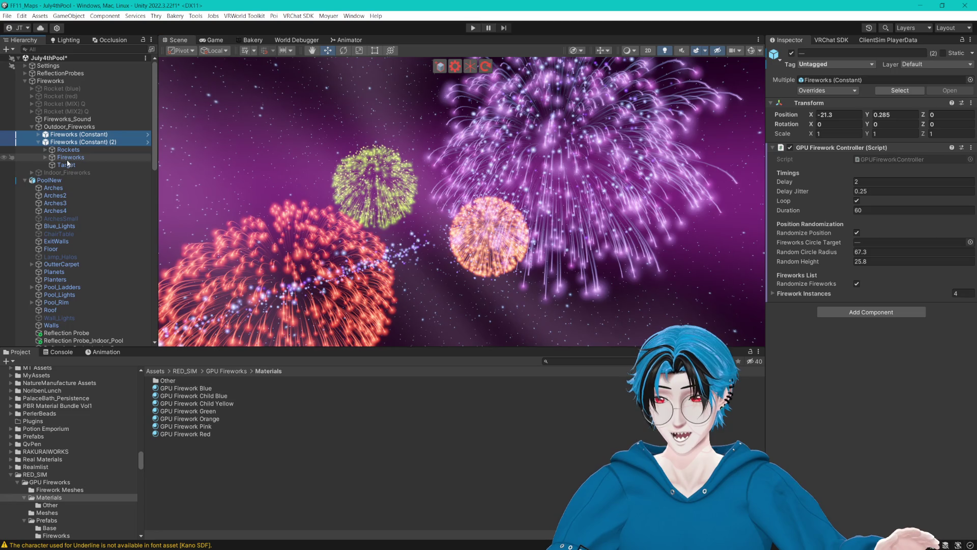
pyautogui.click(45, 150)
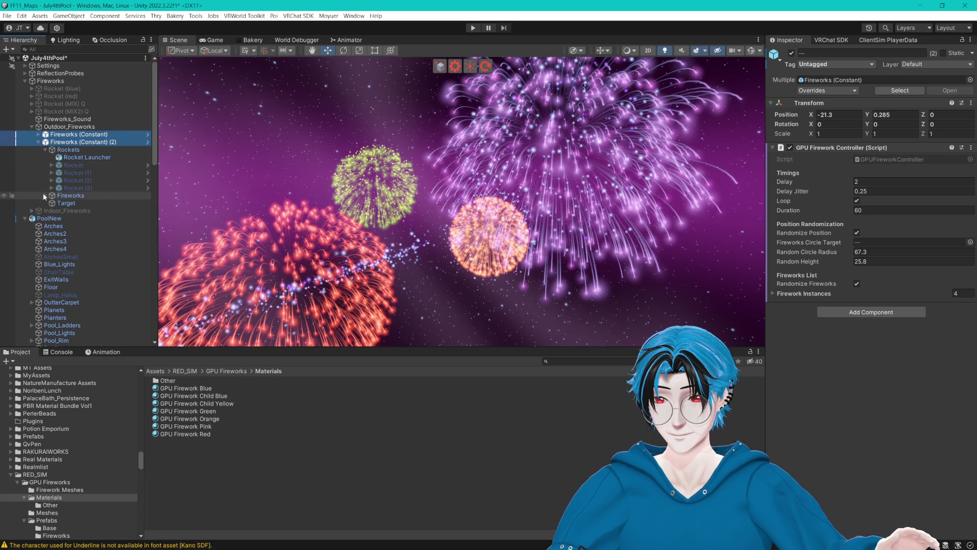
pyautogui.click(45, 196)
pyautogui.click(91, 203)
pyautogui.scroll(-5, 864, 242)
pyautogui.scroll(-5, 863, 241)
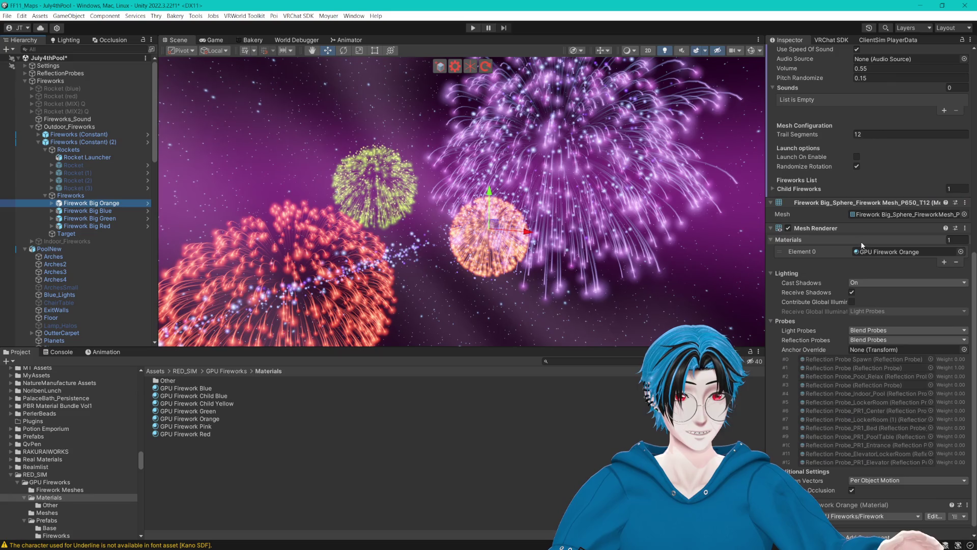
# - Locate GPU Firework Orange, pan to show the pool building, and select Firework Big Red
pyautogui.click(873, 254)
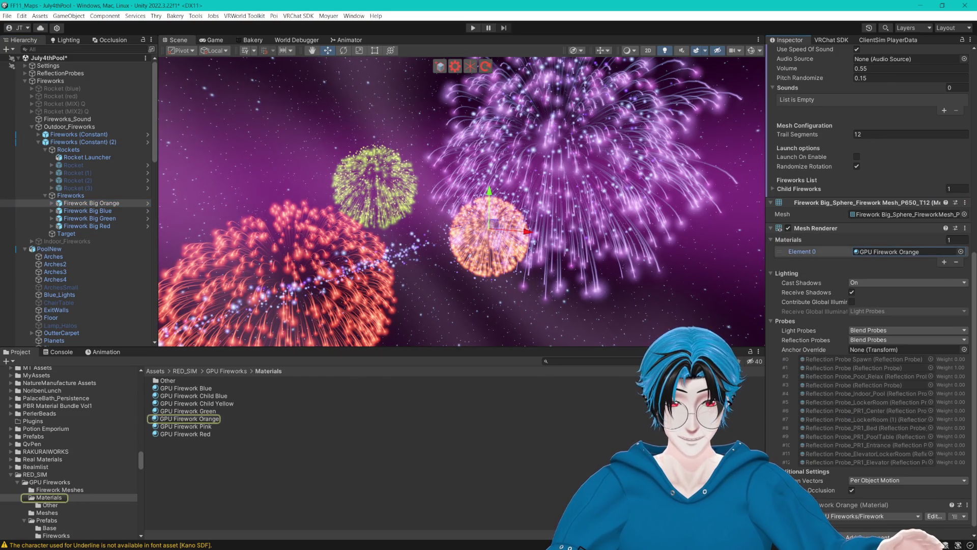
pyautogui.scroll(4, 870, 326)
pyautogui.scroll(6, 866, 320)
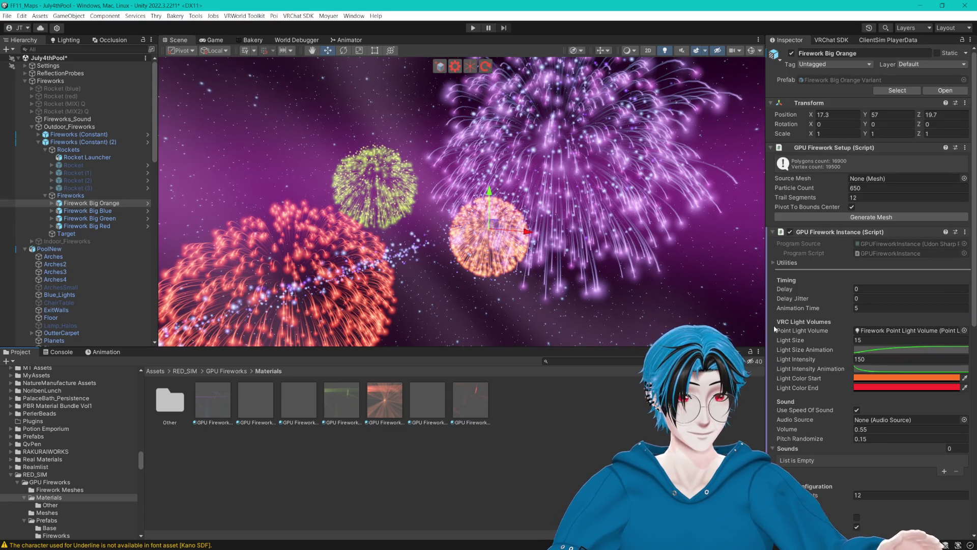
pyautogui.scroll(-4, 801, 321)
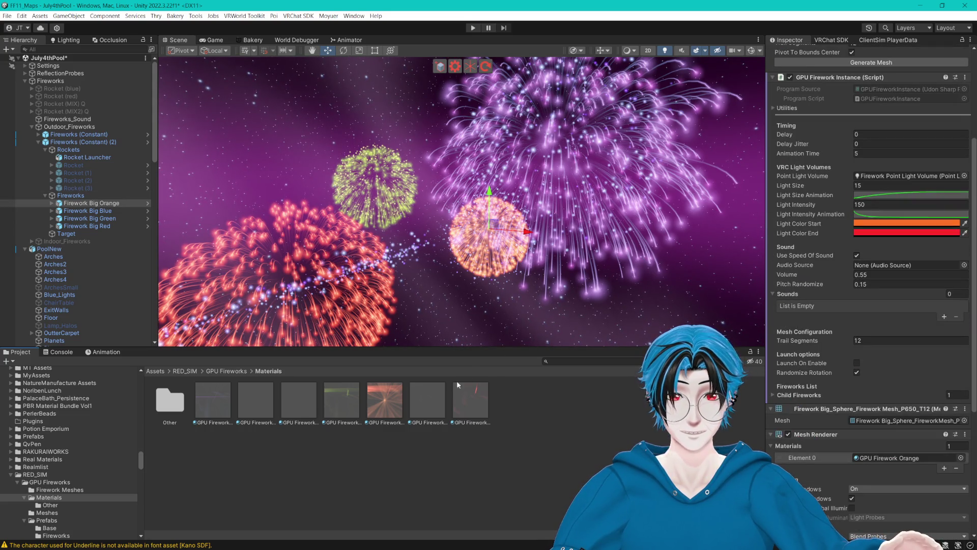
pyautogui.moveTo(519, 301)
pyautogui.mouseDown()
pyautogui.moveTo(553, 262)
pyautogui.moveTo(561, 143)
pyautogui.moveTo(448, 209)
pyautogui.moveTo(282, 210)
pyautogui.mouseUp()
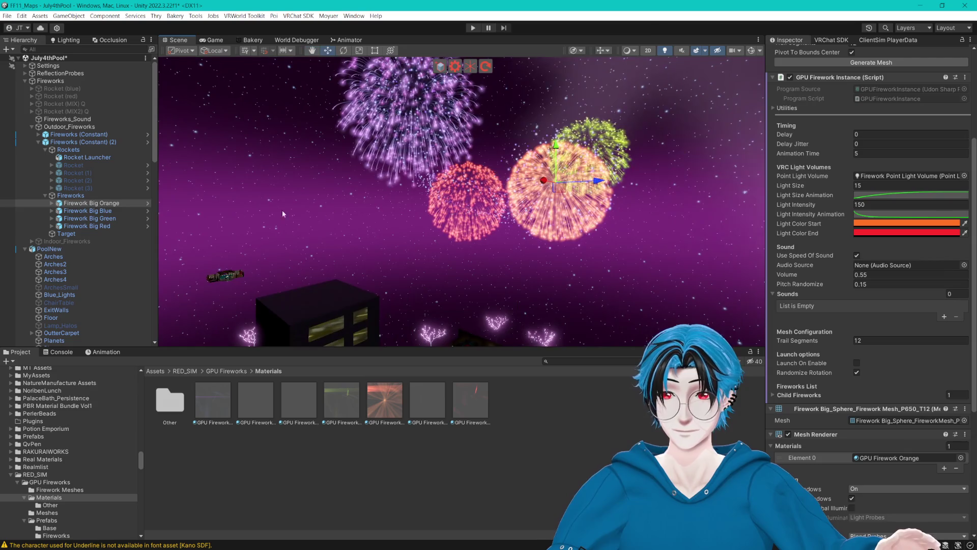
pyautogui.click(108, 226)
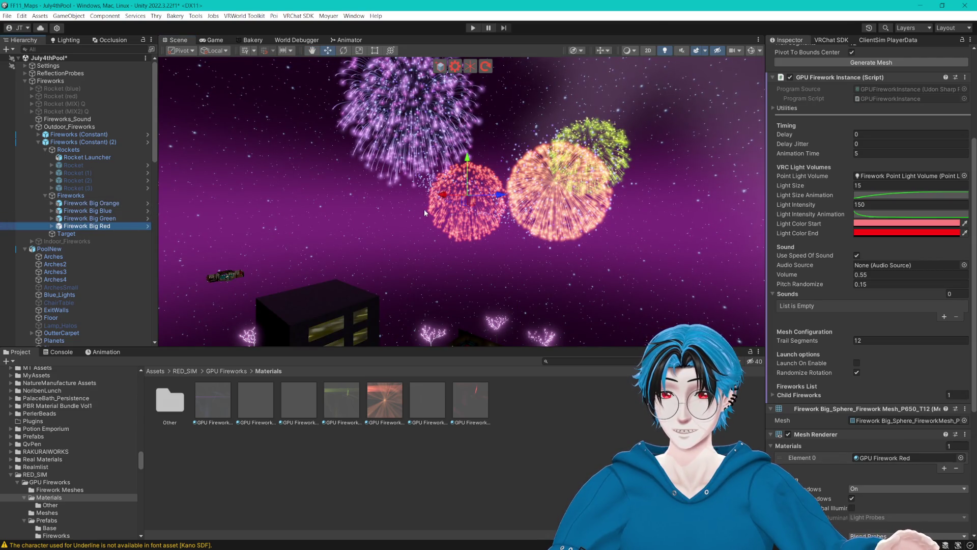
# - Set Firework Big Blue's Light Color End from magenta to dark blue (071094)
pyautogui.click(103, 218)
pyautogui.click(101, 211)
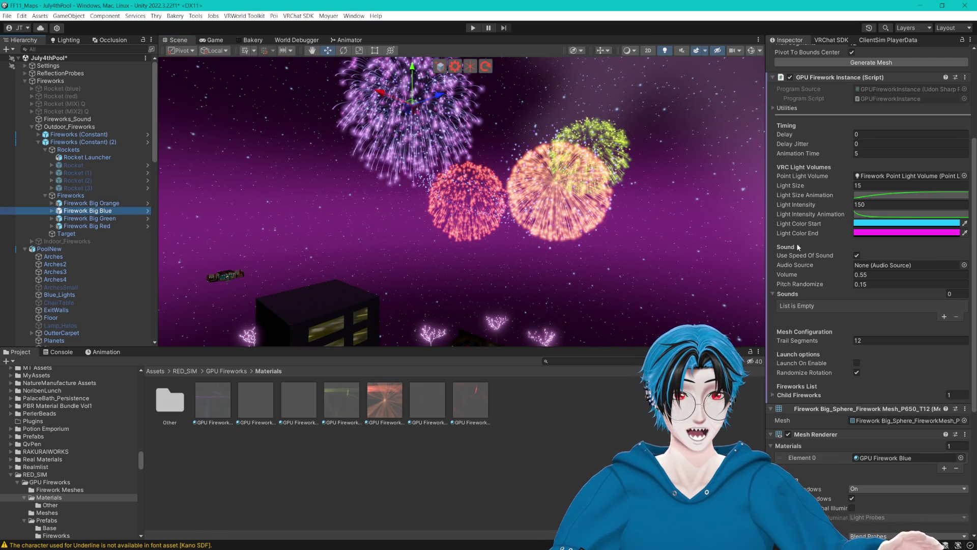
pyautogui.click(881, 234)
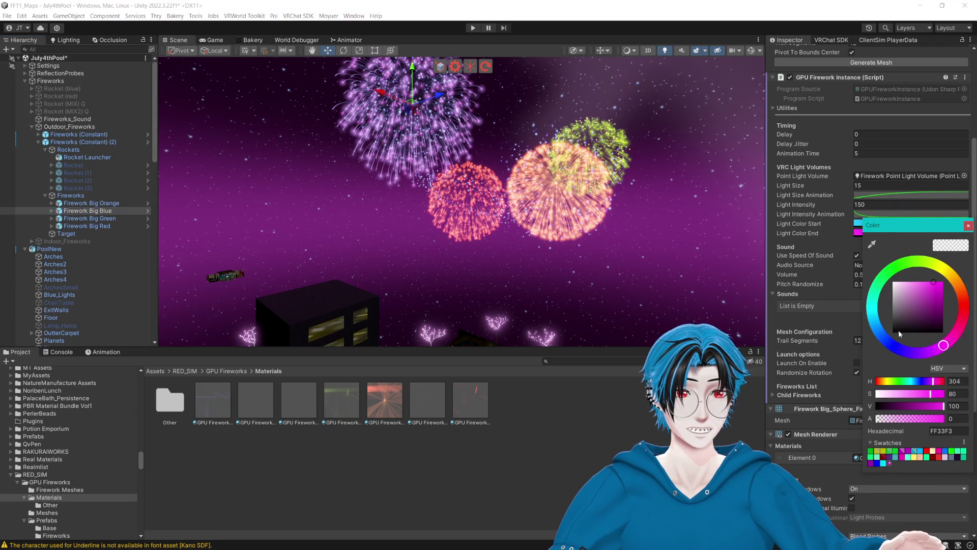
pyautogui.moveTo(915, 356); pyautogui.dragTo(893, 346)
pyautogui.moveTo(942, 307); pyautogui.dragTo(950, 294)
pyautogui.click(968, 227)
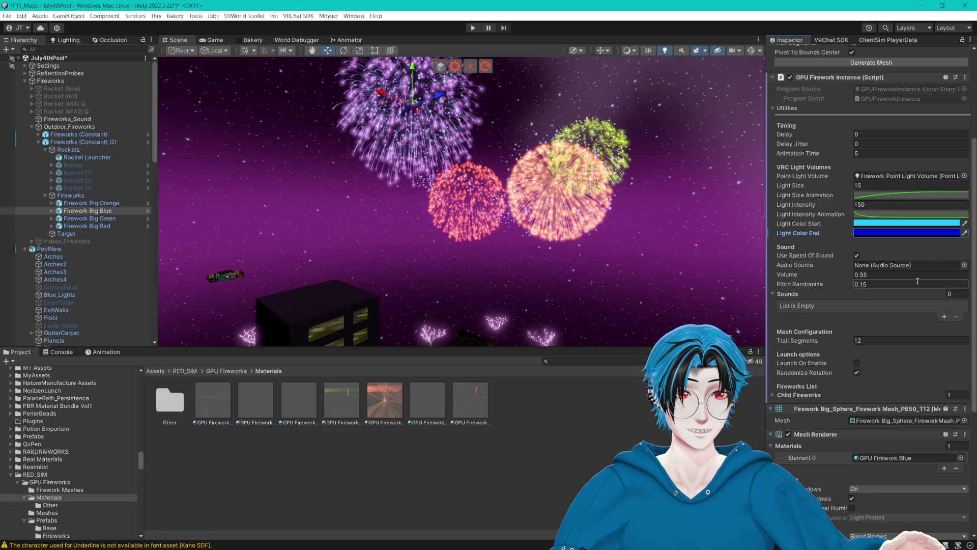
pyautogui.scroll(-5, 918, 281)
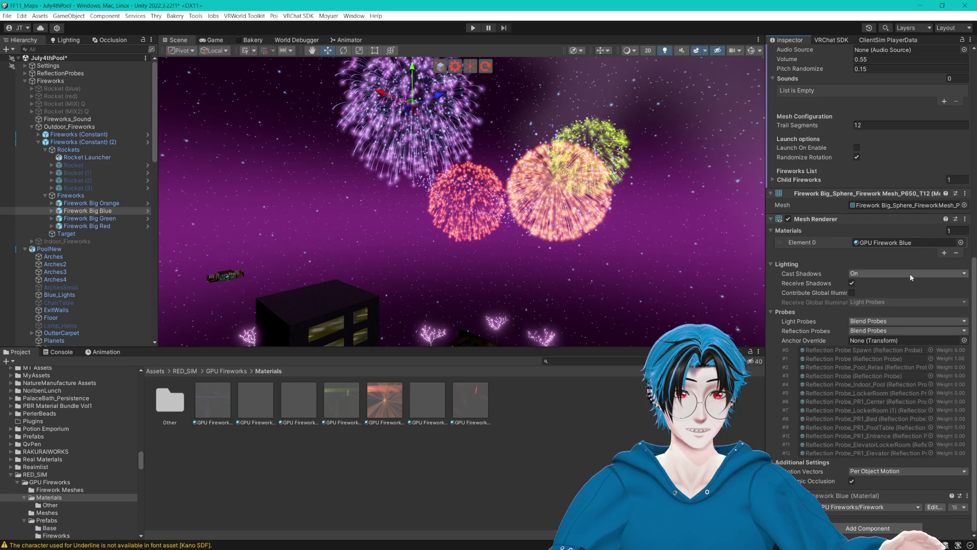
pyautogui.click(885, 207)
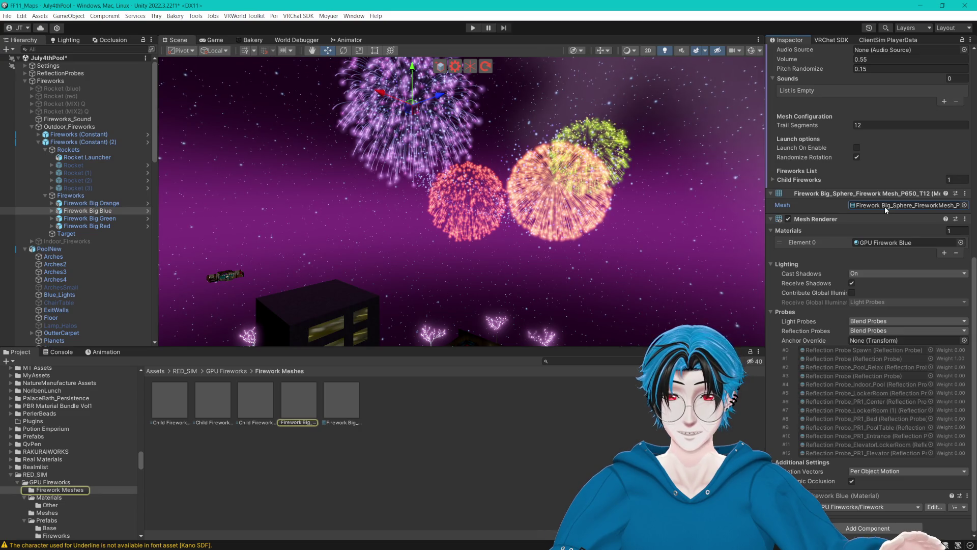
# - Compare the P1000_T16, P650_T12 and P500_T0 firework meshes, then reselect Firework Big Red
pyautogui.scroll(-3, 453, 448)
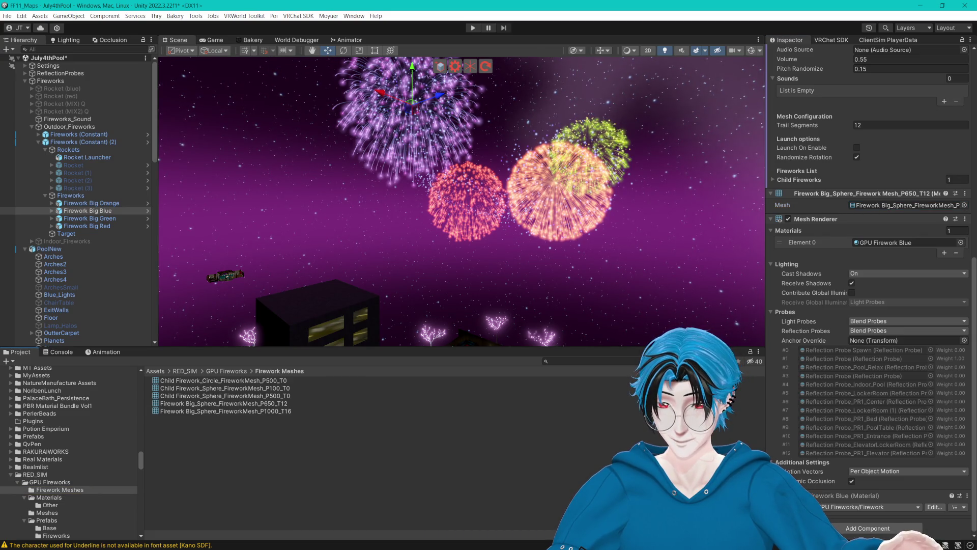
pyautogui.click(226, 411)
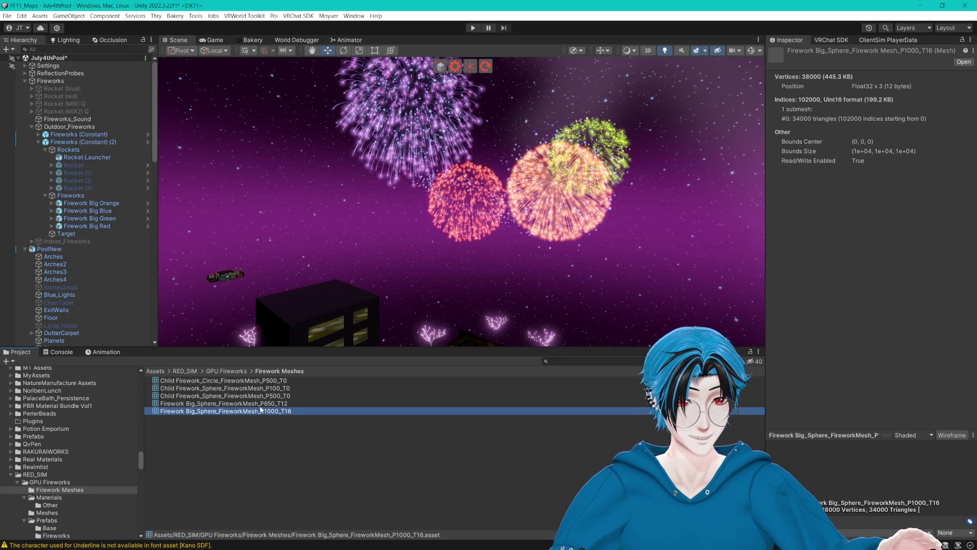
pyautogui.press('Up')
pyautogui.press('Up')
pyautogui.press('Up')
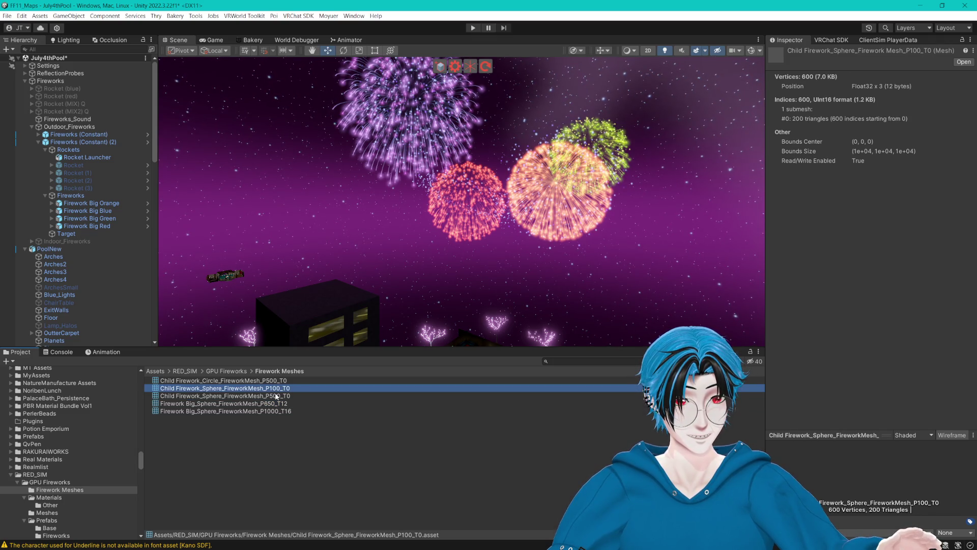
pyautogui.click(275, 396)
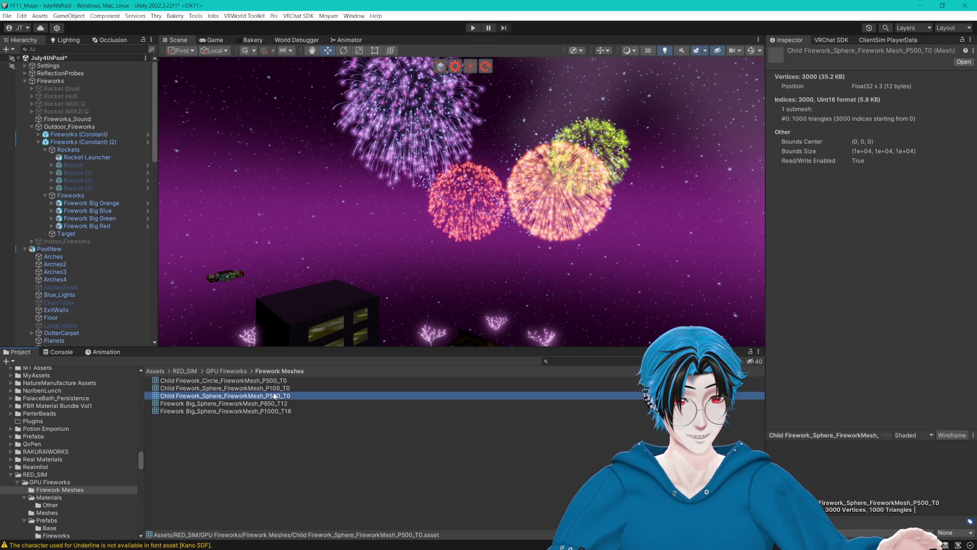
pyautogui.click(98, 227)
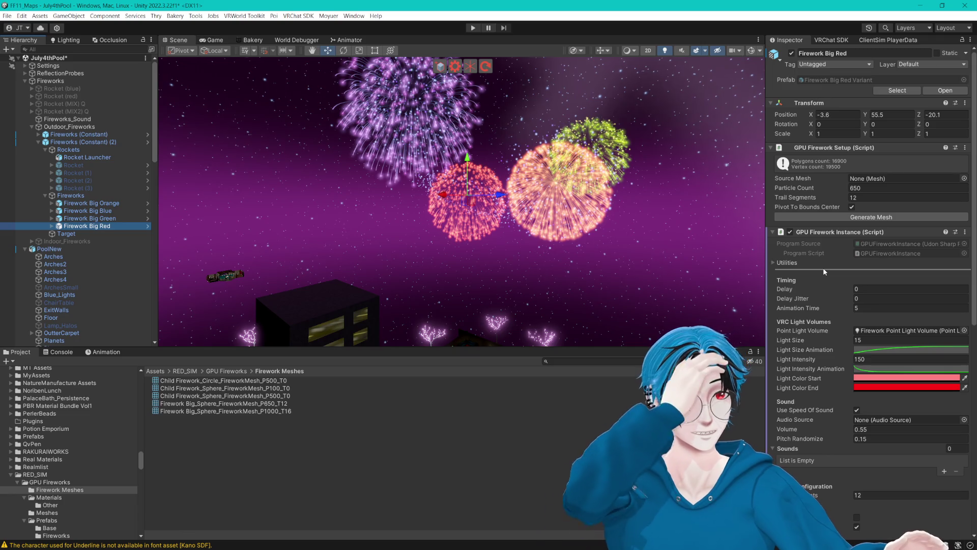
# - Switch Firework Big Blue off and back on while viewing the pool beneath the fireworks
pyautogui.scroll(-5, 823, 267)
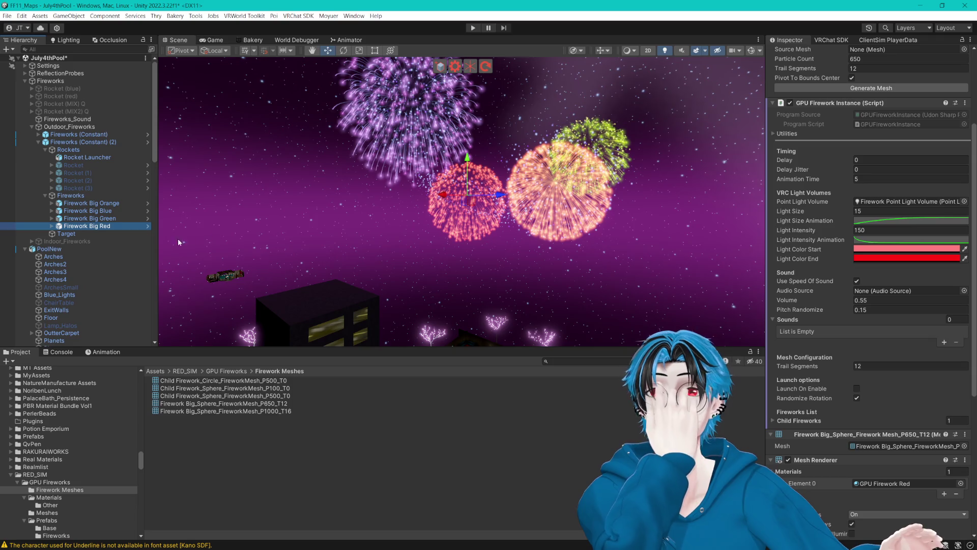
pyautogui.click(107, 211)
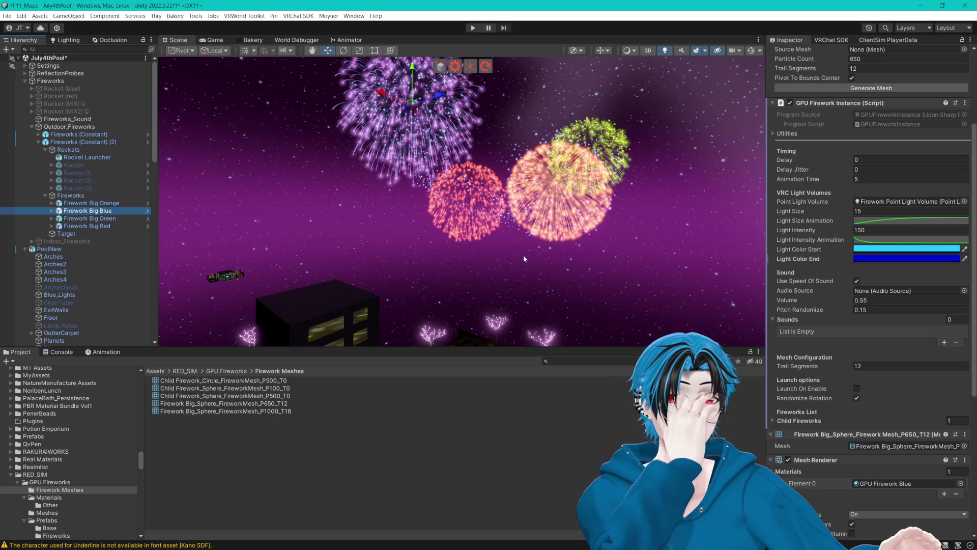
pyautogui.scroll(5, 840, 153)
pyautogui.doubleClick(791, 53)
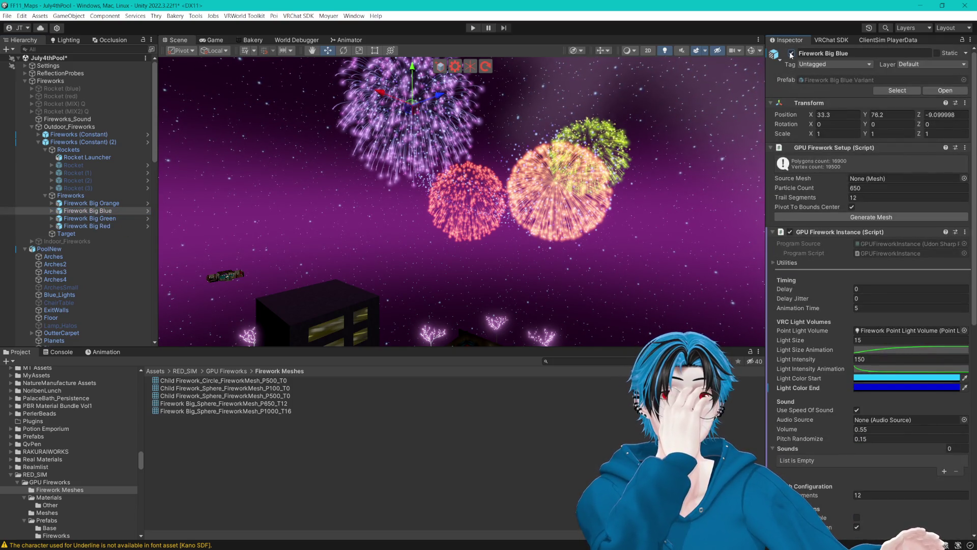
pyautogui.click(792, 54)
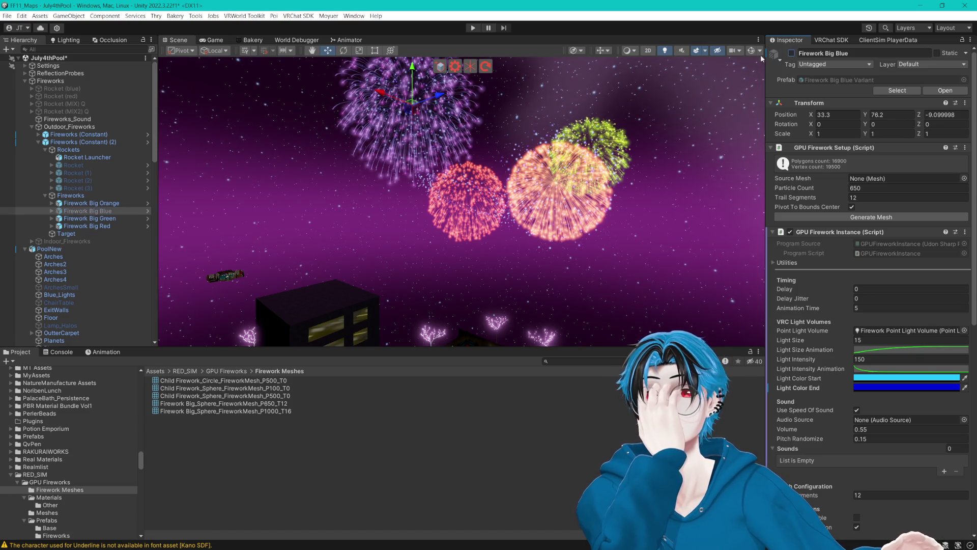
pyautogui.scroll(-5, 469, 182)
pyautogui.scroll(4, 498, 180)
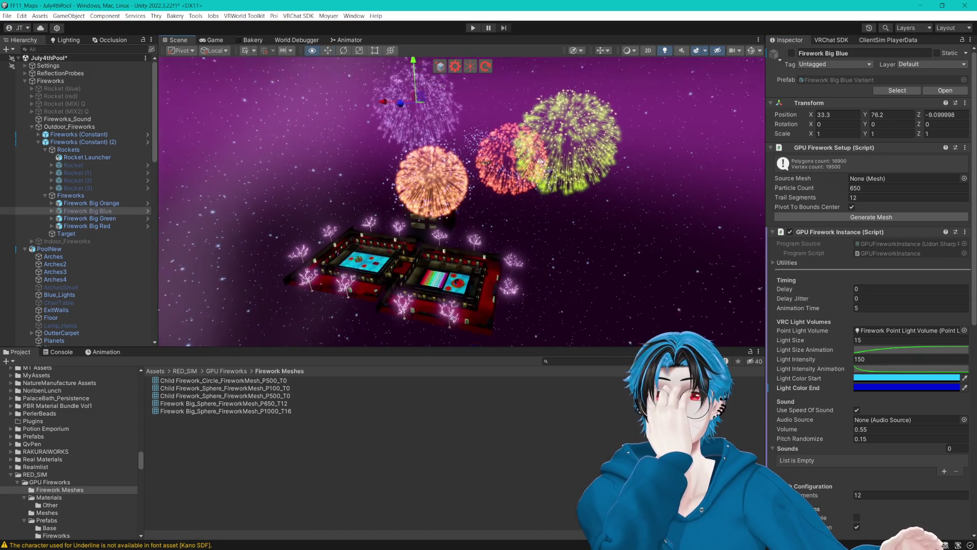
pyautogui.hotkey('alt', 'shift', 'a')
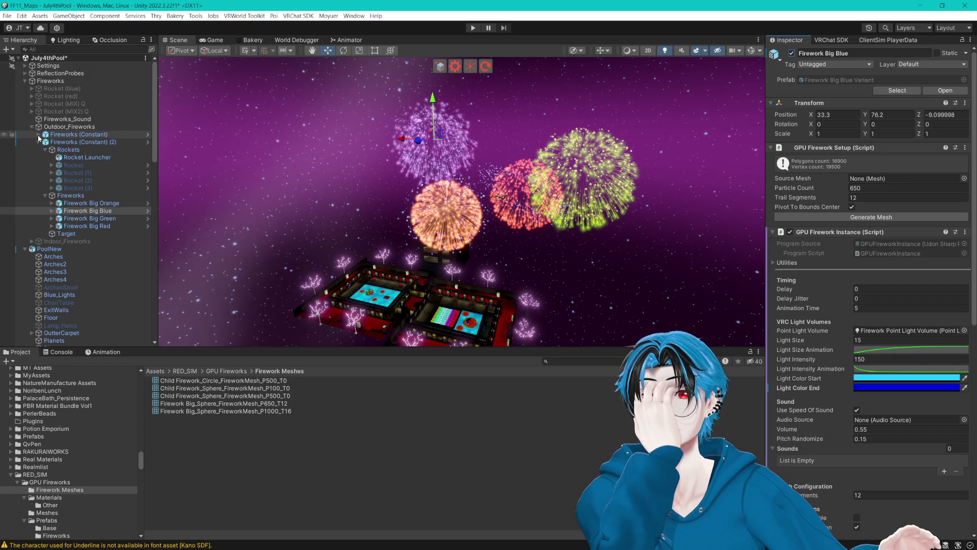
# - Set Light Color End to blue for the Firework Big Blue inside Fireworks (Constant)
pyautogui.click(38, 135)
pyautogui.click(94, 164)
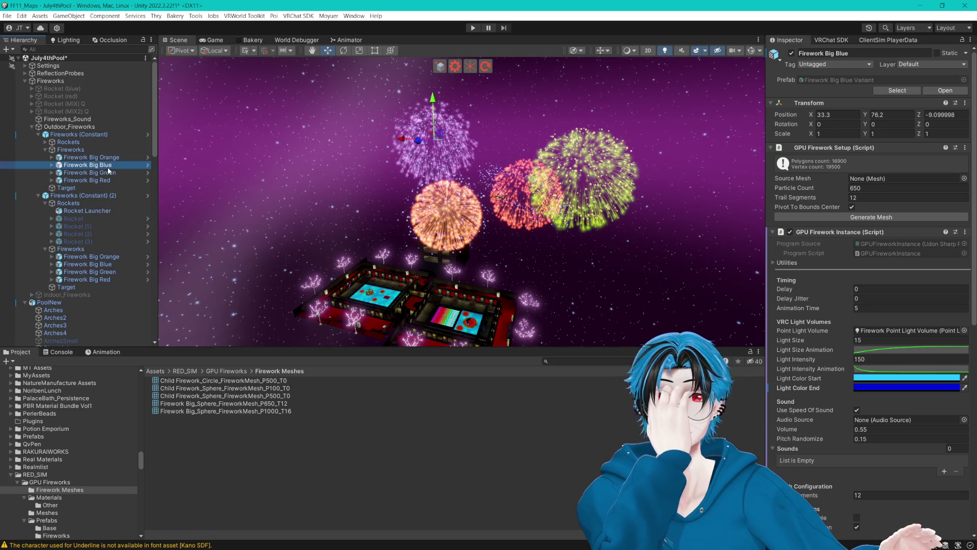
pyautogui.click(883, 388)
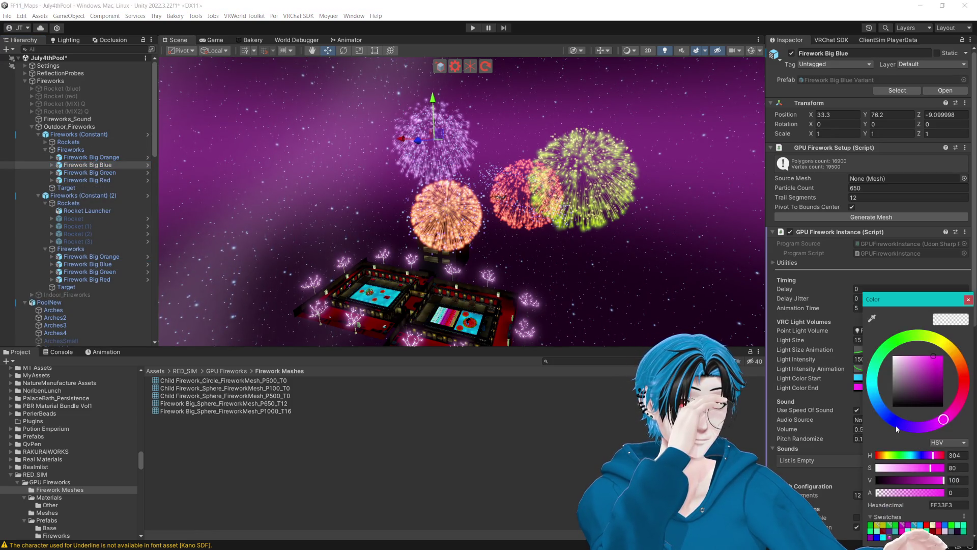
pyautogui.click(896, 422)
pyautogui.click(969, 300)
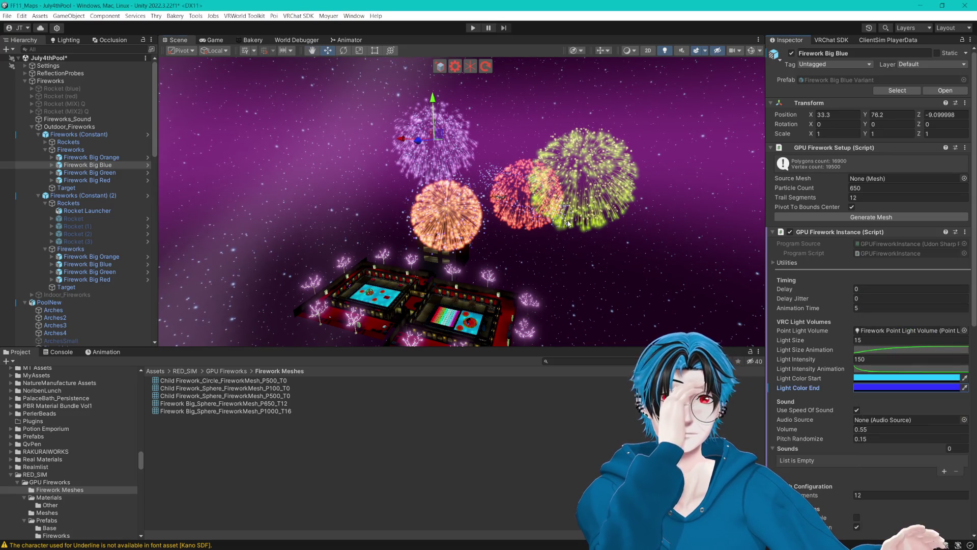
pyautogui.moveTo(569, 224)
pyautogui.mouseDown()
pyautogui.moveTo(565, 173)
pyautogui.moveTo(563, 206)
pyautogui.moveTo(577, 160)
pyautogui.mouseUp()
pyautogui.scroll(3, 563, 180)
pyautogui.scroll(-3, 562, 206)
pyautogui.scroll(10, 577, 160)
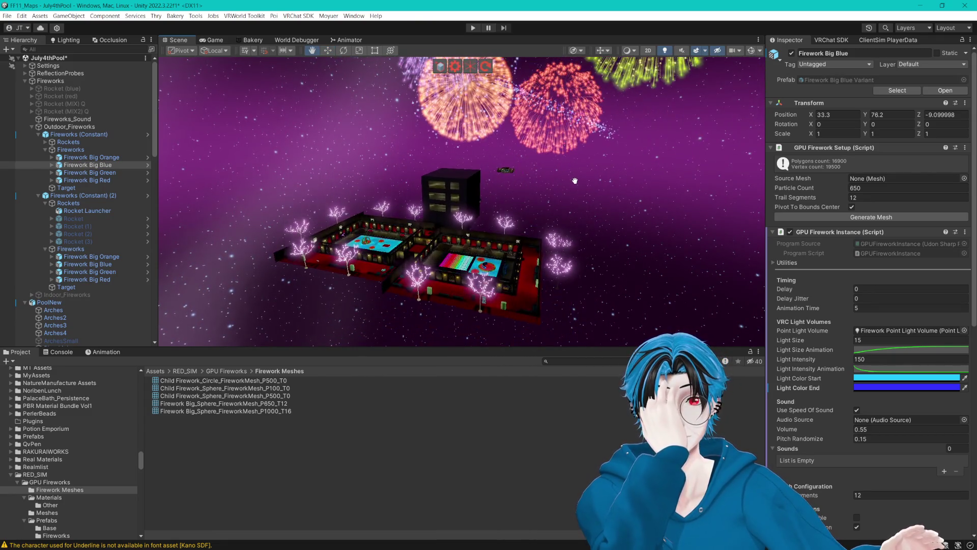
pyautogui.moveTo(542, 216)
pyautogui.mouseDown()
pyautogui.moveTo(415, 153)
pyautogui.moveTo(533, 246)
pyautogui.moveTo(427, 196)
pyautogui.mouseUp()
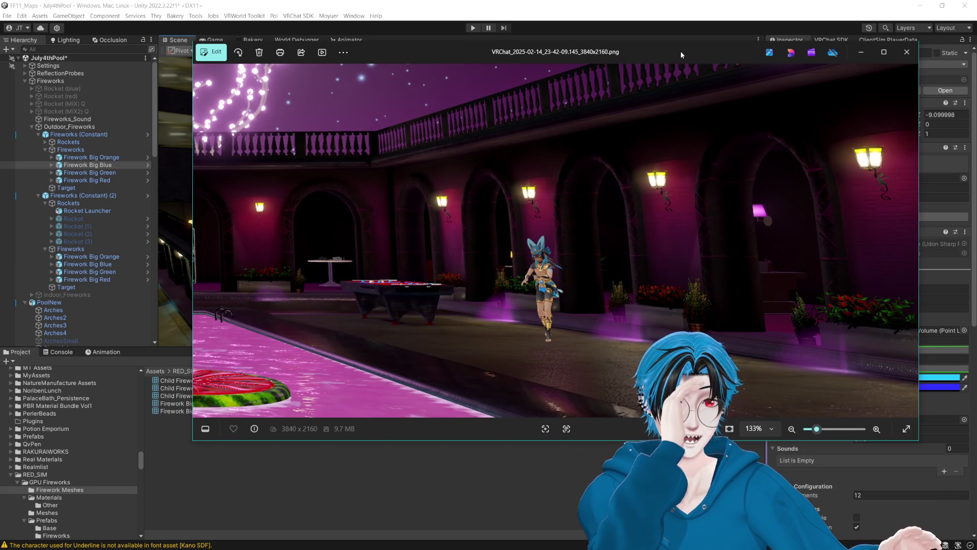
# - Close the VRChat reference screenshot with Alt+F4
pyautogui.hotkey('alt', 'F4')
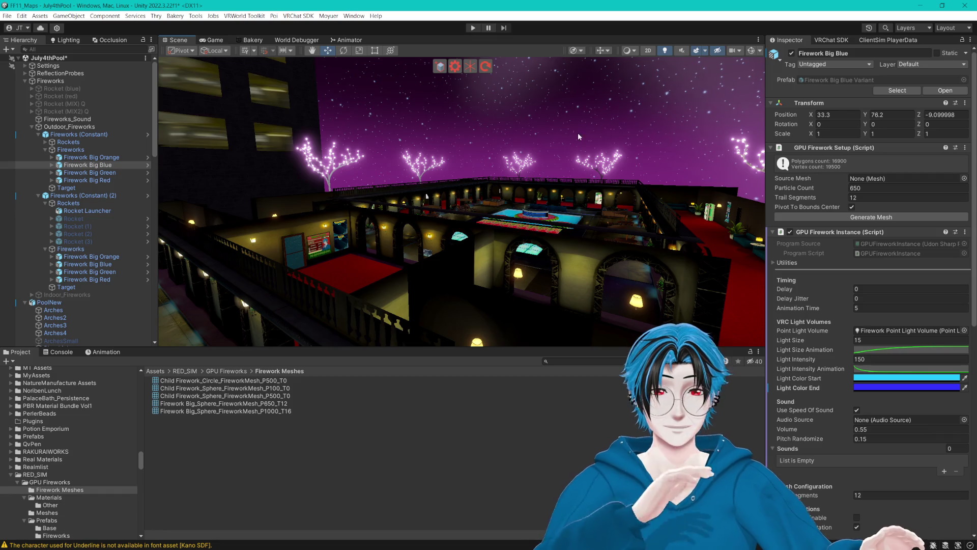
# - Select the pool's bottom water surface and locate its material in the project
pyautogui.moveTo(578, 137); pyautogui.dragTo(511, 194)
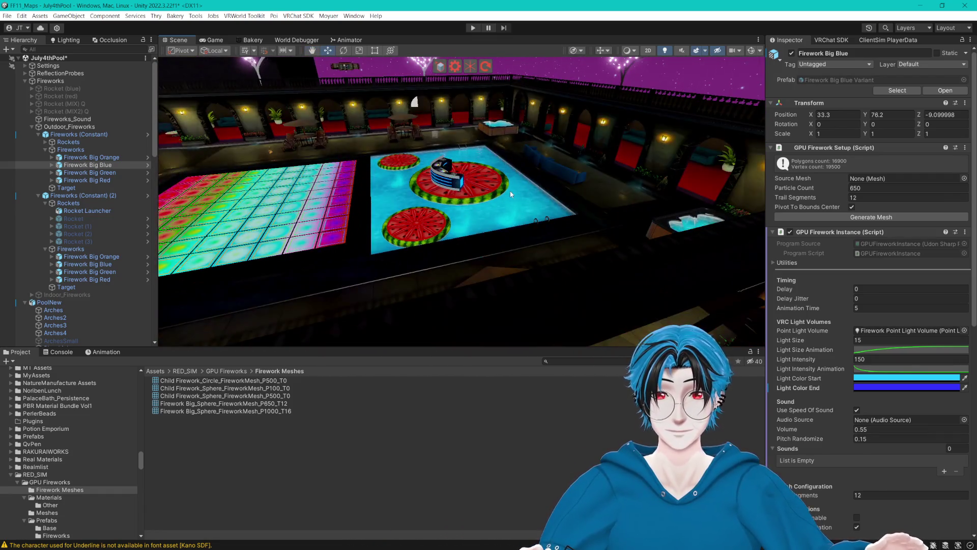
pyautogui.click(511, 194)
pyautogui.click(895, 175)
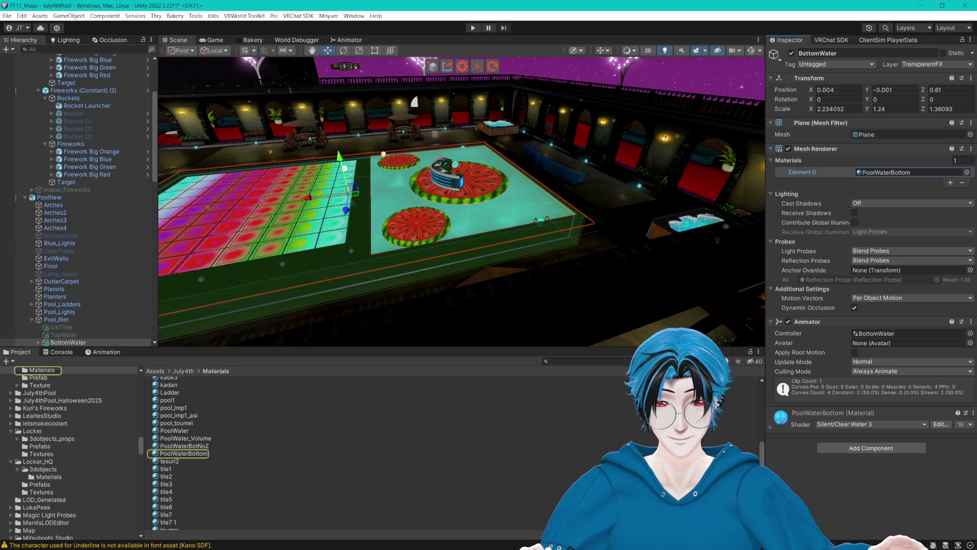
pyautogui.click(228, 402)
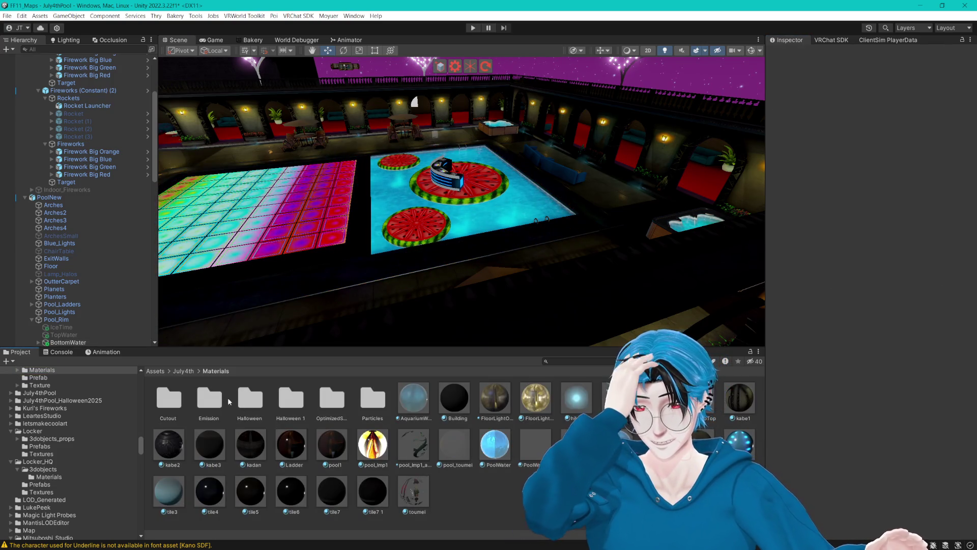
# - Inspect PoolWaterBotNoZ 1 and HotTubBottom 1 in Halloween 1, then return to Materials
pyautogui.doubleClick(294, 401)
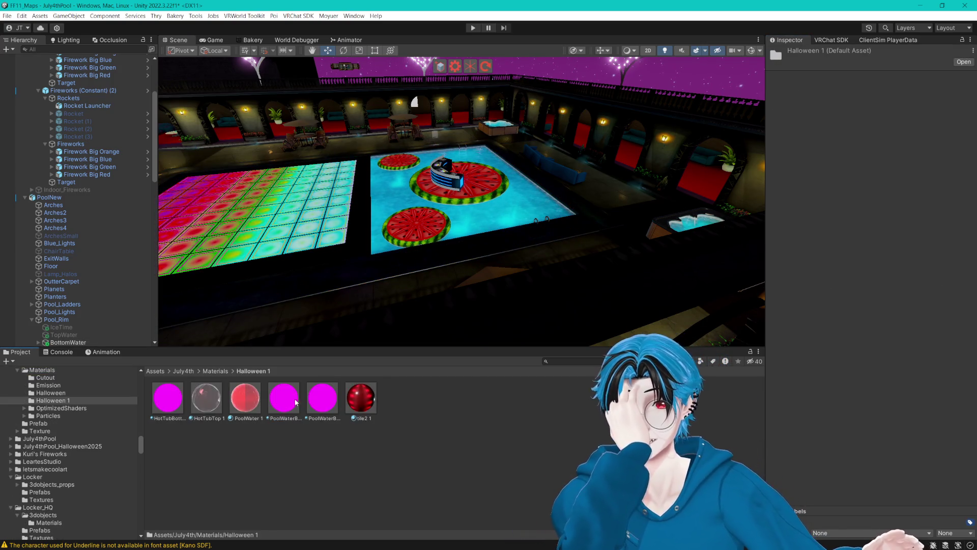
pyautogui.click(209, 372)
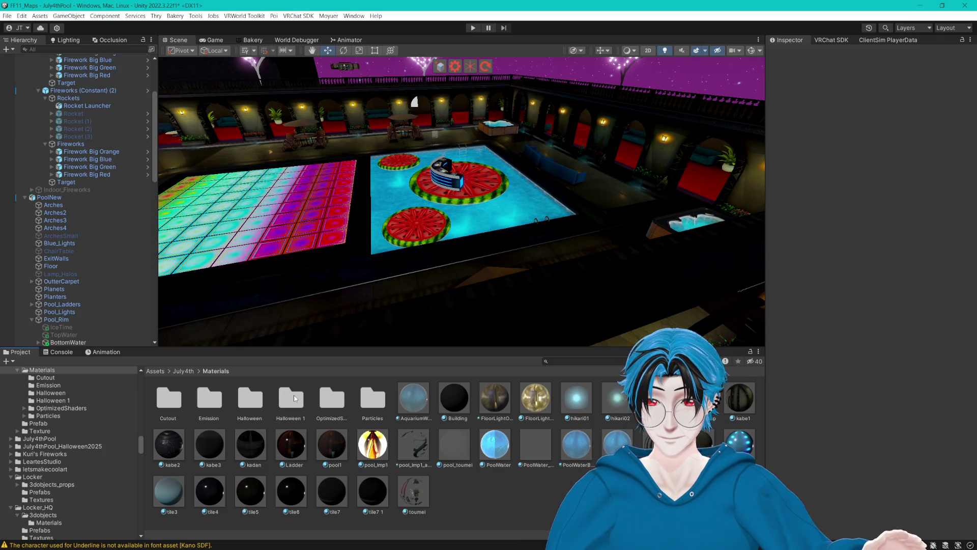
pyautogui.doubleClick(247, 396)
pyautogui.click(218, 371)
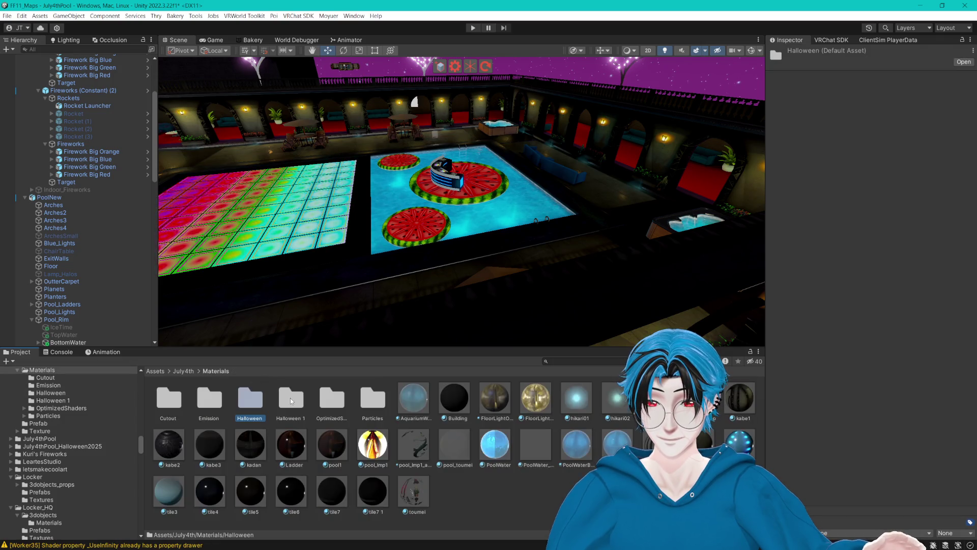
pyautogui.doubleClick(290, 398)
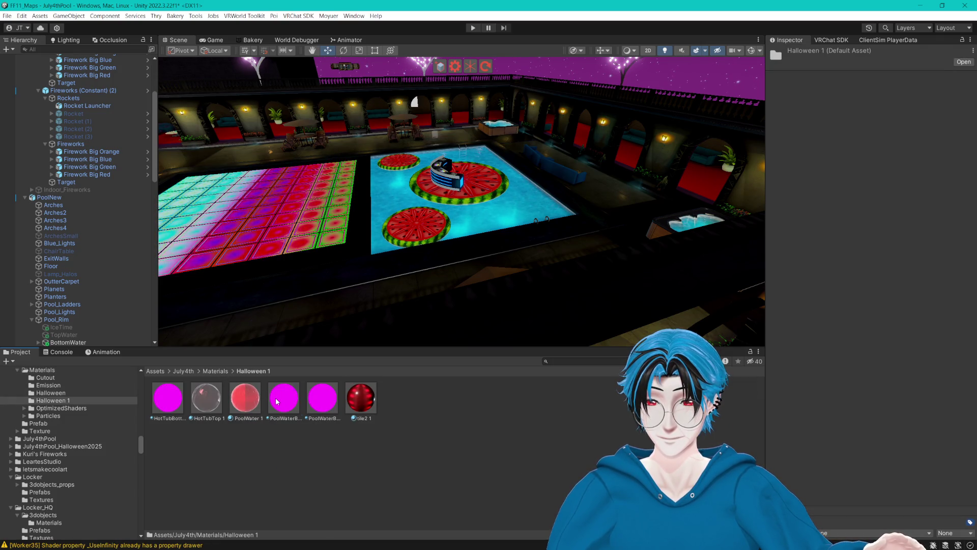
pyautogui.click(278, 402)
pyautogui.click(168, 397)
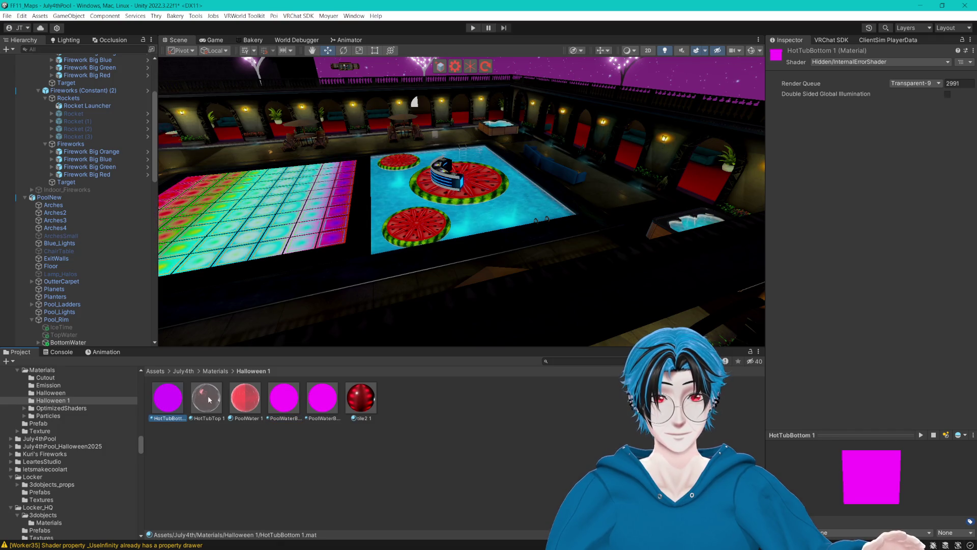
pyautogui.click(219, 379)
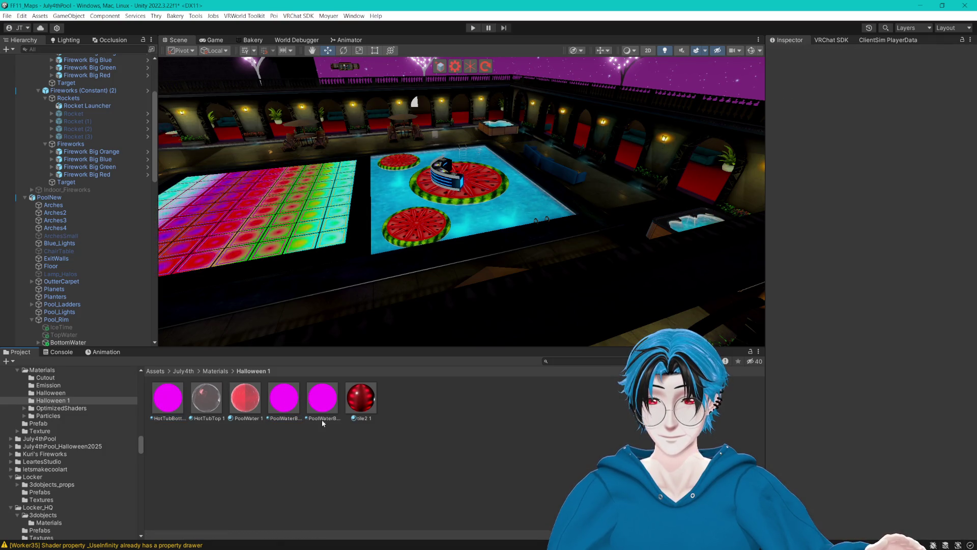
pyautogui.click(220, 375)
pyautogui.scroll(10, 581, 214)
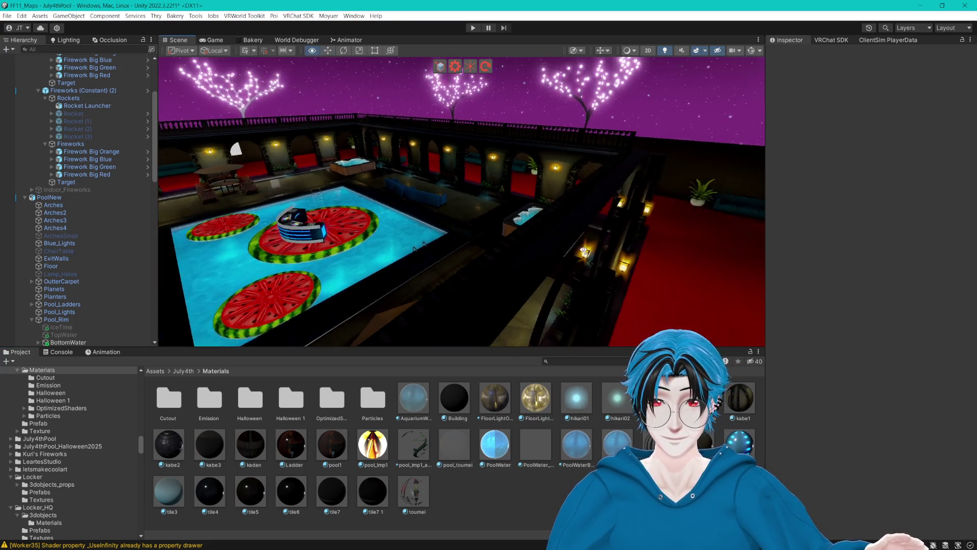
# - Check Pool_Rim's tile2 and kabe3 materials and find tile2 1 in Halloween 1
pyautogui.scroll(5, 582, 213)
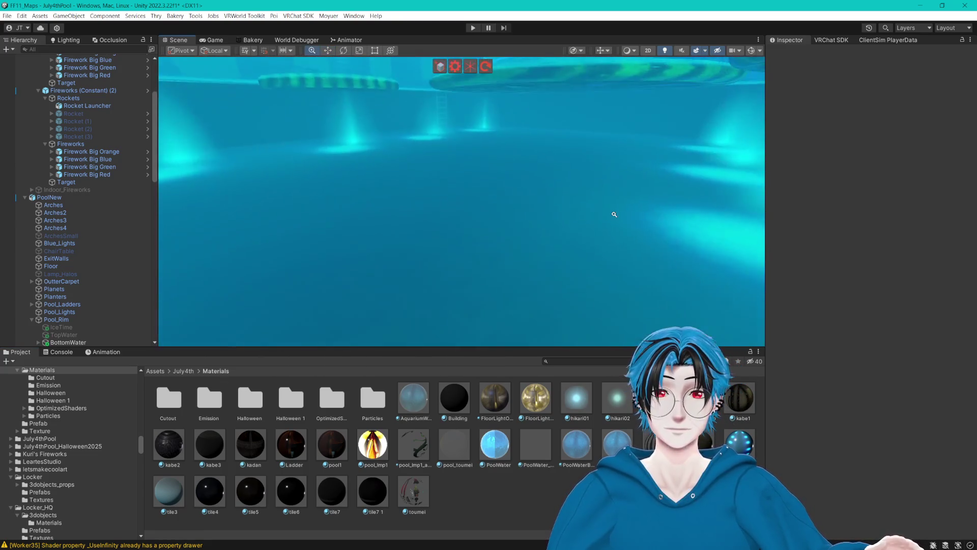
pyautogui.click(502, 182)
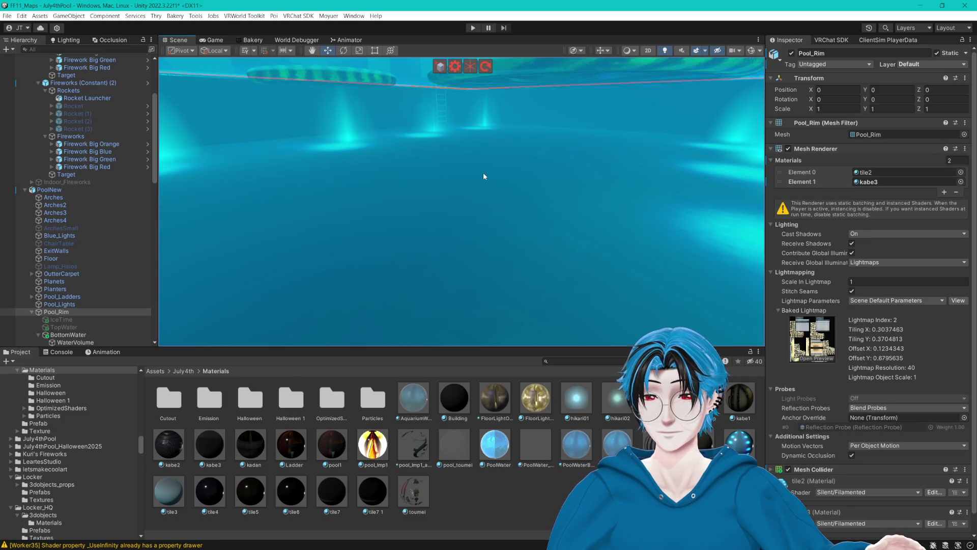
pyautogui.click(879, 182)
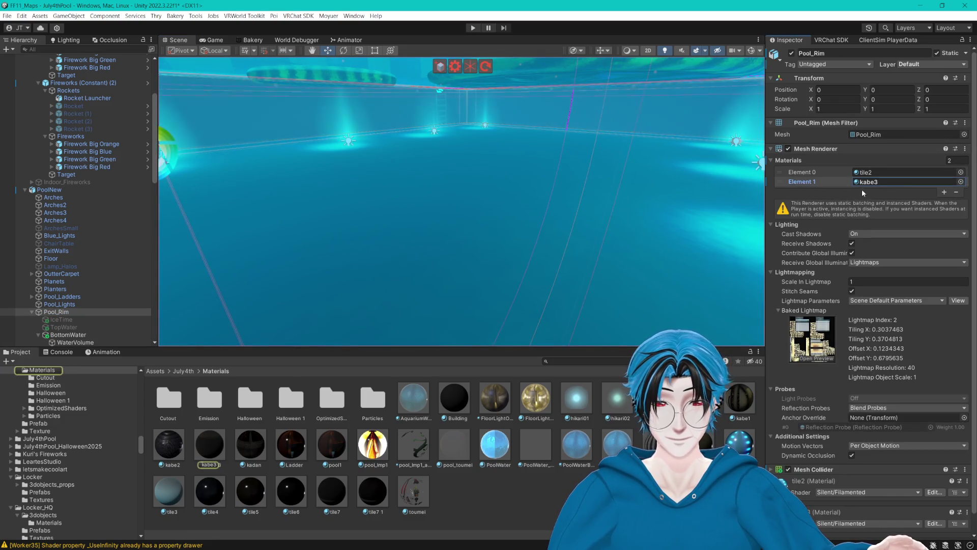
pyautogui.click(902, 173)
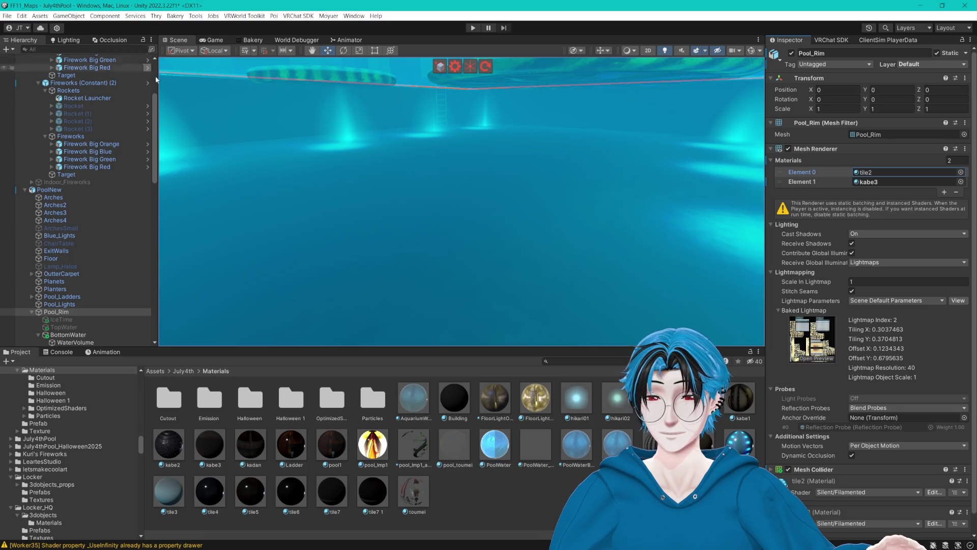
pyautogui.doubleClick(251, 399)
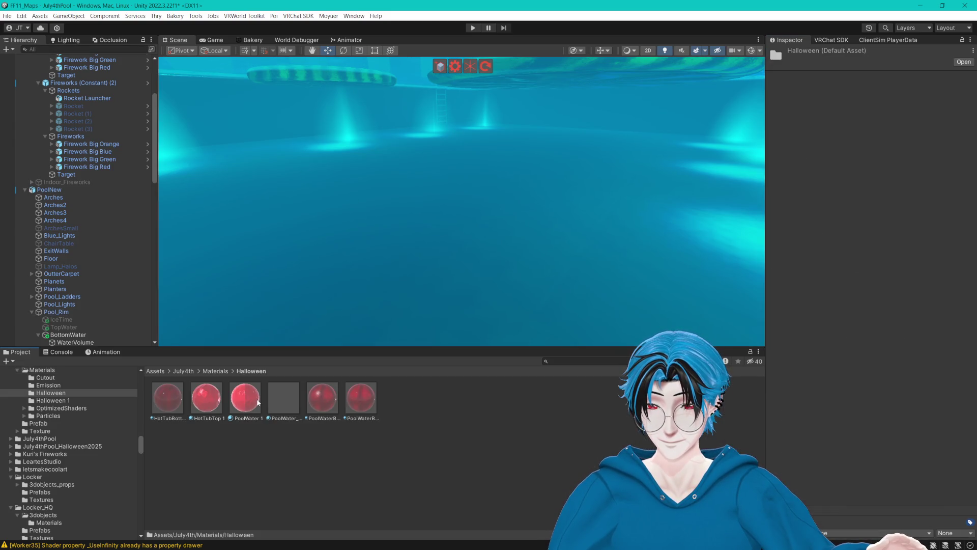
pyautogui.click(223, 372)
pyautogui.doubleClick(304, 406)
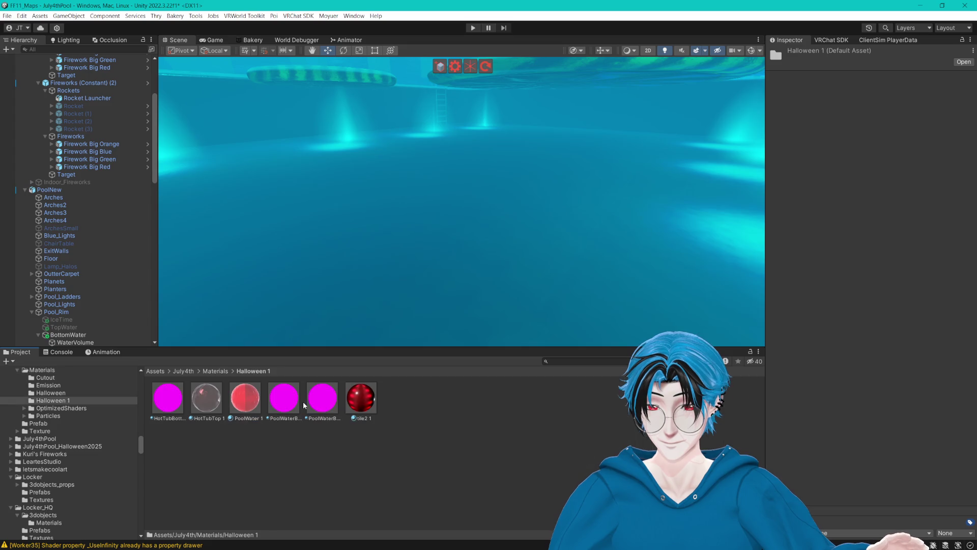
pyautogui.click(374, 404)
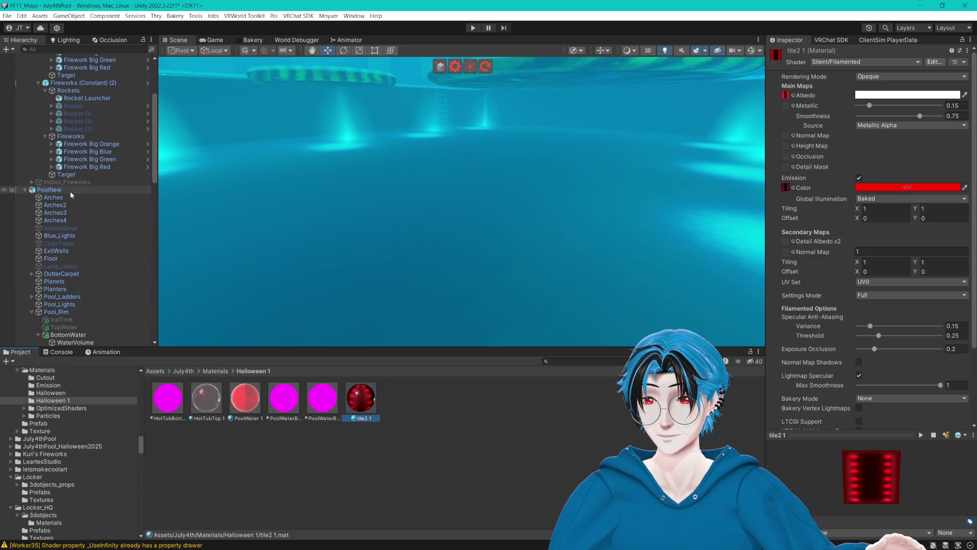
# - Try tile2 1 on Pool_Rim's Element 0, undo it, and save the scene
pyautogui.click(57, 312)
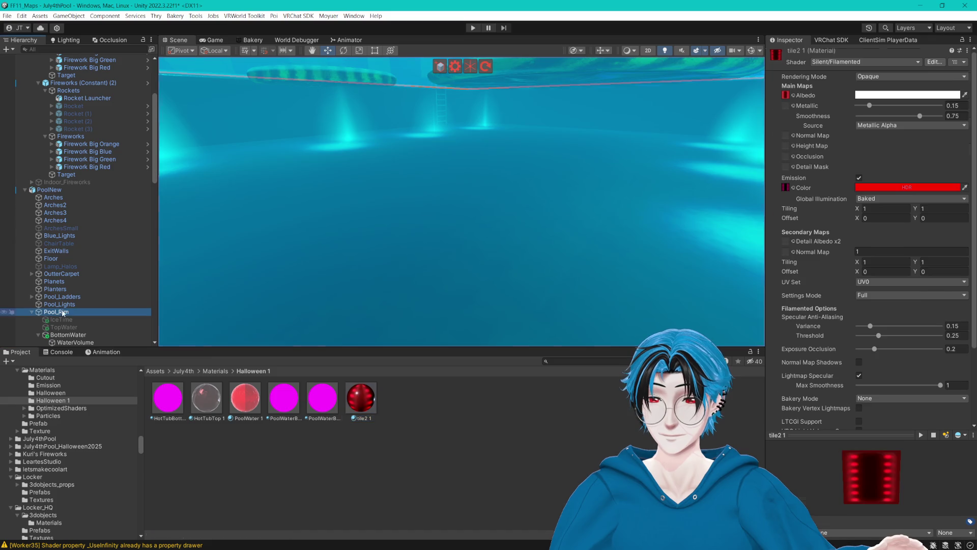
pyautogui.moveTo(367, 399)
pyautogui.mouseDown()
pyautogui.moveTo(865, 225)
pyautogui.moveTo(893, 174)
pyautogui.mouseUp()
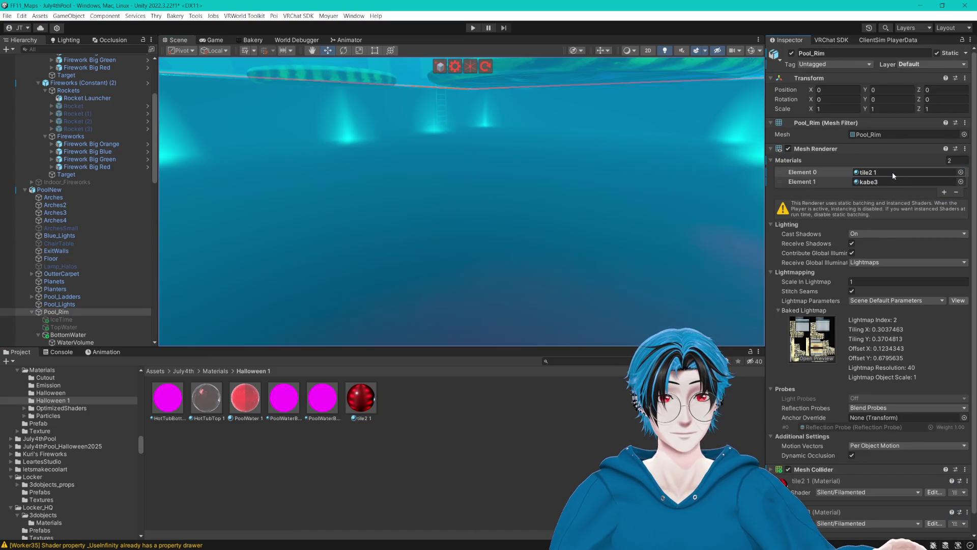
pyautogui.hotkey('ctrl', 'z')
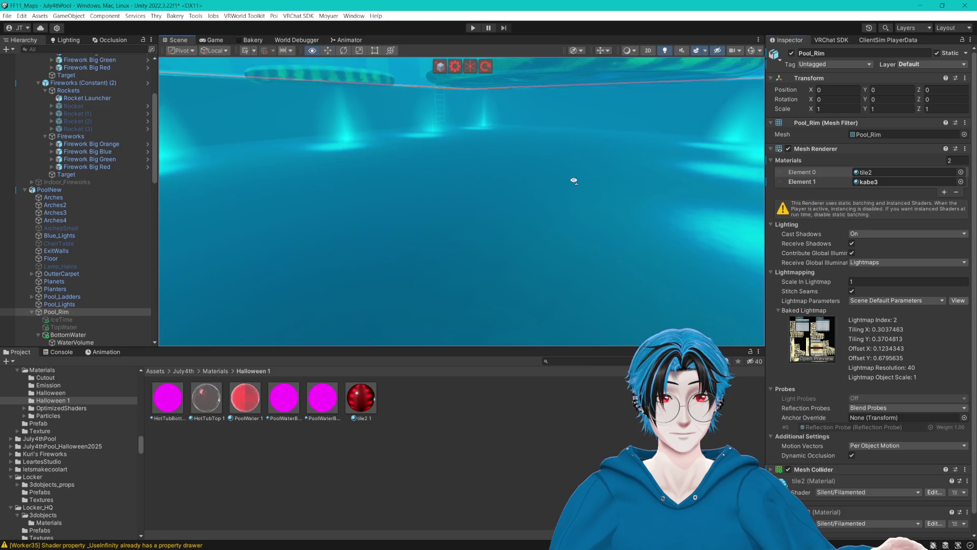
pyautogui.moveTo(574, 181)
pyautogui.mouseDown()
pyautogui.moveTo(678, 174)
pyautogui.moveTo(678, 163)
pyautogui.moveTo(652, 163)
pyautogui.mouseUp()
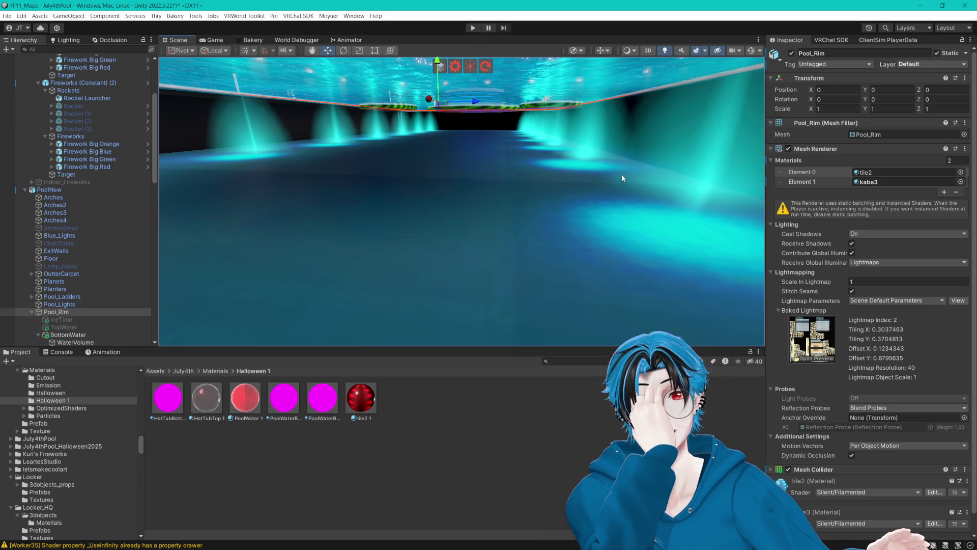
pyautogui.hotkey('ctrl', 's')
pyautogui.press('f')
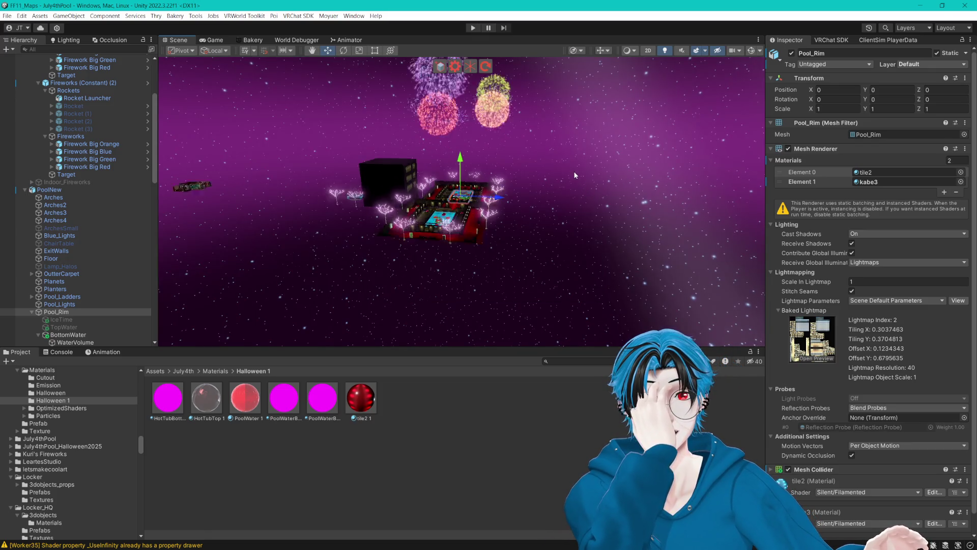
pyautogui.moveTo(524, 171); pyautogui.dragTo(558, 170)
pyautogui.click(536, 166)
# - Give Arches3's kabe1 material a light pink albedo colour
pyautogui.click(536, 167)
pyautogui.click(886, 172)
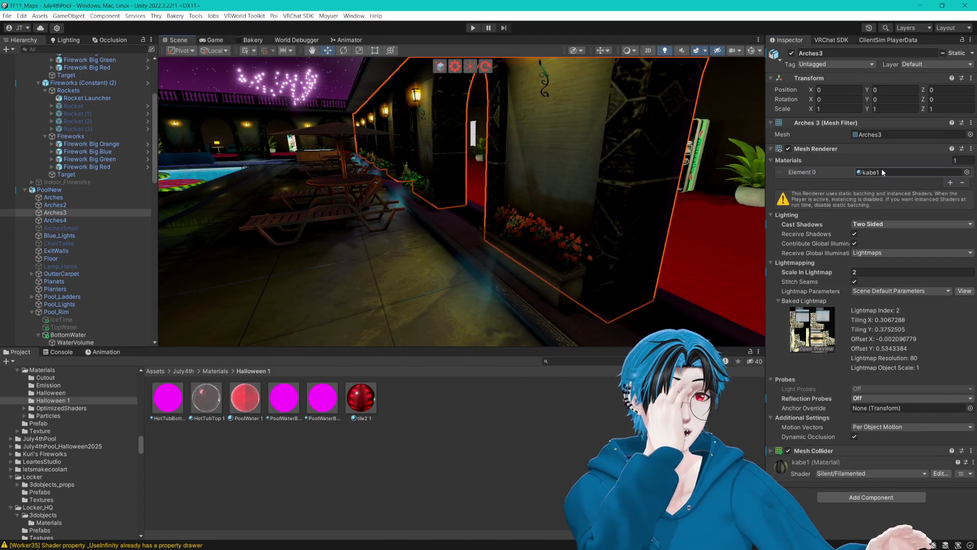
pyautogui.click(886, 173)
pyautogui.click(880, 95)
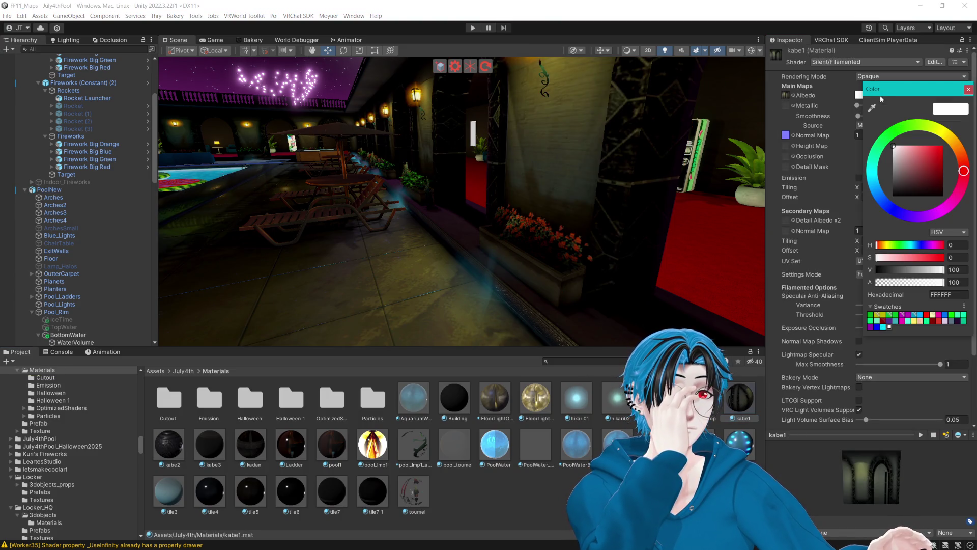
pyautogui.click(939, 213)
pyautogui.moveTo(917, 163); pyautogui.dragTo(914, 125)
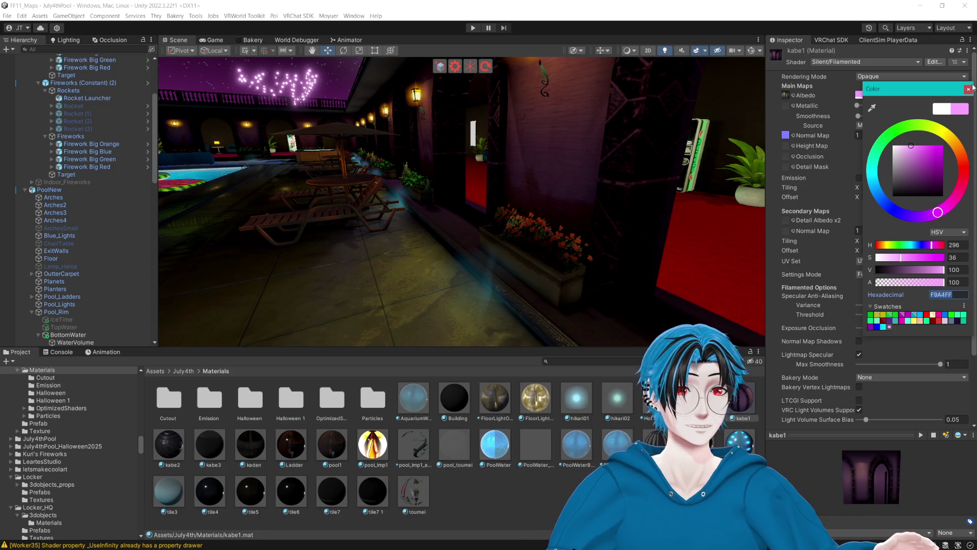
pyautogui.click(968, 89)
# - Refine the kabe1 albedo to a deeper pink, EC73E1
pyautogui.moveTo(705, 156); pyautogui.dragTo(900, 99)
pyautogui.click(901, 96)
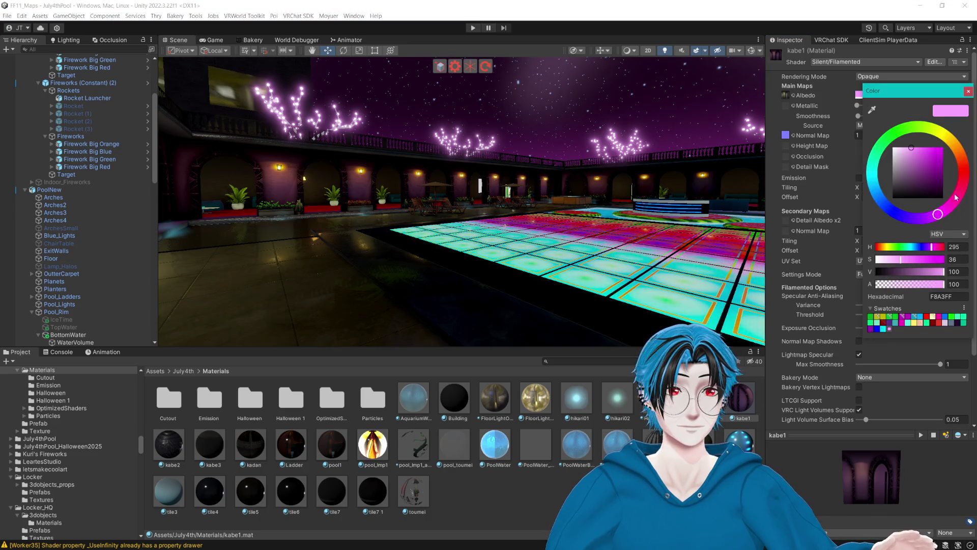
pyautogui.moveTo(939, 216); pyautogui.dragTo(945, 210)
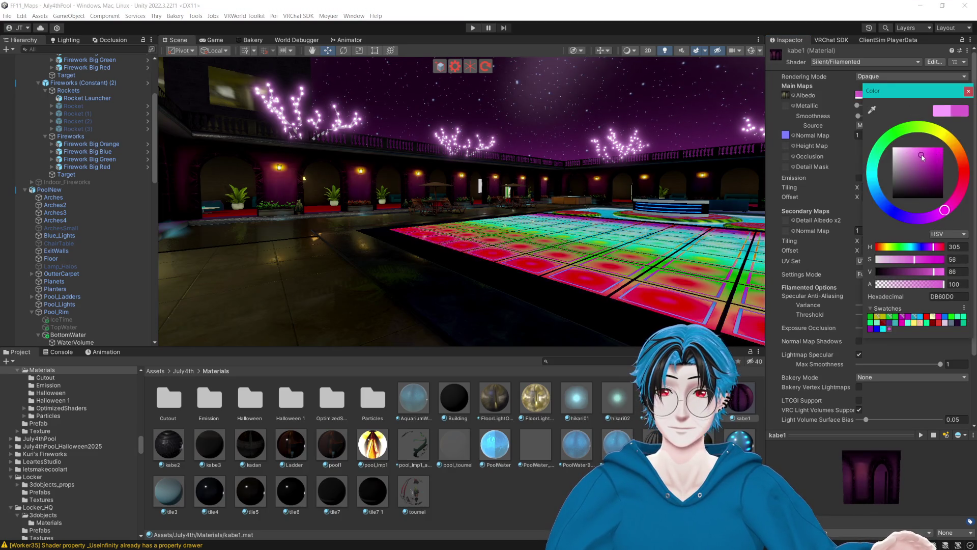
pyautogui.click(919, 148)
pyautogui.click(916, 149)
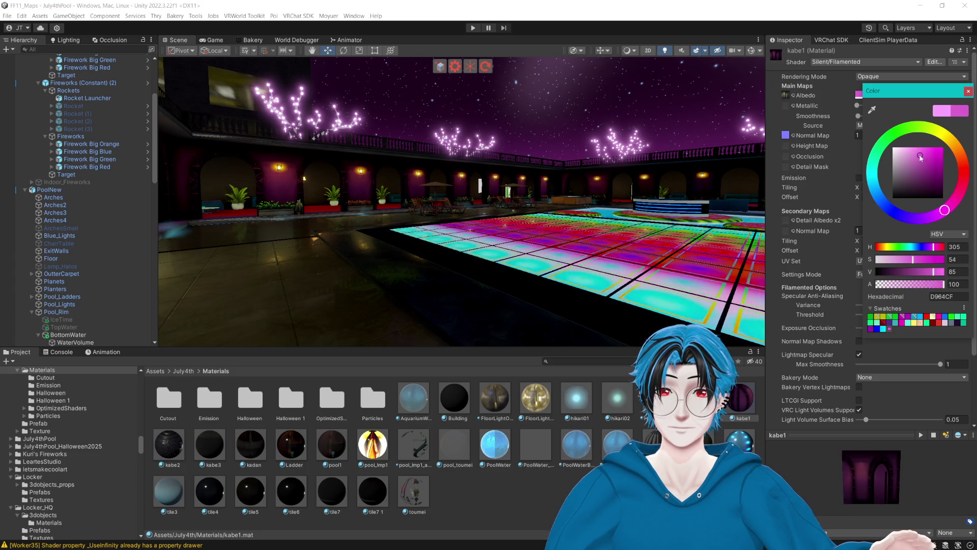
pyautogui.moveTo(915, 148); pyautogui.dragTo(919, 152)
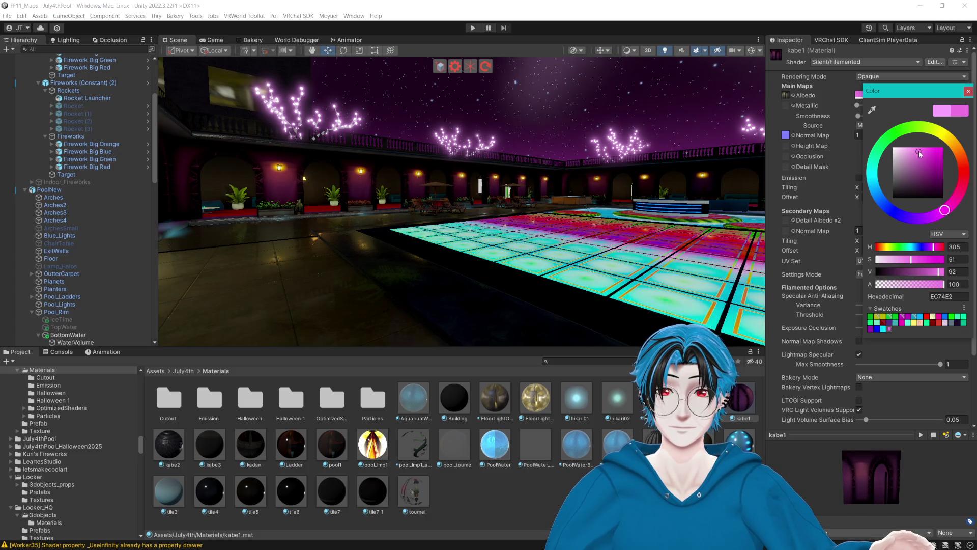
pyautogui.click(969, 91)
pyautogui.click(911, 99)
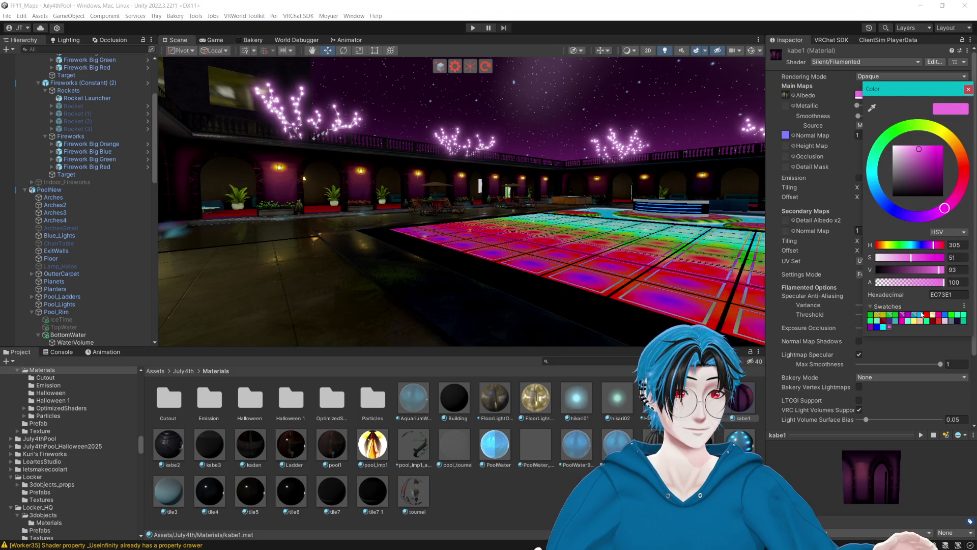
pyautogui.click(967, 90)
pyautogui.moveTo(509, 203)
pyautogui.mouseDown()
pyautogui.moveTo(526, 107)
pyautogui.moveTo(322, 168)
pyautogui.moveTo(314, 193)
pyautogui.moveTo(370, 213)
pyautogui.mouseUp()
pyautogui.click(370, 212)
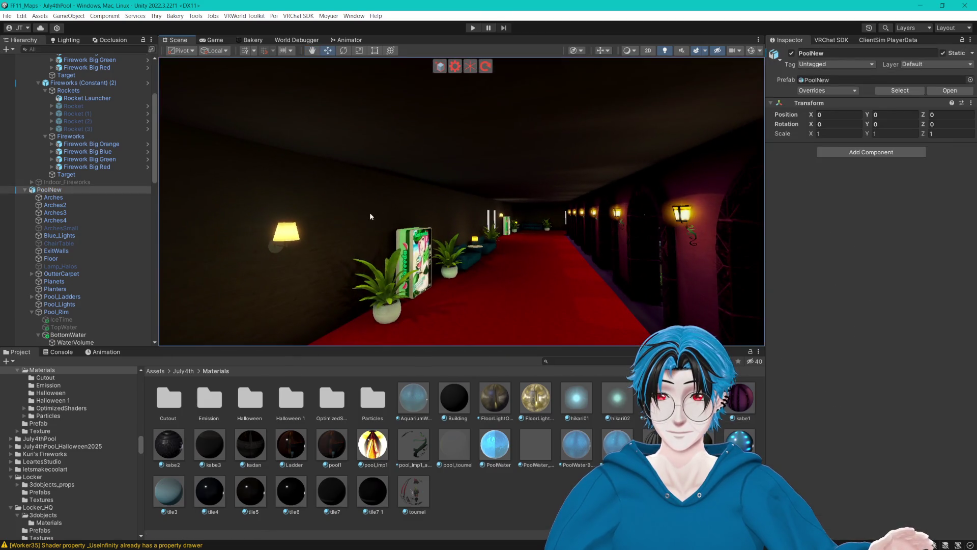
# - Set the Walls' kabe3 material albedo colour to EC73E1
pyautogui.click(594, 214)
pyautogui.doubleClick(885, 176)
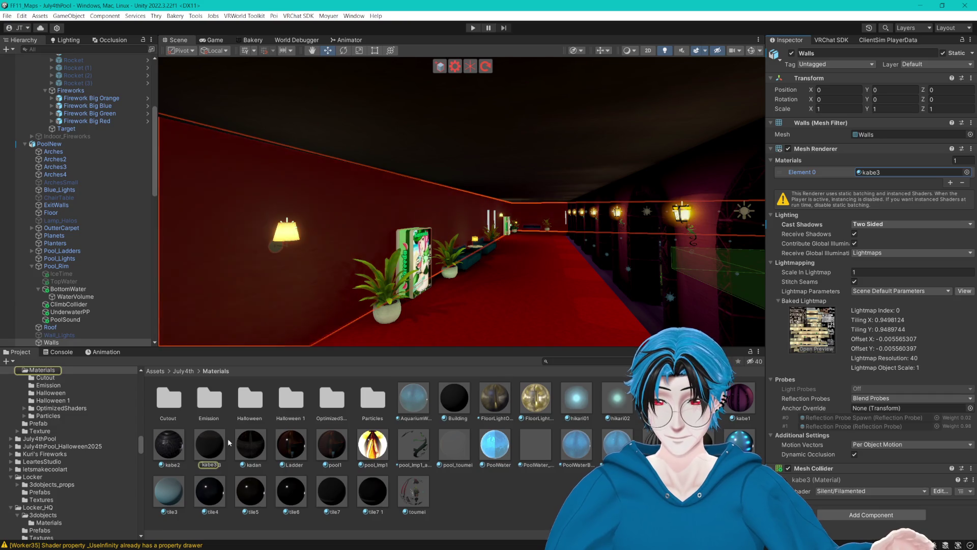
pyautogui.click(859, 95)
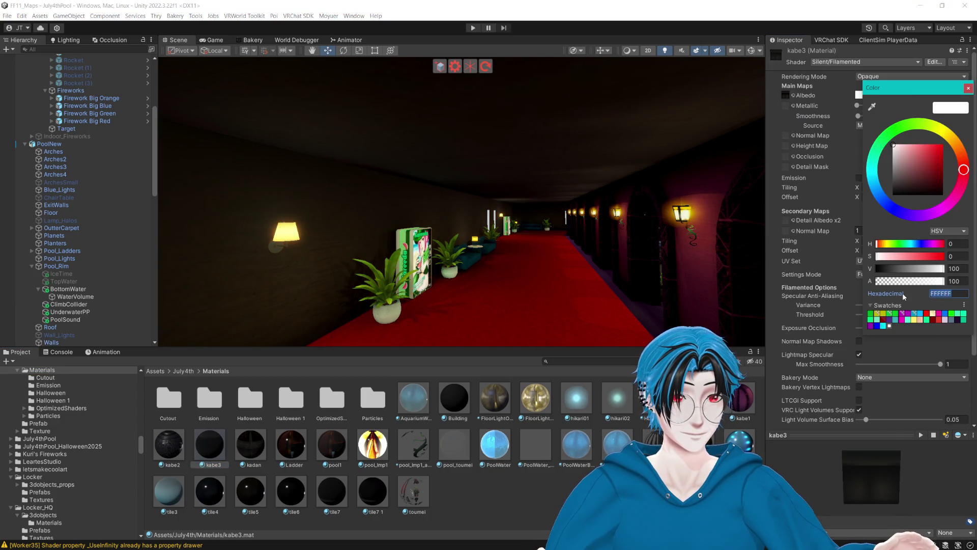
pyautogui.write('EC73E1')
pyautogui.click(968, 88)
# - Set kabe3's metallic value to 0.428
pyautogui.moveTo(631, 153); pyautogui.dragTo(648, 146)
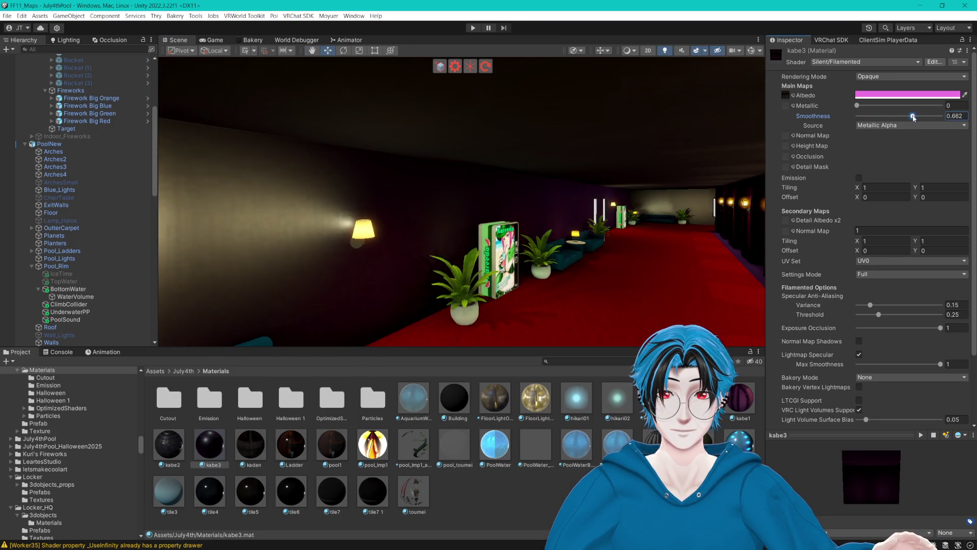
pyautogui.click(819, 115)
pyautogui.moveTo(862, 103)
pyautogui.mouseDown()
pyautogui.moveTo(912, 101)
pyautogui.moveTo(872, 100)
pyautogui.mouseUp()
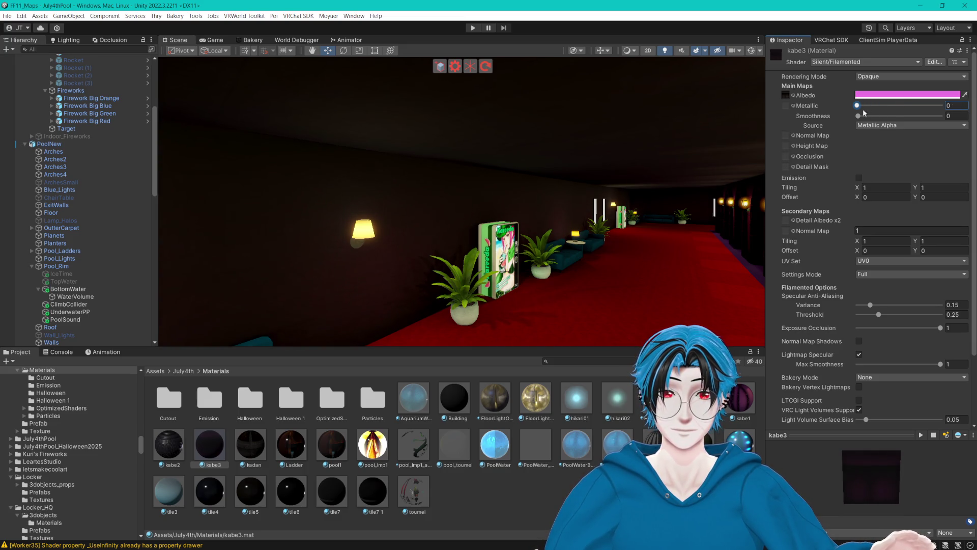
pyautogui.moveTo(863, 106)
pyautogui.mouseDown()
pyautogui.moveTo(887, 112)
pyautogui.moveTo(868, 110)
pyautogui.mouseUp()
# - Raise kabe3's albedo saturation to about 81 for a vivid magenta
pyautogui.click(877, 92)
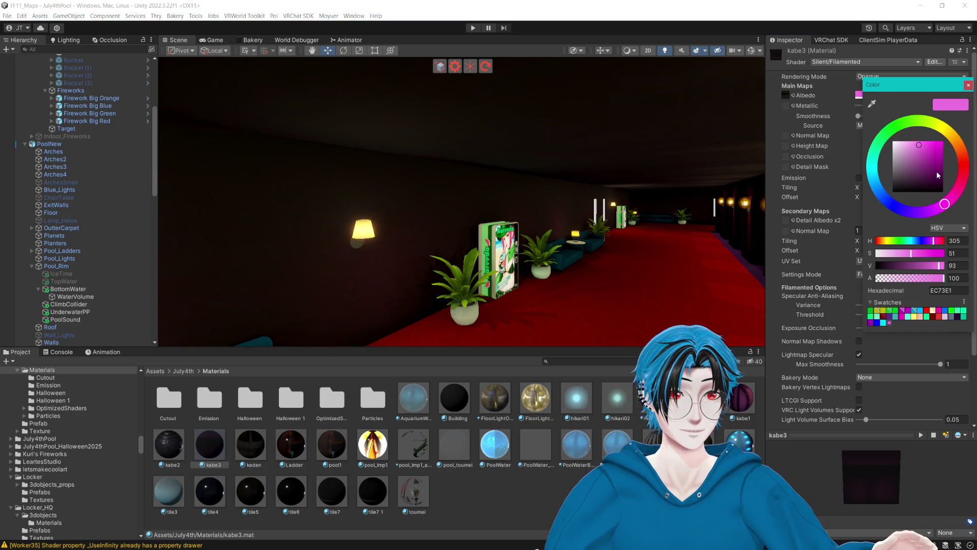
pyautogui.moveTo(938, 175); pyautogui.dragTo(945, 123)
pyautogui.hotkey('ctrl', 'z')
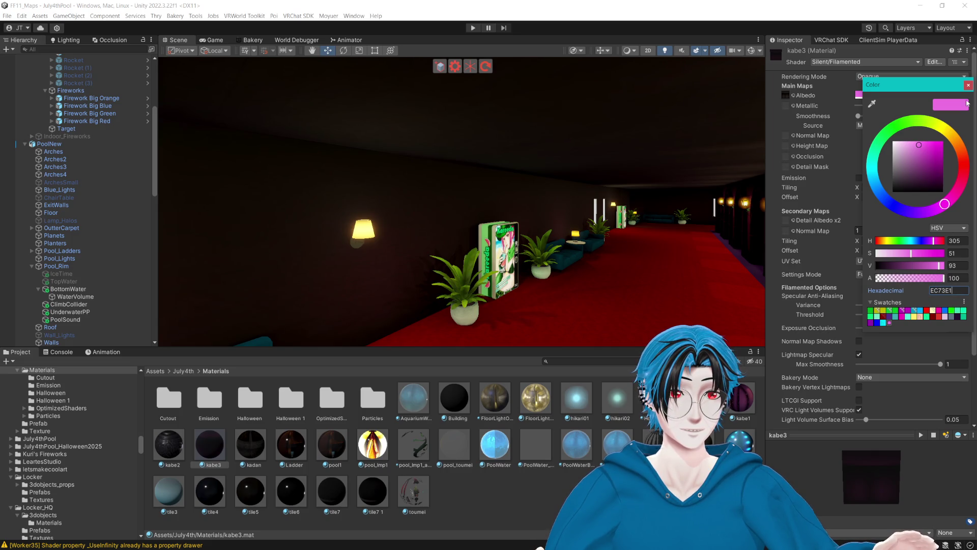
pyautogui.moveTo(914, 256); pyautogui.dragTo(951, 266)
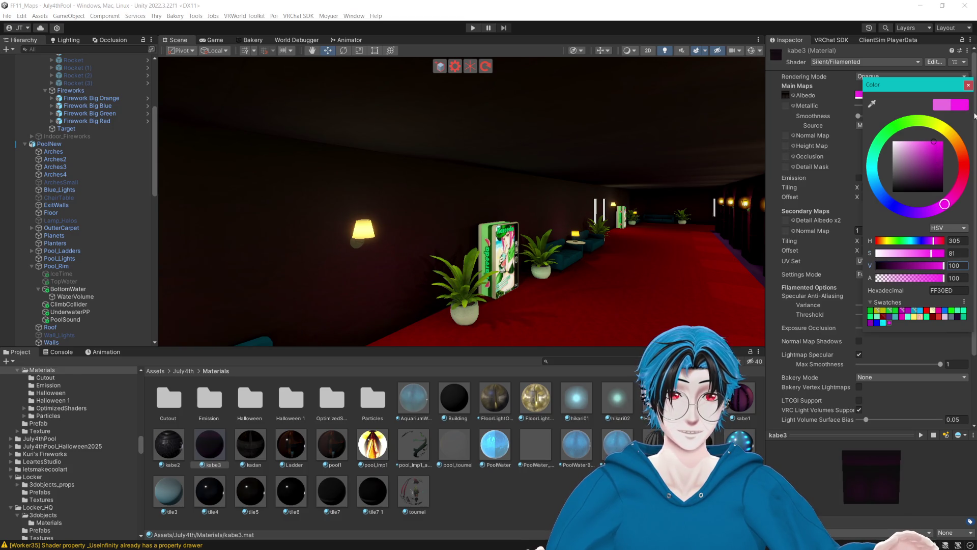
pyautogui.click(969, 85)
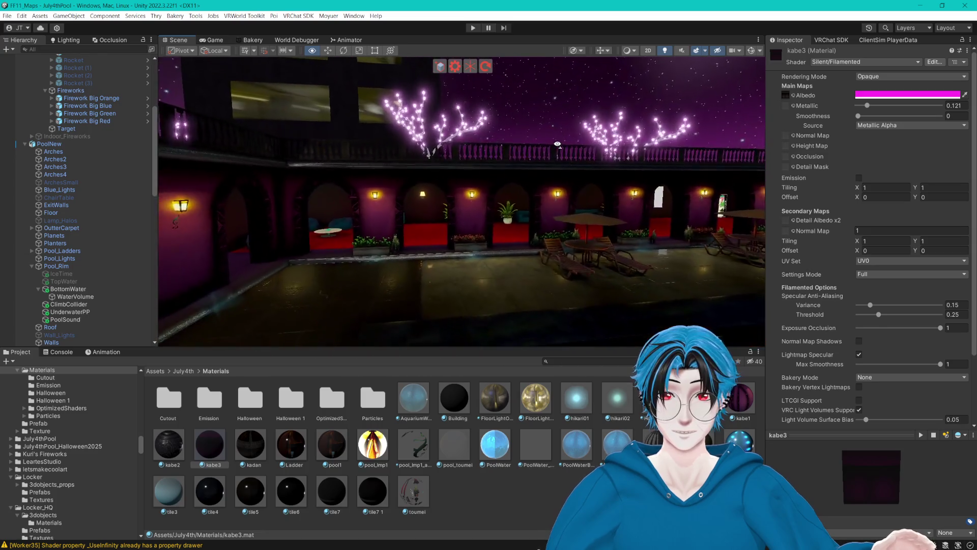
pyautogui.moveTo(558, 144)
pyautogui.mouseDown()
pyautogui.moveTo(506, 142)
pyautogui.moveTo(507, 127)
pyautogui.moveTo(507, 197)
pyautogui.moveTo(434, 200)
pyautogui.mouseUp()
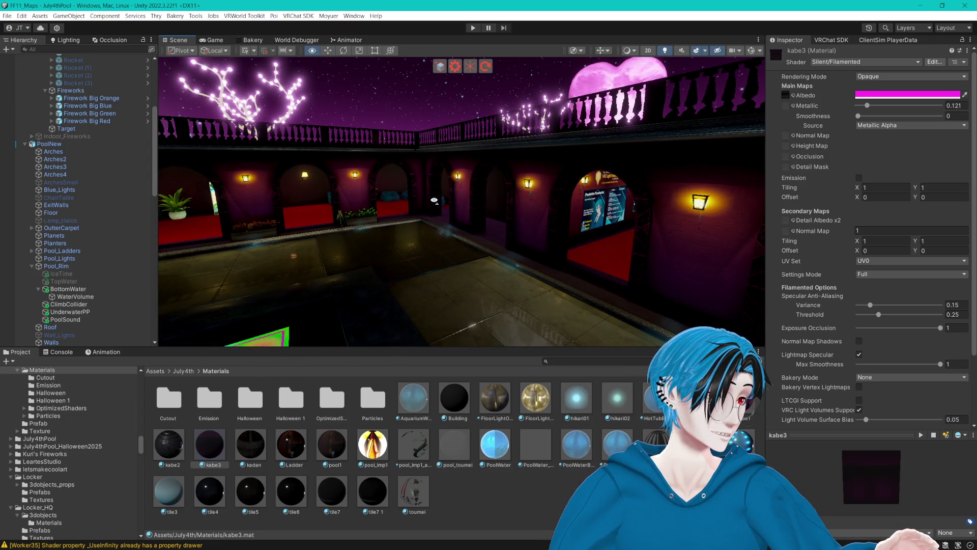
pyautogui.moveTo(434, 200)
pyautogui.mouseDown()
pyautogui.moveTo(514, 210)
pyautogui.moveTo(354, 238)
pyautogui.mouseUp()
# - Select Pool_Lights and find its hikari01 material in Materials > Particles
pyautogui.click(530, 239)
pyautogui.click(548, 234)
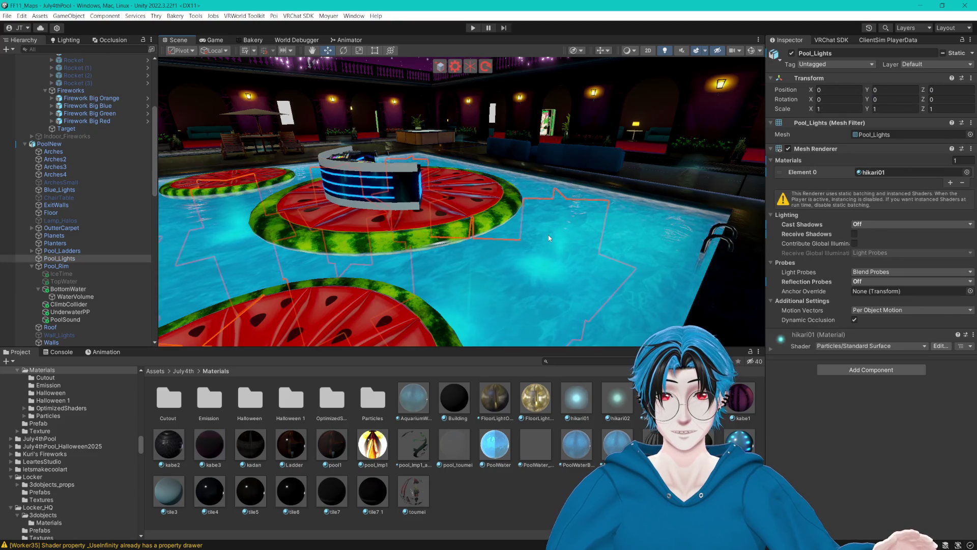
pyautogui.moveTo(560, 254); pyautogui.dragTo(590, 245)
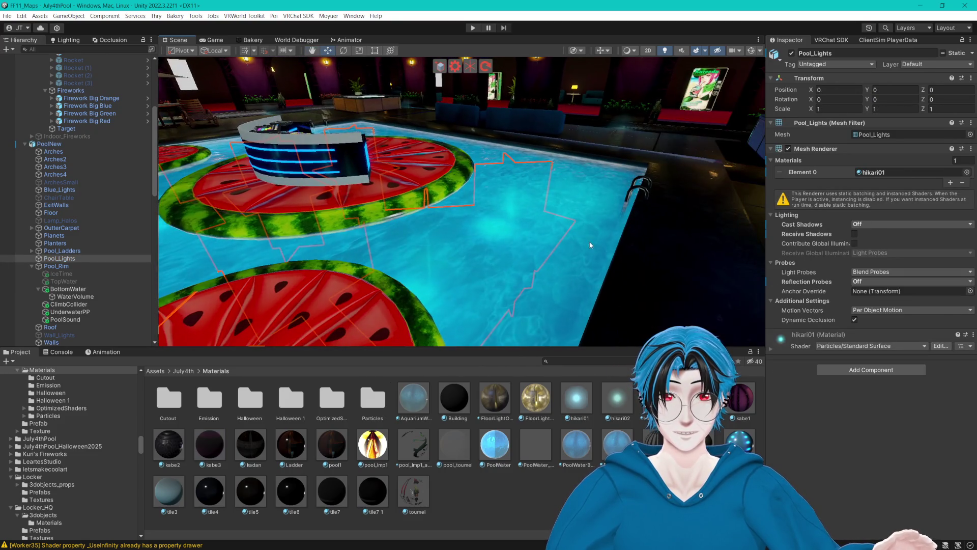
pyautogui.click(867, 173)
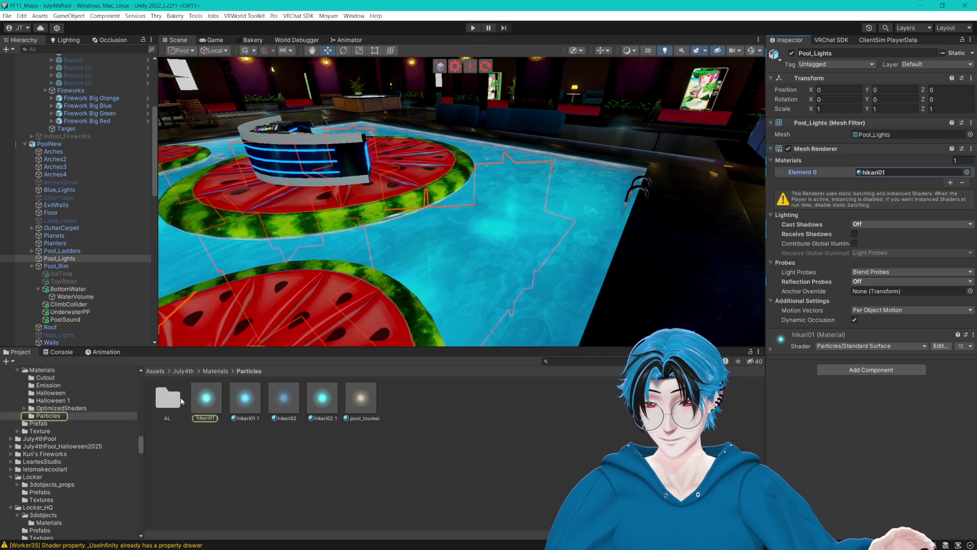
pyautogui.doubleClick(170, 401)
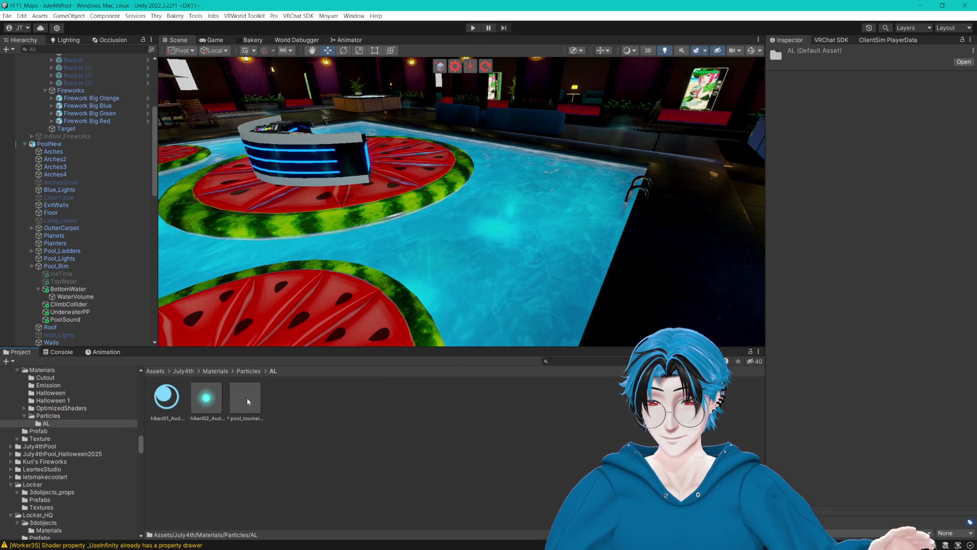
pyautogui.click(247, 372)
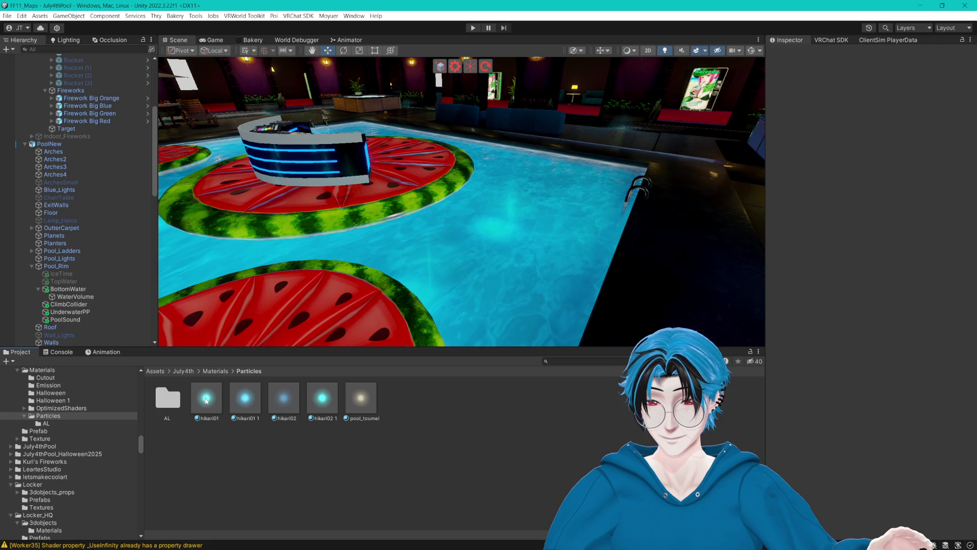
pyautogui.click(207, 401)
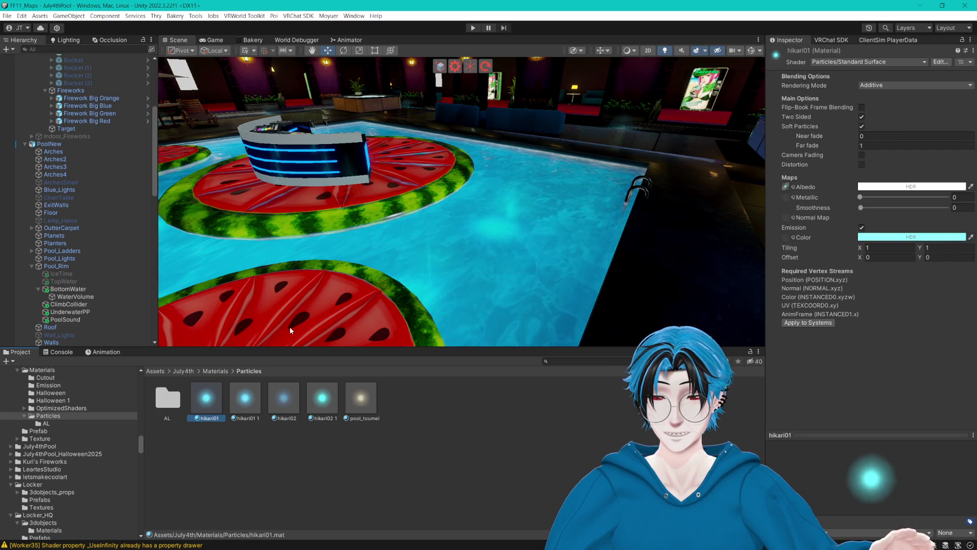
# - Locate Blue_Lights' hikari02 material and select it together with hikari01
pyautogui.moveTo(290, 330); pyautogui.dragTo(560, 209)
pyautogui.click(594, 167)
pyautogui.click(594, 167)
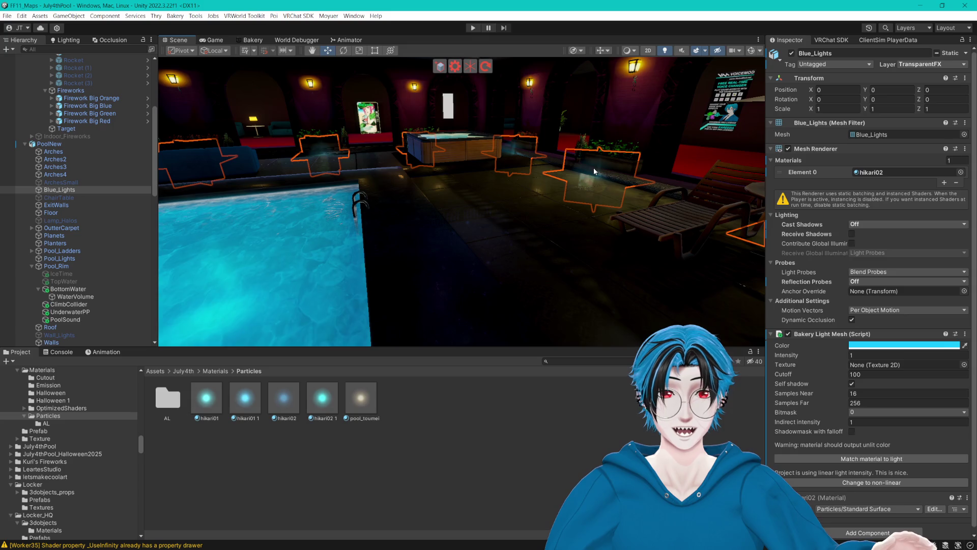
pyautogui.click(593, 167)
pyautogui.press('f')
pyautogui.moveTo(578, 245); pyautogui.dragTo(551, 158)
pyautogui.click(531, 146)
pyautogui.click(534, 151)
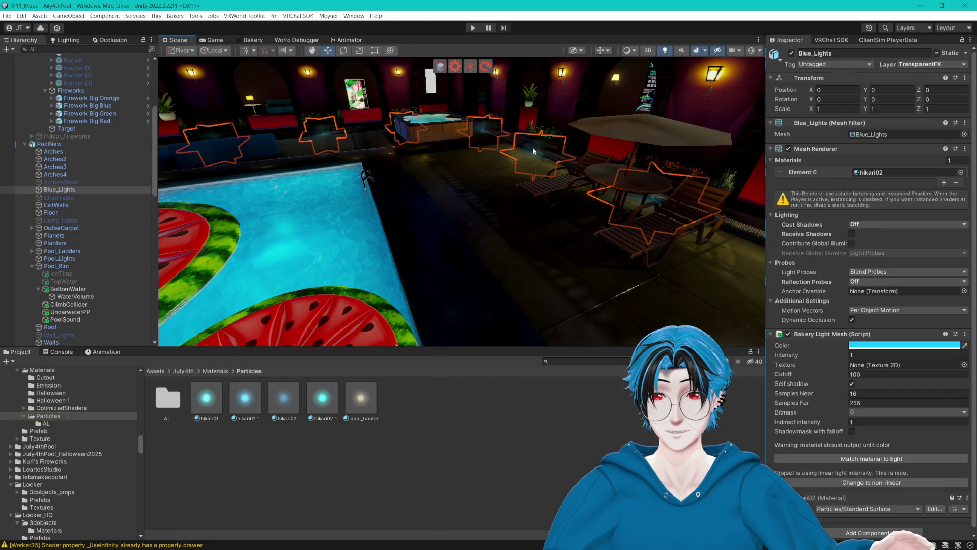
pyautogui.click(872, 172)
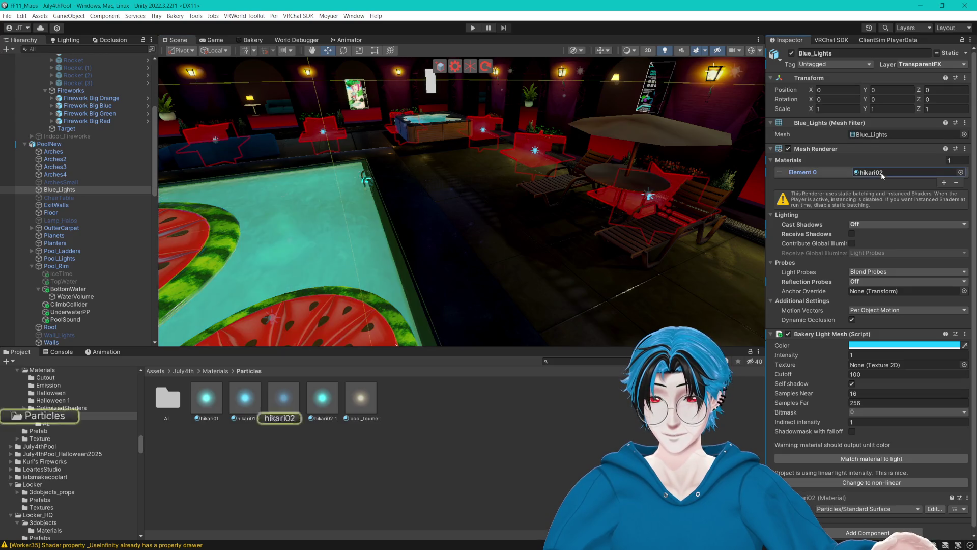
pyautogui.click(207, 398)
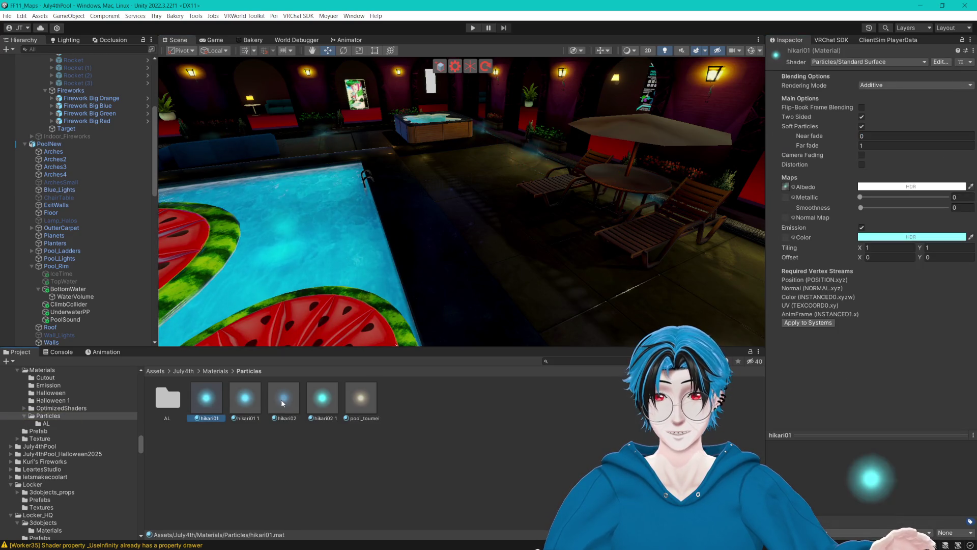
pyautogui.keyDown('ctrl'); pyautogui.click(280, 399); pyautogui.keyUp('ctrl')
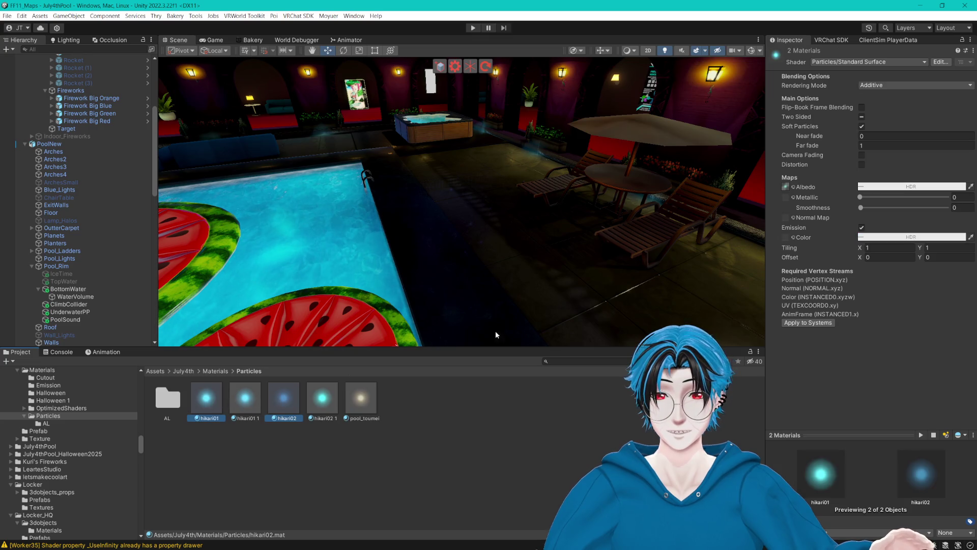
# - Set the emission colour of hikari01 and hikari02 to a saturated magenta-pink
pyautogui.click(874, 238)
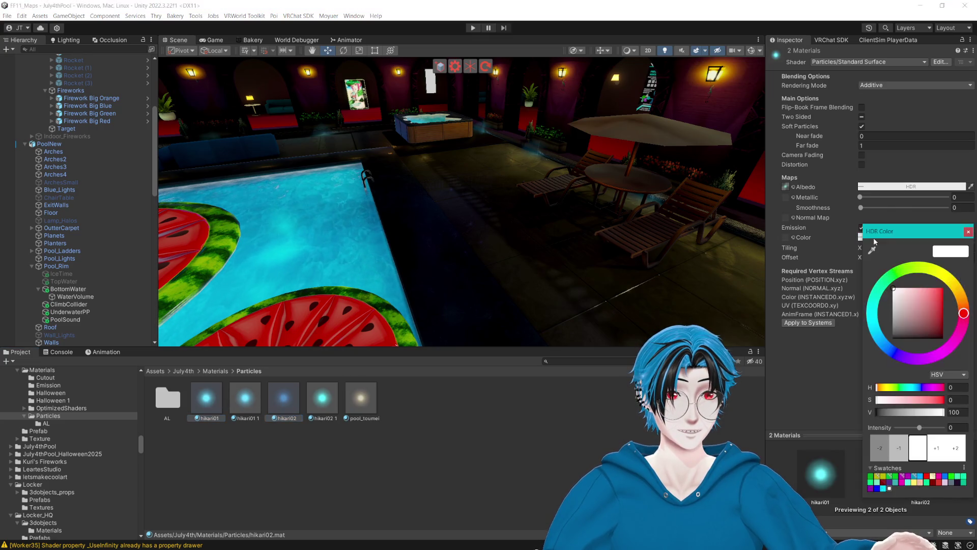
pyautogui.click(945, 355)
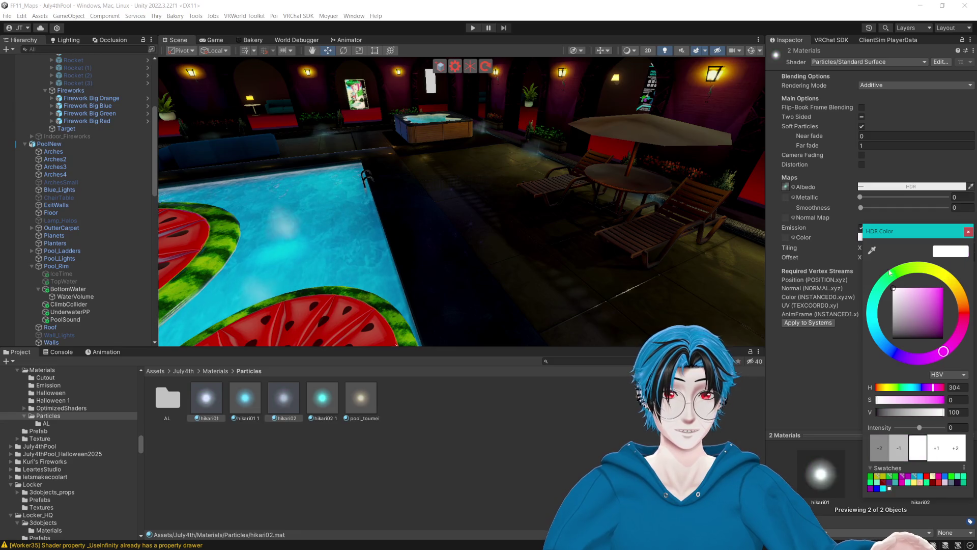
pyautogui.moveTo(895, 289); pyautogui.dragTo(974, 259)
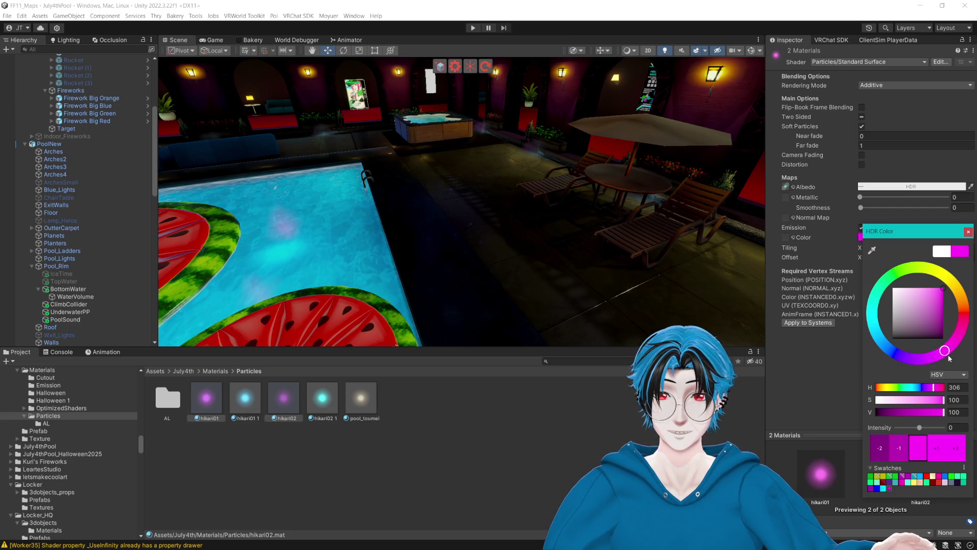
pyautogui.moveTo(943, 289)
pyautogui.mouseDown()
pyautogui.moveTo(938, 297)
pyautogui.moveTo(937, 288)
pyautogui.mouseUp()
pyautogui.click(968, 232)
pyautogui.moveTo(488, 152)
pyautogui.mouseDown()
pyautogui.moveTo(426, 160)
pyautogui.moveTo(366, 253)
pyautogui.moveTo(386, 214)
pyautogui.mouseUp()
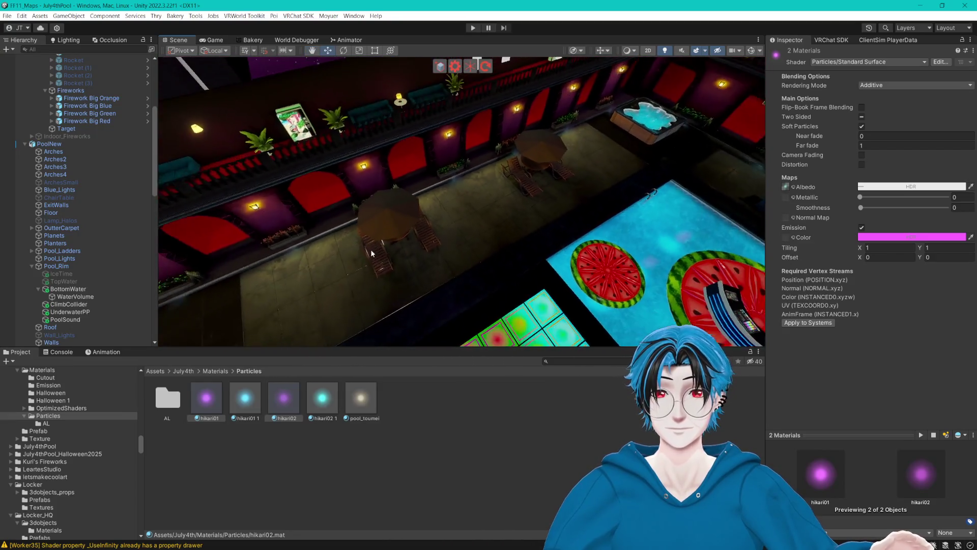
pyautogui.click(750, 51)
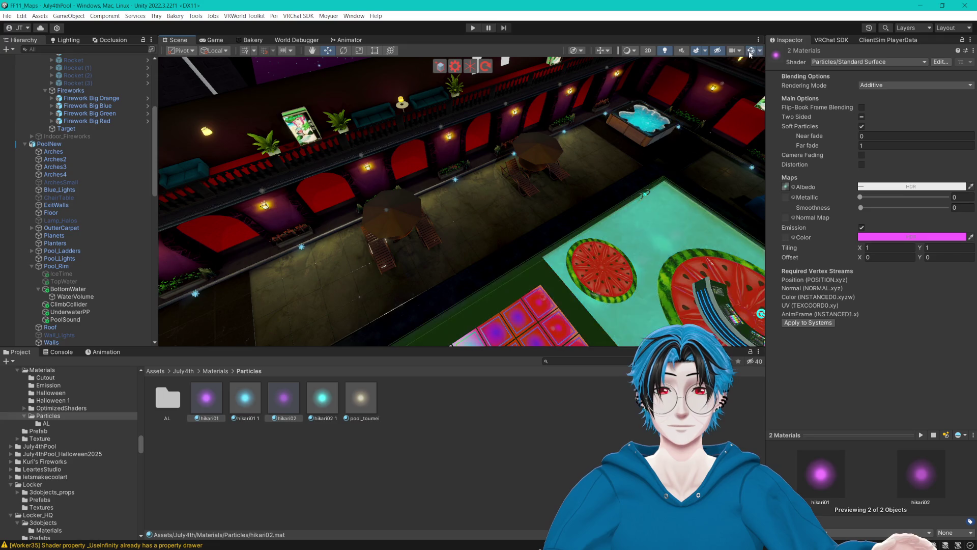
# - Filter the Hierarchy to Ground_LightSource_ and select all 48 ground lights
pyautogui.click(456, 179)
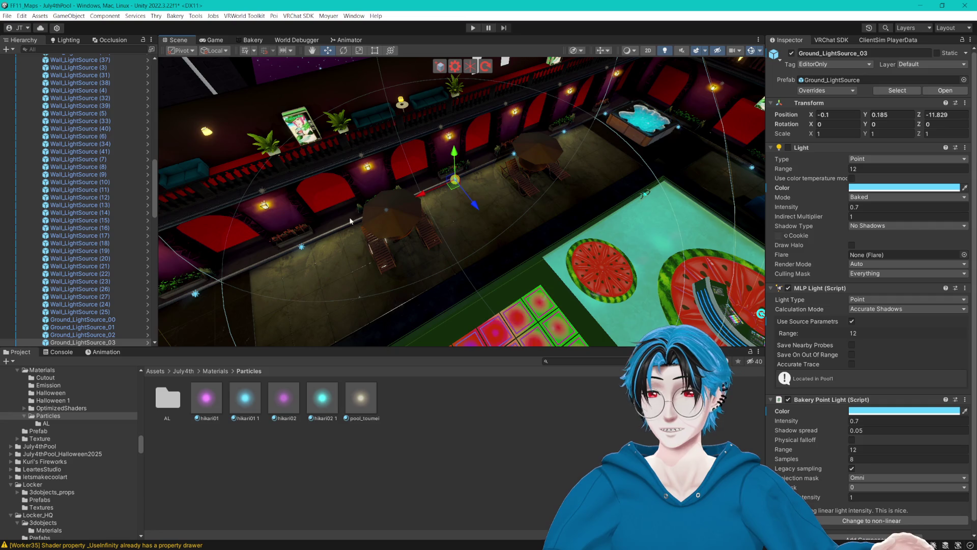
pyautogui.scroll(-4, 111, 246)
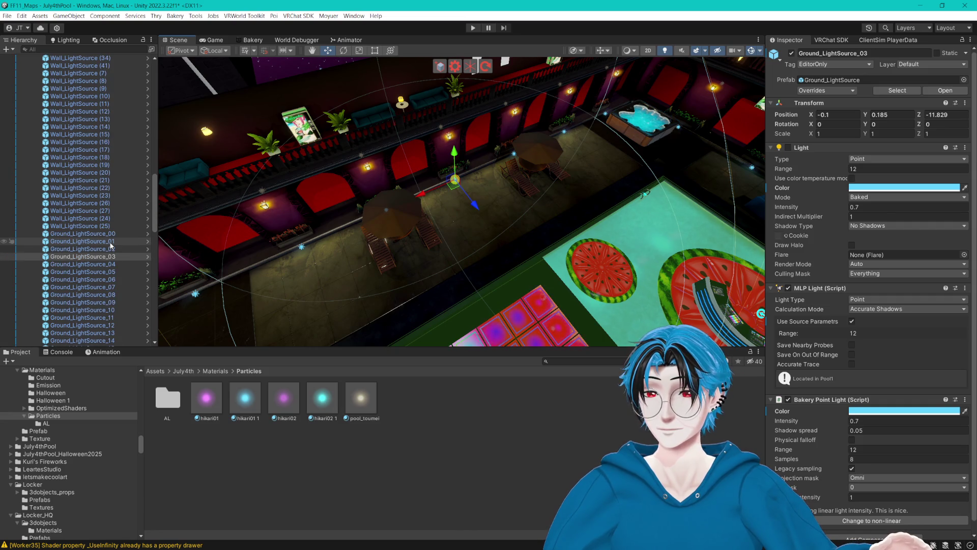
pyautogui.click(104, 226)
pyautogui.click(103, 234)
pyautogui.scroll(-10, 103, 238)
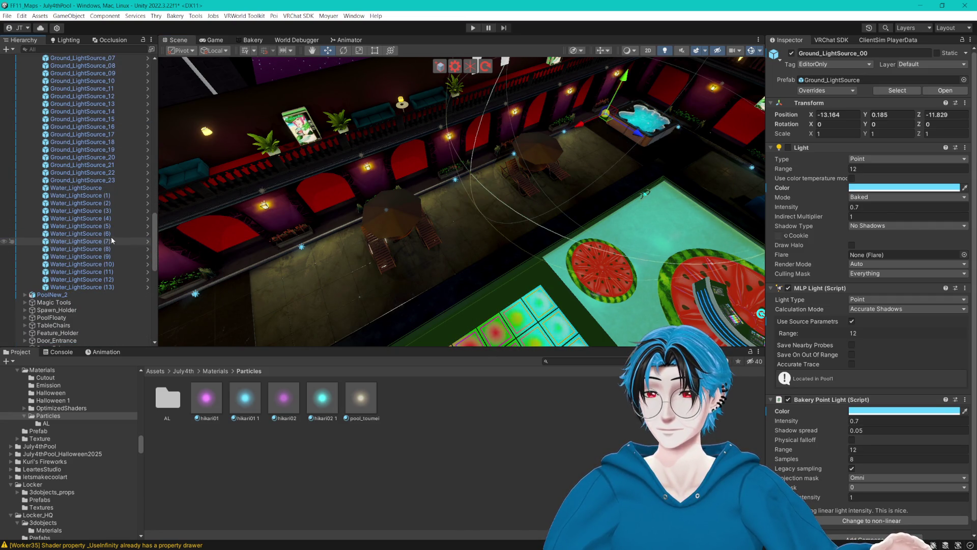
pyautogui.click(93, 66)
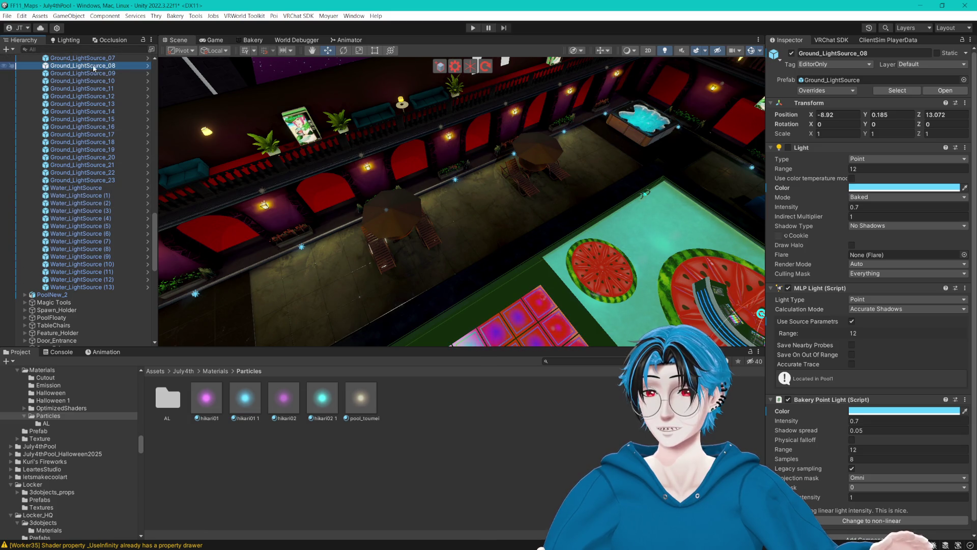
pyautogui.click(104, 89)
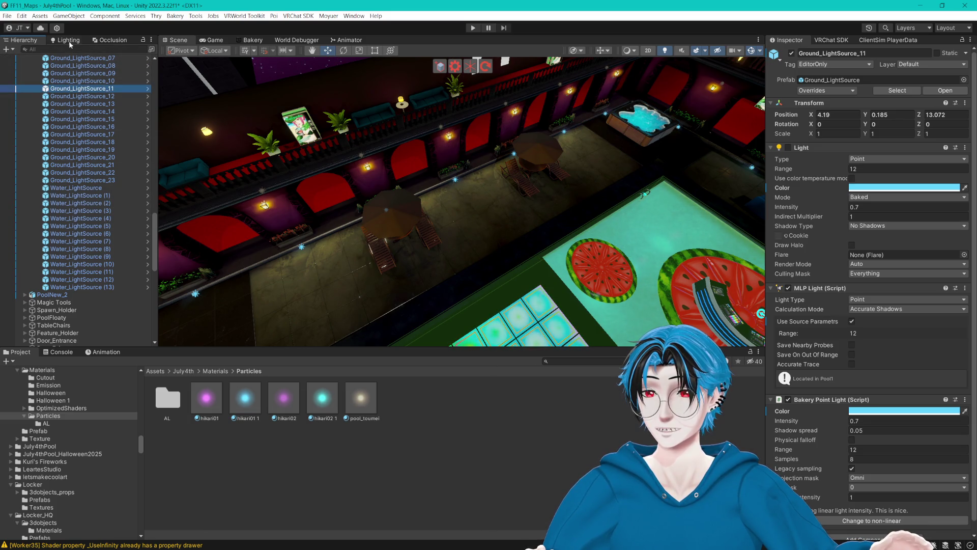
pyautogui.click(77, 49)
pyautogui.write('Ground_LightSource_')
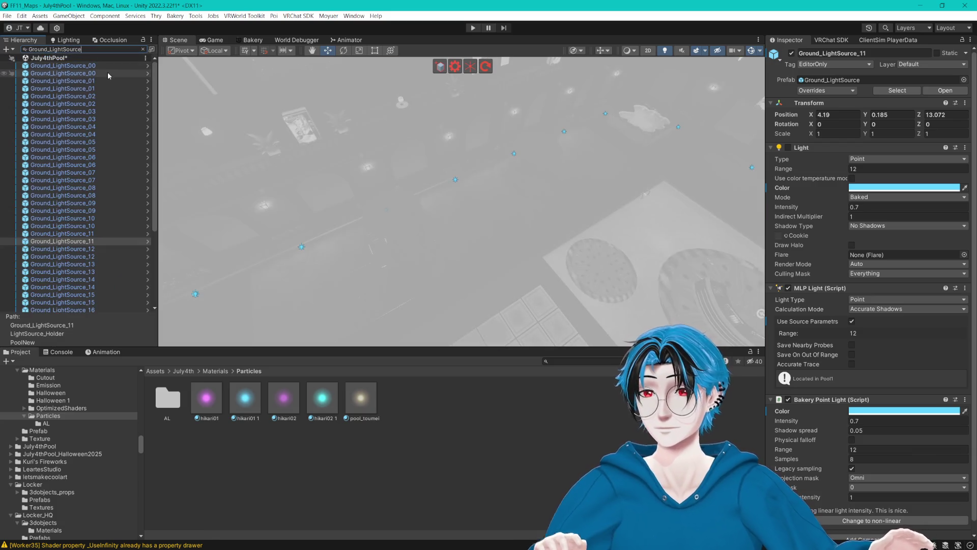
pyautogui.press('Down')
pyautogui.scroll(-5, 99, 226)
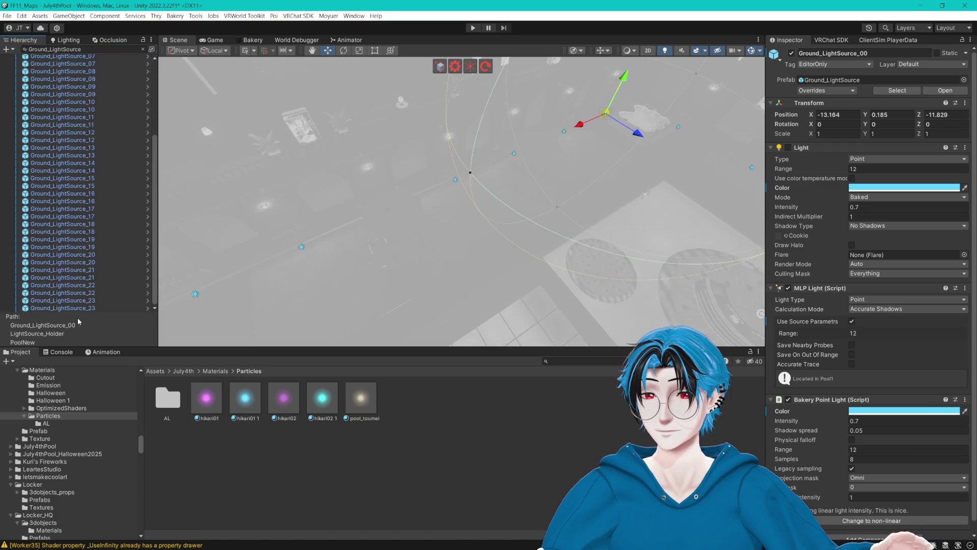
pyautogui.keyDown('shift'); pyautogui.click(81, 308); pyautogui.keyUp('shift')
# - Set the ground lights' colour to pink FD7DFF and match their Bakery colour to it
pyautogui.click(868, 189)
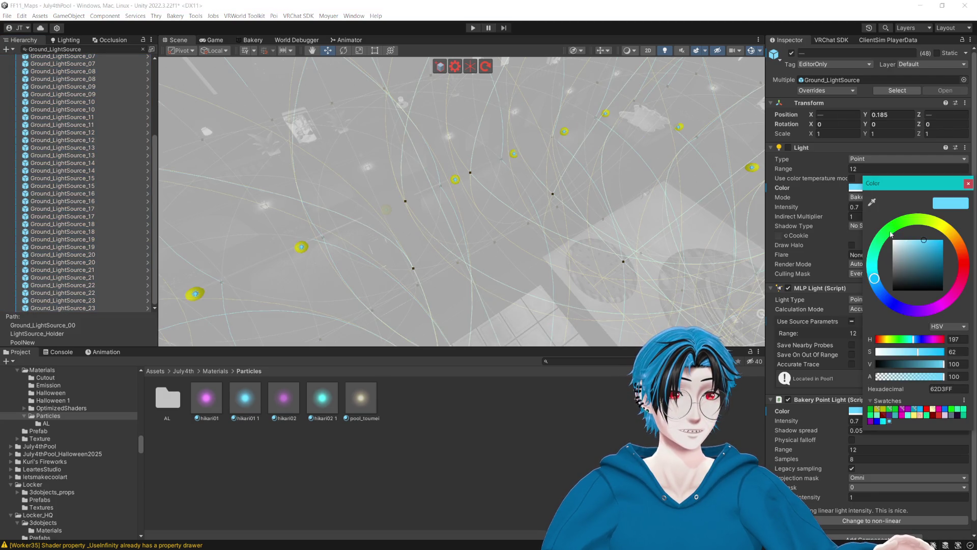
pyautogui.click(942, 307)
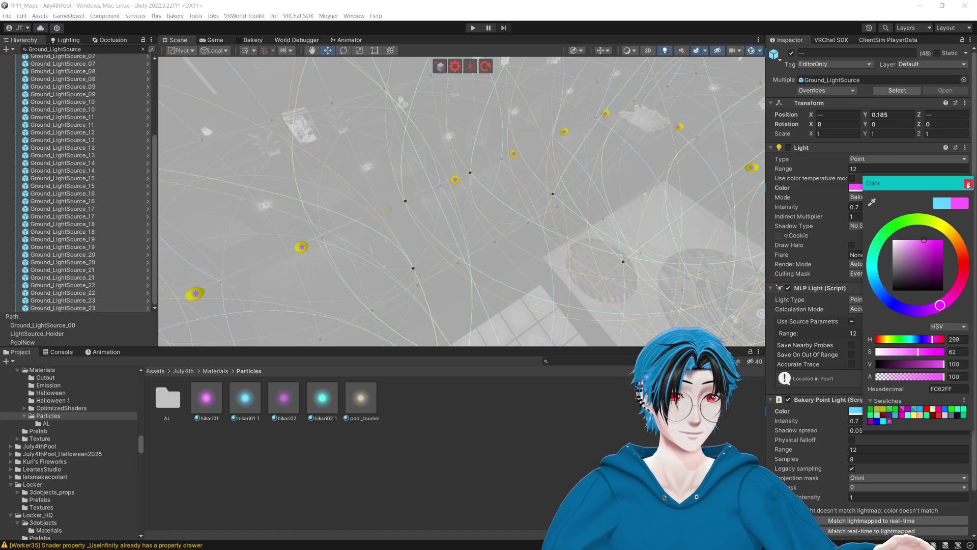
pyautogui.click(920, 240)
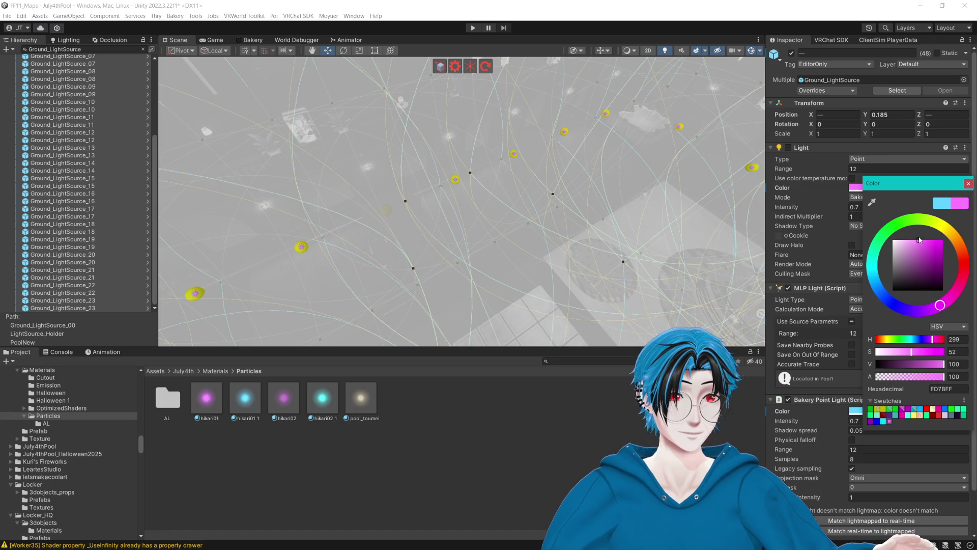
pyautogui.click(968, 184)
pyautogui.click(860, 519)
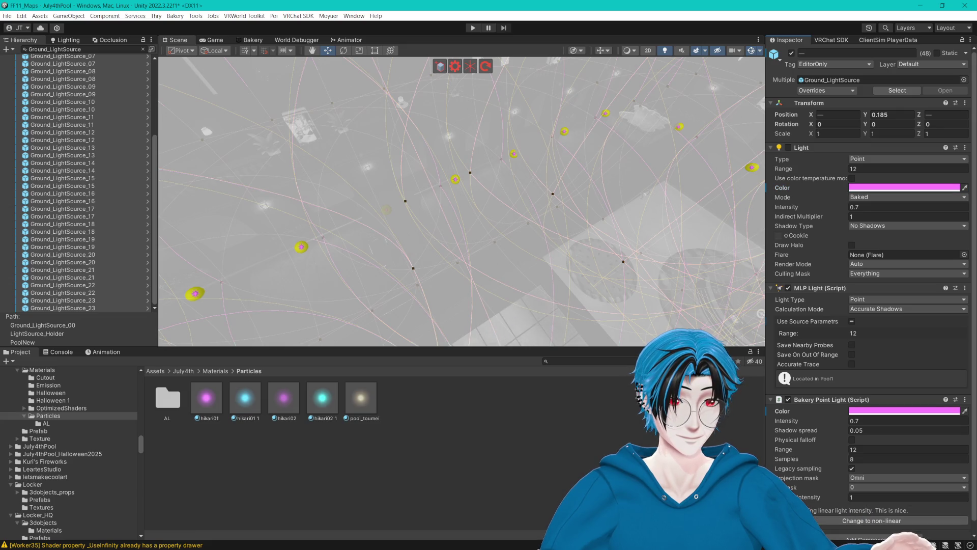
# - Deselect the ground lights and clear the Hierarchy name filter
pyautogui.click(473, 213)
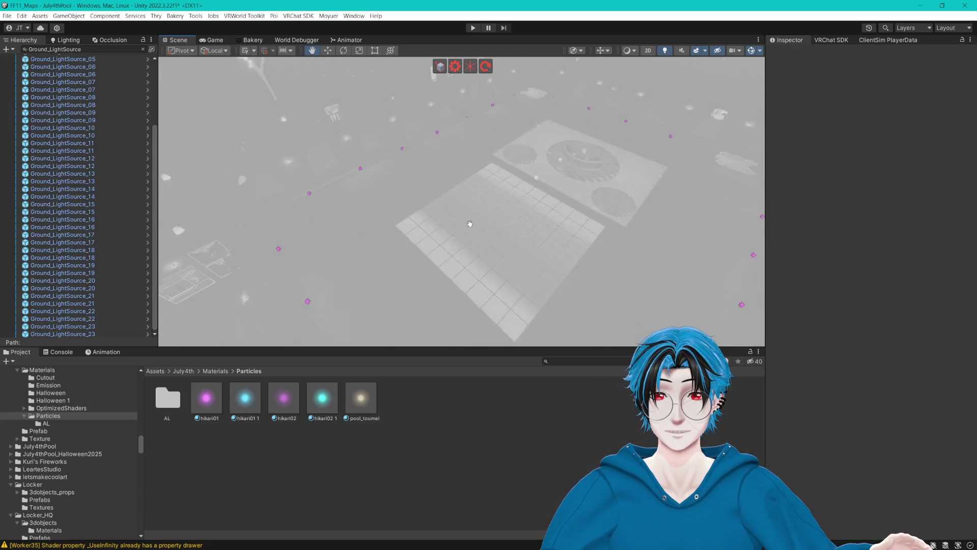
pyautogui.moveTo(473, 213); pyautogui.dragTo(311, 197)
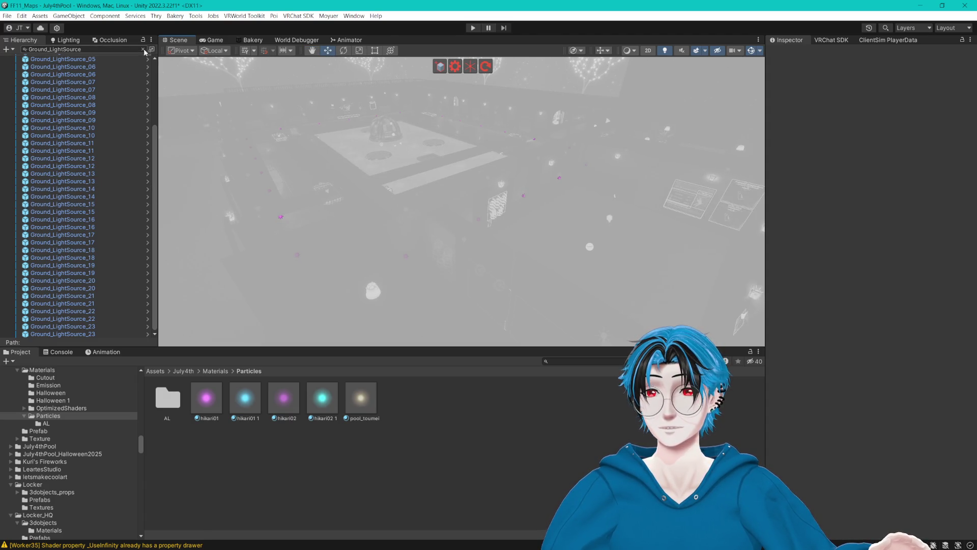
pyautogui.press('Escape')
pyautogui.moveTo(363, 169)
pyautogui.mouseDown()
pyautogui.moveTo(439, 176)
pyautogui.moveTo(362, 158)
pyautogui.mouseUp()
# - Filter the Hierarchy to Water_LightSource and select all 28 underwater lights
pyautogui.click(355, 261)
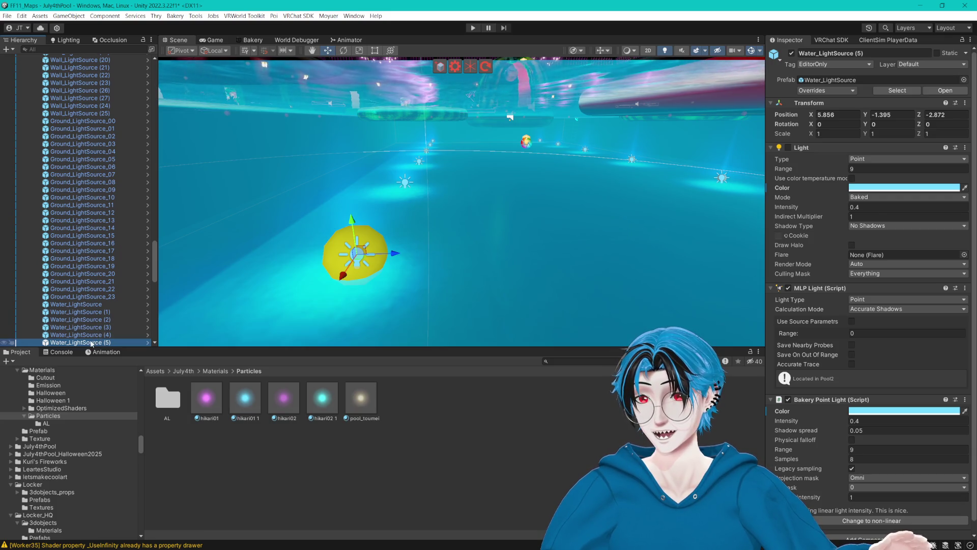
pyautogui.click(97, 320)
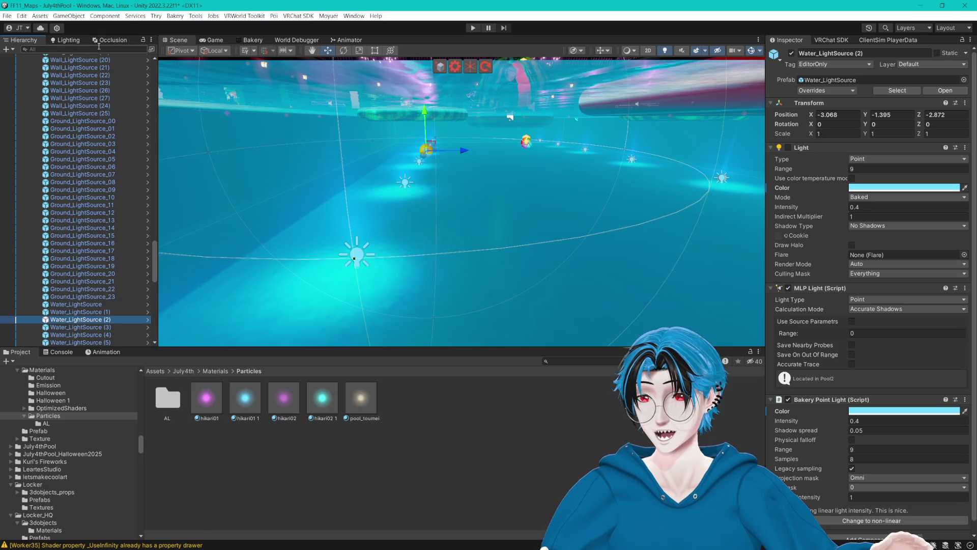
pyautogui.click(99, 49)
pyautogui.write('Water_LightSource (5)')
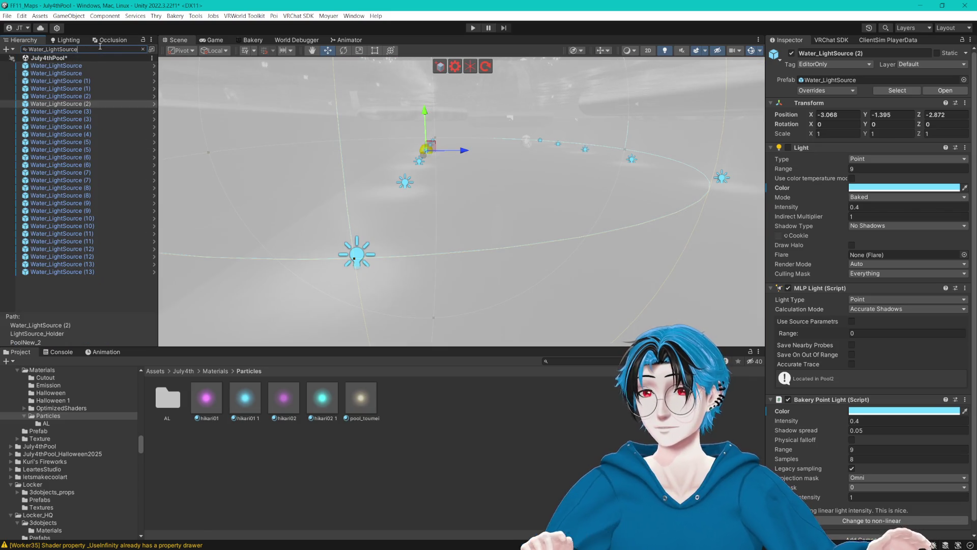
pyautogui.click(56, 65)
pyautogui.keyDown('shift'); pyautogui.click(86, 272); pyautogui.keyUp('shift')
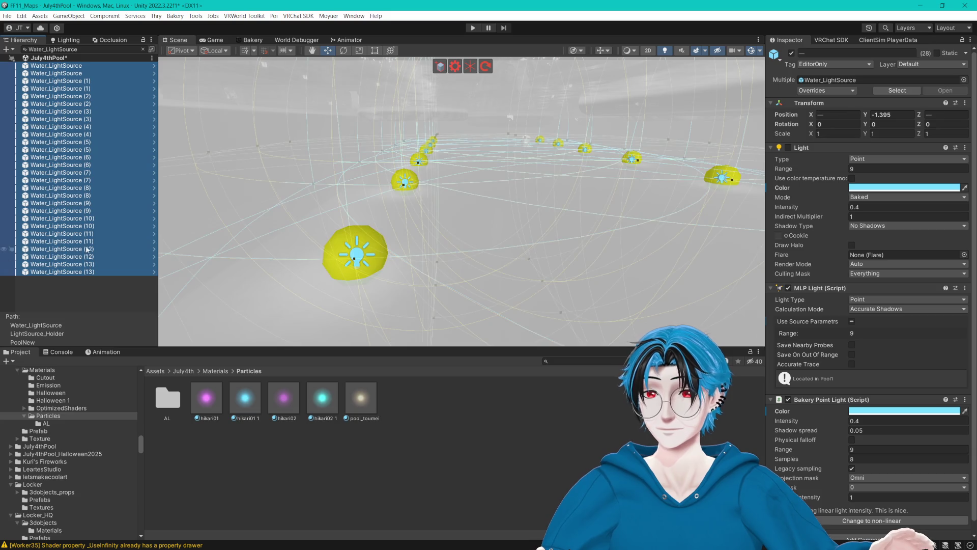
# - Set the water lights' colour to soft pink FF92FB, then deselect them
pyautogui.click(849, 190)
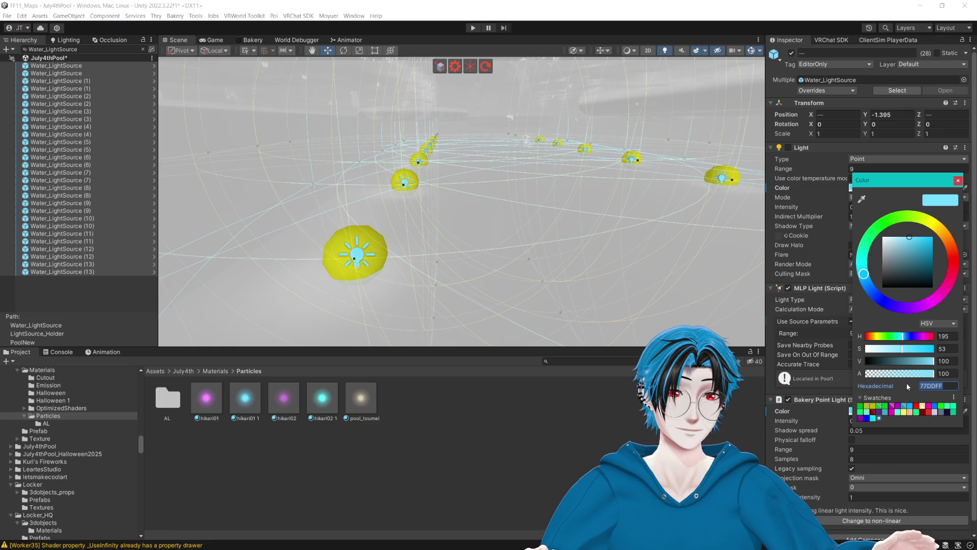
pyautogui.click(931, 302)
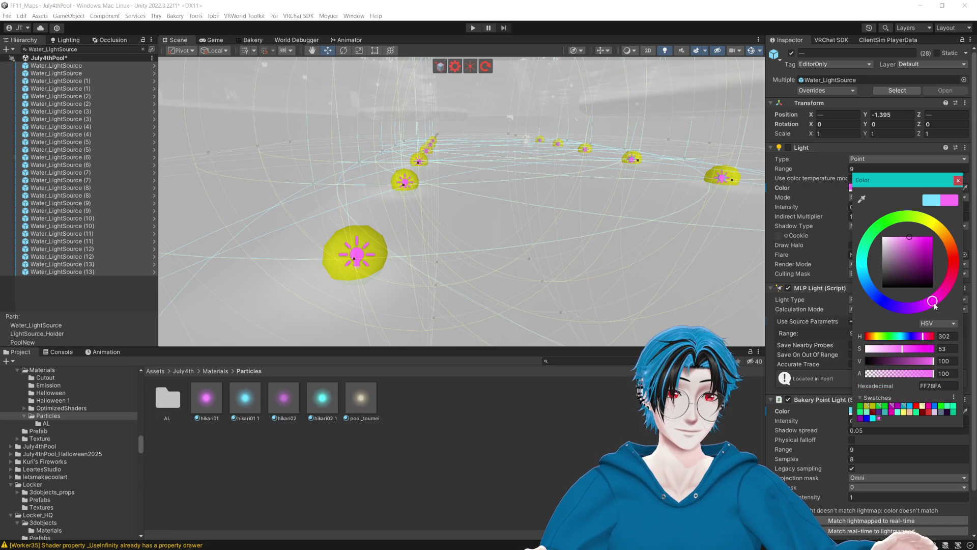
pyautogui.moveTo(908, 236); pyautogui.dragTo(904, 237)
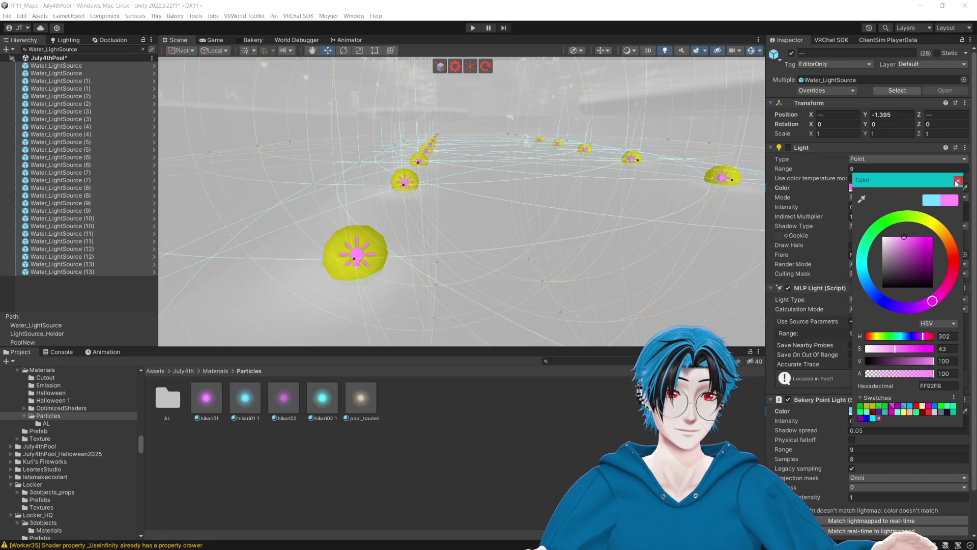
pyautogui.click(957, 181)
pyautogui.moveTo(387, 244)
pyautogui.mouseDown()
pyautogui.moveTo(422, 255)
pyautogui.moveTo(537, 220)
pyautogui.moveTo(402, 187)
pyautogui.moveTo(403, 175)
pyautogui.moveTo(340, 186)
pyautogui.moveTo(481, 203)
pyautogui.mouseUp()
pyautogui.click(526, 219)
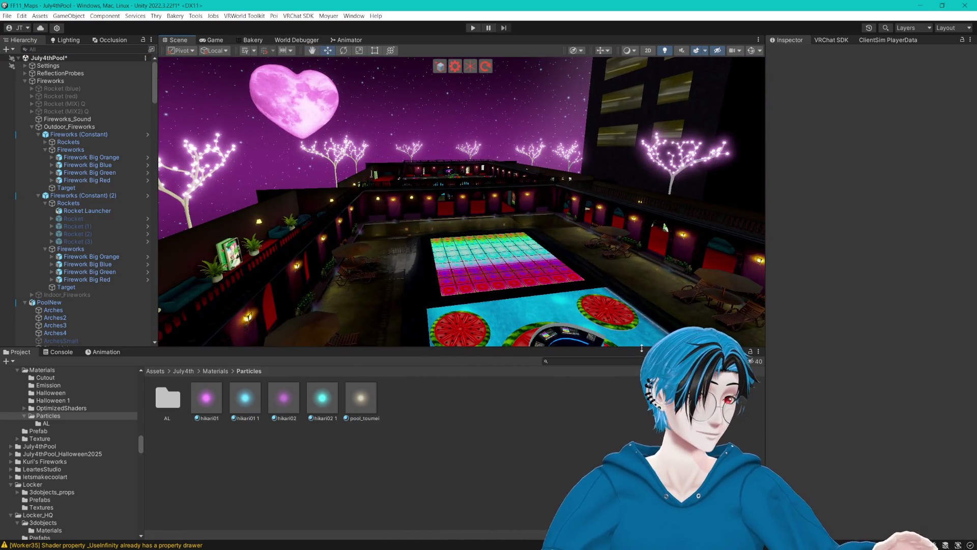
# - Select the pool's BottomWater object and locate its material in the Materials folder
pyautogui.moveTo(481, 348); pyautogui.dragTo(481, 434)
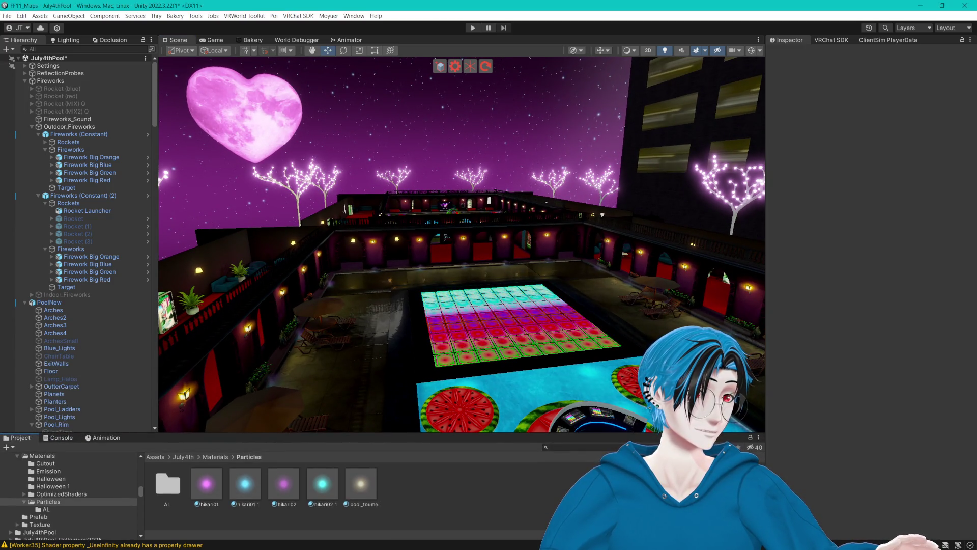
pyautogui.moveTo(478, 306)
pyautogui.mouseDown()
pyautogui.moveTo(493, 301)
pyautogui.moveTo(476, 284)
pyautogui.moveTo(422, 331)
pyautogui.moveTo(514, 286)
pyautogui.mouseUp()
pyautogui.click(514, 285)
pyautogui.click(904, 175)
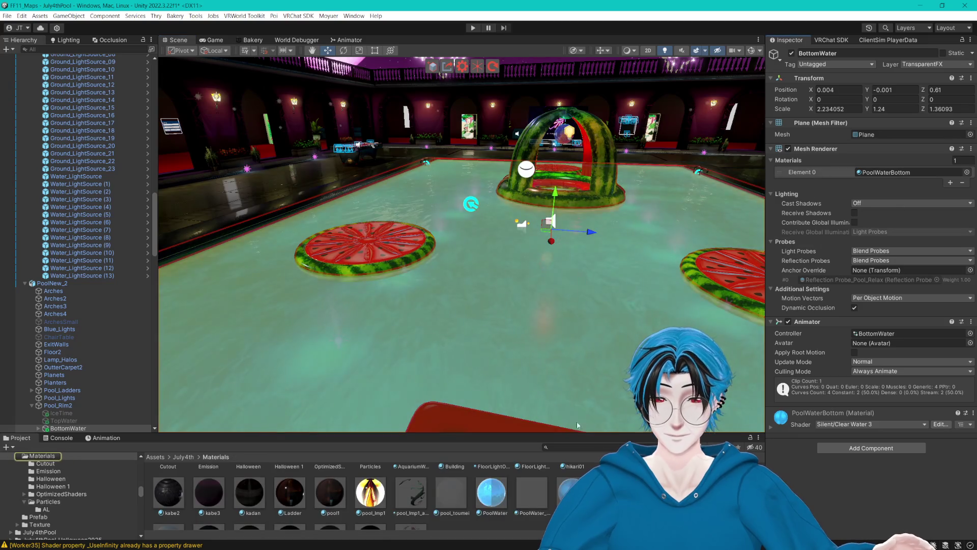
pyautogui.moveTo(549, 434); pyautogui.dragTo(550, 311)
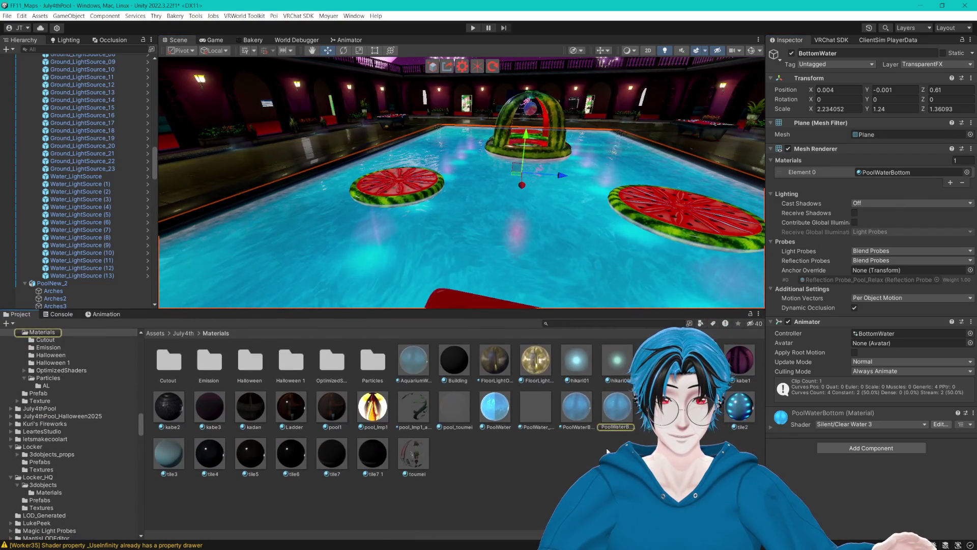
pyautogui.click(591, 448)
# - Create a new folder named VDay inside Materials
pyautogui.rightClick(591, 449)
pyautogui.moveTo(621, 159)
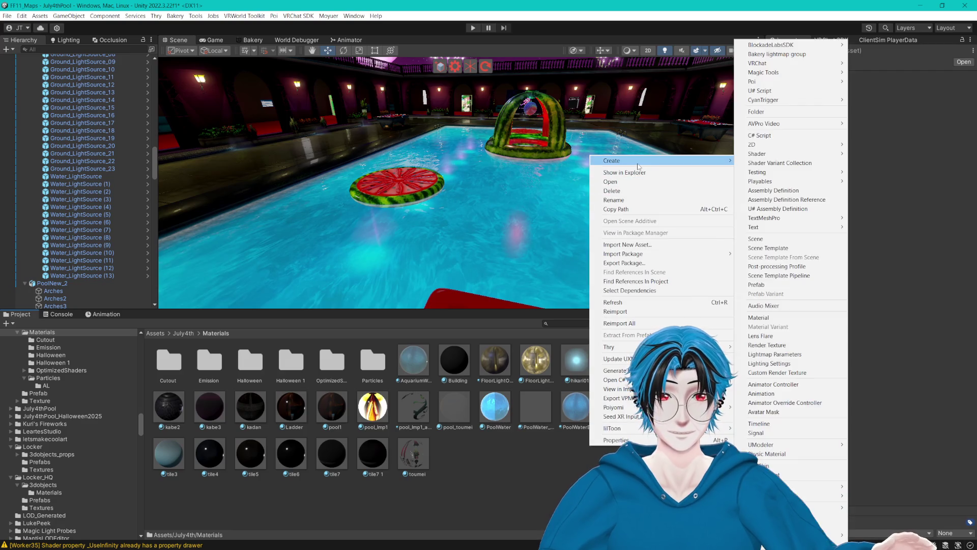
pyautogui.click(789, 113)
pyautogui.write('VDay')
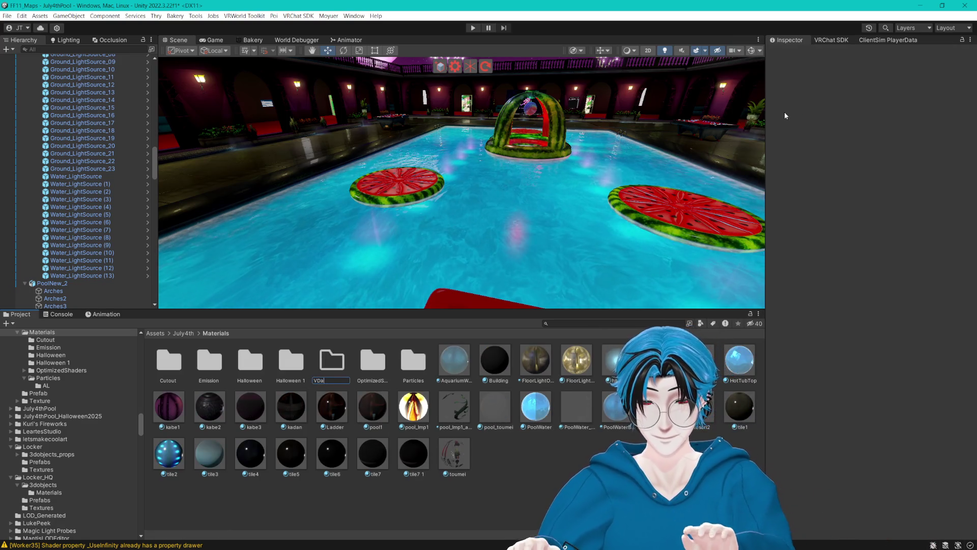
pyautogui.press('Return')
# - Duplicate the PoolWaterBottom material and move the copy into the VDay folder
pyautogui.click(567, 182)
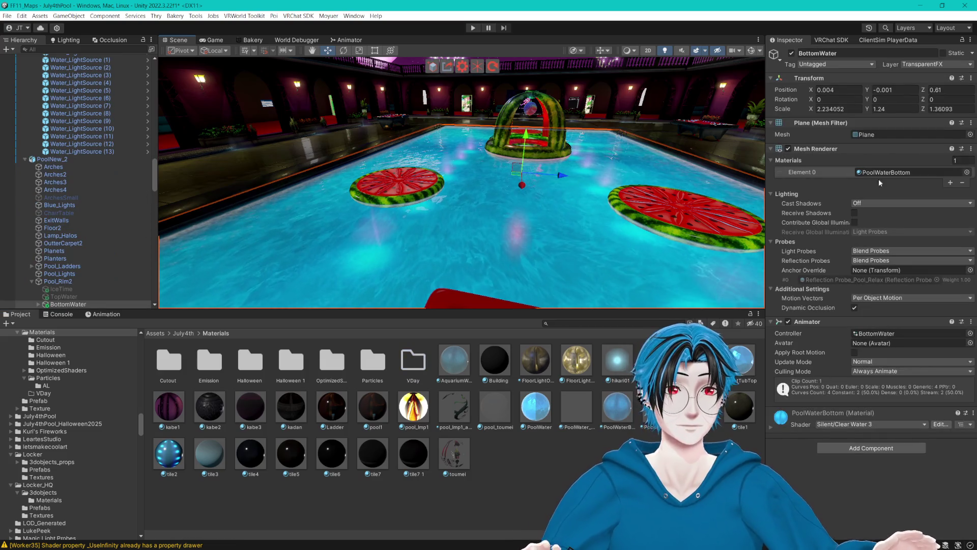
pyautogui.hotkey('alt', 'shift', 'a')
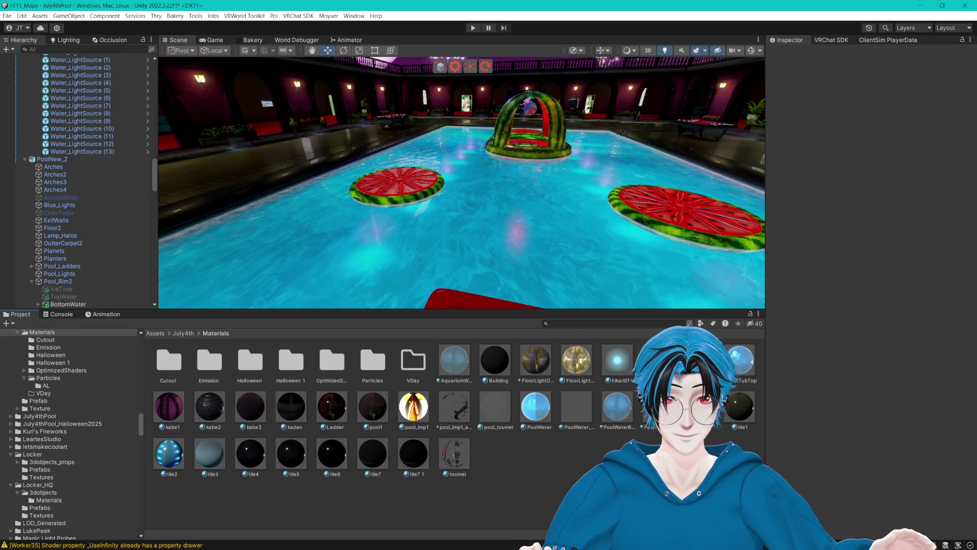
pyautogui.click(658, 407)
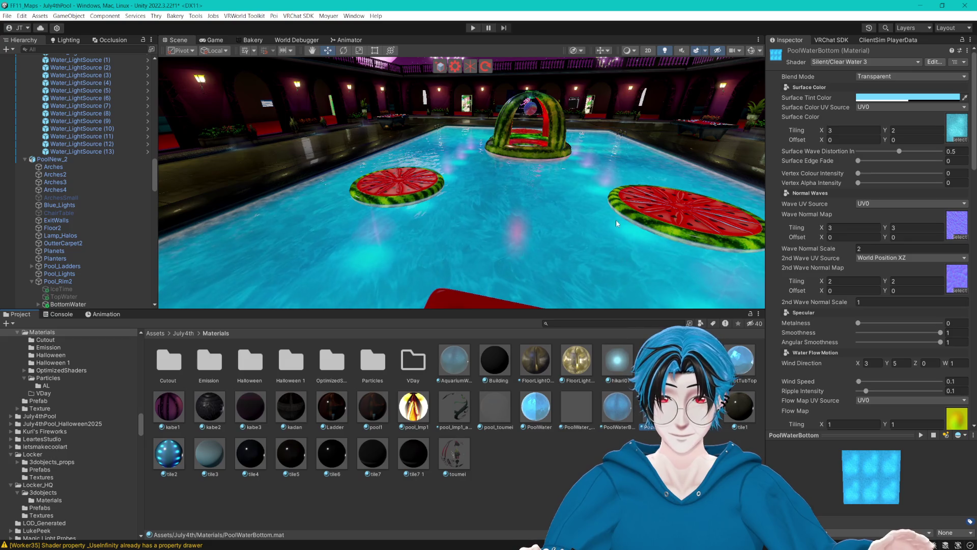
pyautogui.hotkey('ctrl', 'd')
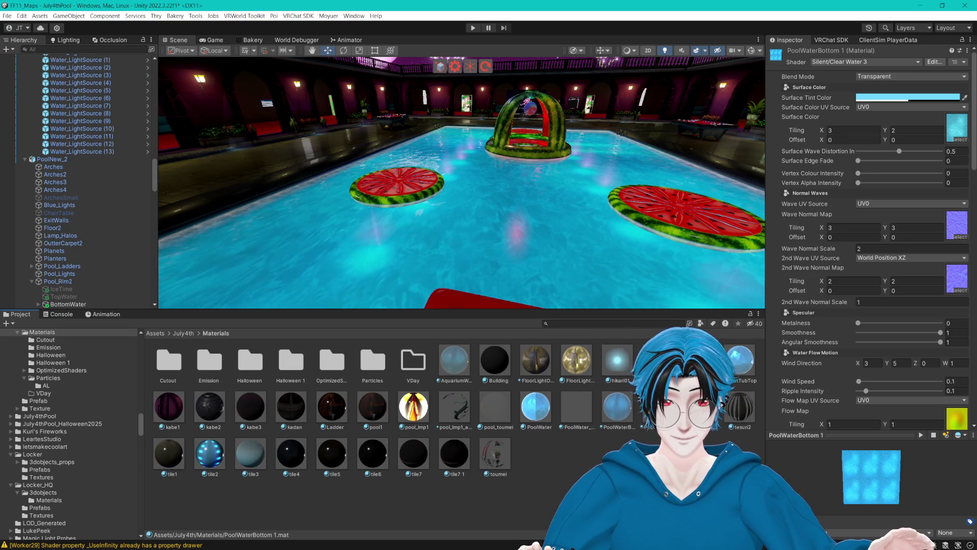
pyautogui.moveTo(419, 370); pyautogui.dragTo(419, 370)
pyautogui.click(418, 370)
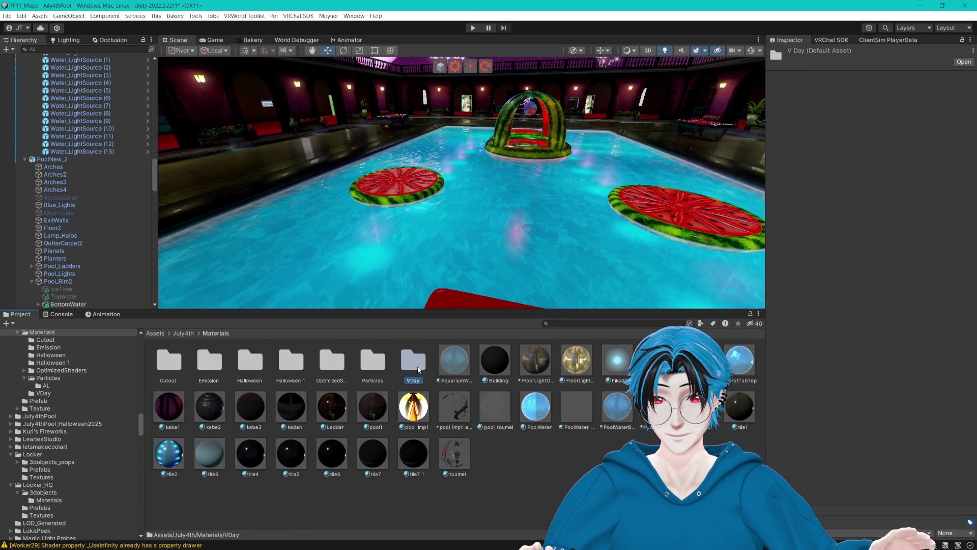
# - Filter the Hierarchy for Bottom, select both BottomWater objects, and open VDay
pyautogui.click(525, 227)
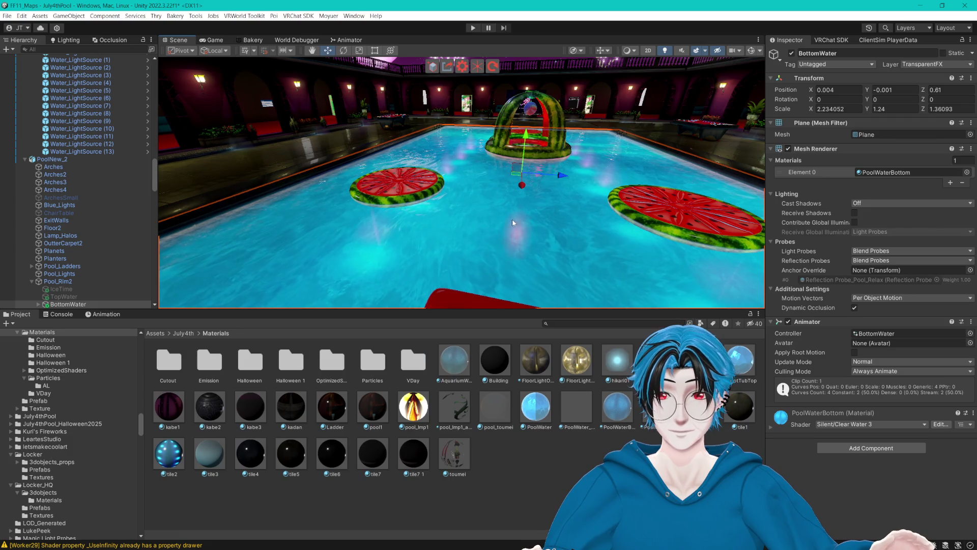
pyautogui.scroll(-5, 77, 290)
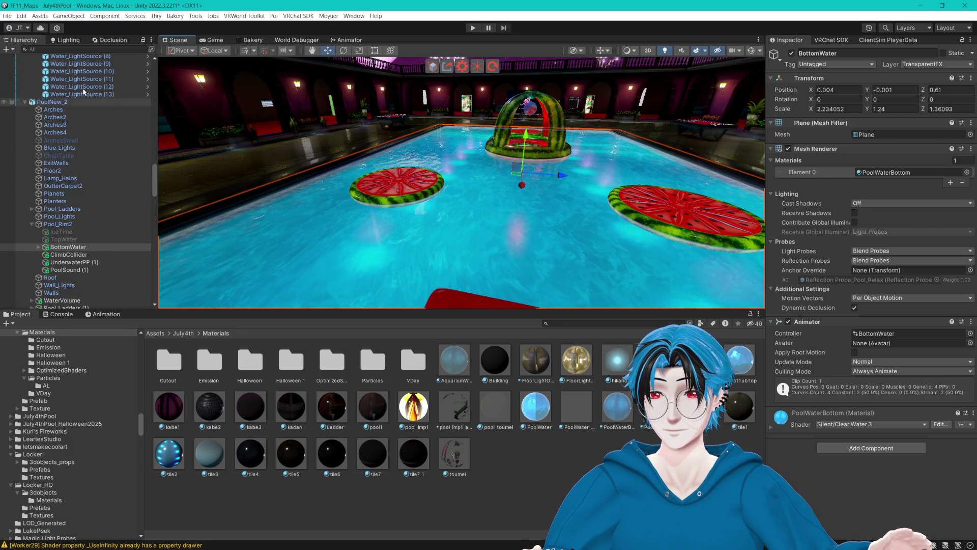
pyautogui.click(60, 50)
pyautogui.write('Bio')
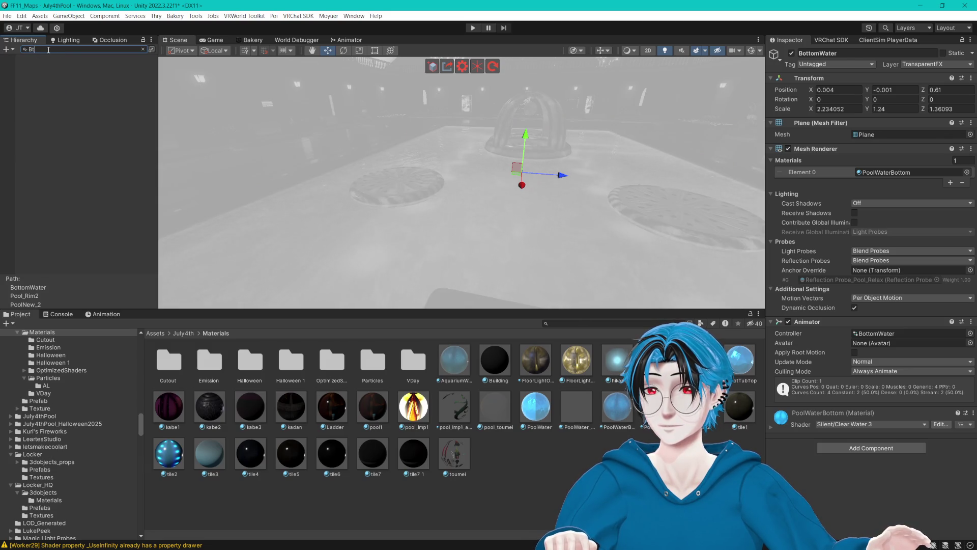
pyautogui.press('BackSpace')
pyautogui.write('ottom')
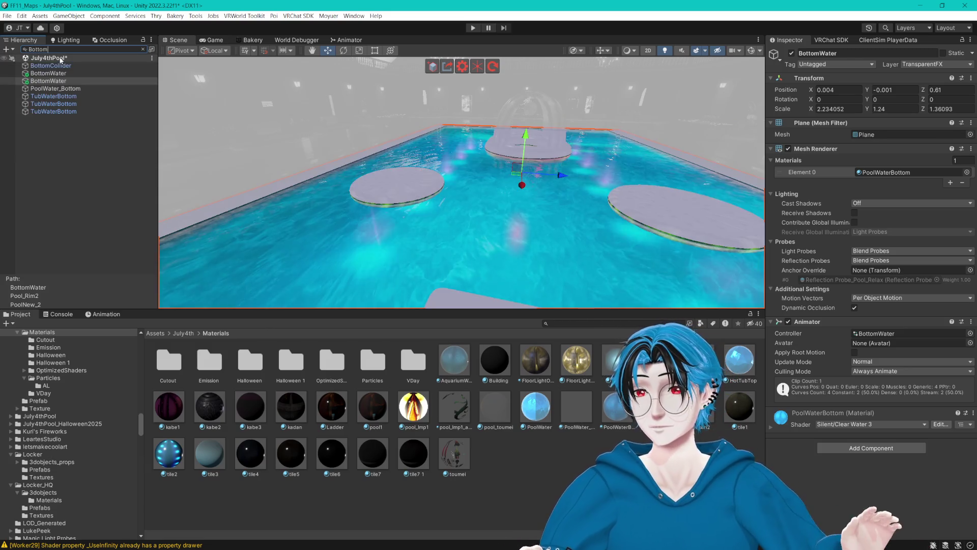
pyautogui.keyDown('ctrl'); pyautogui.click(49, 73); pyautogui.keyUp('ctrl')
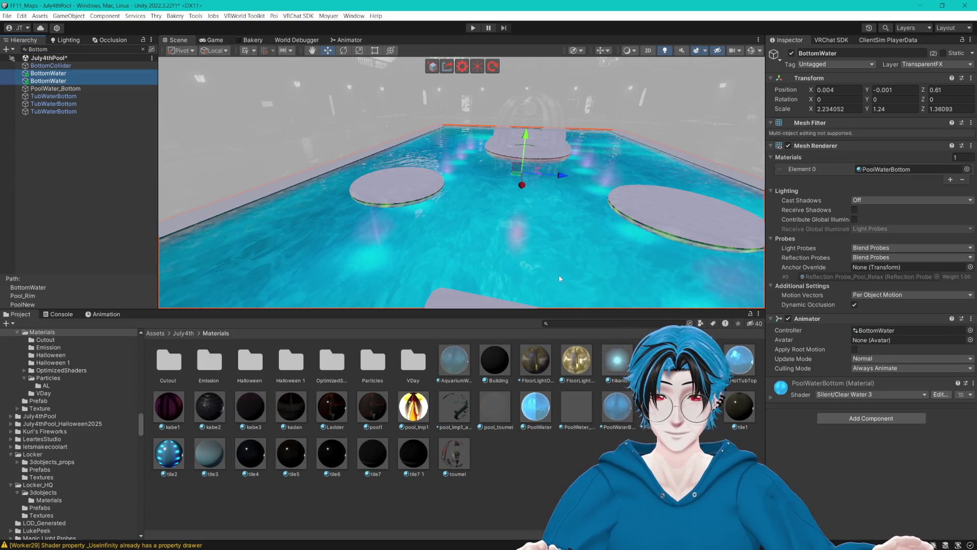
pyautogui.doubleClick(410, 371)
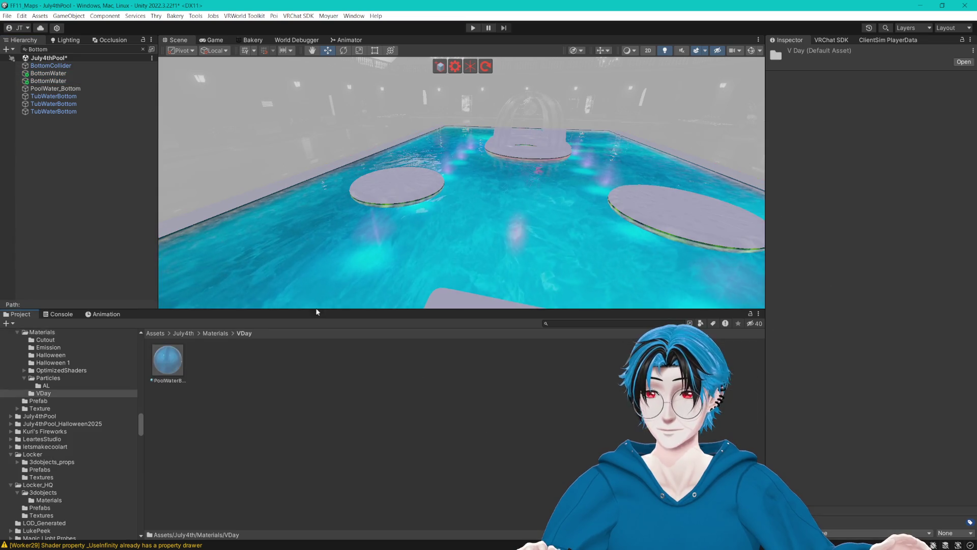
# - Select BottomWater through PoolWater_Bottom and apply the copied water material to them
pyautogui.click(51, 81)
pyautogui.click(56, 89)
pyautogui.click(50, 81)
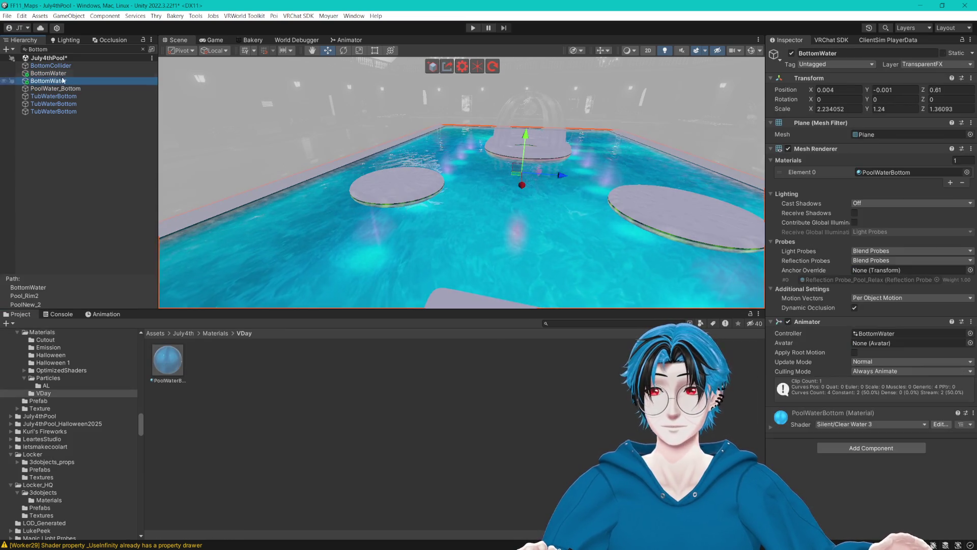
pyautogui.click(51, 73)
pyautogui.click(54, 65)
pyautogui.click(51, 73)
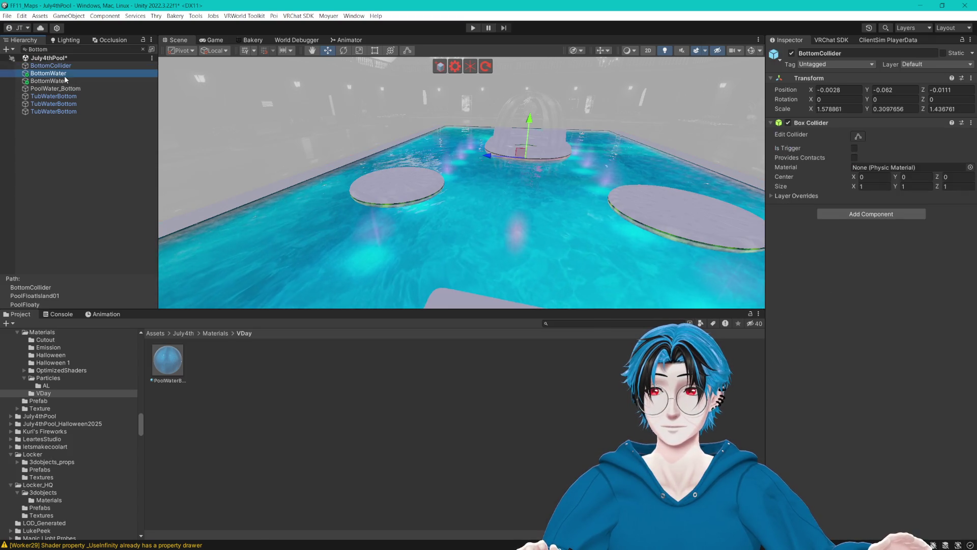
pyautogui.keyDown('shift'); pyautogui.click(56, 88); pyautogui.keyUp('shift')
pyautogui.moveTo(167, 360)
pyautogui.mouseDown()
pyautogui.moveTo(856, 188)
pyautogui.moveTo(881, 172)
pyautogui.mouseUp()
# - Rename the copied material to PoolWaterBottom_Vday and clear the Hierarchy search
pyautogui.click(173, 384)
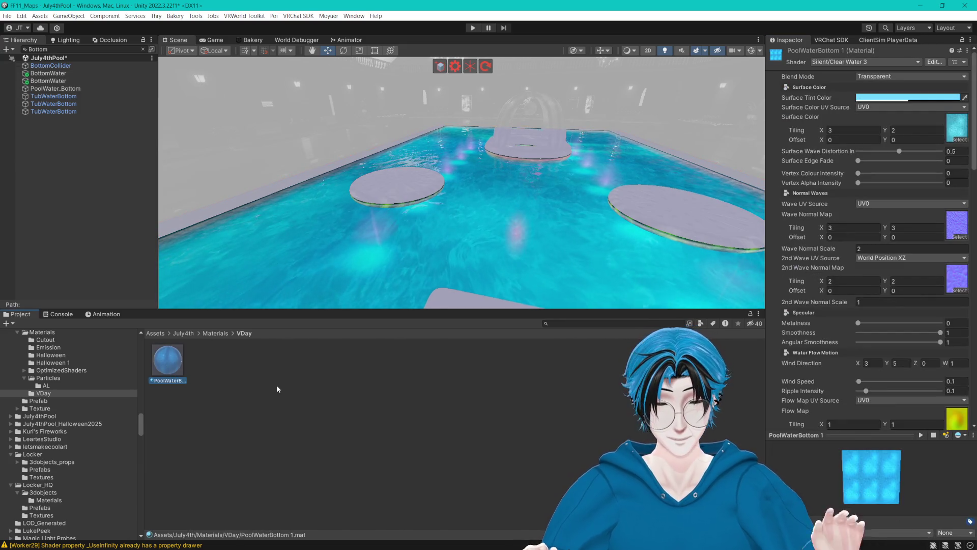
pyautogui.write('rBottom_Vday')
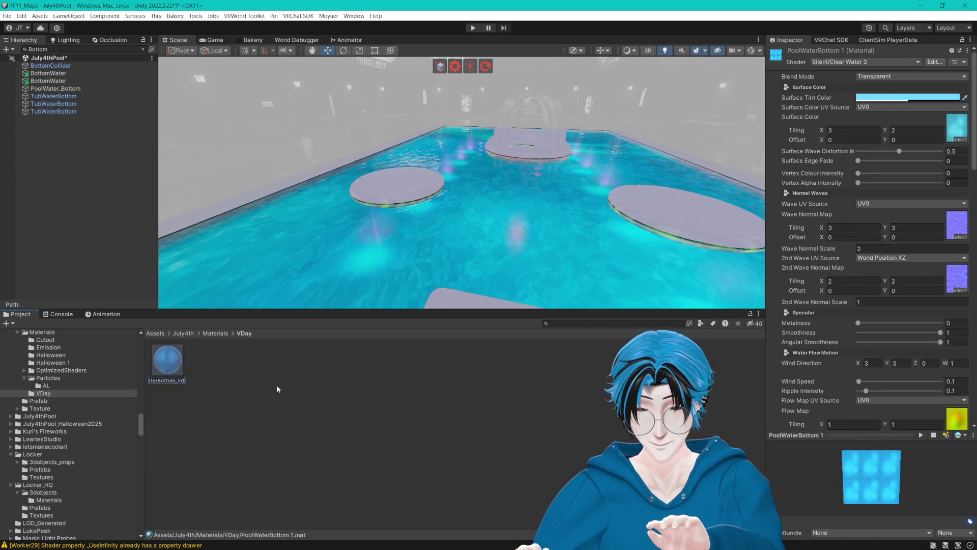
pyautogui.press('Return')
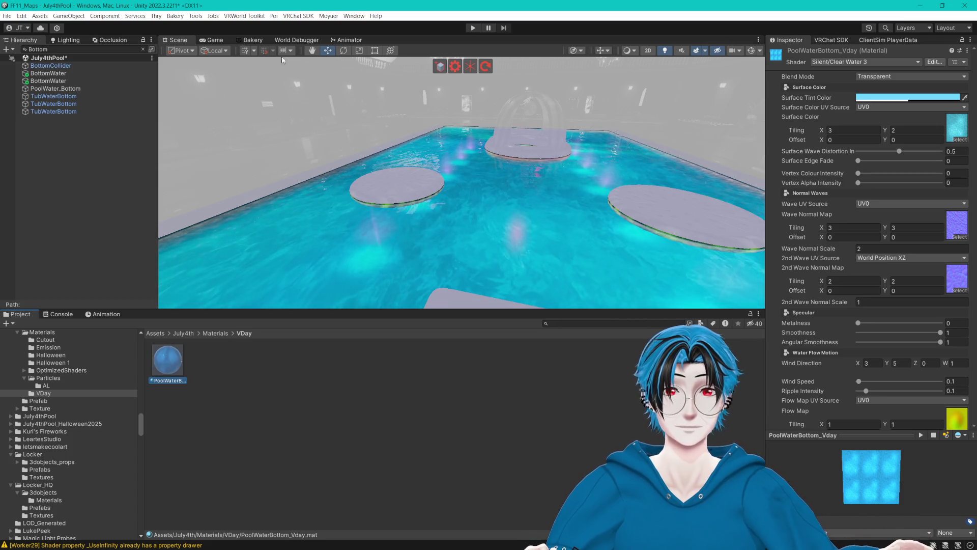
pyautogui.click(144, 49)
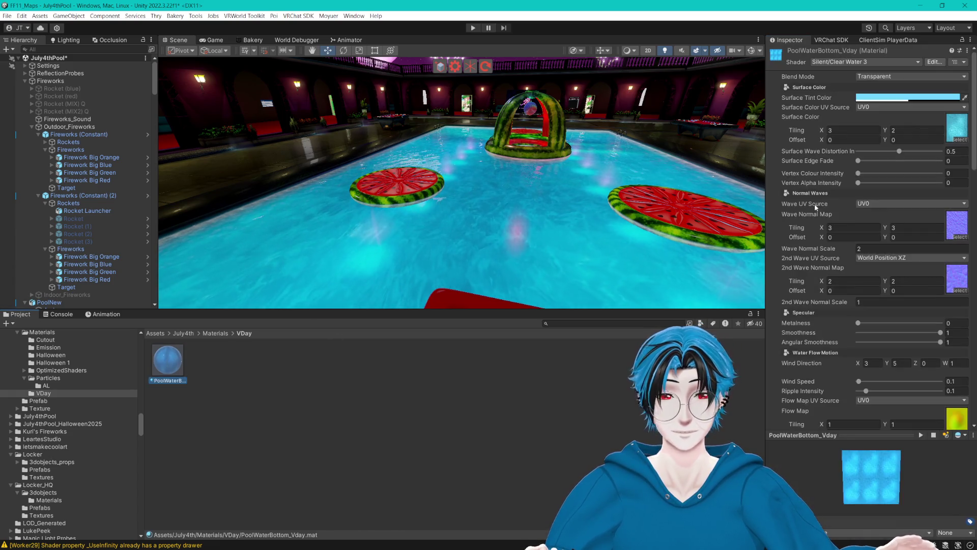
pyautogui.click(906, 97)
# - Shift the material's surface tint hue toward pink
pyautogui.moveTo(929, 217); pyautogui.dragTo(940, 216)
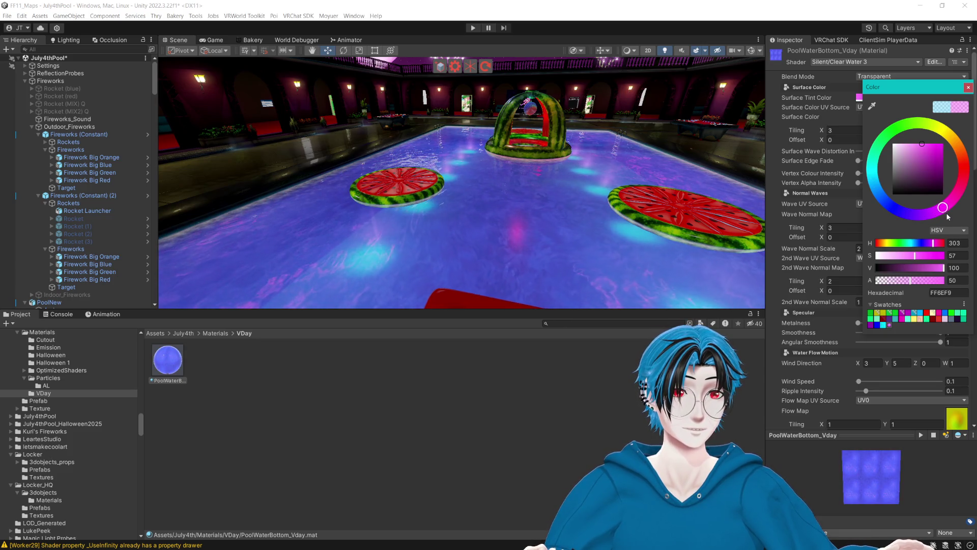
pyautogui.click(919, 144)
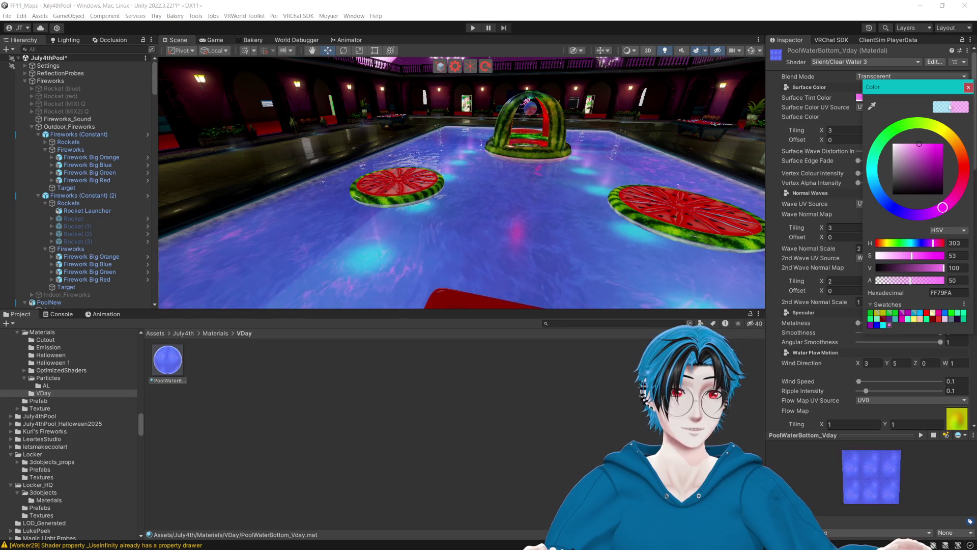
pyautogui.click(922, 143)
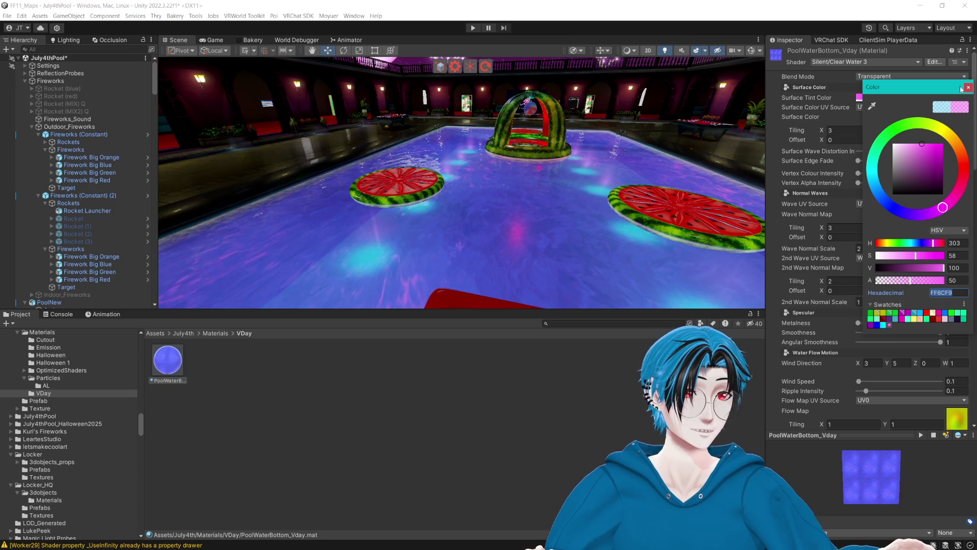
pyautogui.click(969, 87)
# - Set the Custom Absorption and Emission colours to FF6CF9
pyautogui.scroll(-3, 902, 156)
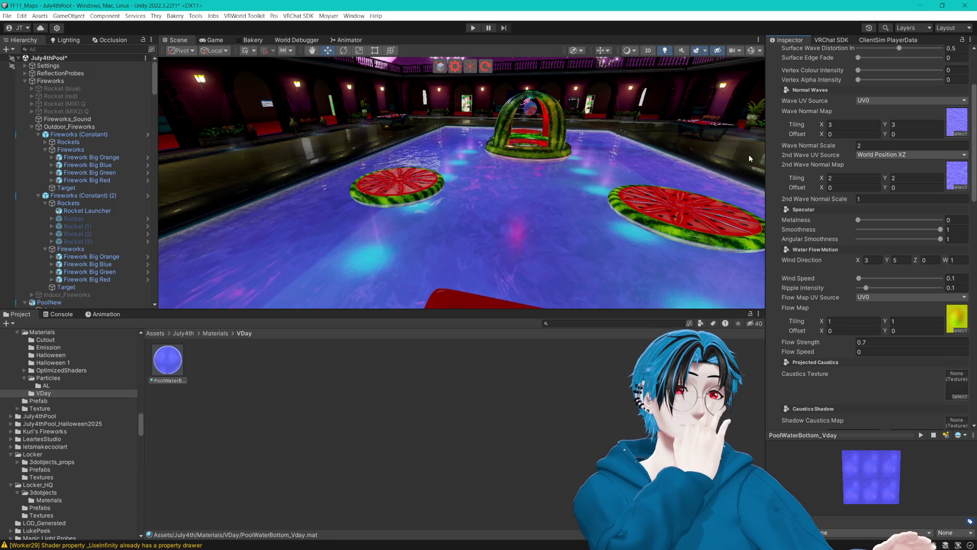
pyautogui.scroll(-10, 845, 182)
pyautogui.click(871, 211)
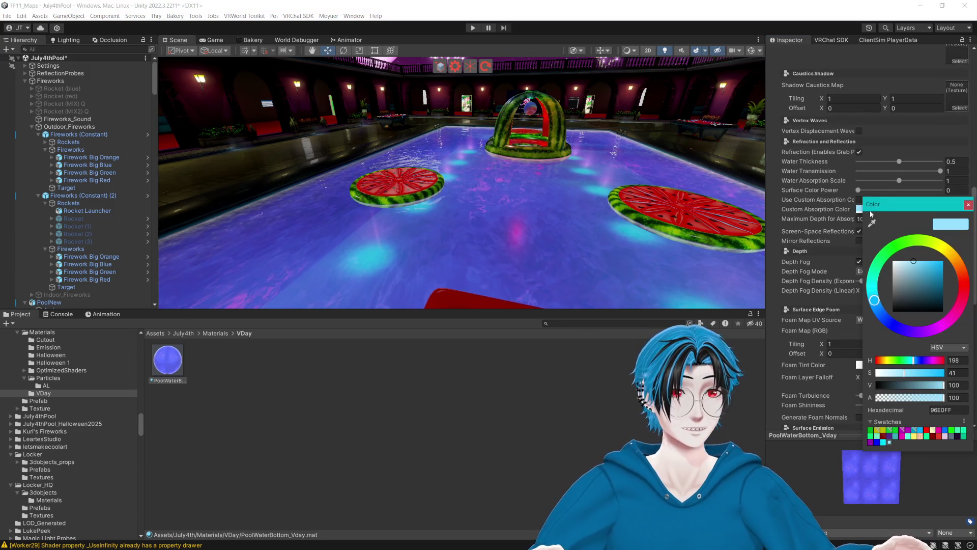
pyautogui.write('FF6CF9')
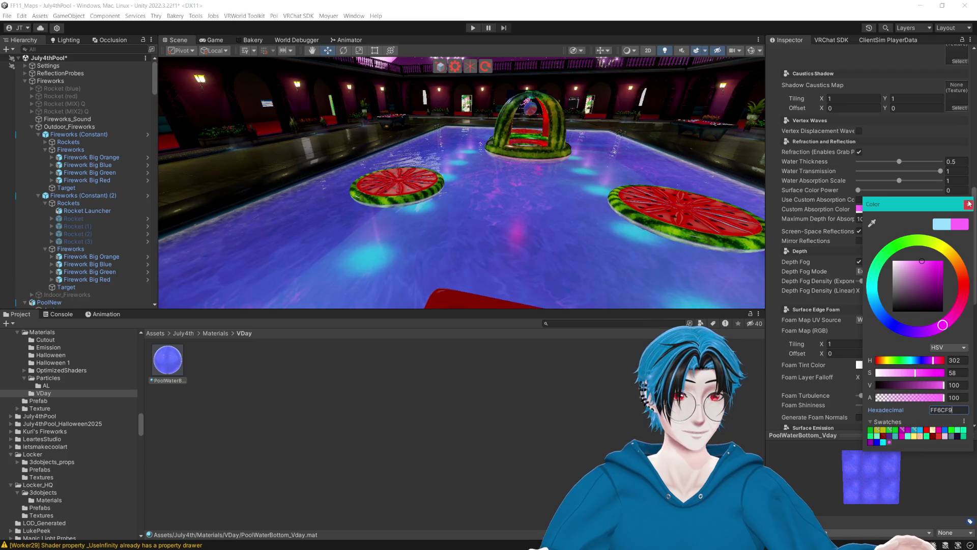
pyautogui.click(968, 204)
pyautogui.scroll(-7, 931, 249)
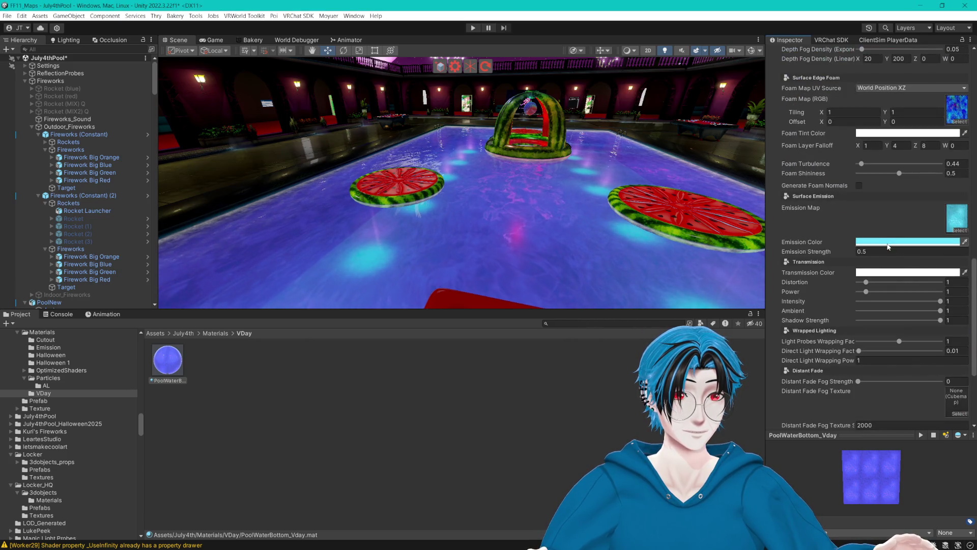
pyautogui.click(889, 243)
pyautogui.write('FF6CF9')
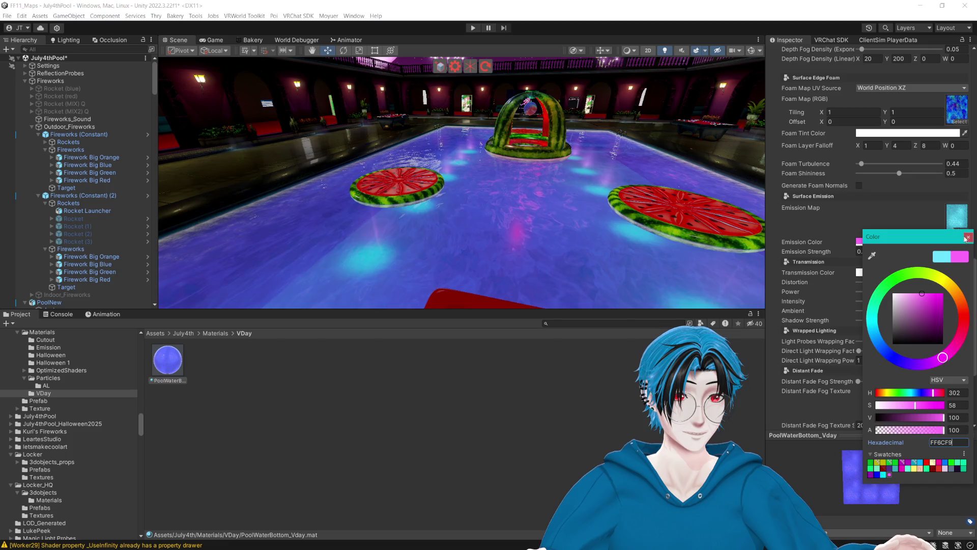
pyautogui.click(969, 237)
# - Try a pink texture in the surface colour slot, then undo it and the tint change
pyautogui.scroll(-5, 913, 261)
pyautogui.scroll(20, 913, 257)
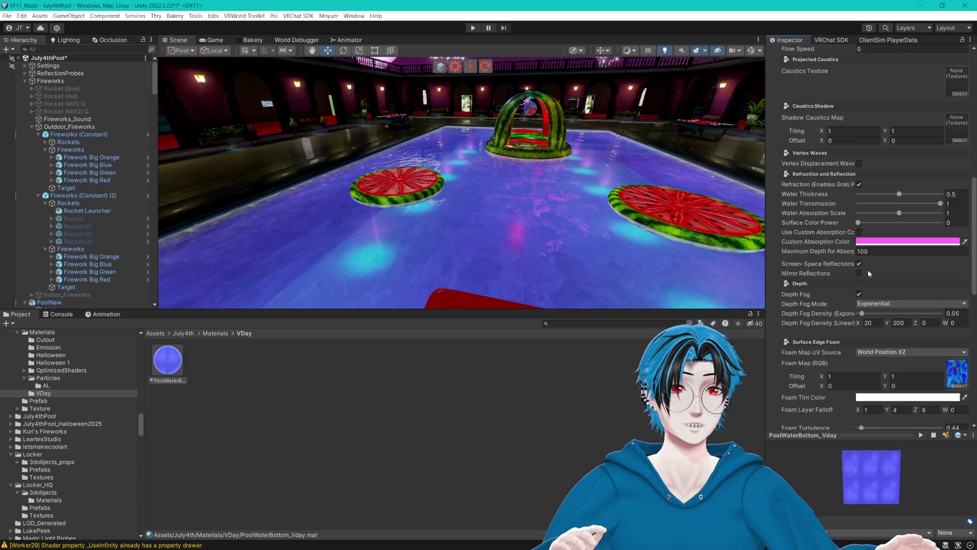
pyautogui.scroll(4, 853, 265)
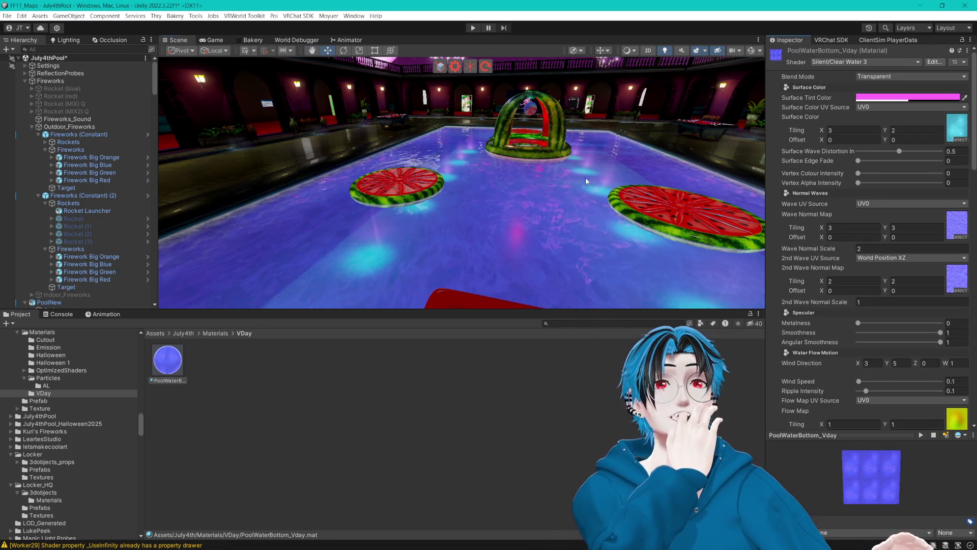
pyautogui.moveTo(585, 179)
pyautogui.mouseDown()
pyautogui.moveTo(572, 178)
pyautogui.moveTo(572, 164)
pyautogui.moveTo(573, 175)
pyautogui.moveTo(620, 182)
pyautogui.moveTo(586, 175)
pyautogui.mouseUp()
pyautogui.click(957, 127)
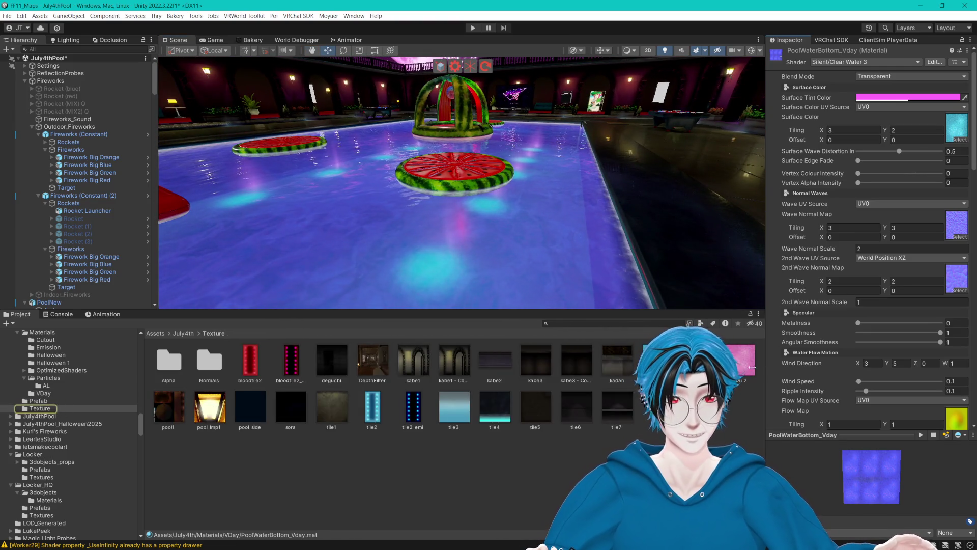
pyautogui.moveTo(940, 135); pyautogui.dragTo(955, 131)
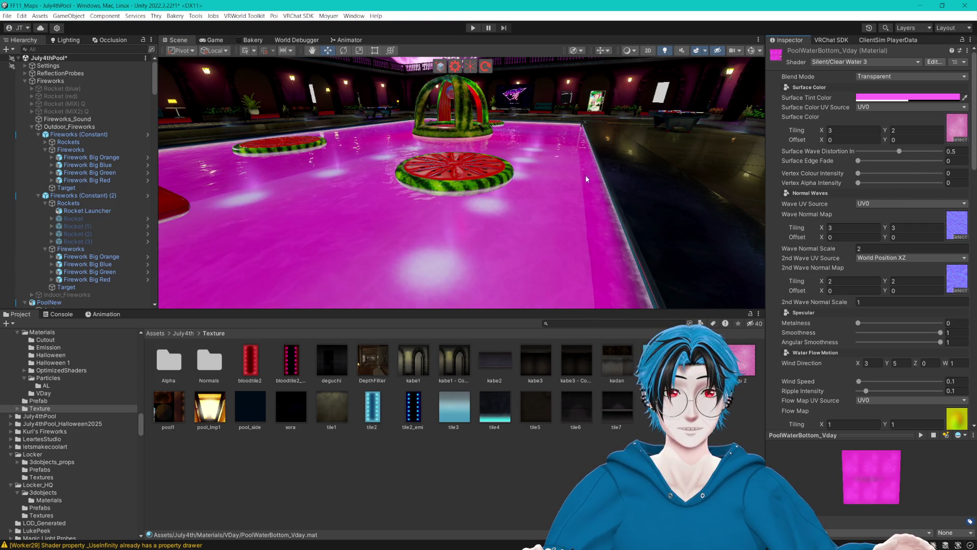
pyautogui.scroll(-10, 876, 153)
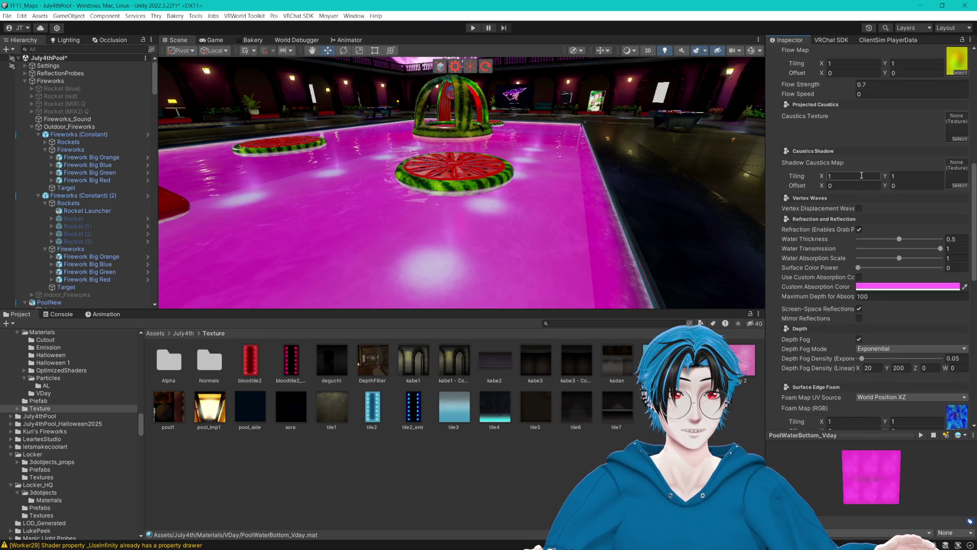
pyautogui.scroll(10, 860, 175)
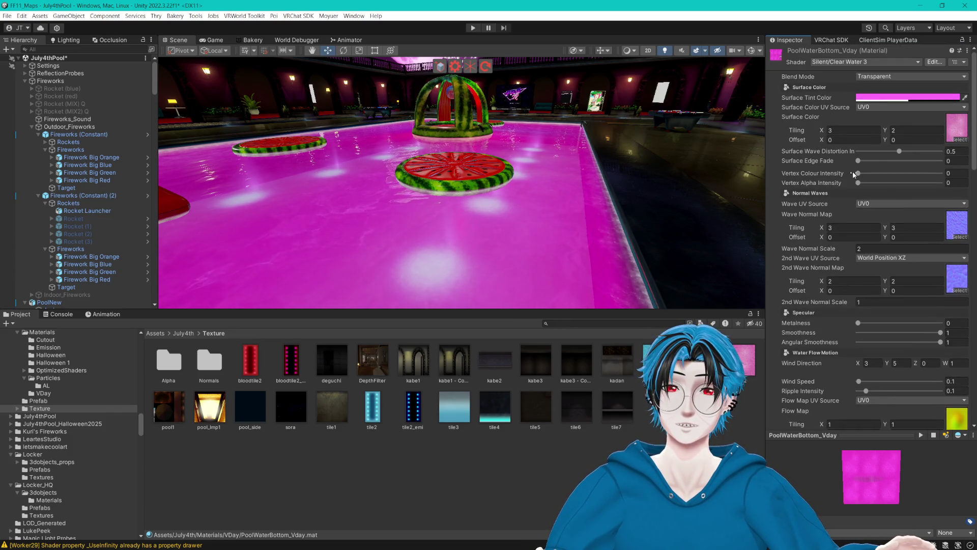
pyautogui.hotkey('ctrl', 'z')
pyautogui.hotkey('ctrl', 'z')
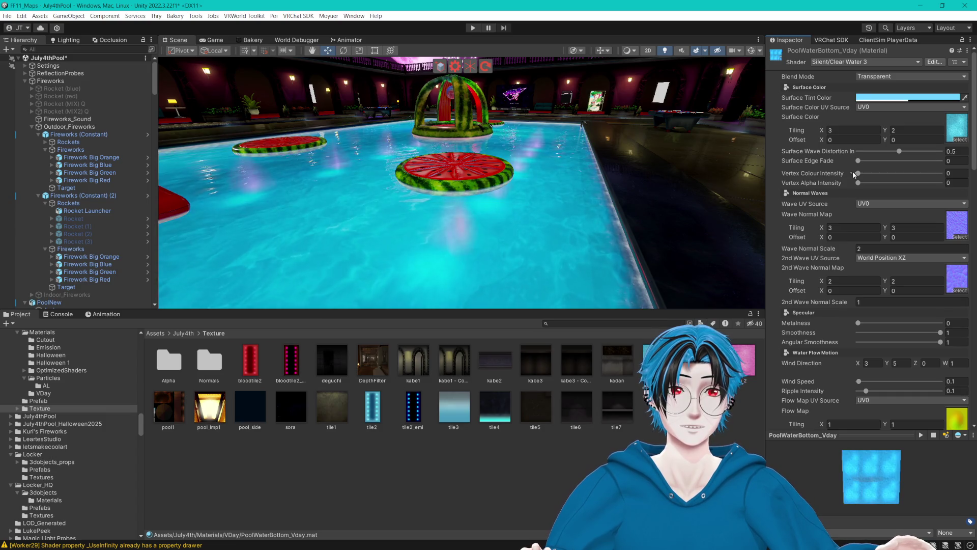
pyautogui.hotkey('ctrl', 'z')
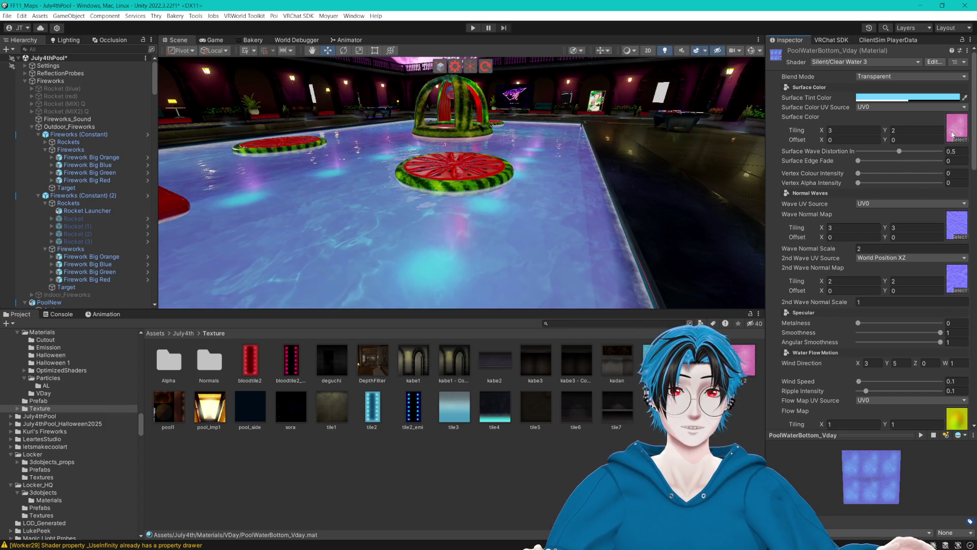
# - Set the absorption colour to magenta and confirm the pink emission colour
pyautogui.scroll(-15, 950, 133)
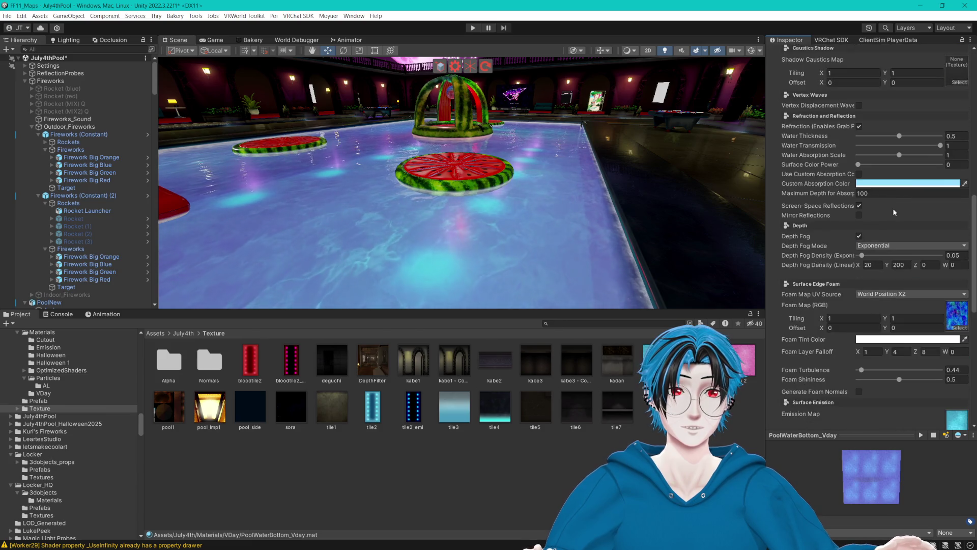
pyautogui.click(883, 185)
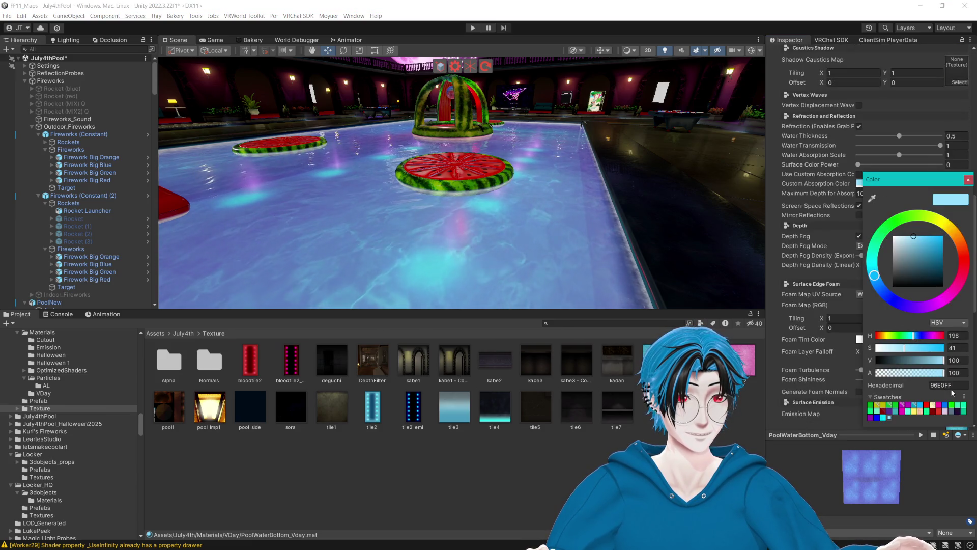
pyautogui.click(932, 335)
pyautogui.click(969, 180)
pyautogui.scroll(-2, 930, 206)
pyautogui.scroll(-4, 930, 209)
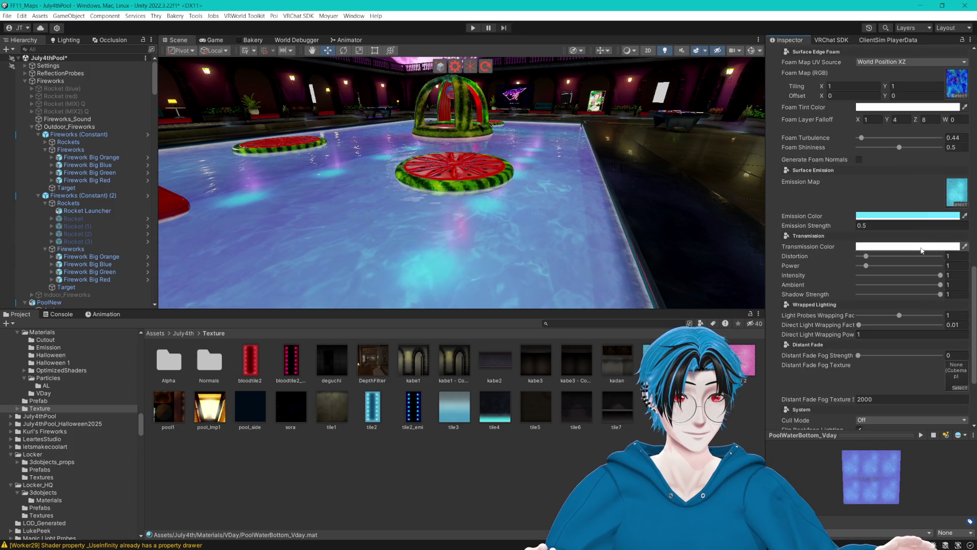
pyautogui.click(933, 216)
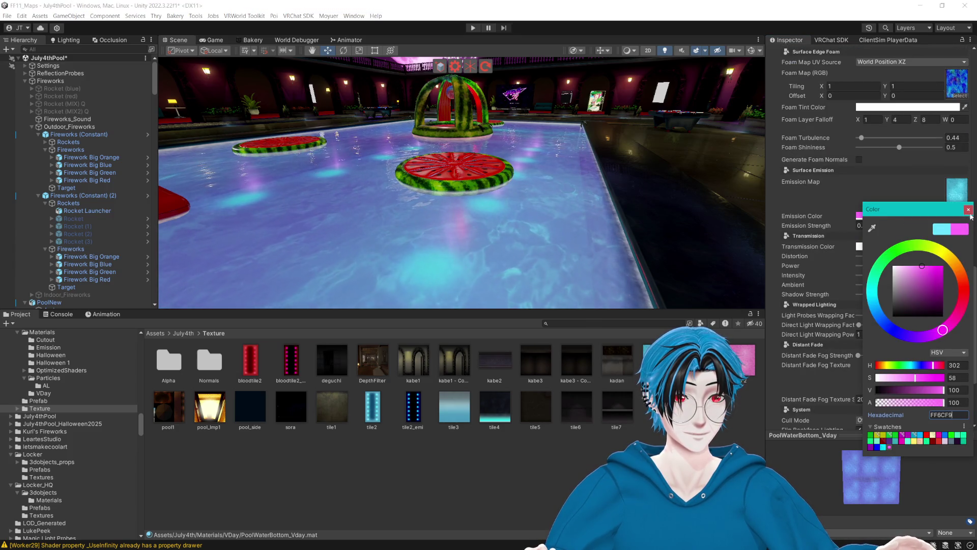
pyautogui.click(968, 209)
# - Set the surface tint to FF6CF9, then lower saturation to pale pink FFCAFD
pyautogui.scroll(10, 866, 236)
pyautogui.scroll(2, 866, 236)
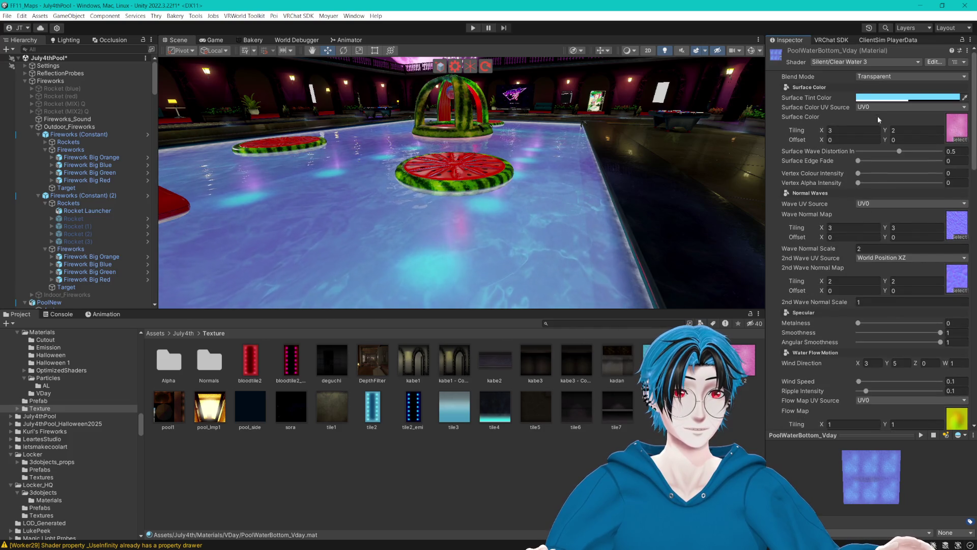
pyautogui.click(877, 98)
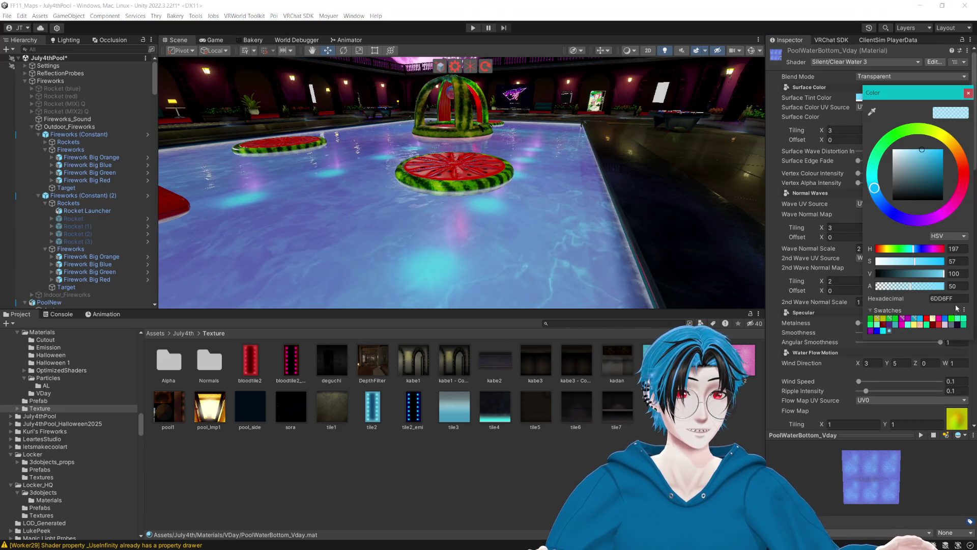
pyautogui.write('FF6CF9')
pyautogui.moveTo(915, 158); pyautogui.dragTo(904, 135)
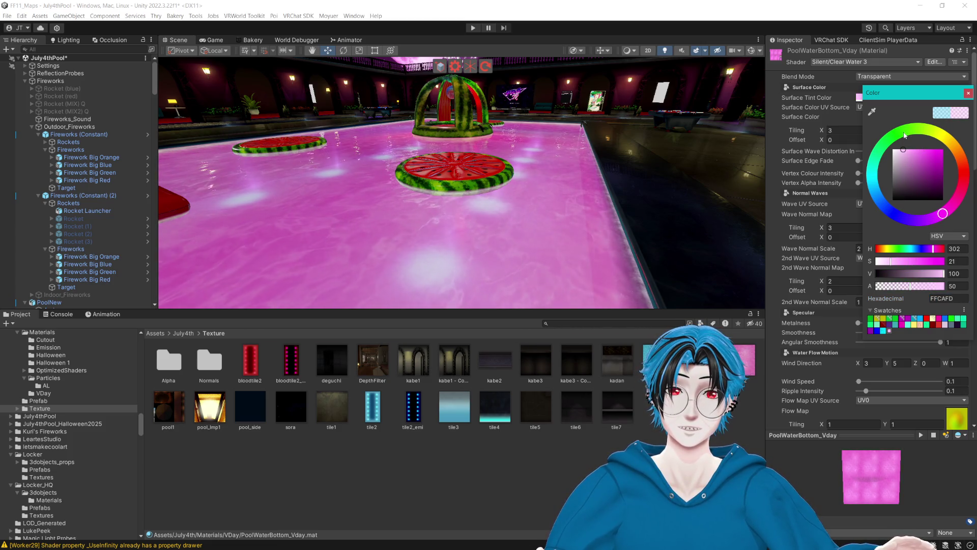
pyautogui.scroll(-5, 551, 134)
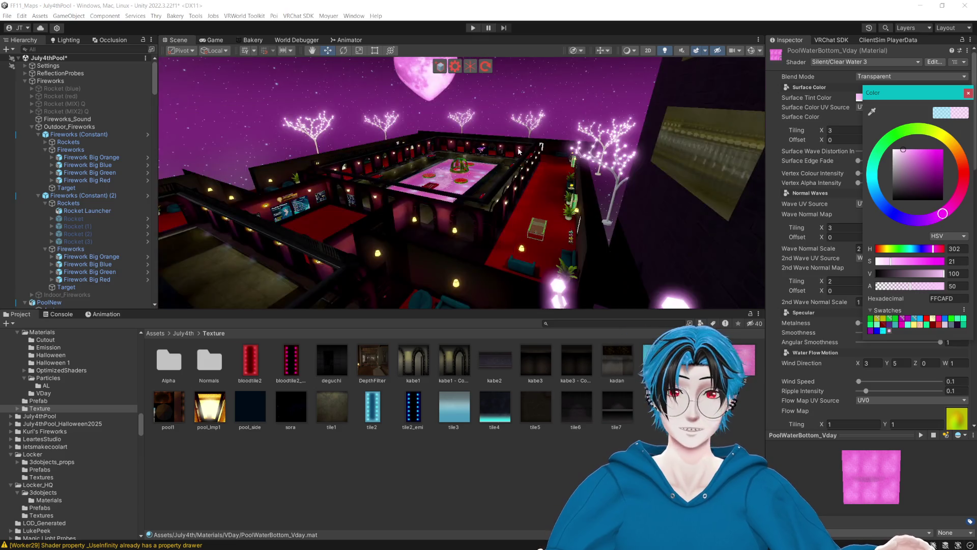
pyautogui.scroll(-3, 551, 134)
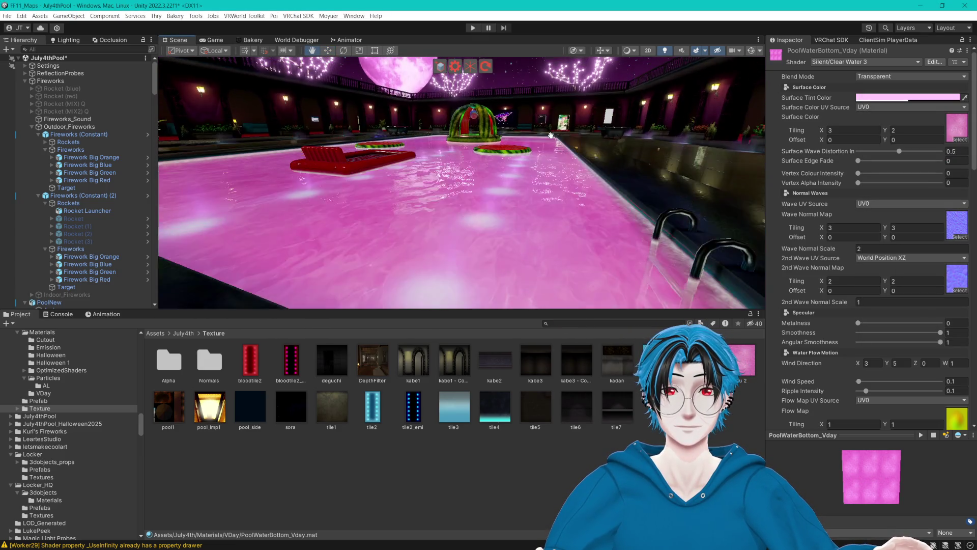
pyautogui.scroll(5, 565, 135)
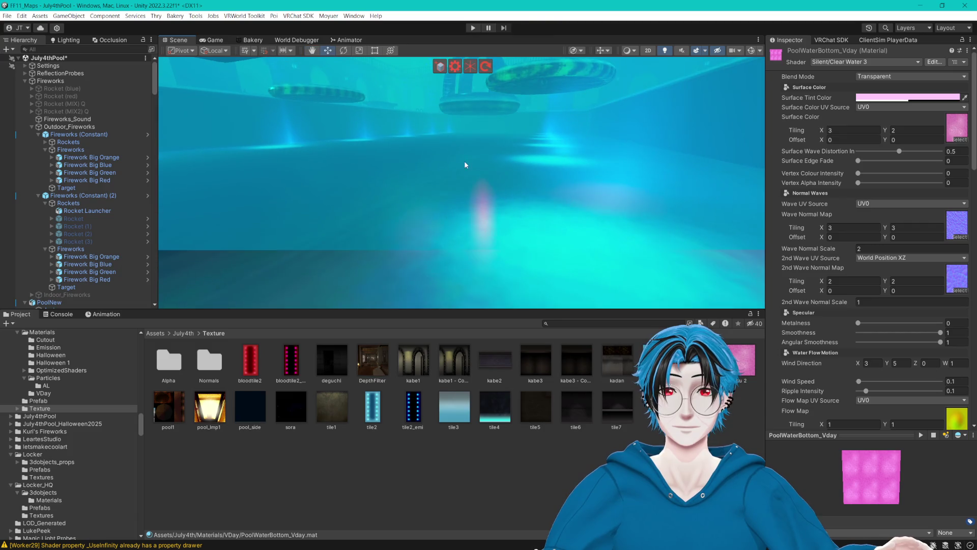
pyautogui.click(464, 161)
pyautogui.click(508, 178)
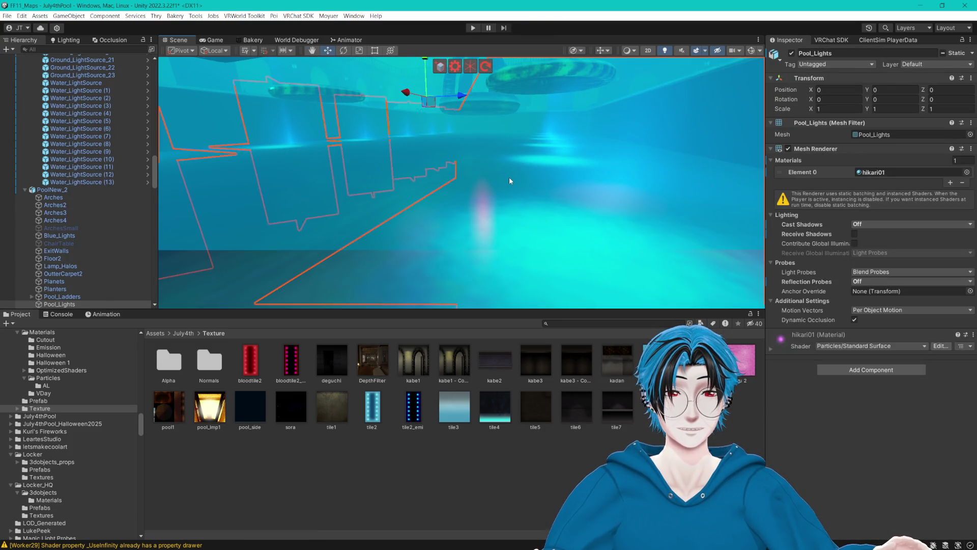
pyautogui.press('f')
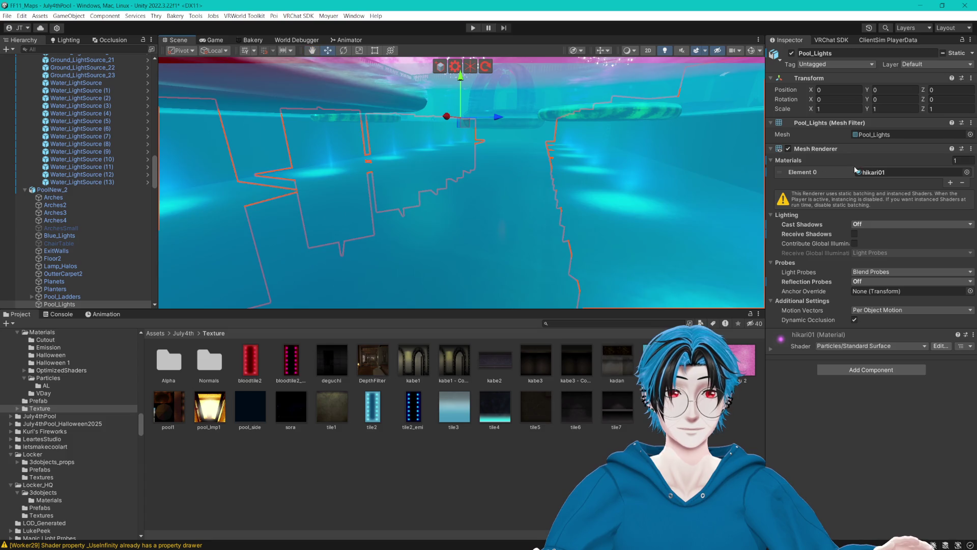
pyautogui.click(874, 172)
pyautogui.click(497, 185)
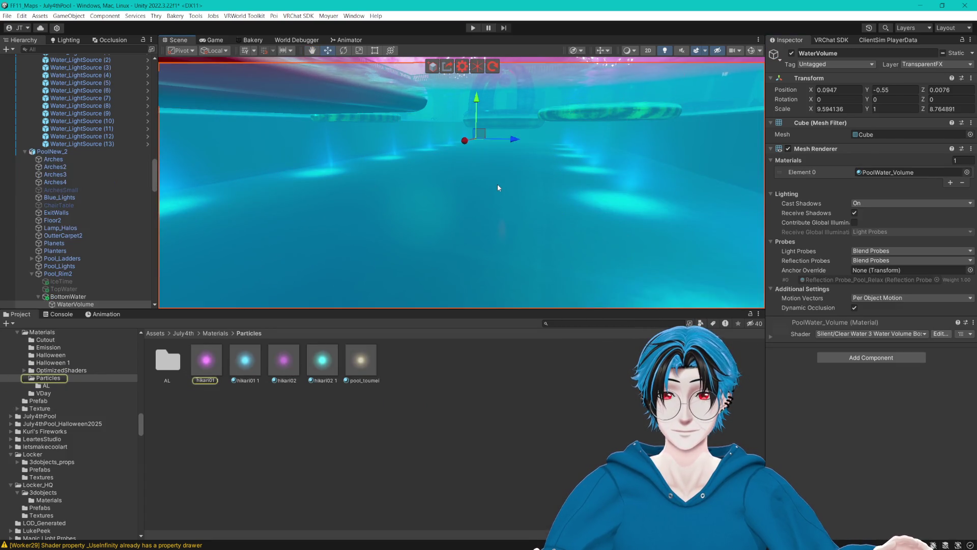
pyautogui.moveTo(497, 184)
pyautogui.mouseDown()
pyautogui.moveTo(513, 185)
pyautogui.moveTo(498, 184)
pyautogui.mouseUp()
pyautogui.click(477, 177)
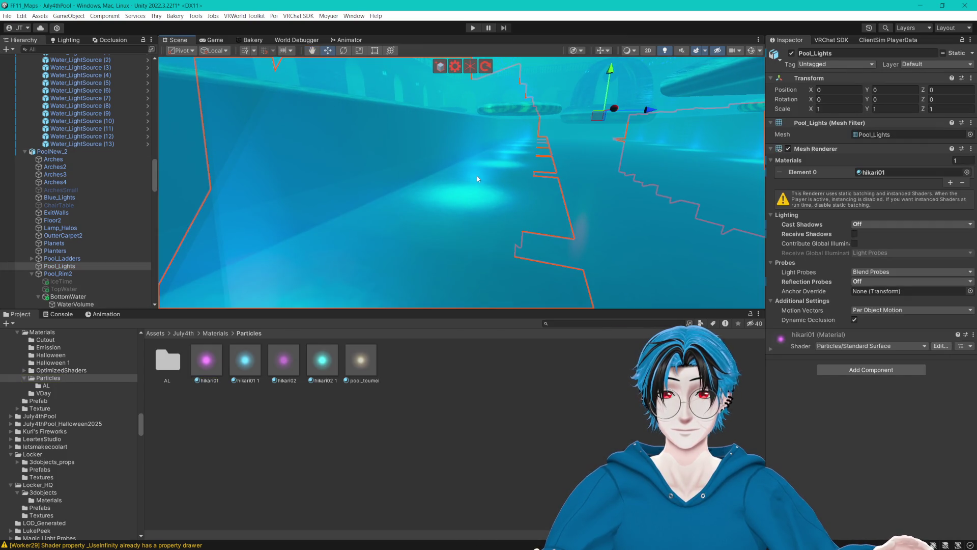
pyautogui.click(897, 172)
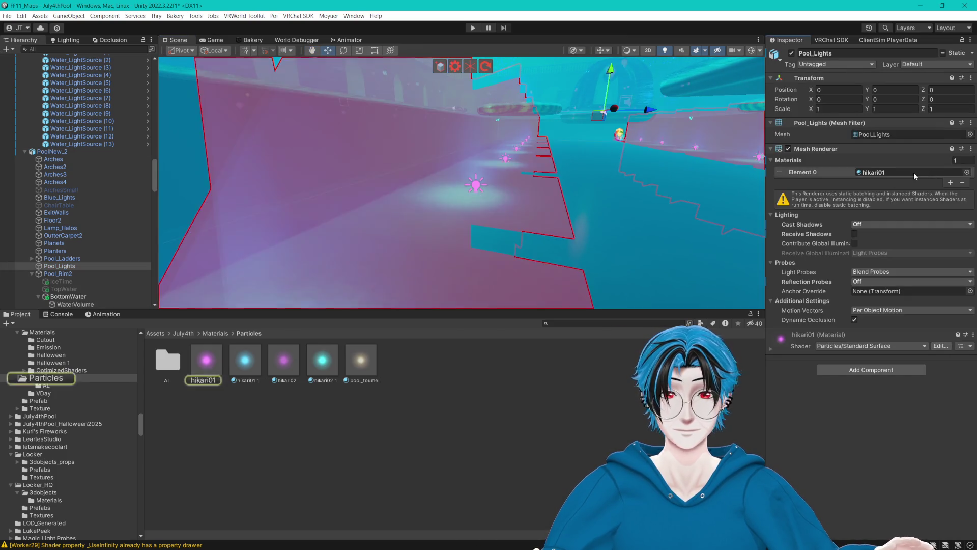
pyautogui.click(607, 195)
pyautogui.click(609, 195)
pyautogui.click(884, 173)
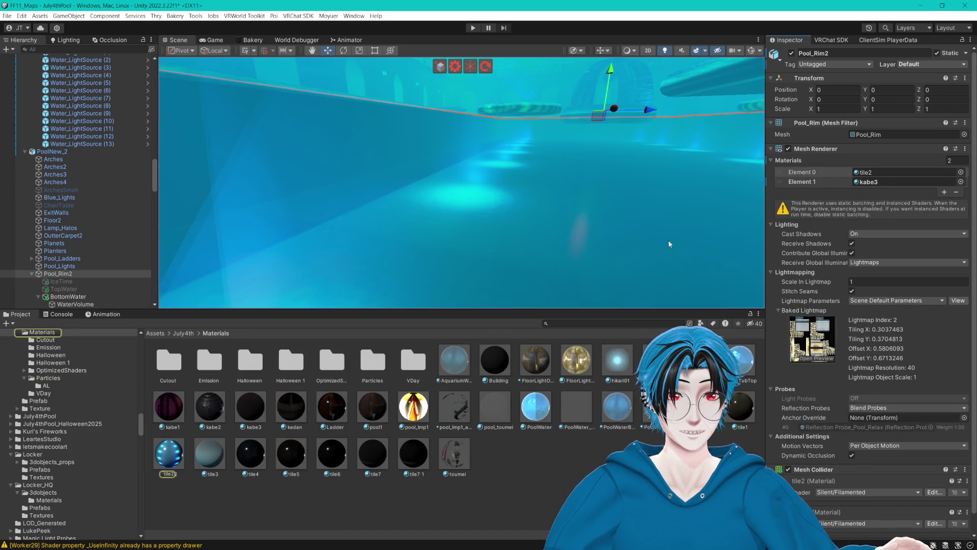
pyautogui.click(168, 453)
pyautogui.click(786, 96)
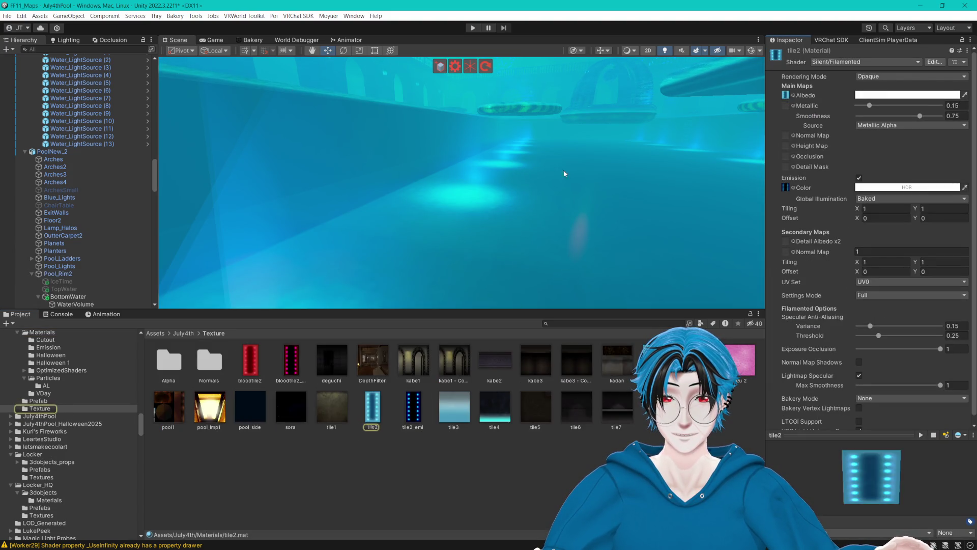
pyautogui.click(498, 205)
pyautogui.click(496, 200)
pyautogui.click(569, 196)
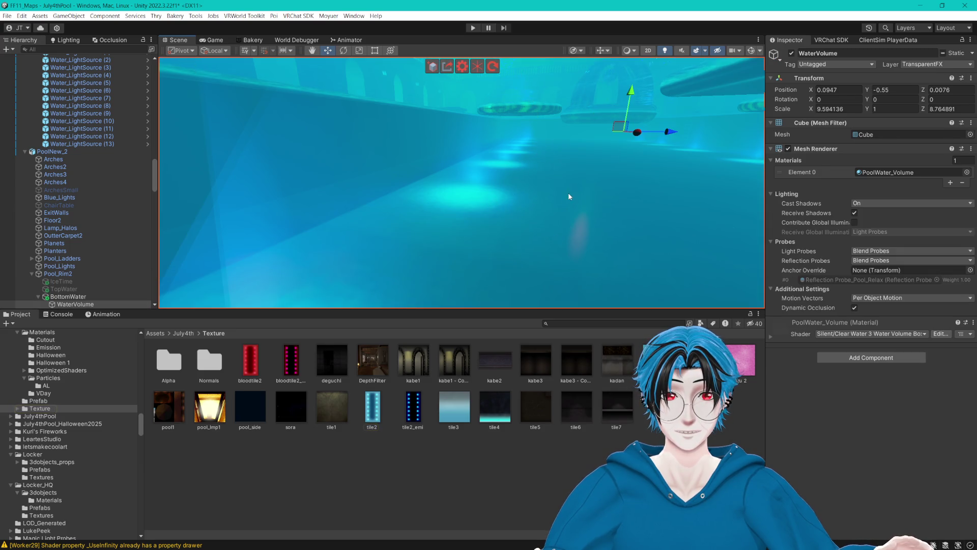
pyautogui.moveTo(585, 193); pyautogui.dragTo(577, 190)
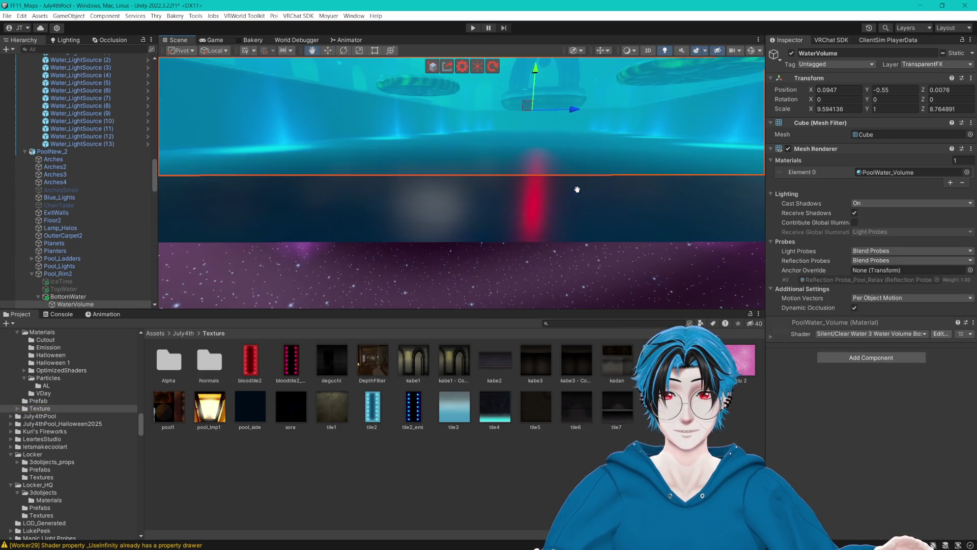
pyautogui.click(539, 179)
pyautogui.click(405, 195)
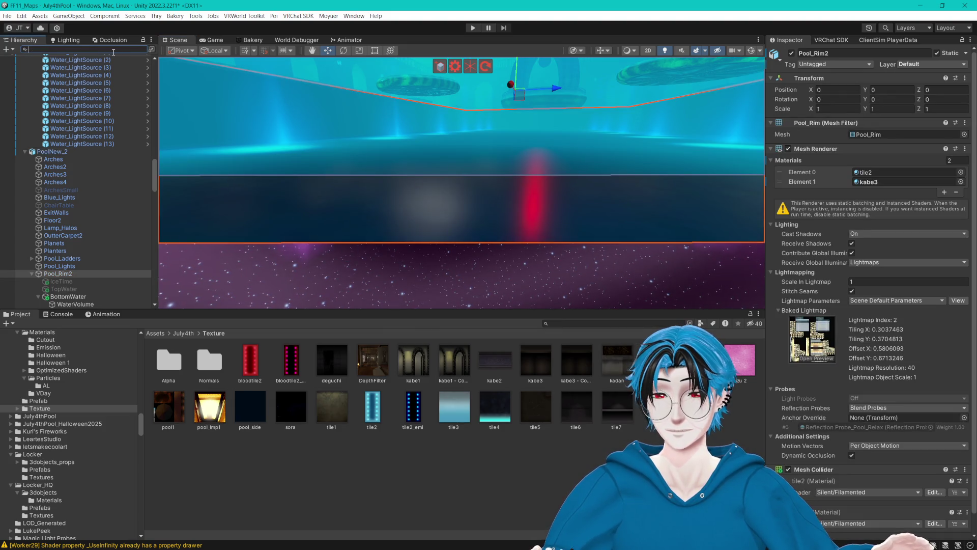
# - Search the Hierarchy for the pool rims and open the Materials/Halloween 1 folder
pyautogui.write('pooo')
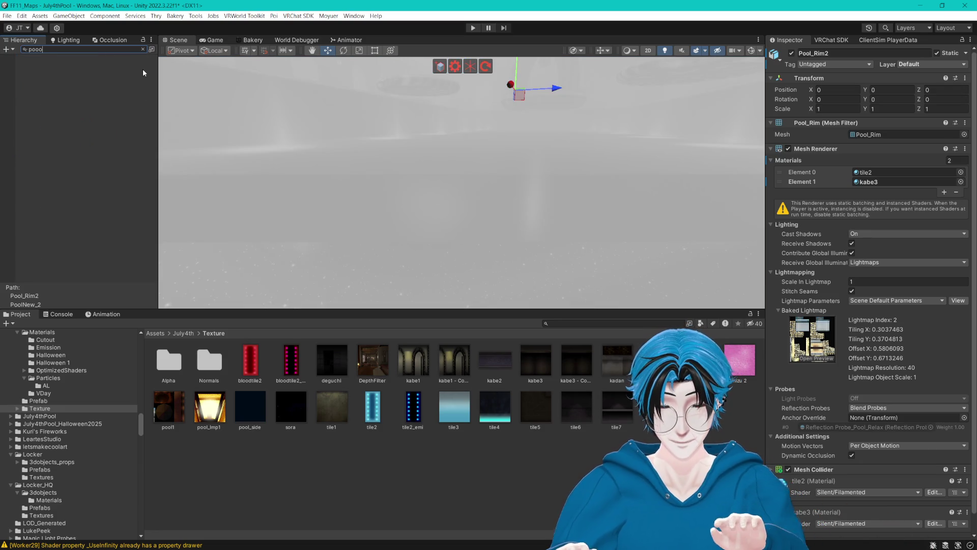
pyautogui.press('BackSpace')
pyautogui.write('l_r')
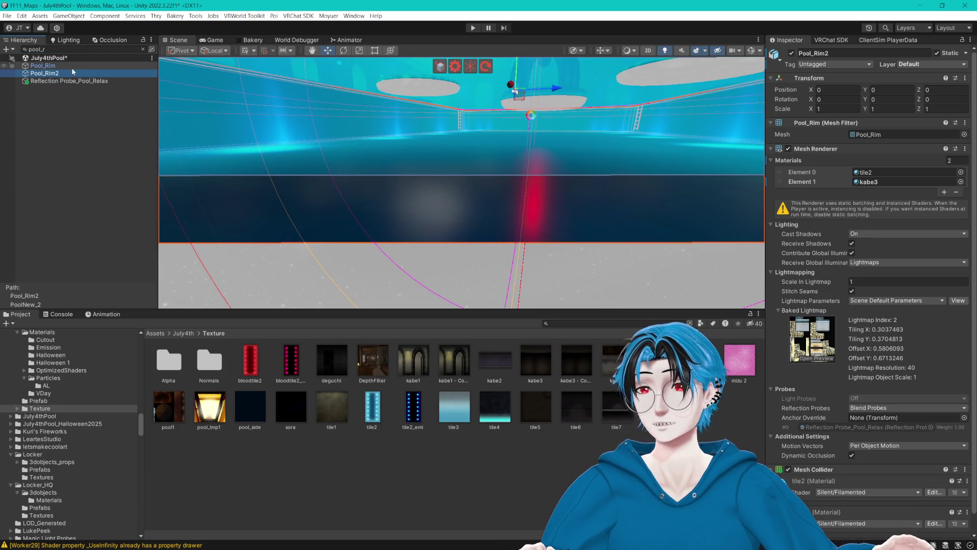
pyautogui.keyDown('ctrl'); pyautogui.click(73, 68); pyautogui.keyUp('ctrl')
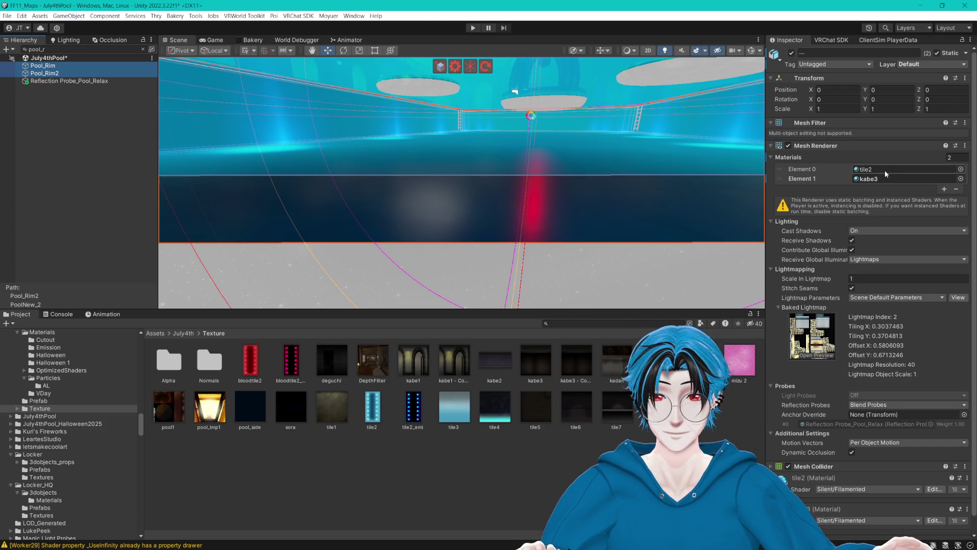
pyautogui.click(885, 170)
pyautogui.click(420, 369)
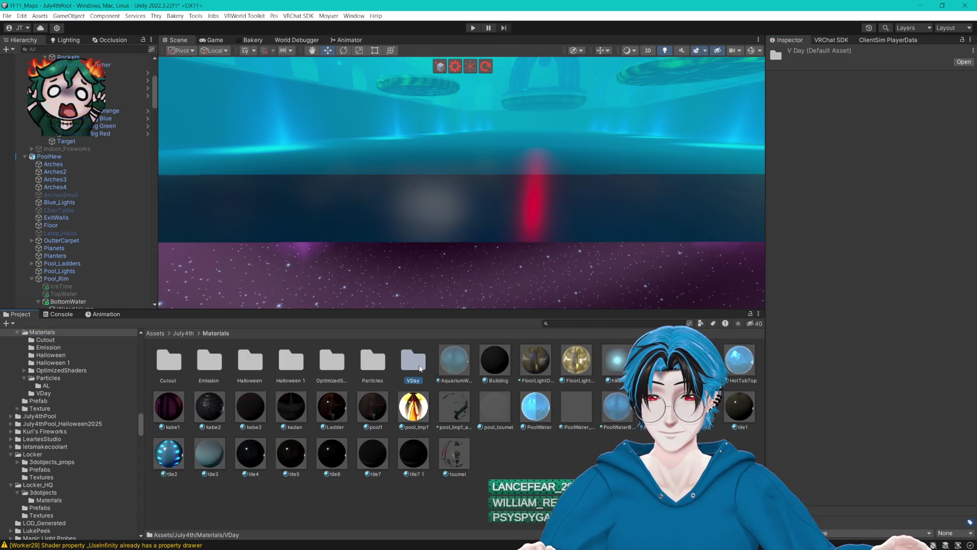
pyautogui.click(252, 364)
pyautogui.doubleClick(252, 364)
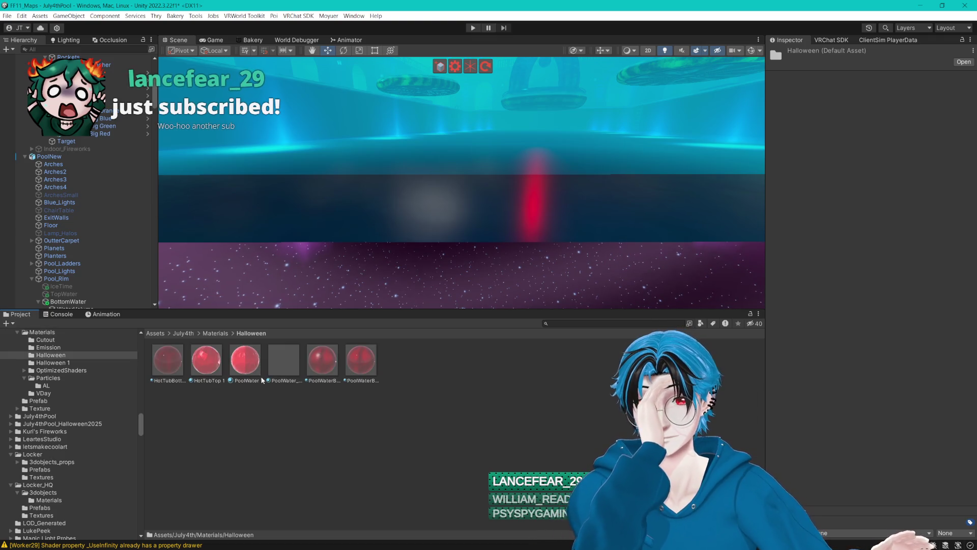
pyautogui.click(216, 333)
pyautogui.doubleClick(284, 359)
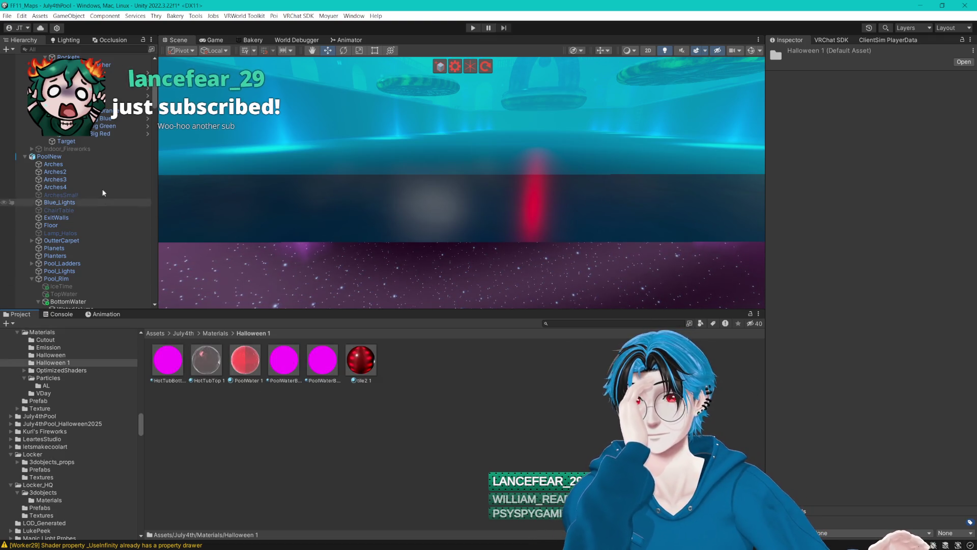
# - Search Pool_R and select both Pool_Rim and Pool_Rim2
pyautogui.click(63, 279)
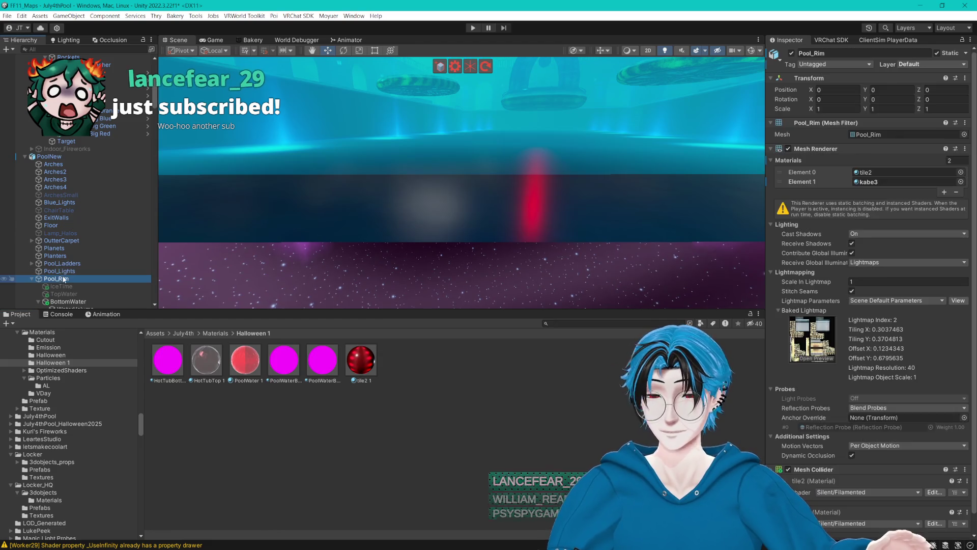
pyautogui.click(83, 47)
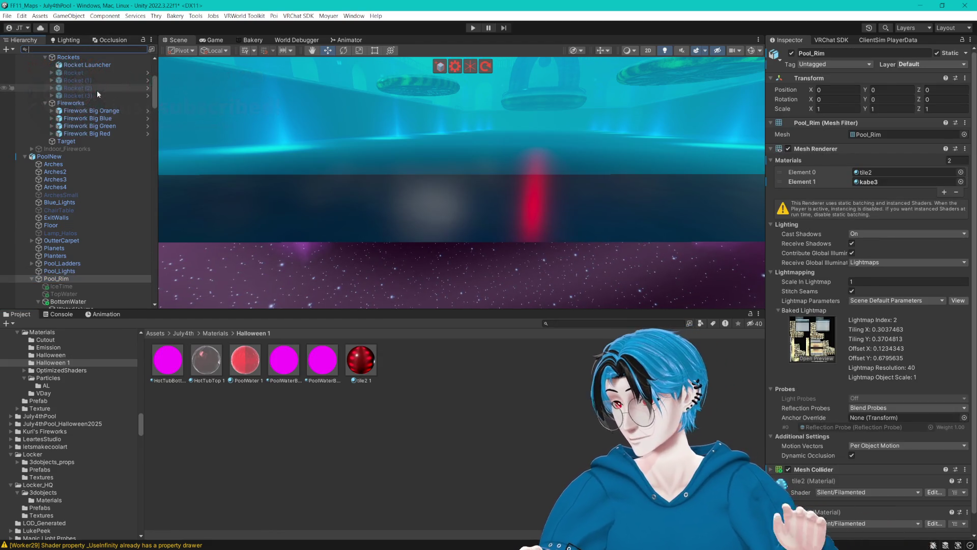
pyautogui.write('Pool_')
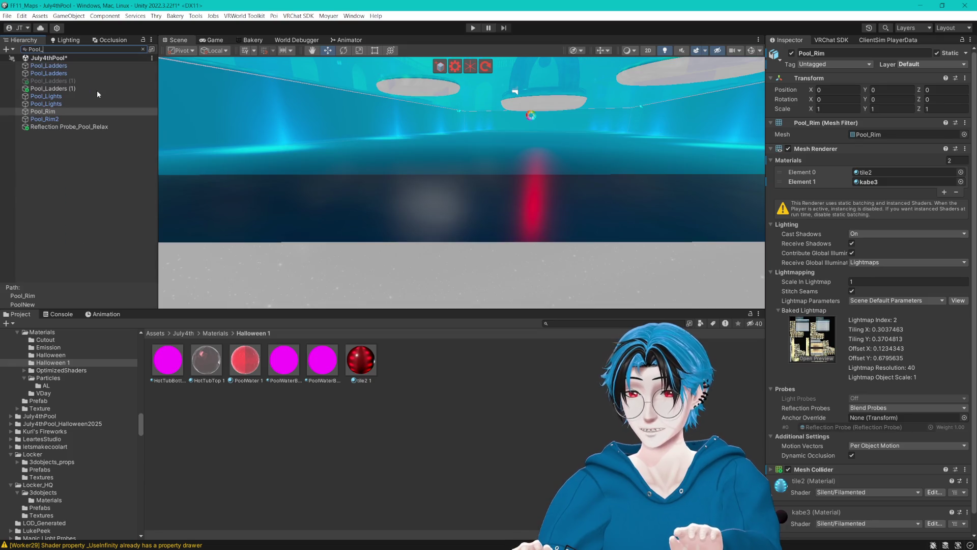
pyautogui.write('R')
pyautogui.click(66, 81)
pyautogui.click(67, 73)
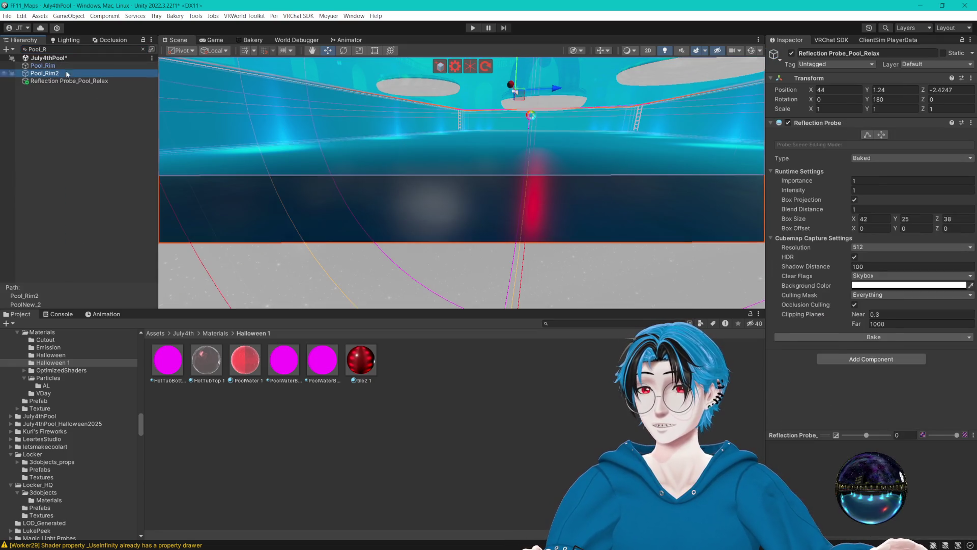
pyautogui.keyDown('shift'); pyautogui.click(51, 66); pyautogui.keyUp('shift')
# - Apply tile2 1 as Element 0 on both rims' Mesh Renderer
pyautogui.click(875, 171)
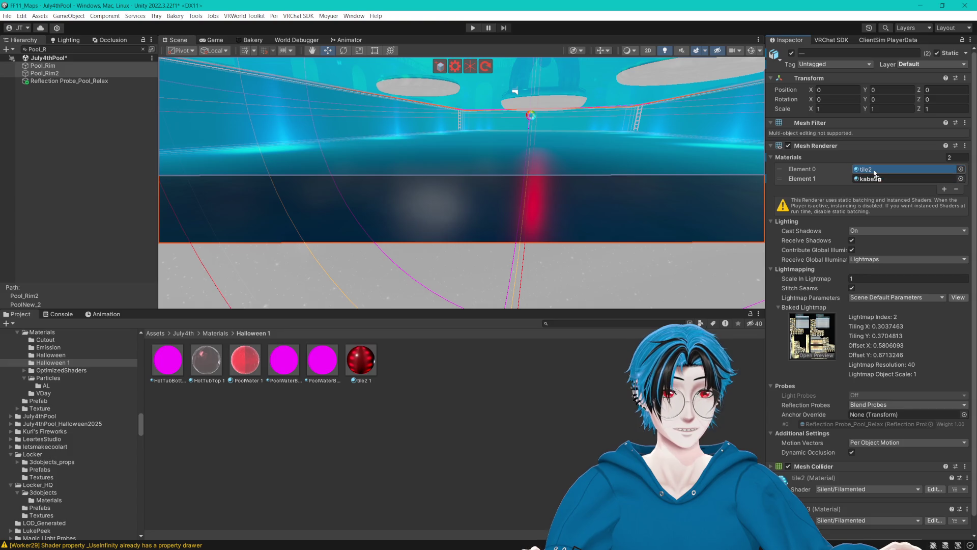
pyautogui.moveTo(875, 174); pyautogui.dragTo(876, 171)
pyautogui.moveTo(633, 141); pyautogui.dragTo(625, 152)
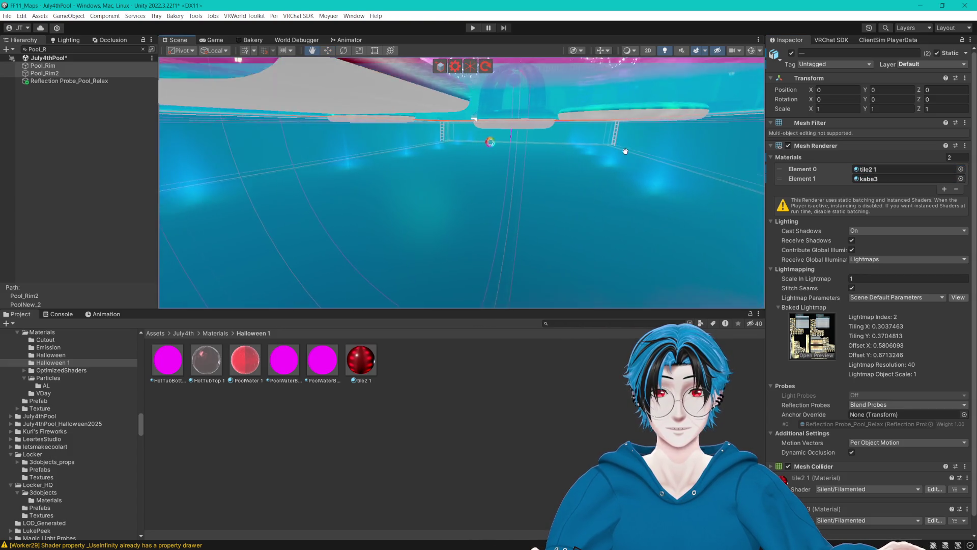
pyautogui.scroll(5, 631, 151)
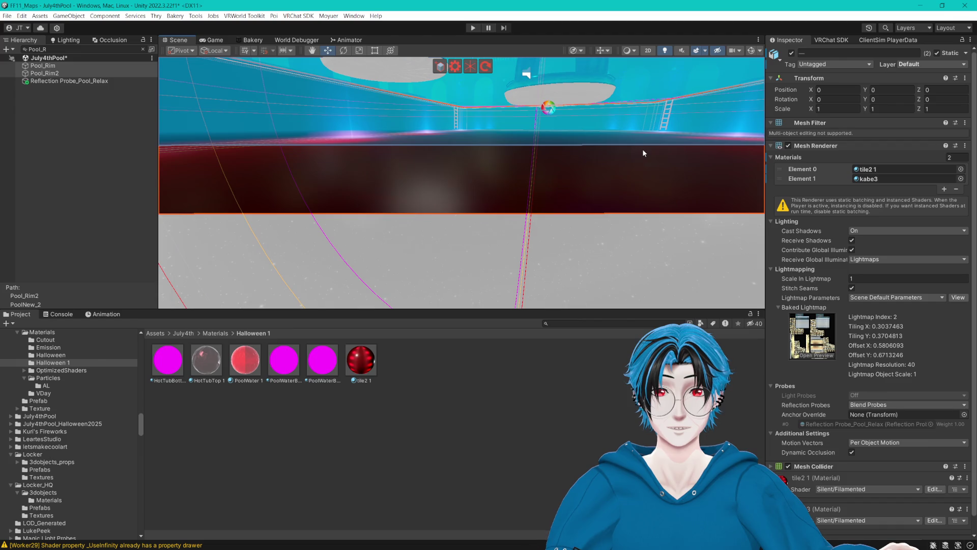
pyautogui.scroll(8, 642, 152)
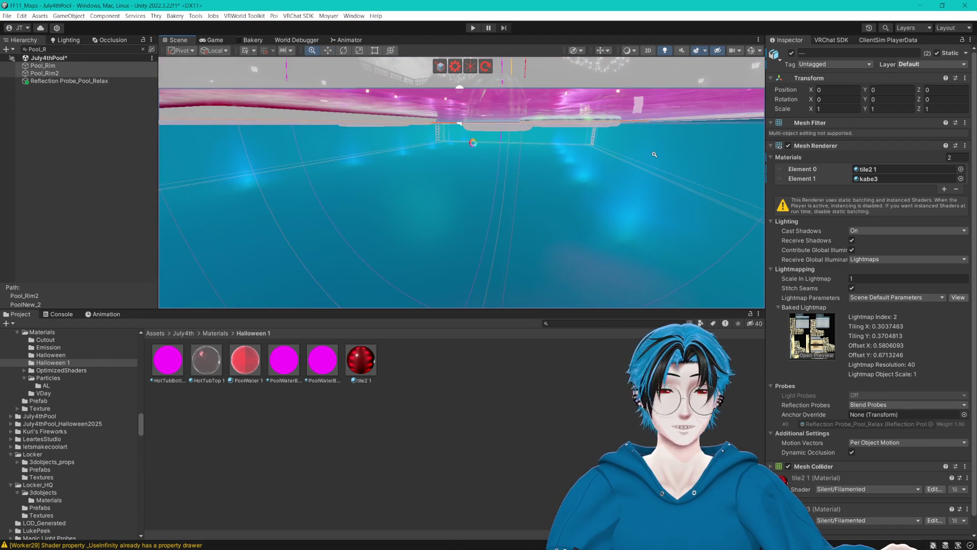
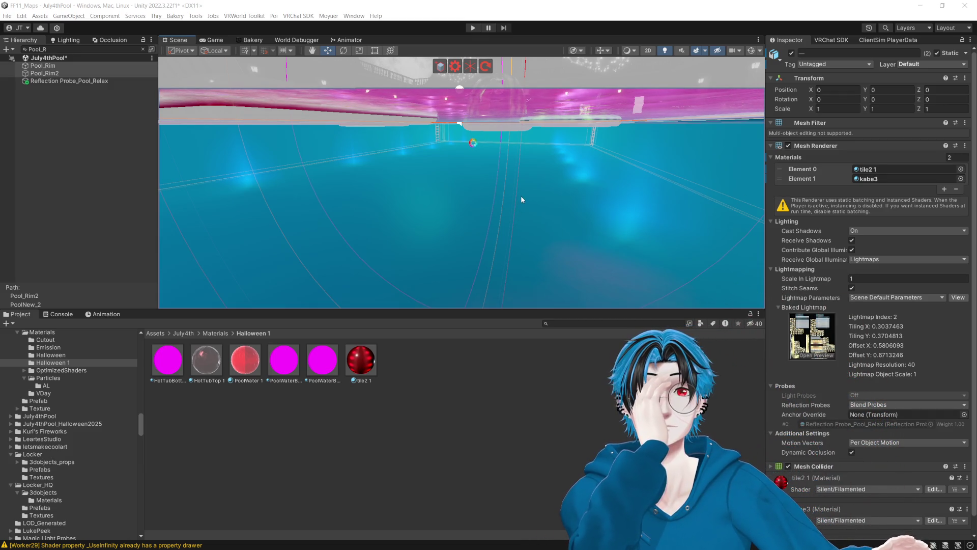
# - Set the tile2 1 material's smoothness to 0.05
pyautogui.doubleClick(885, 169)
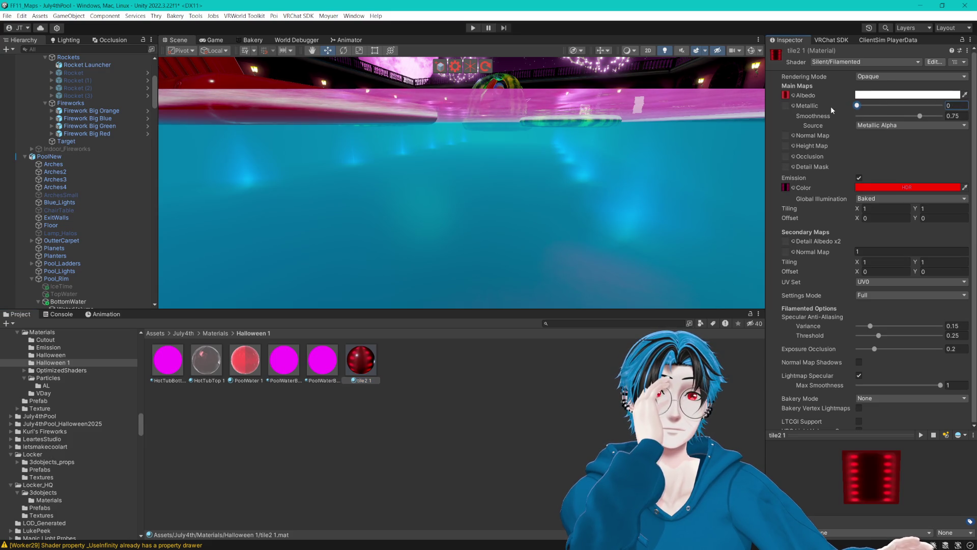
pyautogui.moveTo(898, 118)
pyautogui.mouseDown()
pyautogui.moveTo(851, 115)
pyautogui.moveTo(945, 116)
pyautogui.moveTo(864, 117)
pyautogui.moveTo(901, 117)
pyautogui.mouseUp()
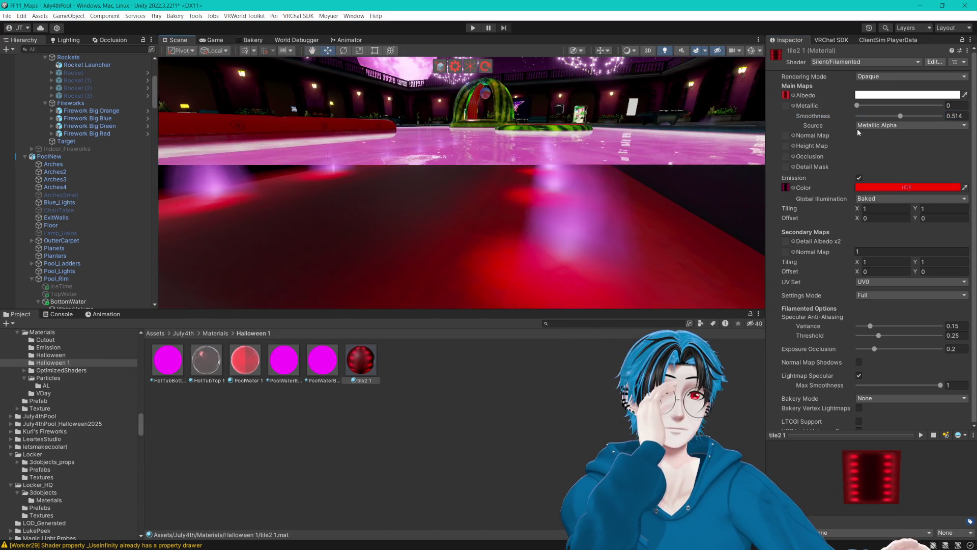
pyautogui.scroll(-5, 853, 147)
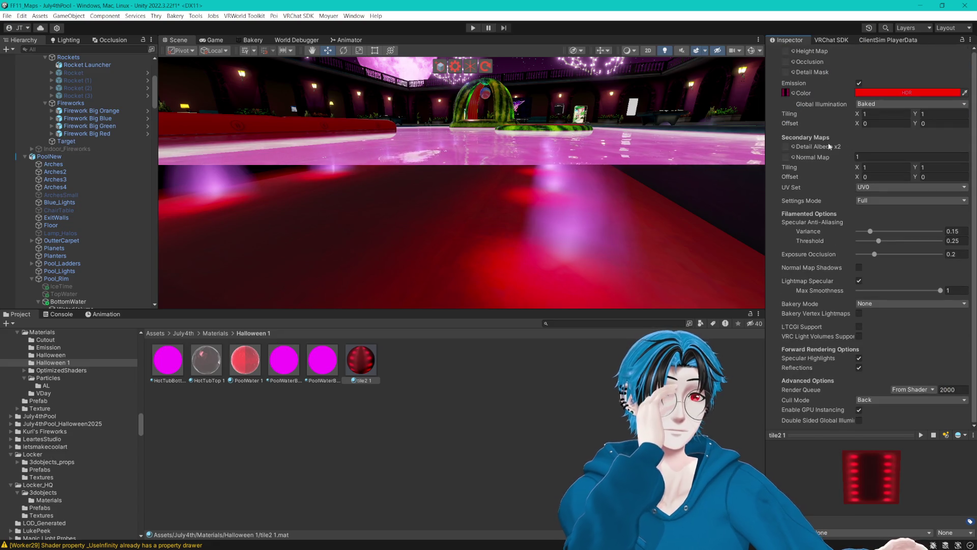
pyautogui.moveTo(641, 264)
pyautogui.mouseDown()
pyautogui.moveTo(638, 202)
pyautogui.moveTo(609, 244)
pyautogui.mouseUp()
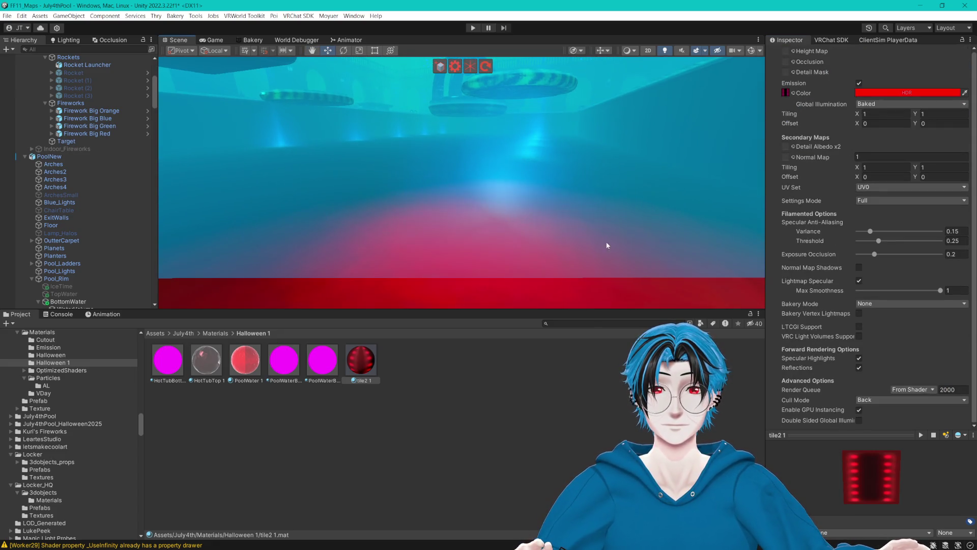
pyautogui.scroll(5, 825, 204)
# - Turn off sRGB on tile2 1's bloodtile2 albedo texture and apply the reimport
pyautogui.click(785, 96)
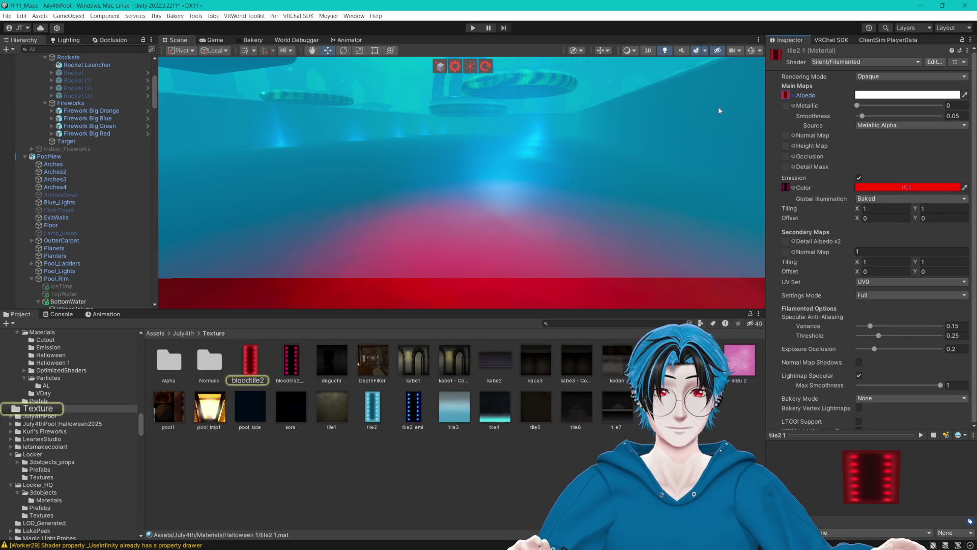
pyautogui.click(249, 365)
pyautogui.click(855, 105)
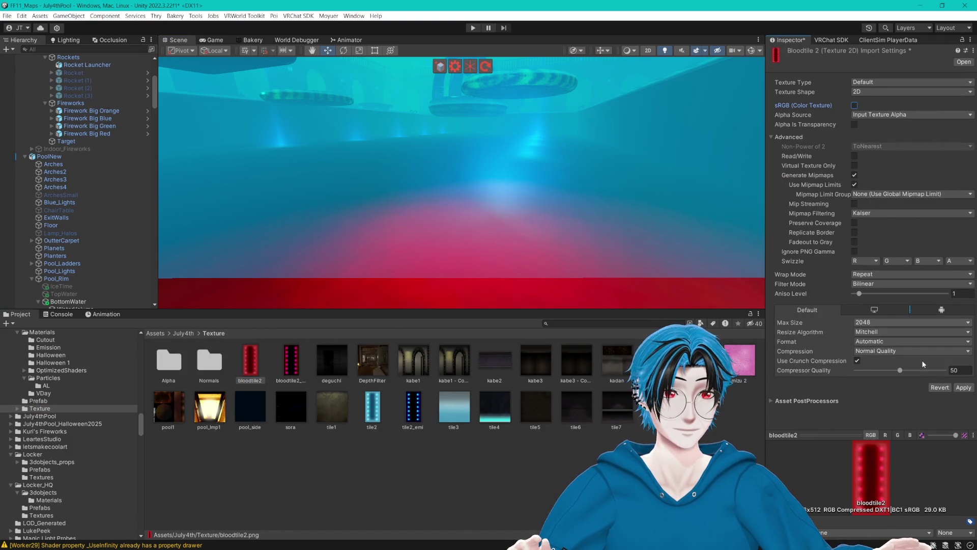
pyautogui.click(964, 387)
pyautogui.scroll(-5, 600, 276)
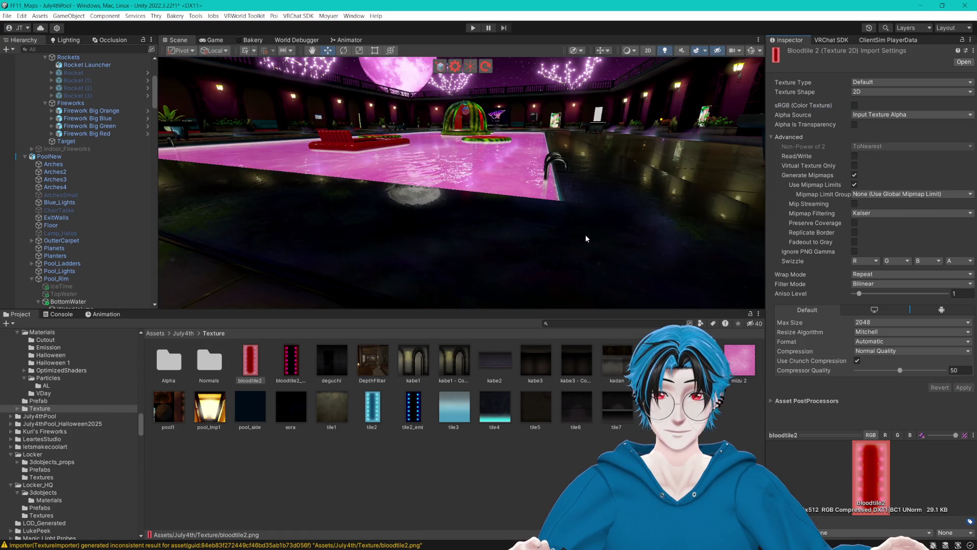
pyautogui.scroll(5, 586, 234)
pyautogui.scroll(5, 603, 232)
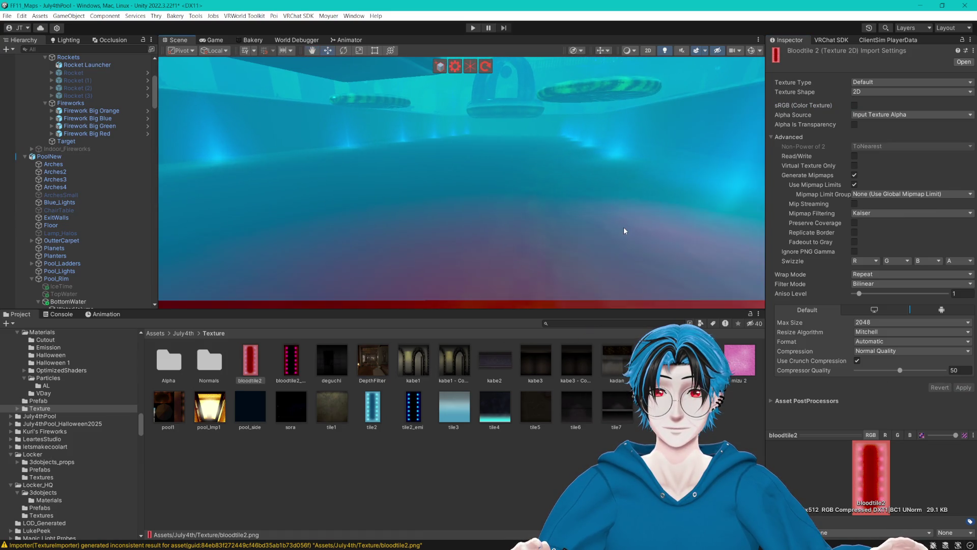
pyautogui.click(511, 145)
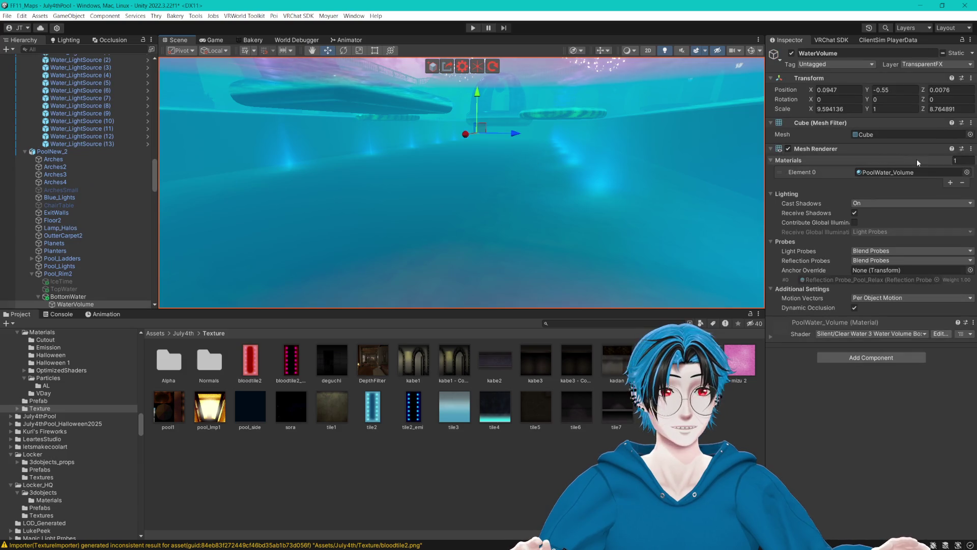
# - Open the PoolWater_Volume material and toggle the WaterVolume object off and back on
pyautogui.click(917, 159)
pyautogui.click(578, 436)
pyautogui.click(577, 427)
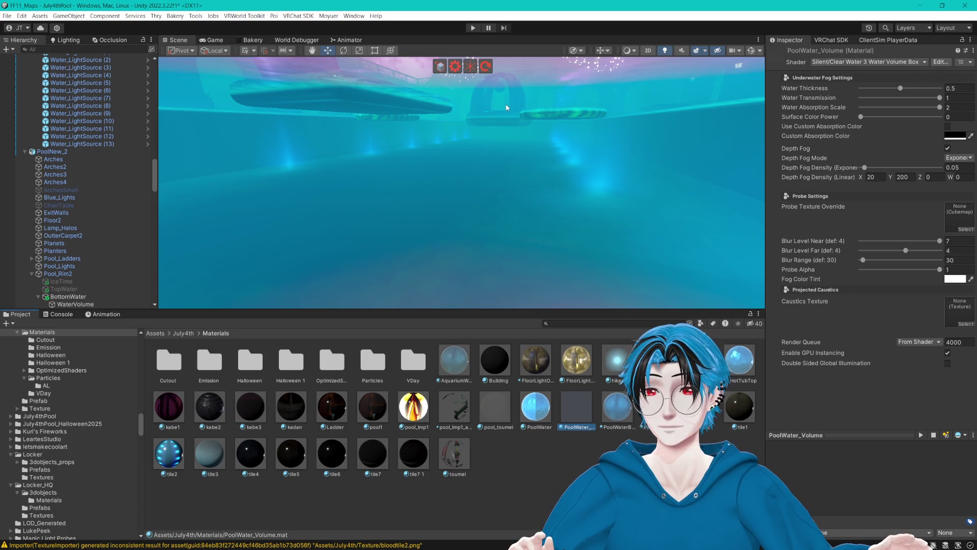
pyautogui.scroll(-3, 77, 229)
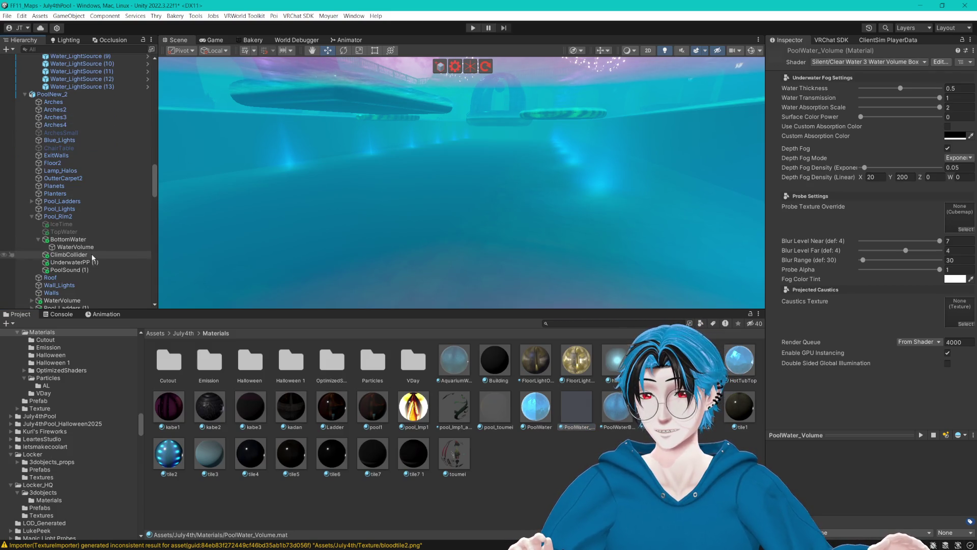
pyautogui.click(75, 246)
pyautogui.click(791, 53)
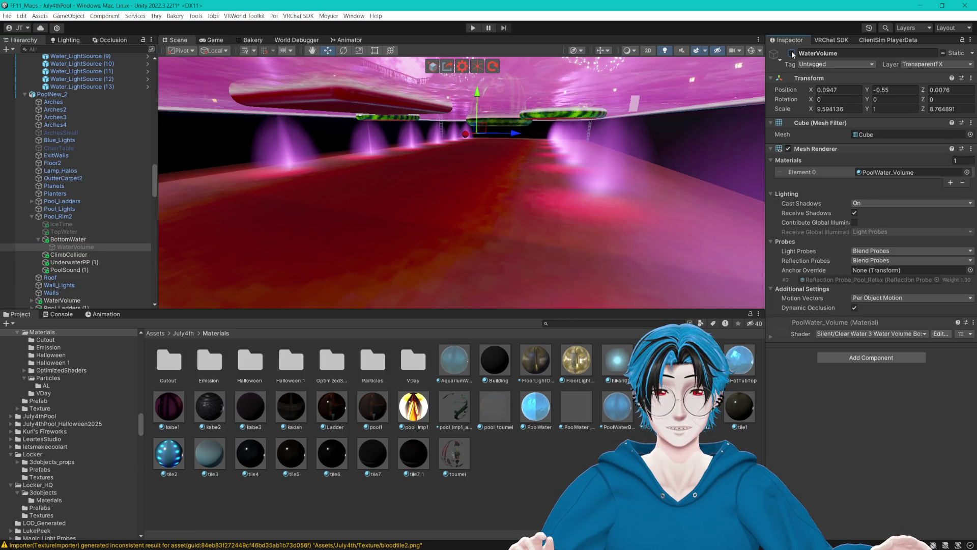
pyautogui.click(791, 53)
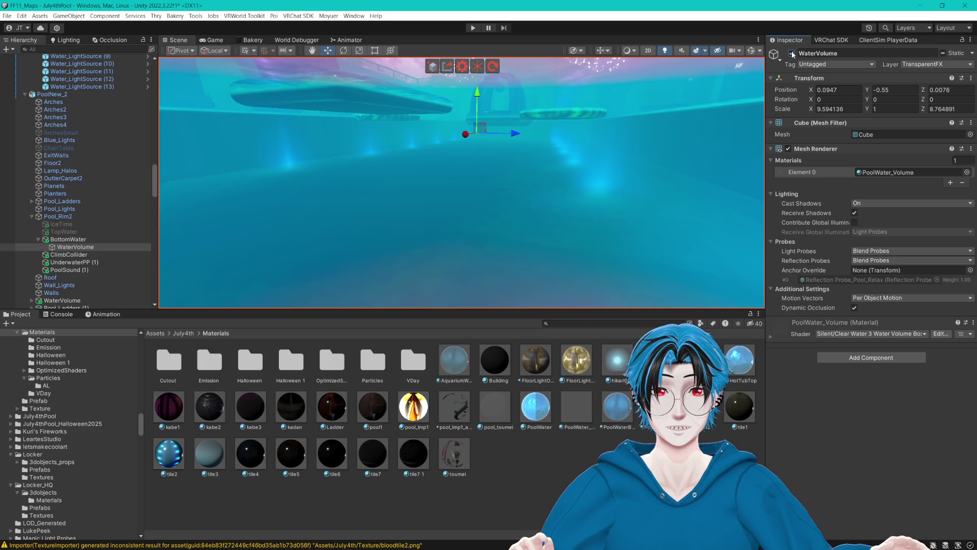
pyautogui.moveTo(652, 139)
pyautogui.mouseDown()
pyautogui.moveTo(650, 153)
pyautogui.moveTo(655, 122)
pyautogui.mouseUp()
# - Toggle Depth Fog off and on, and preview Probe Alpha at 0 before restoring 1
pyautogui.click(897, 172)
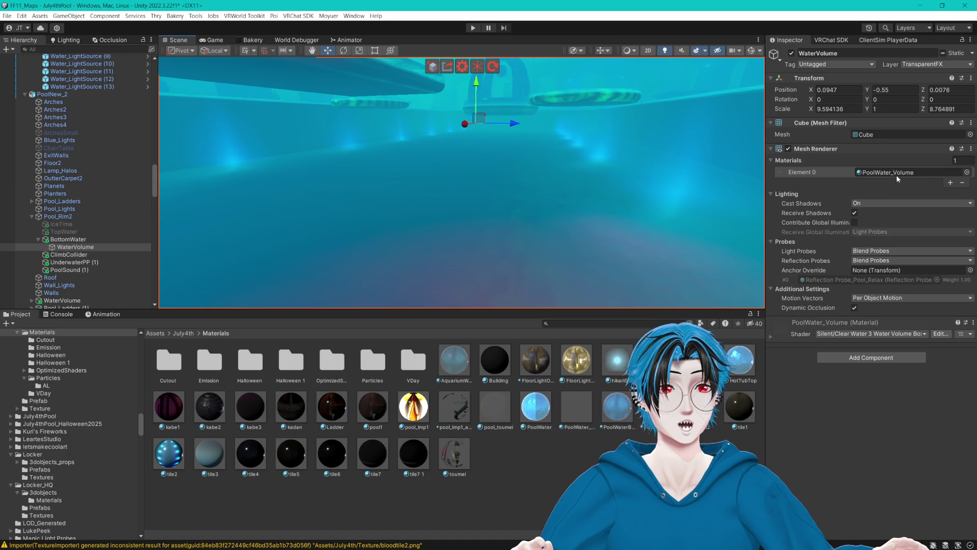
pyautogui.click(569, 411)
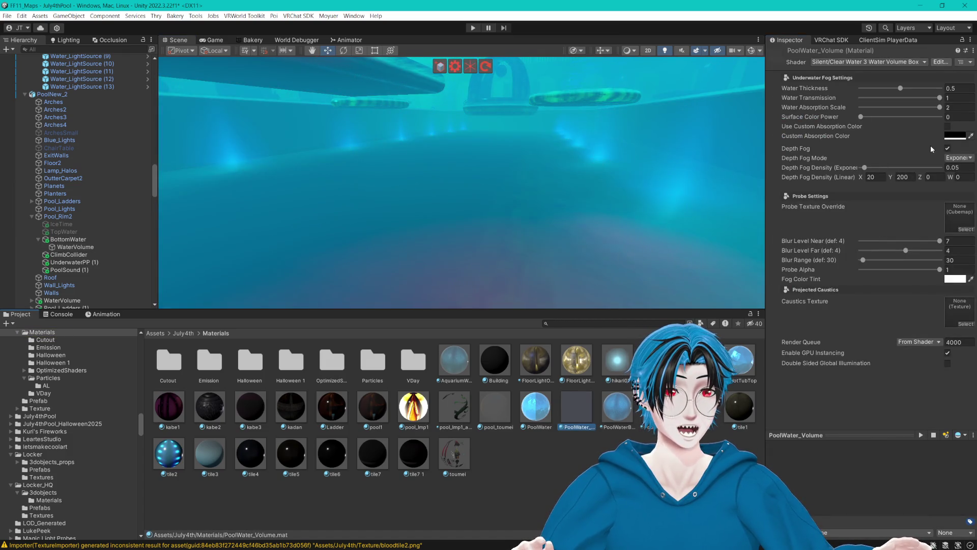
pyautogui.click(948, 149)
pyautogui.click(947, 149)
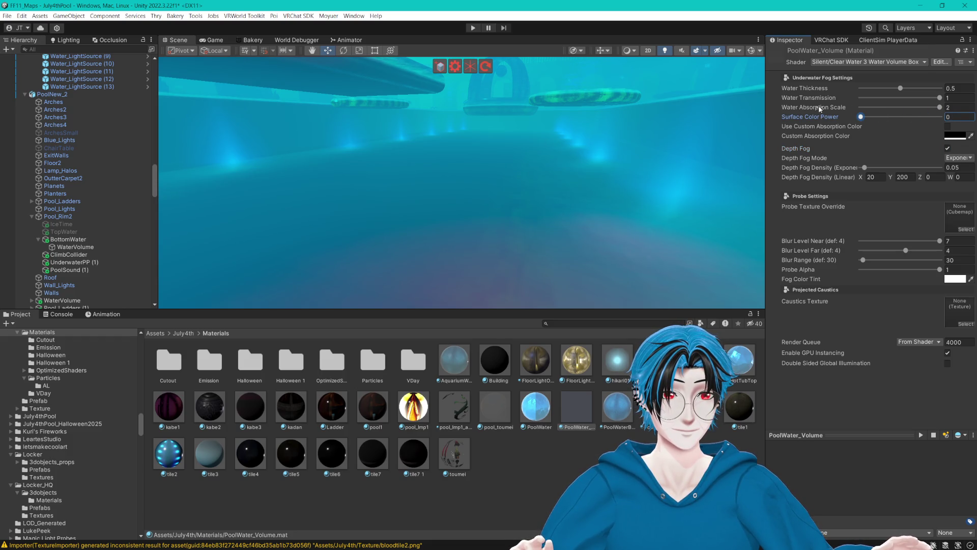
pyautogui.moveTo(933, 269)
pyautogui.mouseDown()
pyautogui.moveTo(853, 267)
pyautogui.moveTo(956, 270)
pyautogui.mouseUp()
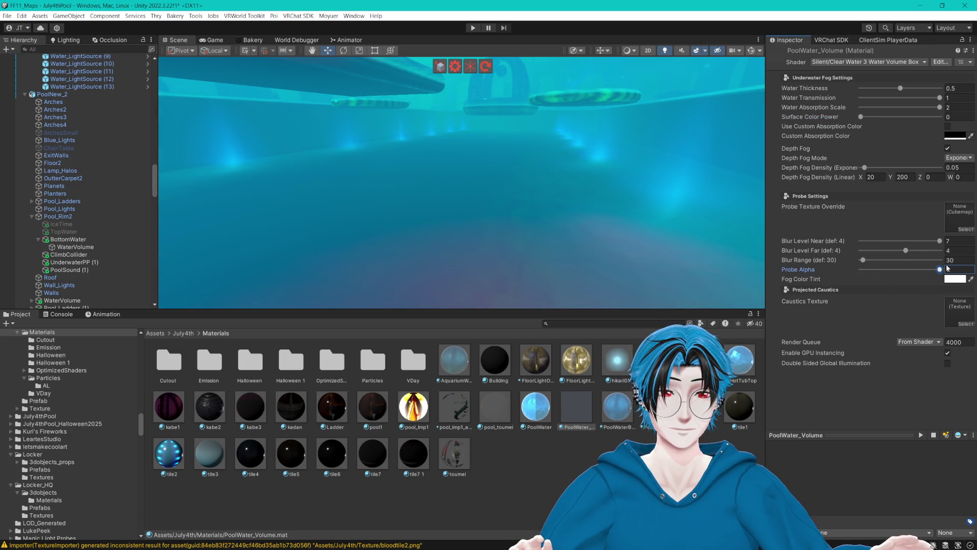
# - Switch the Inspector to Debug and back, then open tile2 1 in Halloween 1
pyautogui.click(971, 41)
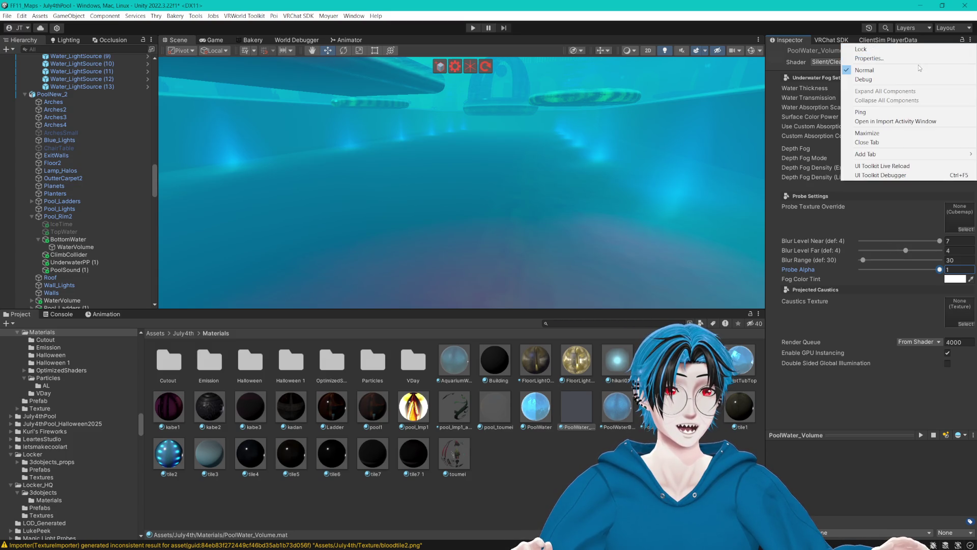
pyautogui.click(886, 75)
pyautogui.click(974, 51)
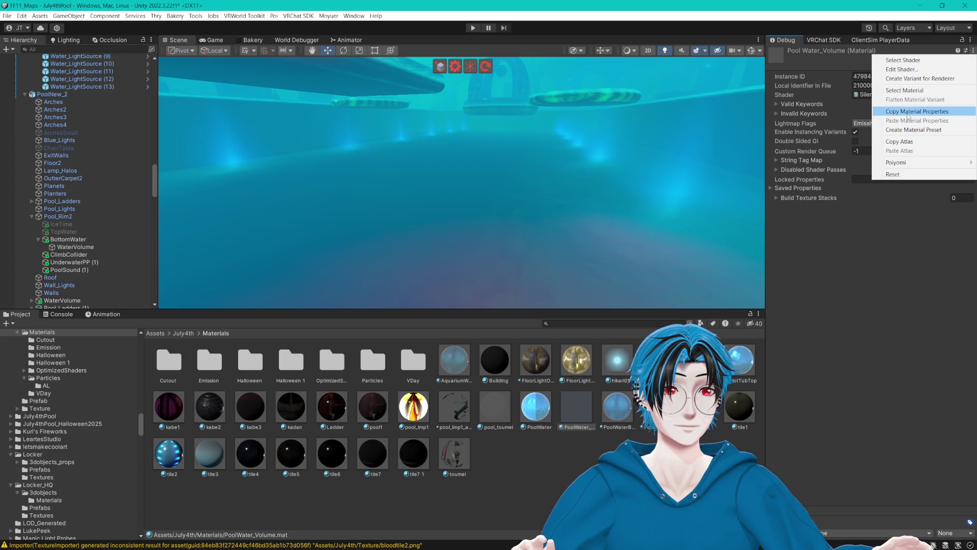
pyautogui.click(970, 41)
pyautogui.click(882, 70)
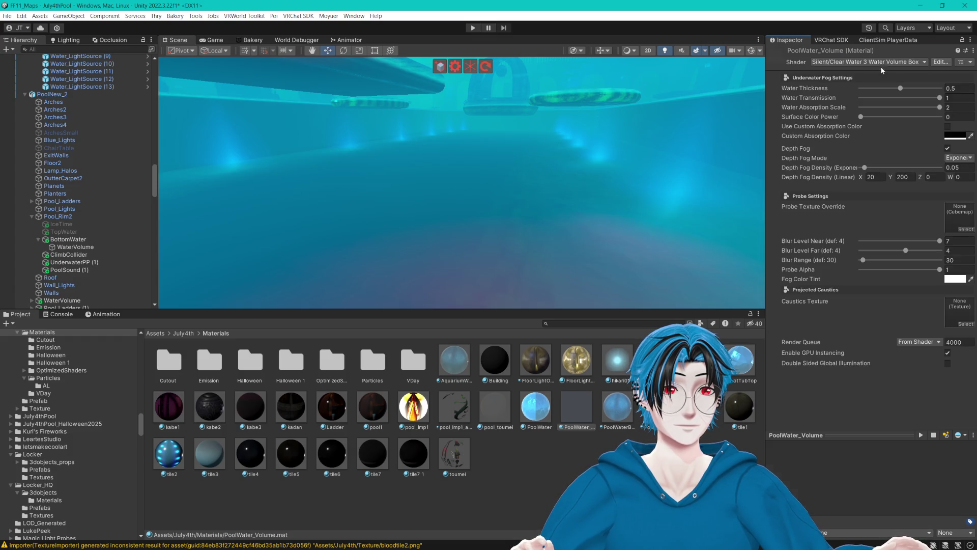
pyautogui.click(291, 360)
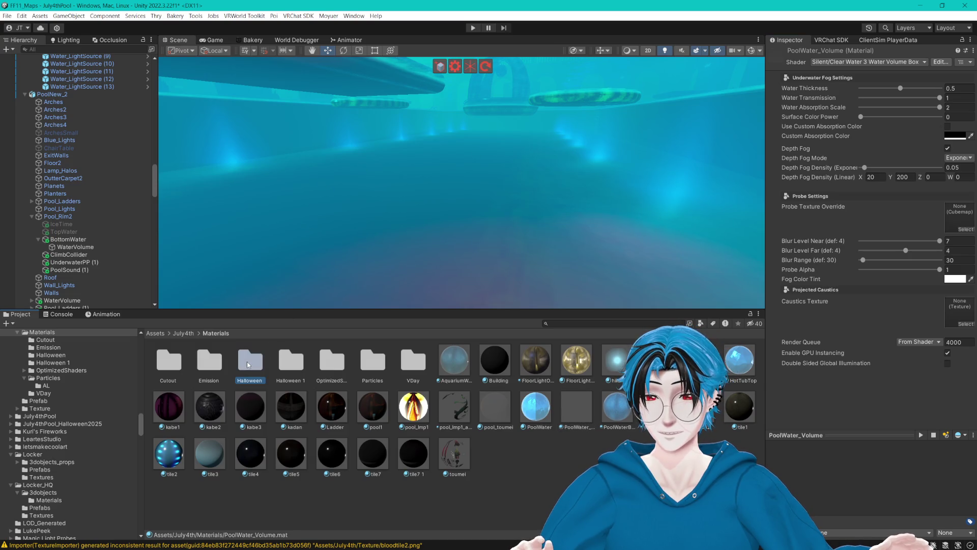
pyautogui.doubleClick(291, 361)
pyautogui.click(361, 361)
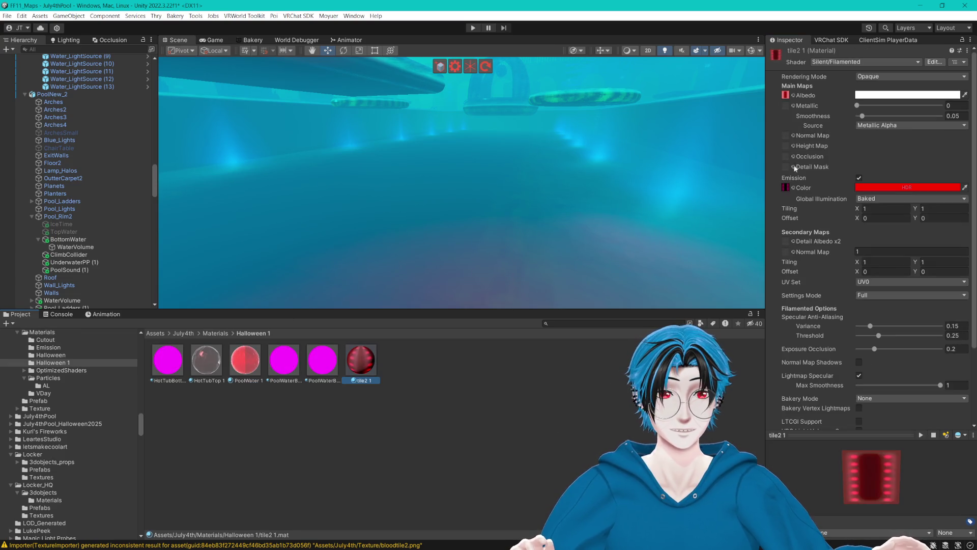
# - Re-enable sRGB on bloodtile2, then fly the view over the pool and billiards area
pyautogui.click(786, 94)
pyautogui.click(255, 363)
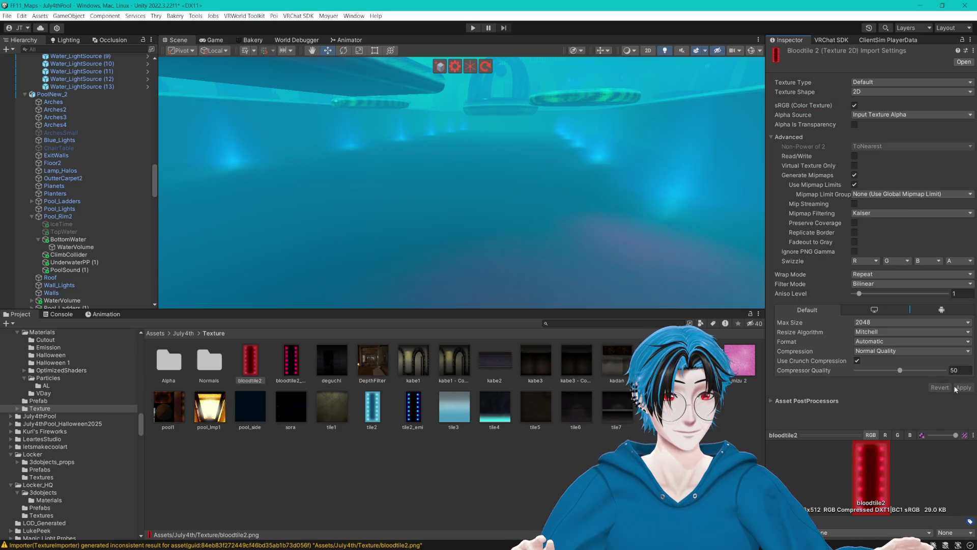
pyautogui.moveTo(720, 305)
pyautogui.mouseDown()
pyautogui.moveTo(574, 176)
pyautogui.moveTo(574, 192)
pyautogui.moveTo(561, 167)
pyautogui.moveTo(473, 188)
pyautogui.moveTo(543, 166)
pyautogui.mouseUp()
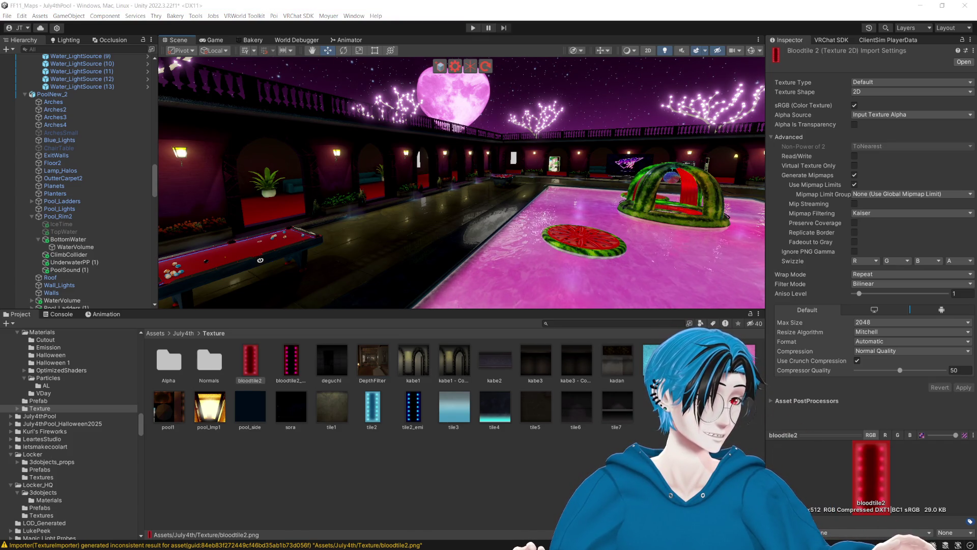
pyautogui.moveTo(458, 178)
pyautogui.mouseDown()
pyautogui.moveTo(567, 222)
pyautogui.moveTo(484, 203)
pyautogui.moveTo(346, 127)
pyautogui.moveTo(299, 322)
pyautogui.moveTo(470, 176)
pyautogui.moveTo(490, 193)
pyautogui.moveTo(175, 202)
pyautogui.moveTo(219, 197)
pyautogui.mouseUp()
pyautogui.write('tr')
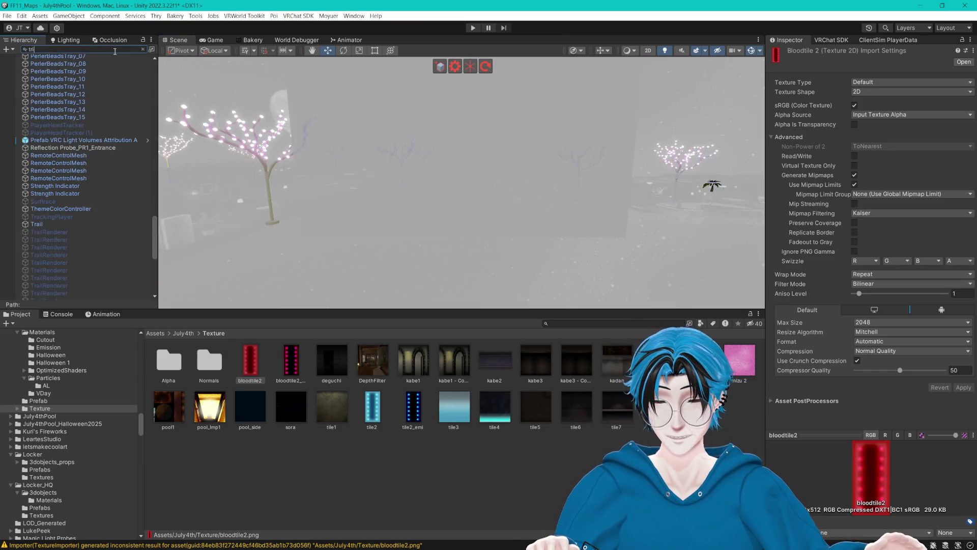
# - Search the Hierarchy for 'Trigger' and 'Indoor' objects and select Light Volume_Indoor
pyautogui.write('igger')
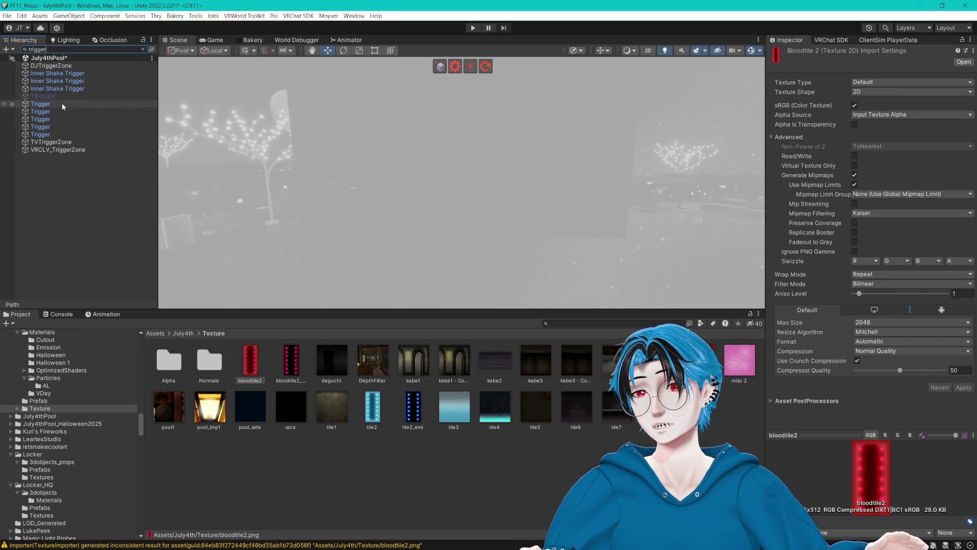
pyautogui.click(56, 105)
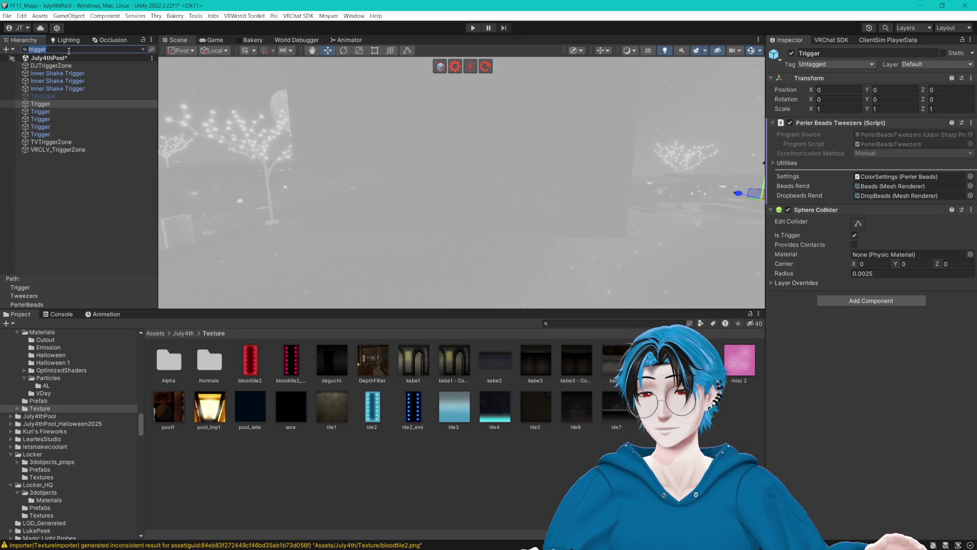
pyautogui.write('Ind')
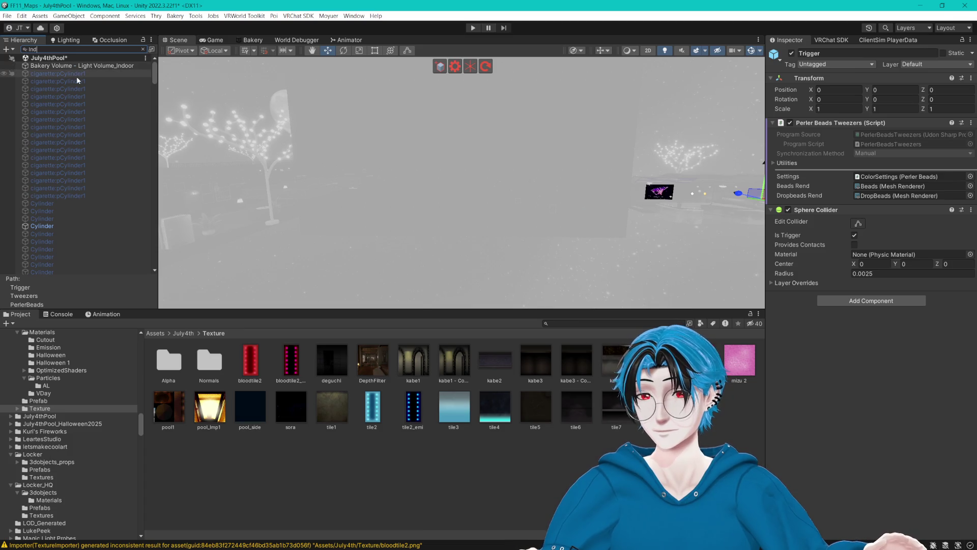
pyautogui.write('oor')
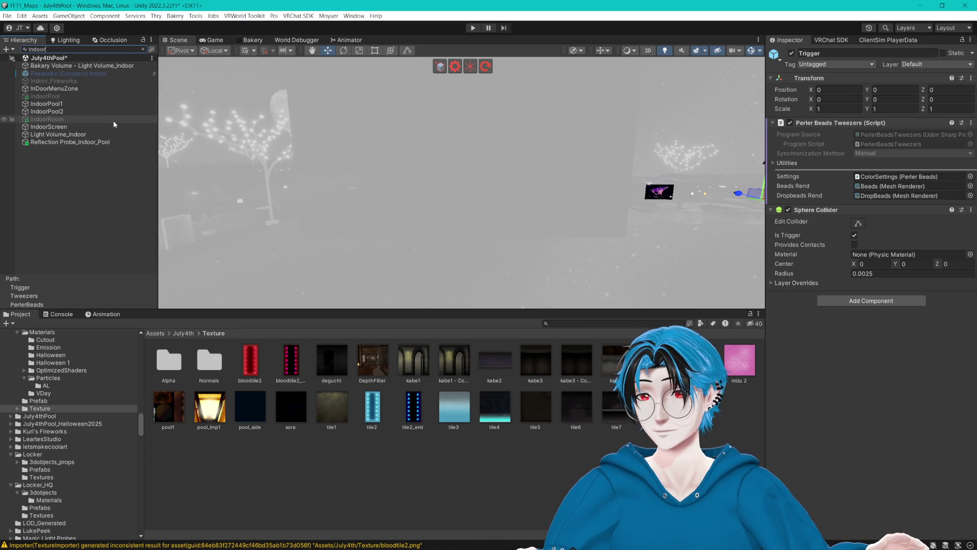
pyautogui.click(69, 143)
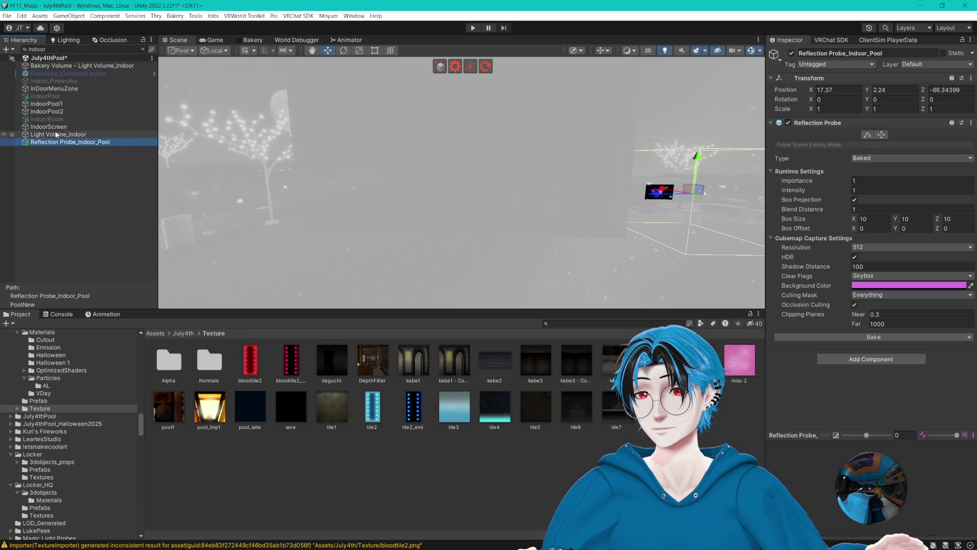
pyautogui.click(56, 134)
pyautogui.click(143, 50)
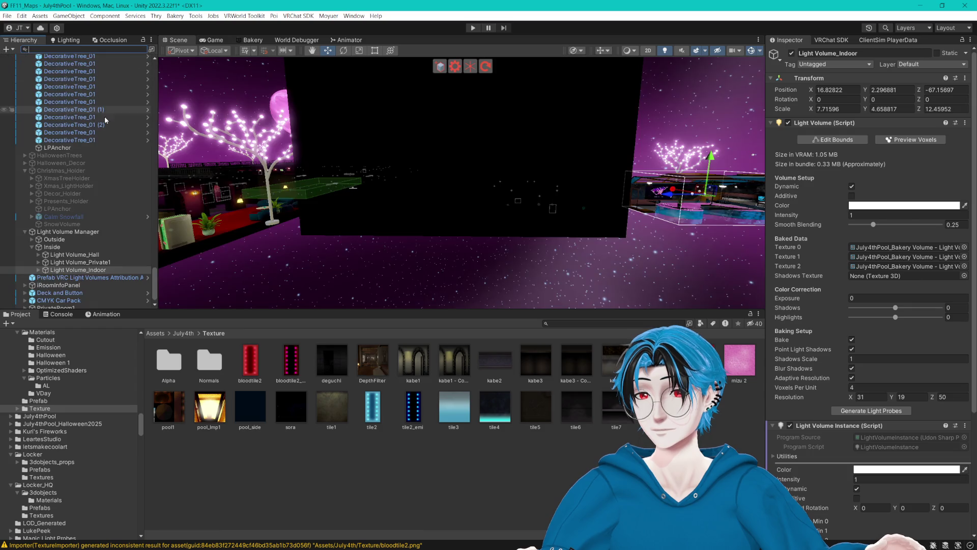
# - Turn off Preview Voxels and select the garden hot tub in the scene
pyautogui.scroll(-2, 731, 251)
pyautogui.scroll(-5, 843, 229)
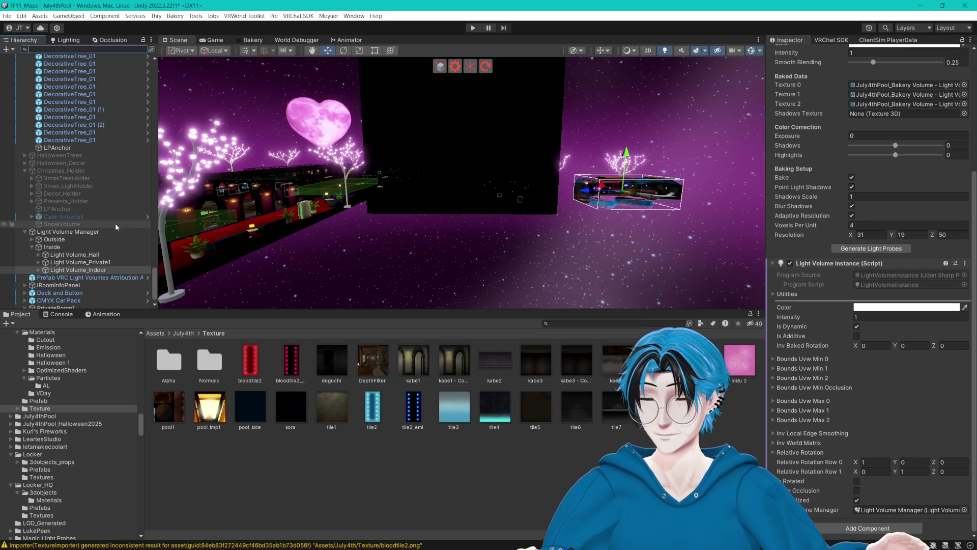
pyautogui.moveTo(402, 219); pyautogui.dragTo(720, 175)
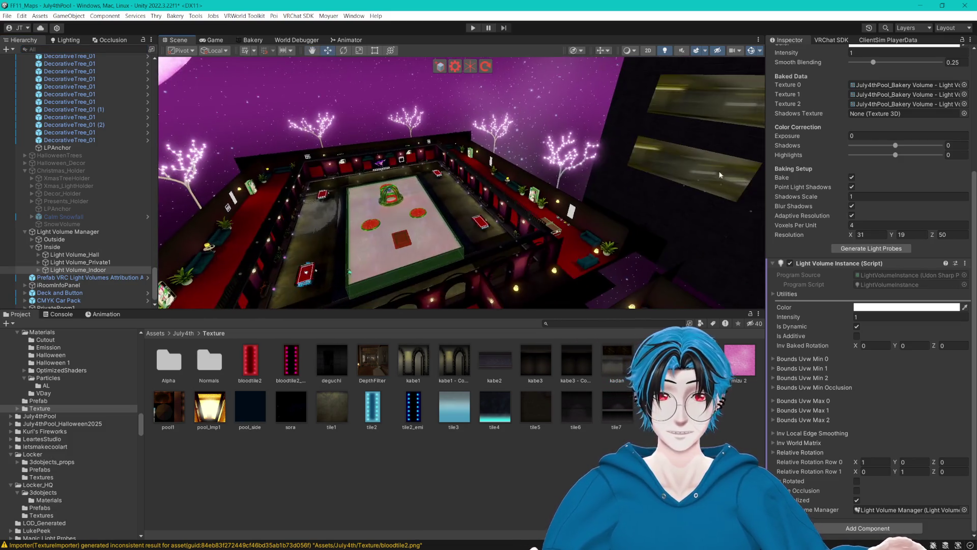
pyautogui.click(754, 51)
pyautogui.moveTo(489, 311)
pyautogui.mouseDown()
pyautogui.moveTo(488, 489)
pyautogui.moveTo(473, 305)
pyautogui.moveTo(489, 299)
pyautogui.moveTo(395, 297)
pyautogui.moveTo(502, 298)
pyautogui.mouseUp()
pyautogui.click(502, 298)
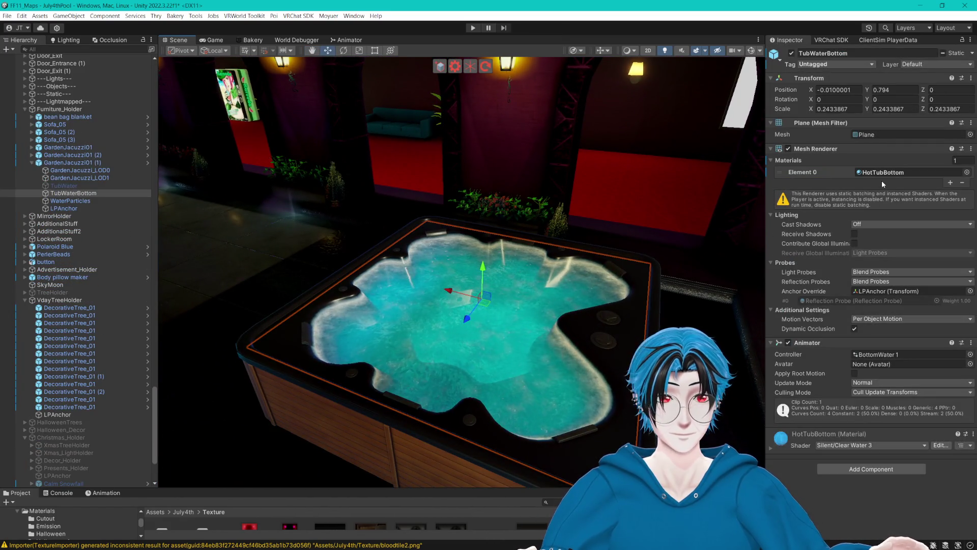
# - Duplicate HotTubBottom, move the copy into Materials/VDay, and rename it HotTubBottom_Vday
pyautogui.click(886, 172)
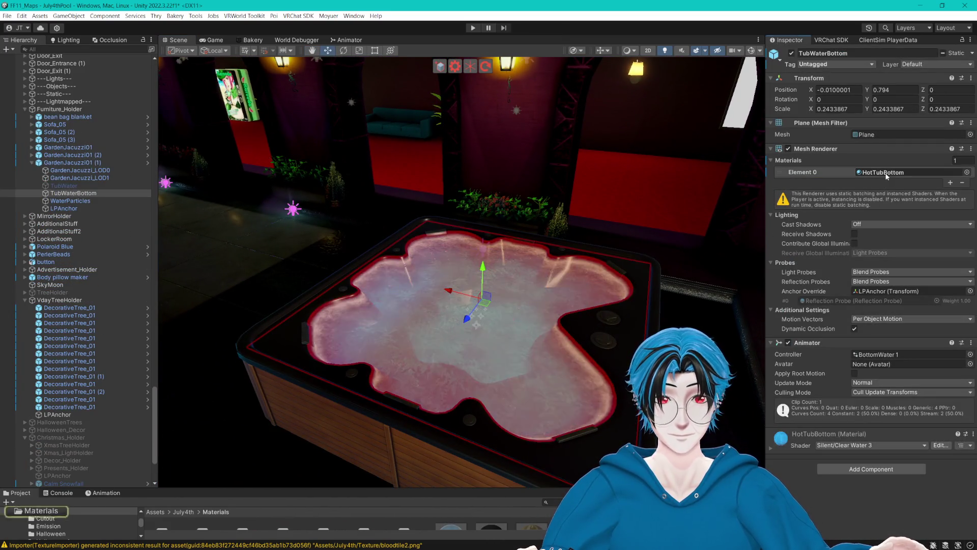
pyautogui.moveTo(442, 488)
pyautogui.mouseDown()
pyautogui.moveTo(421, 431)
pyautogui.moveTo(422, 279)
pyautogui.mouseUp()
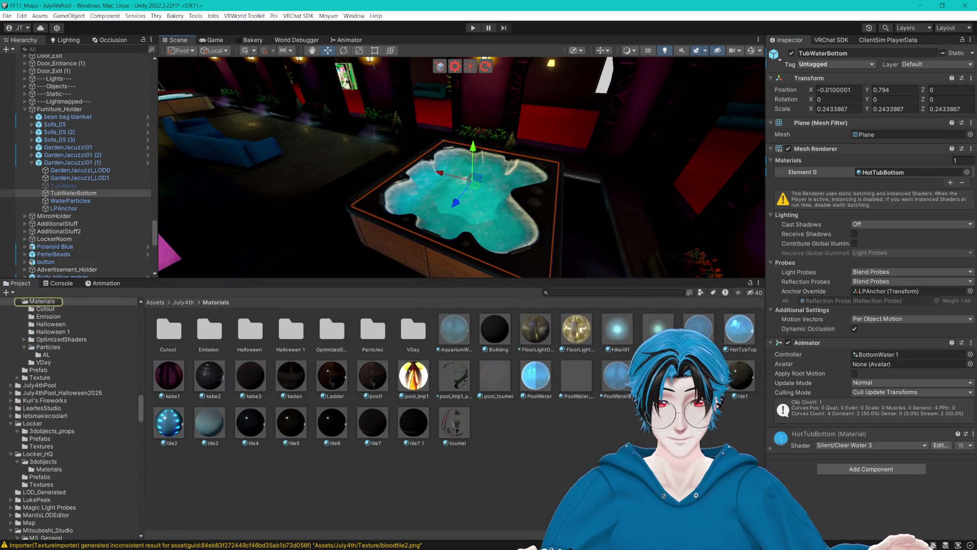
pyautogui.click(658, 330)
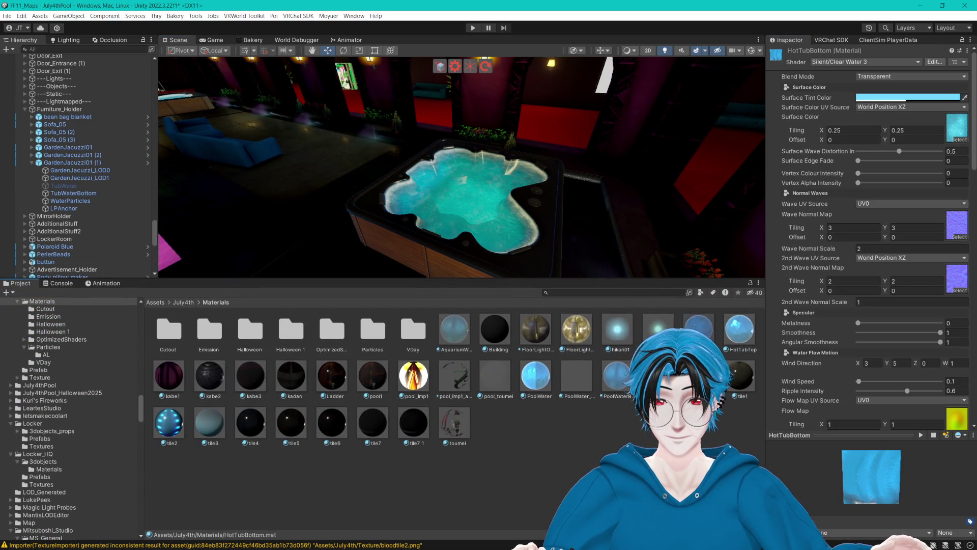
pyautogui.hotkey('ctrl', 'd')
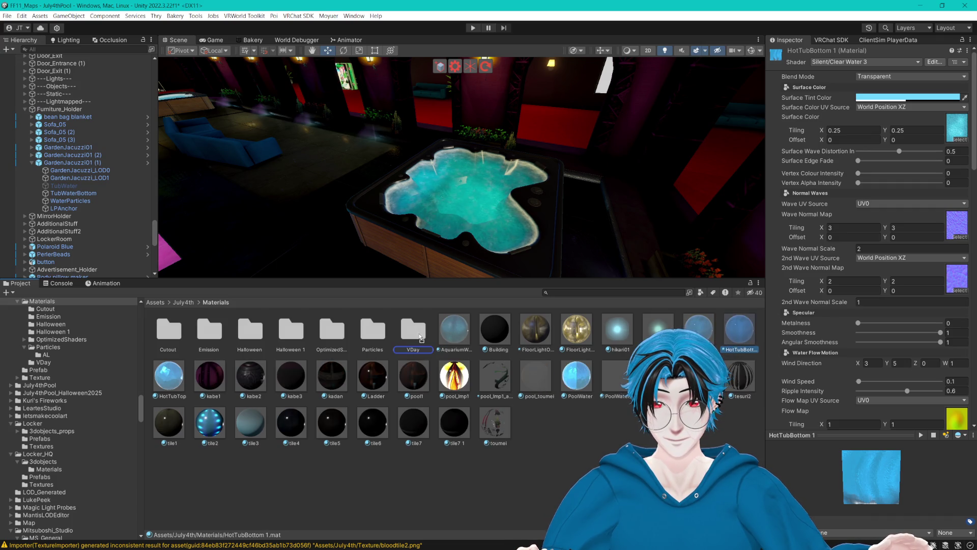
pyautogui.moveTo(420, 338); pyautogui.dragTo(419, 338)
pyautogui.doubleClick(415, 331)
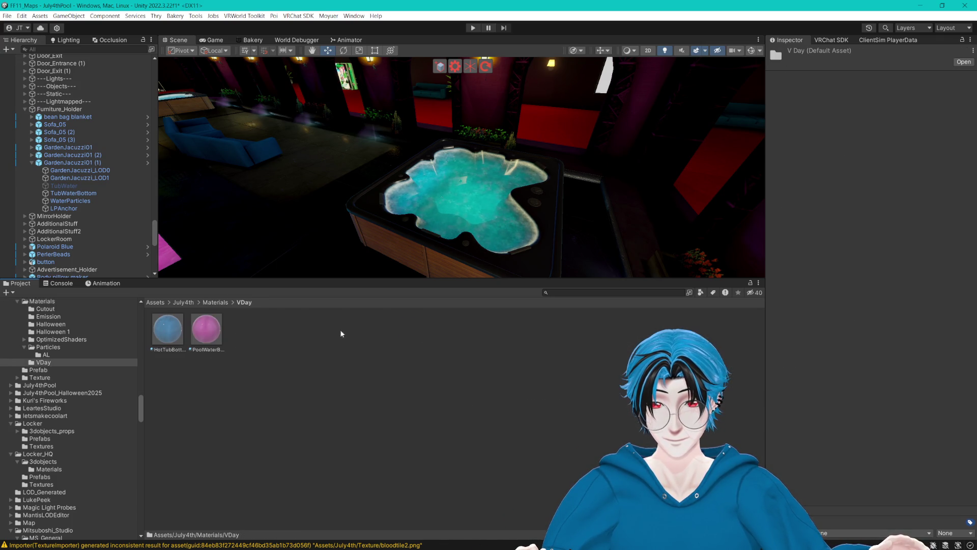
pyautogui.click(196, 324)
pyautogui.click(173, 329)
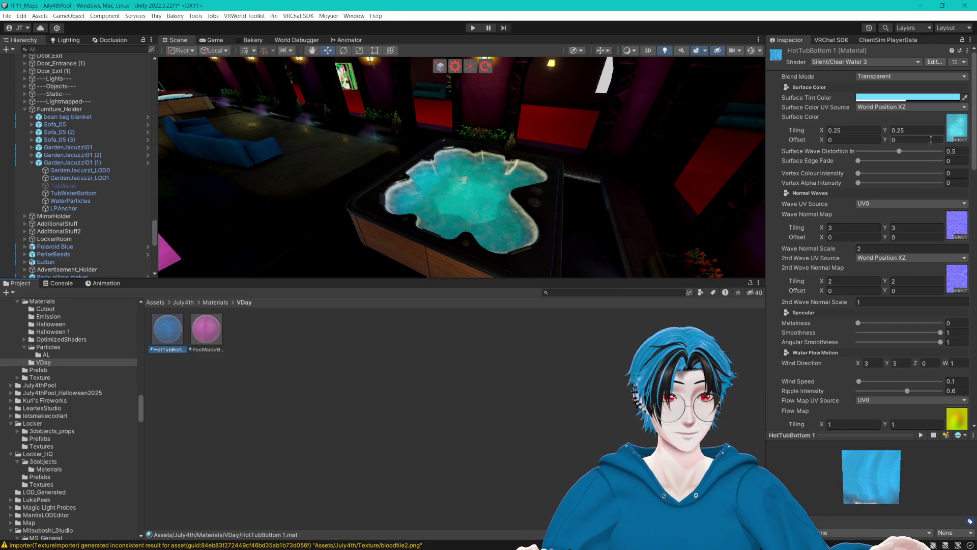
pyautogui.click(175, 347)
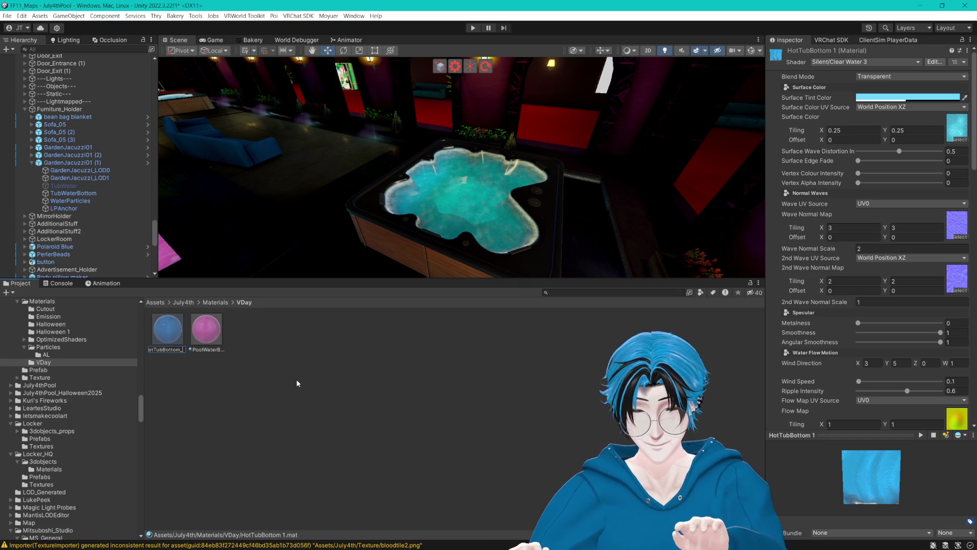
pyautogui.write('_Vday')
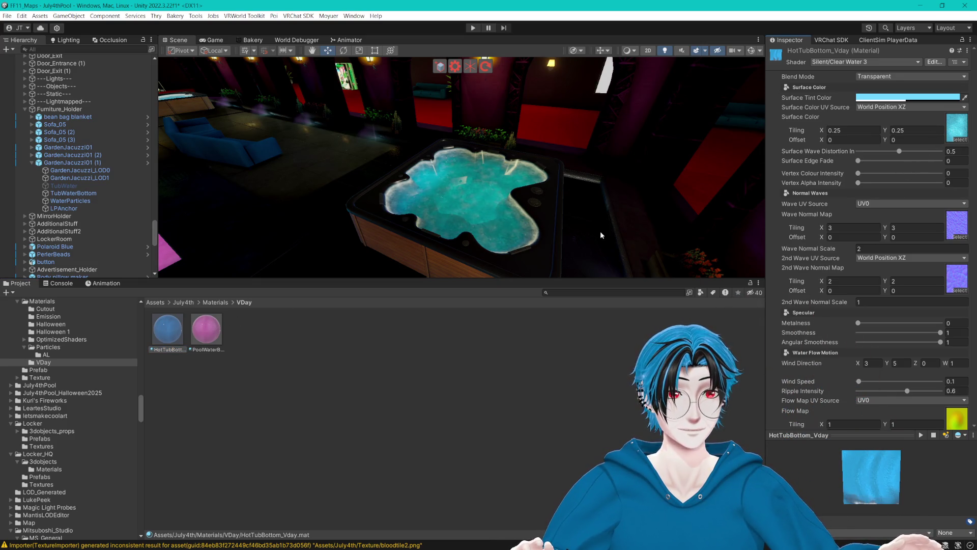
# - Confirm the HotTubBottom_Vday name and assign it to the searched TubWaterBottom objects
pyautogui.click(357, 356)
pyautogui.click(435, 210)
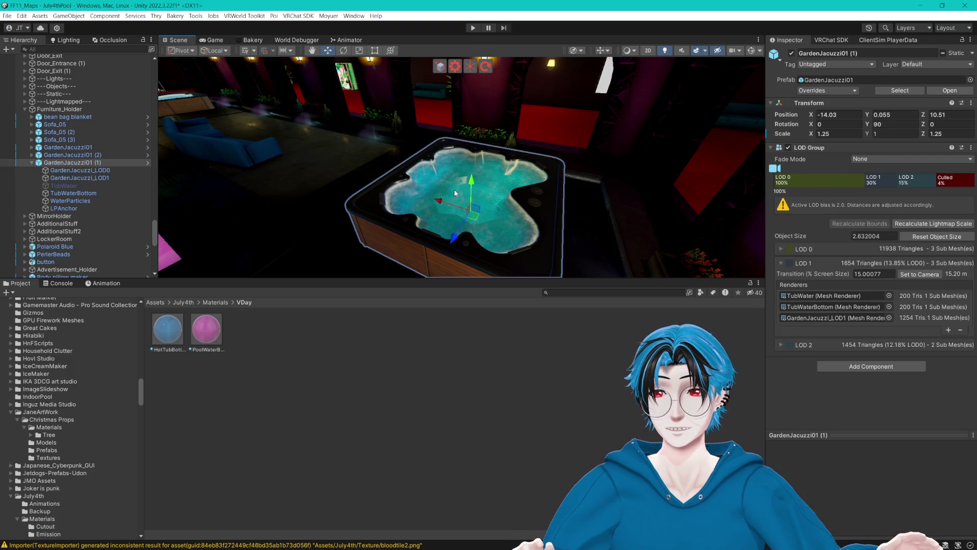
pyautogui.click(454, 188)
pyautogui.write('Water')
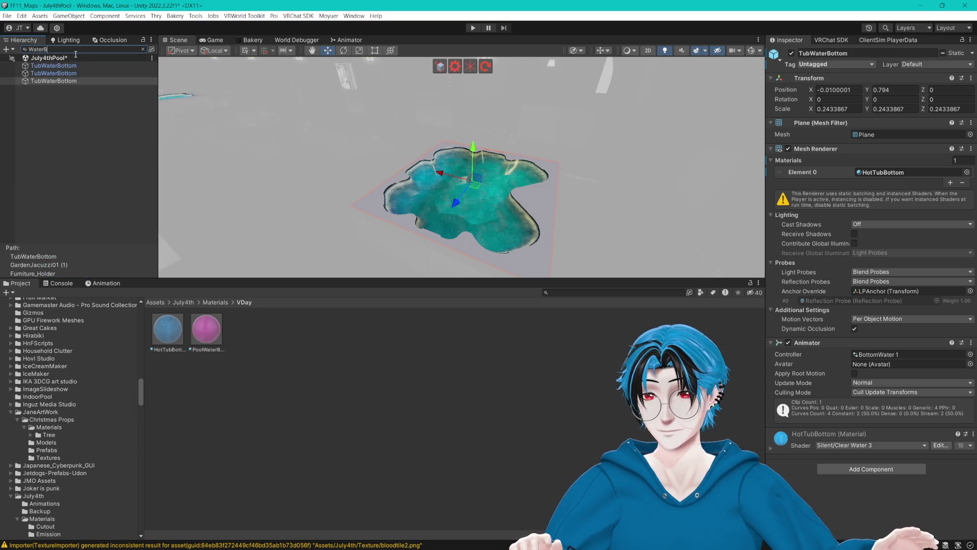
pyautogui.write('B')
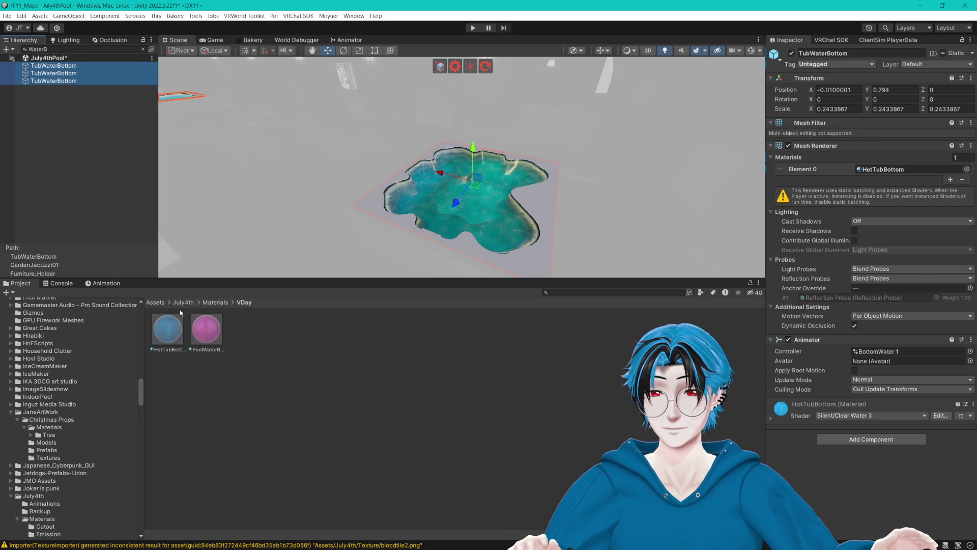
pyautogui.moveTo(173, 349); pyautogui.dragTo(896, 169)
# - Give another TubWaterBottom HotTubBottom_Vday, select the other tubs, and open the material
pyautogui.moveTo(476, 202); pyautogui.dragTo(475, 191)
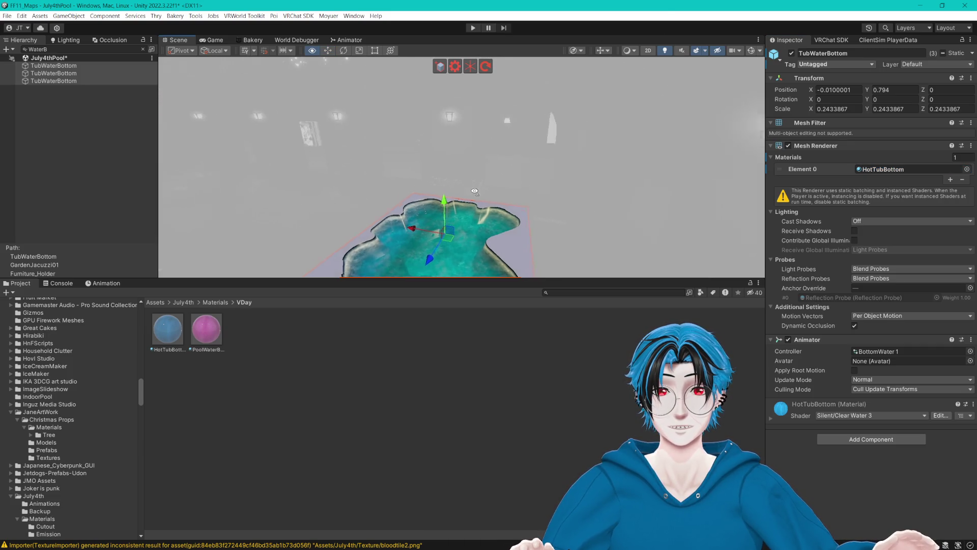
pyautogui.click(475, 191)
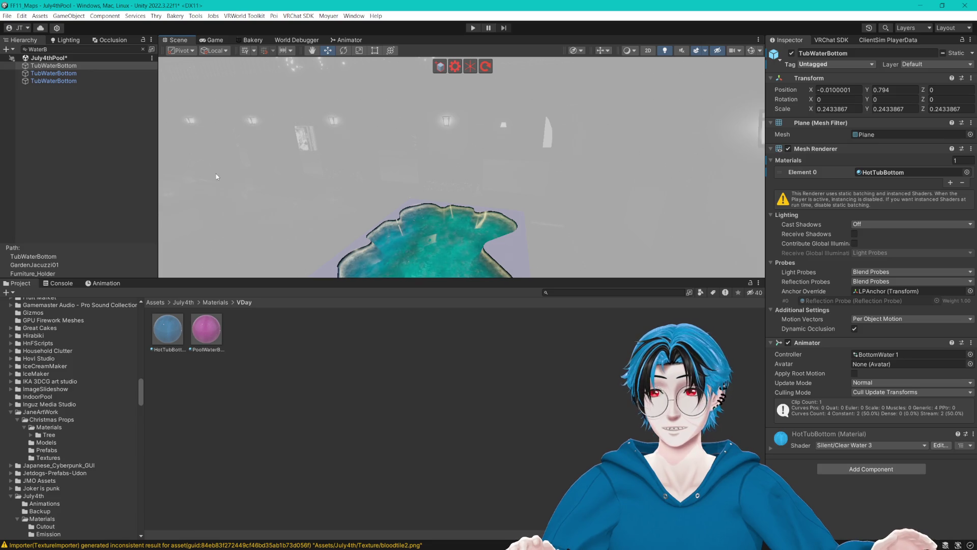
pyautogui.moveTo(166, 345)
pyautogui.mouseDown()
pyautogui.moveTo(875, 204)
pyautogui.moveTo(892, 177)
pyautogui.mouseUp()
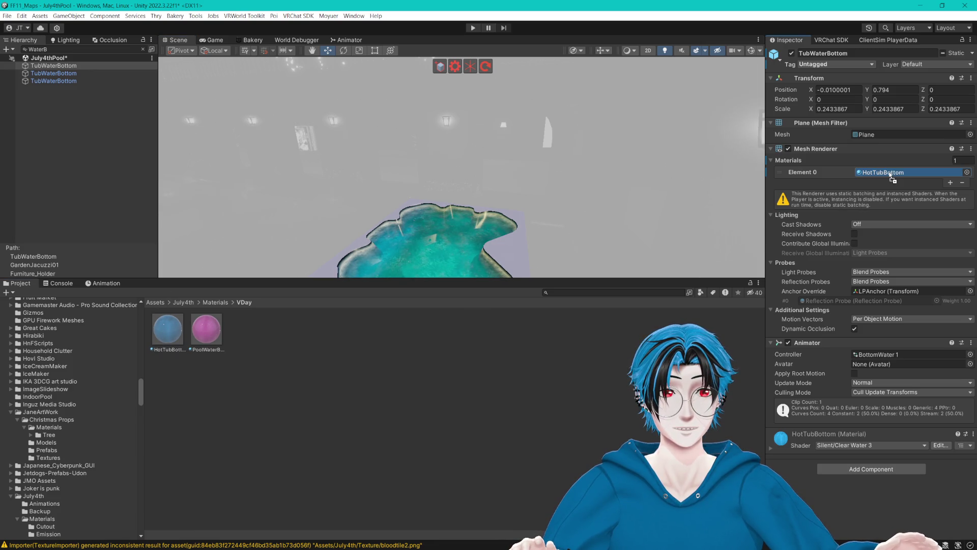
pyautogui.click(76, 74)
pyautogui.keyDown('ctrl'); pyautogui.click(57, 79); pyautogui.keyUp('ctrl')
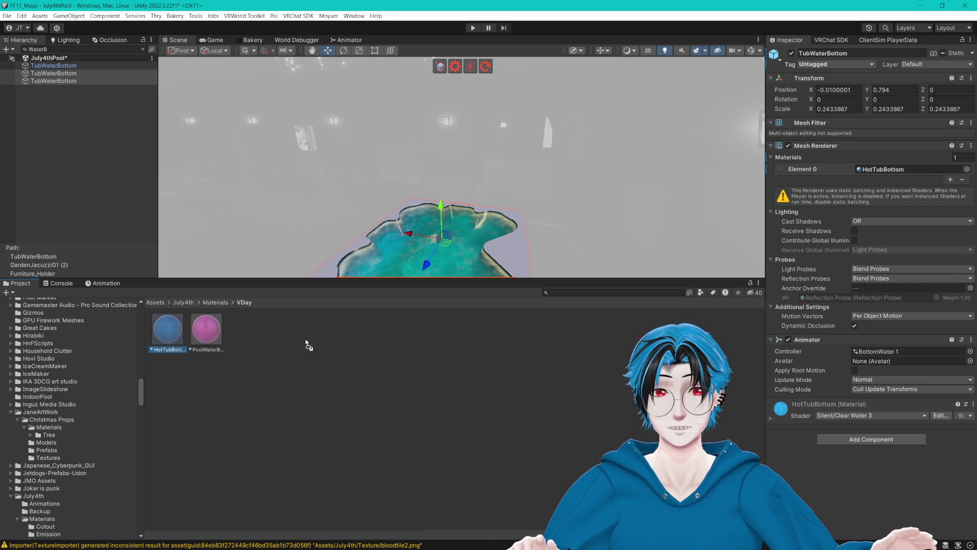
pyautogui.click(144, 50)
pyautogui.click(168, 329)
pyautogui.click(957, 127)
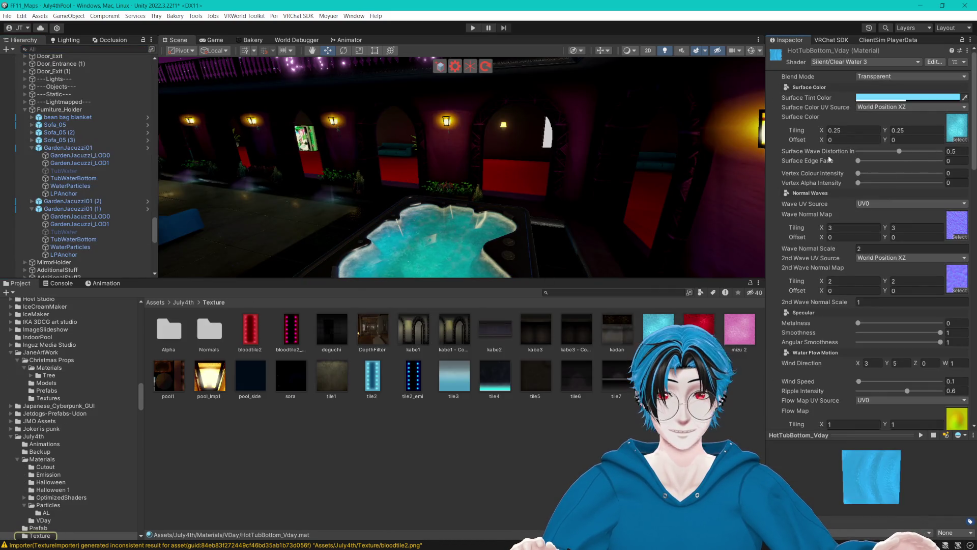
# - Use mizu 2 as Surface Color, with magenta absorption (FA96FF) and emission (EC8DF6) colours
pyautogui.moveTo(963, 135); pyautogui.dragTo(954, 133)
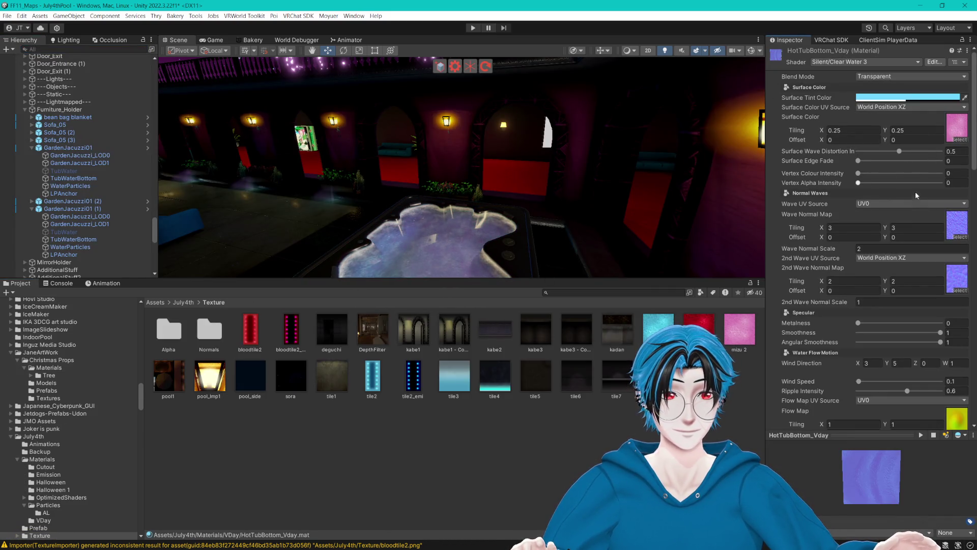
pyautogui.scroll(-10, 916, 195)
pyautogui.click(861, 363)
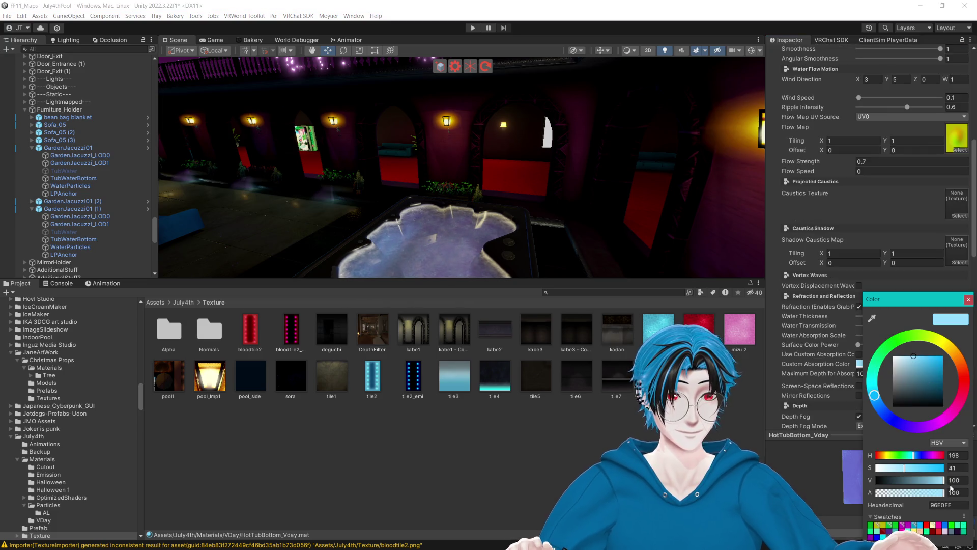
pyautogui.click(940, 425)
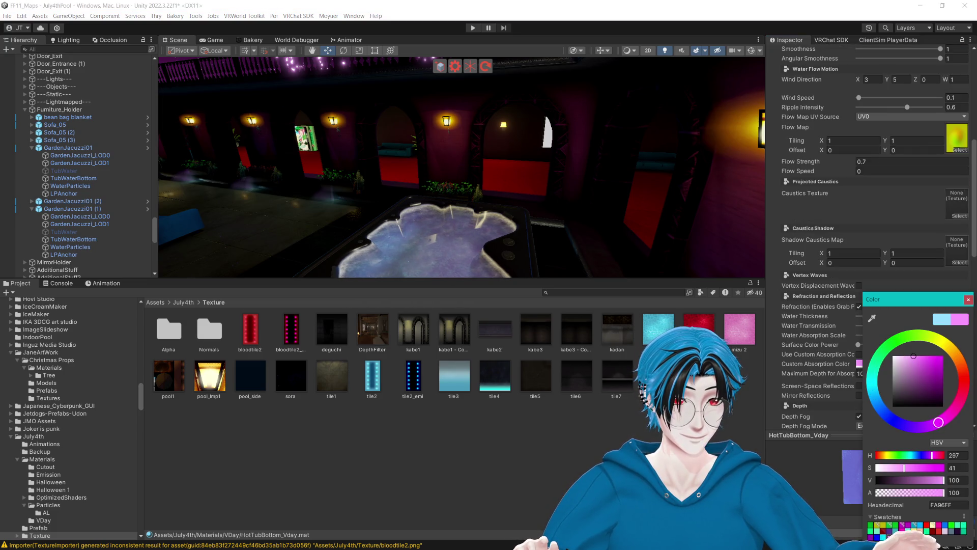
pyautogui.scroll(-10, 840, 305)
pyautogui.click(860, 319)
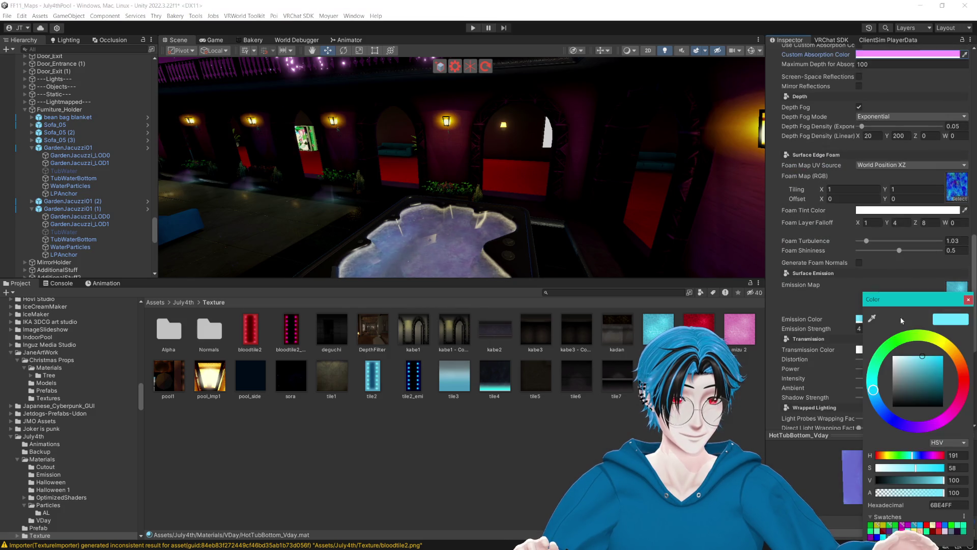
pyautogui.click(938, 424)
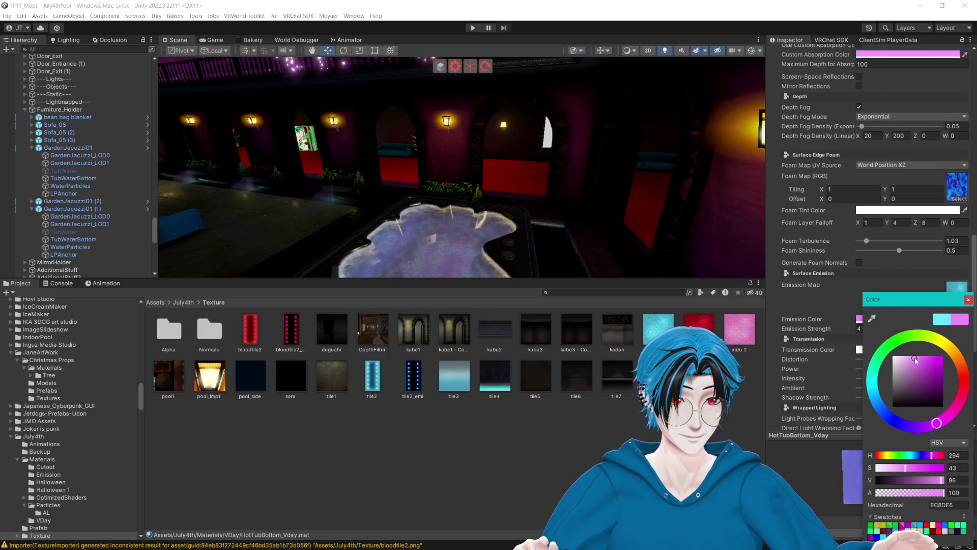
pyautogui.click(969, 299)
pyautogui.scroll(-3, 891, 260)
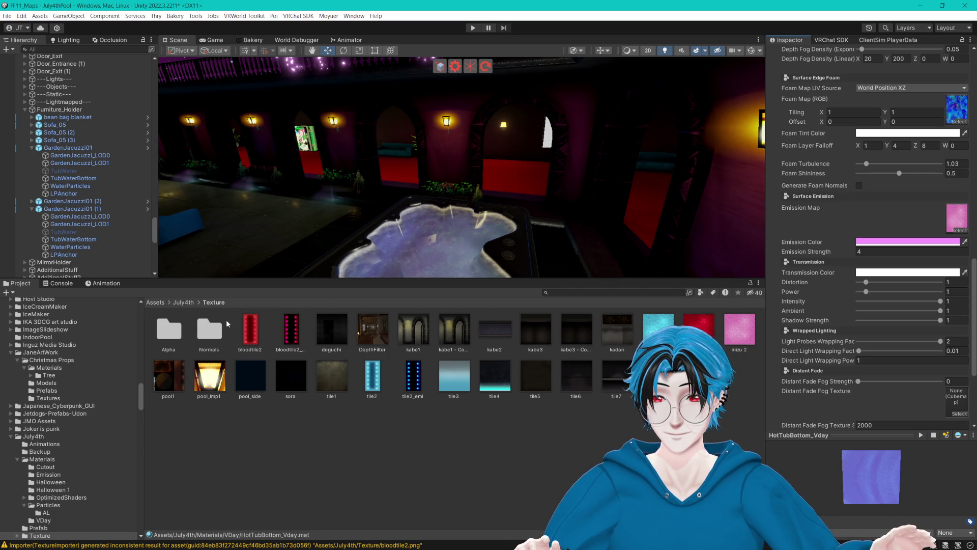
pyautogui.click(434, 260)
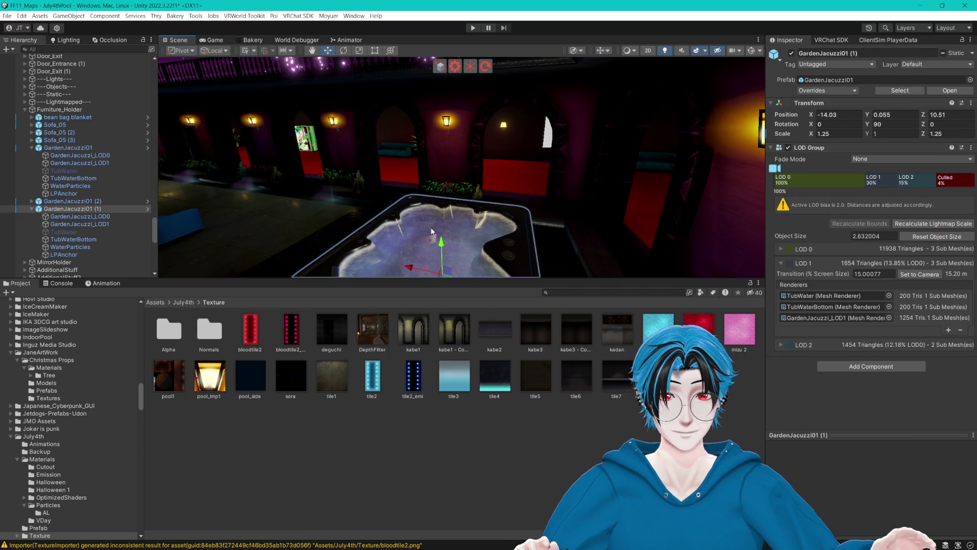
# - Open the tub water bottom's PoolWaterBottom_Vday material and locate its emission map texture
pyautogui.click(433, 232)
pyautogui.click(893, 187)
pyautogui.doubleClick(893, 187)
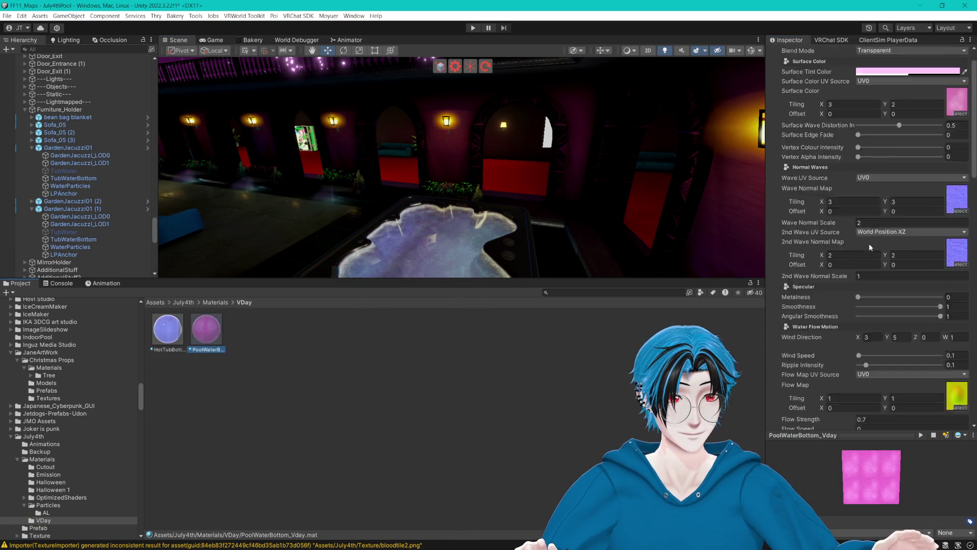
pyautogui.scroll(-15, 869, 243)
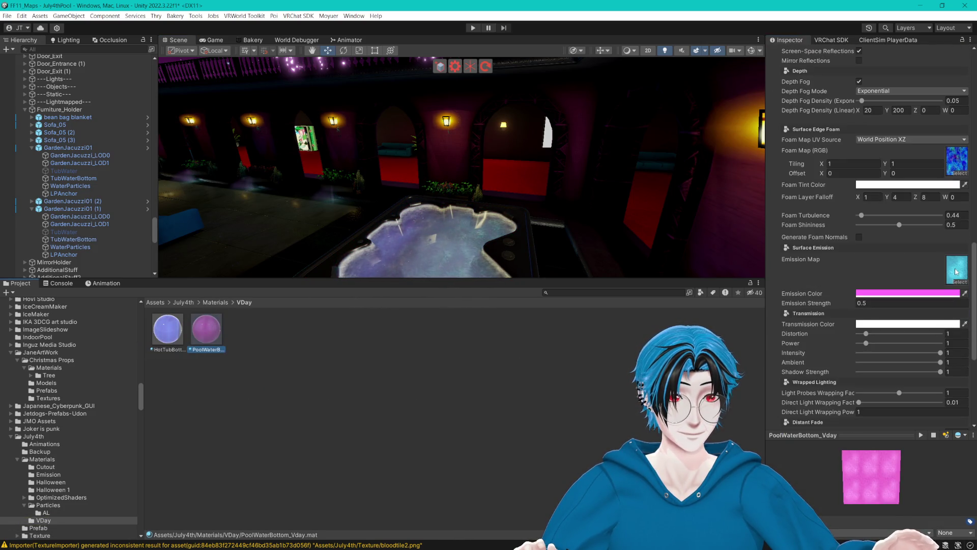
pyautogui.click(956, 272)
# - Select MelonFloat (3) and ping its PoolFloat02B material in the Project window
pyautogui.moveTo(950, 267); pyautogui.dragTo(950, 267)
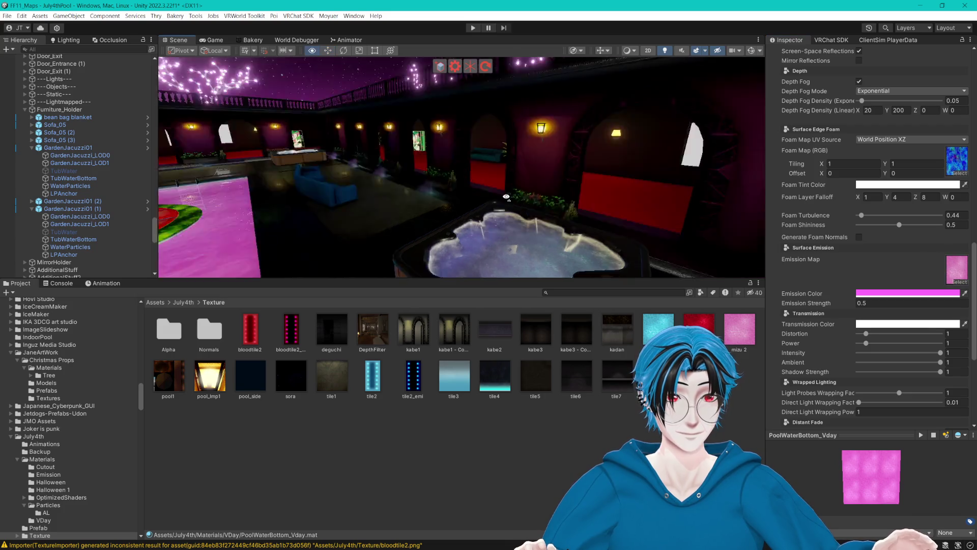
pyautogui.moveTo(459, 194)
pyautogui.mouseDown()
pyautogui.moveTo(594, 197)
pyautogui.moveTo(620, 175)
pyautogui.moveTo(369, 212)
pyautogui.mouseUp()
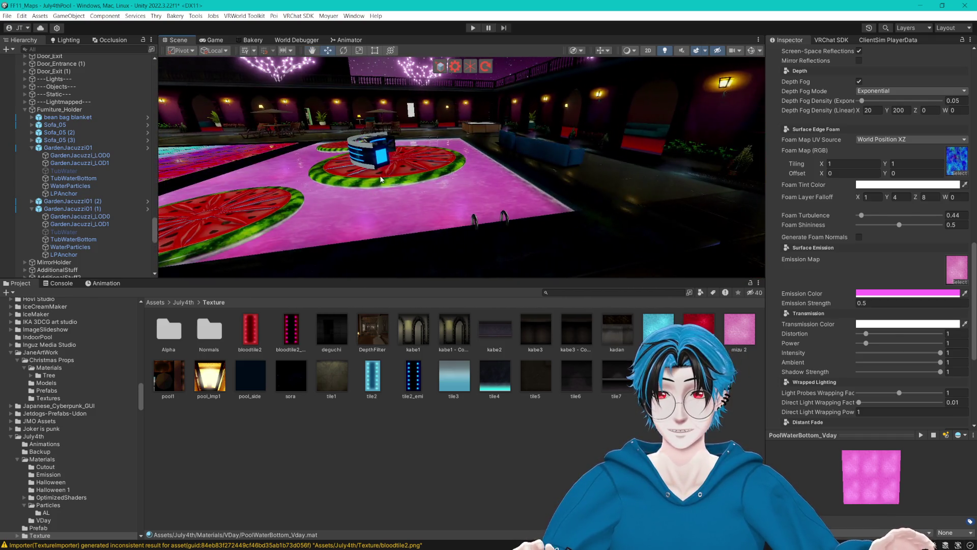
pyautogui.click(408, 166)
pyautogui.click(878, 97)
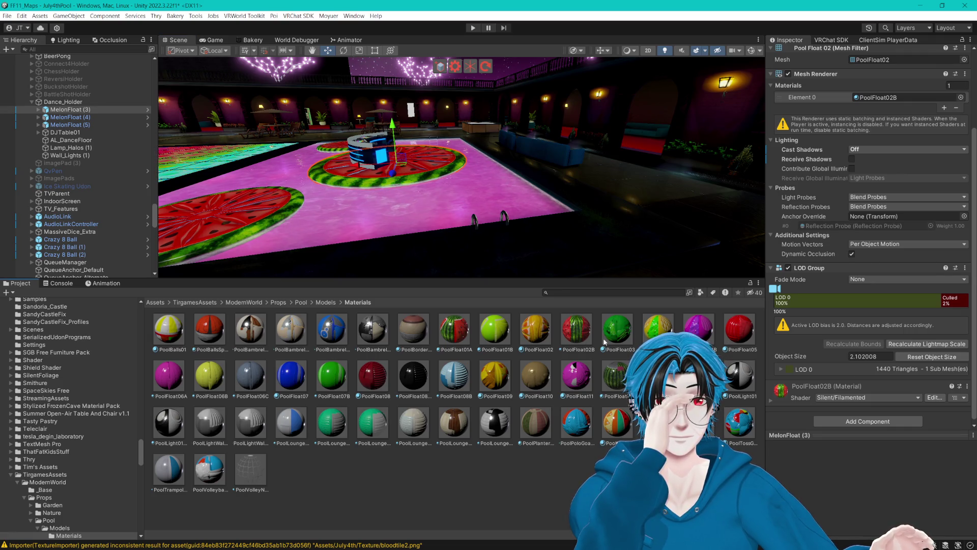
pyautogui.moveTo(739, 328); pyautogui.dragTo(431, 175)
pyautogui.moveTo(545, 385); pyautogui.dragTo(544, 387)
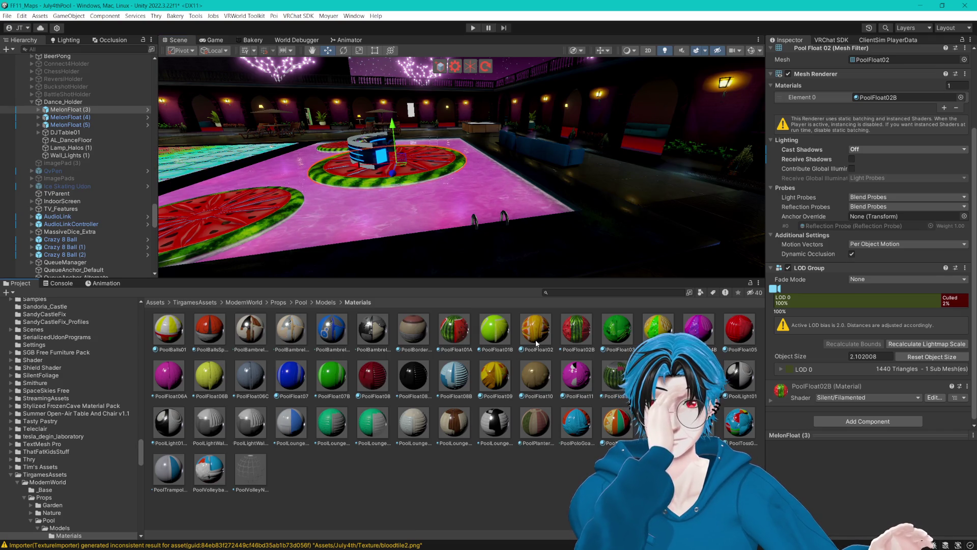
pyautogui.moveTo(535, 329); pyautogui.dragTo(418, 154)
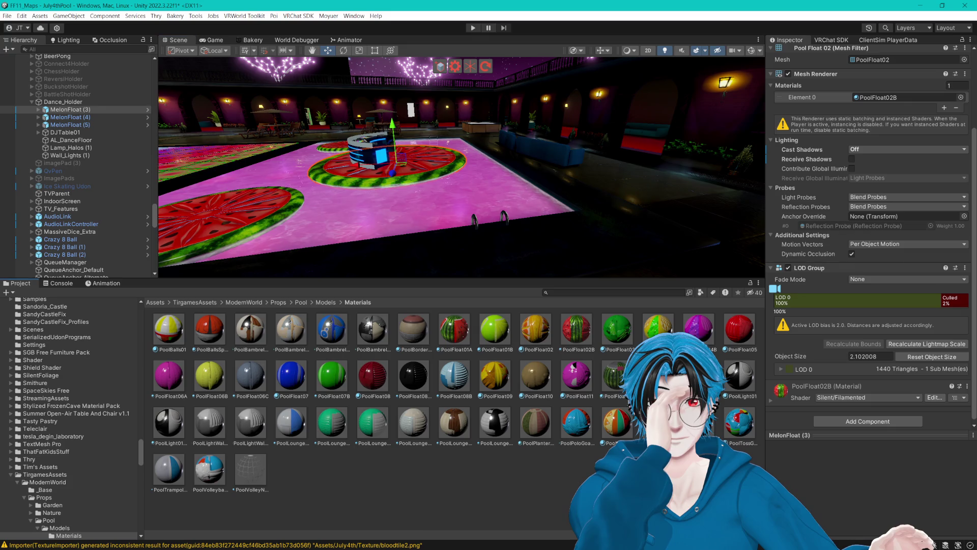
pyautogui.moveTo(495, 328)
pyautogui.mouseDown()
pyautogui.moveTo(484, 285)
pyautogui.moveTo(421, 176)
pyautogui.moveTo(563, 472)
pyautogui.mouseUp()
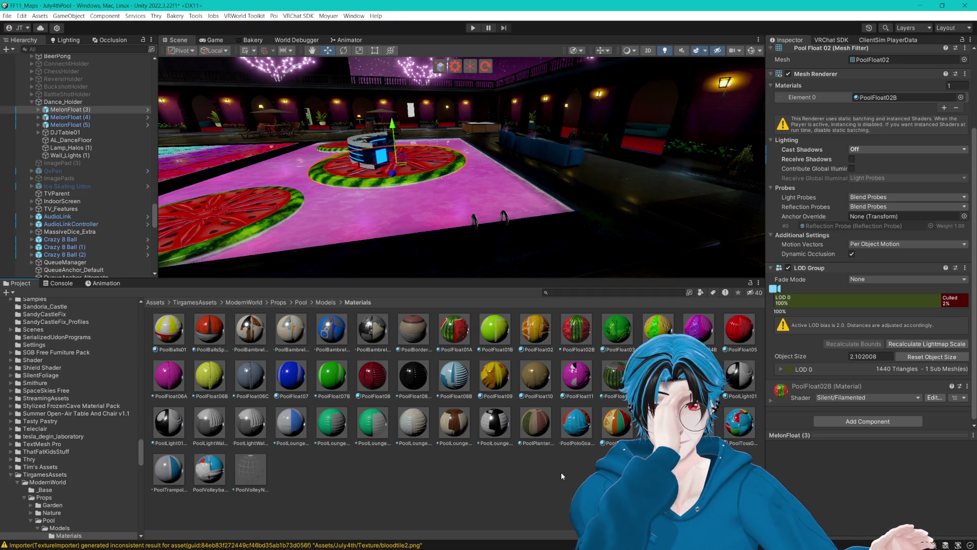
pyautogui.moveTo(502, 162)
pyautogui.mouseDown()
pyautogui.moveTo(494, 154)
pyautogui.moveTo(516, 150)
pyautogui.mouseUp()
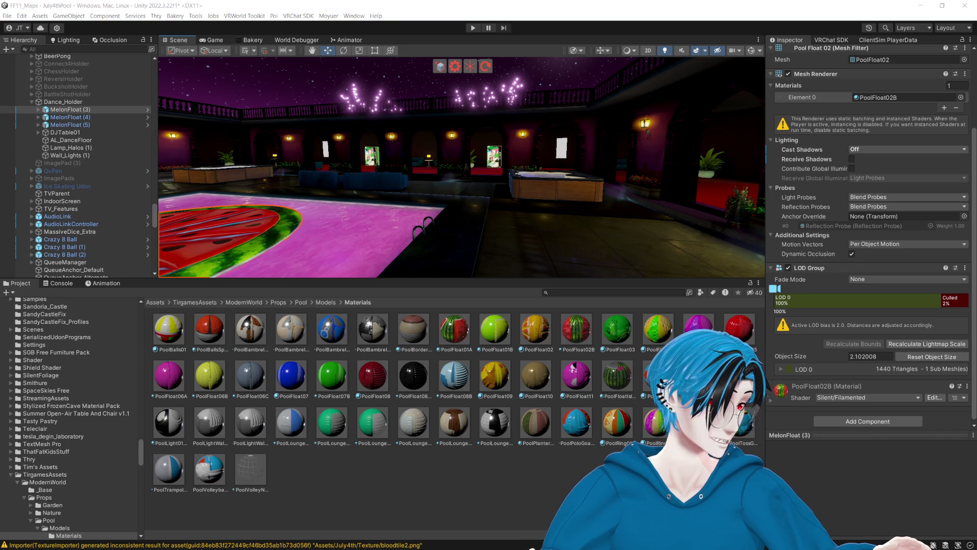
pyautogui.moveTo(468, 173)
pyautogui.mouseDown()
pyautogui.moveTo(556, 236)
pyautogui.moveTo(544, 193)
pyautogui.mouseUp()
pyautogui.scroll(5, 543, 187)
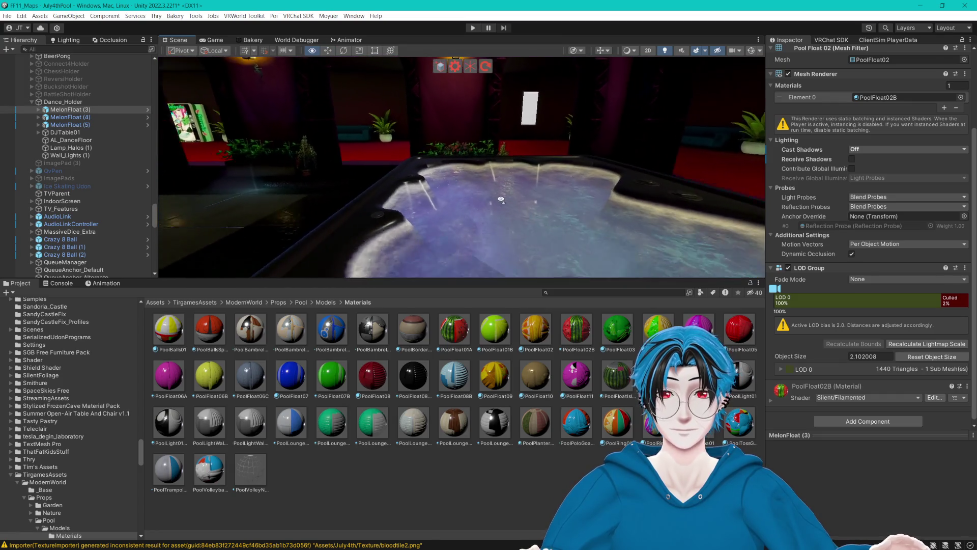
# - Open HotTubBottom_Vday and shift its Surface Tint Color to a pale magenta
pyautogui.click(509, 204)
pyautogui.click(896, 173)
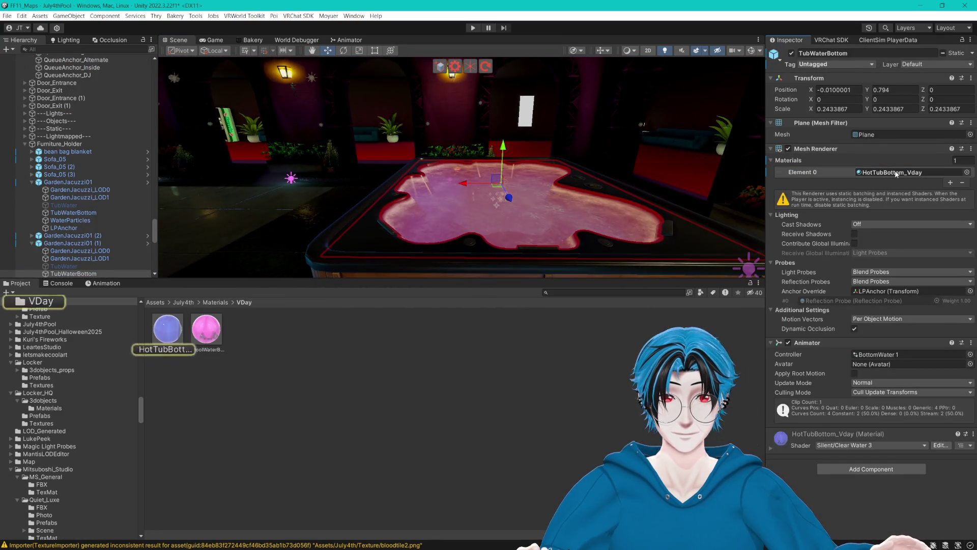
pyautogui.click(181, 332)
pyautogui.click(915, 97)
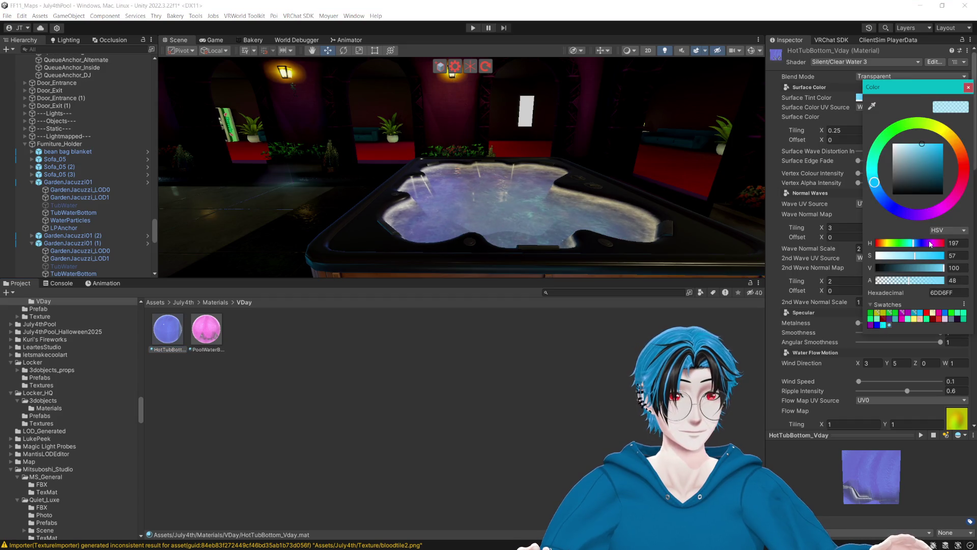
pyautogui.click(941, 212)
pyautogui.moveTo(922, 144); pyautogui.dragTo(904, 144)
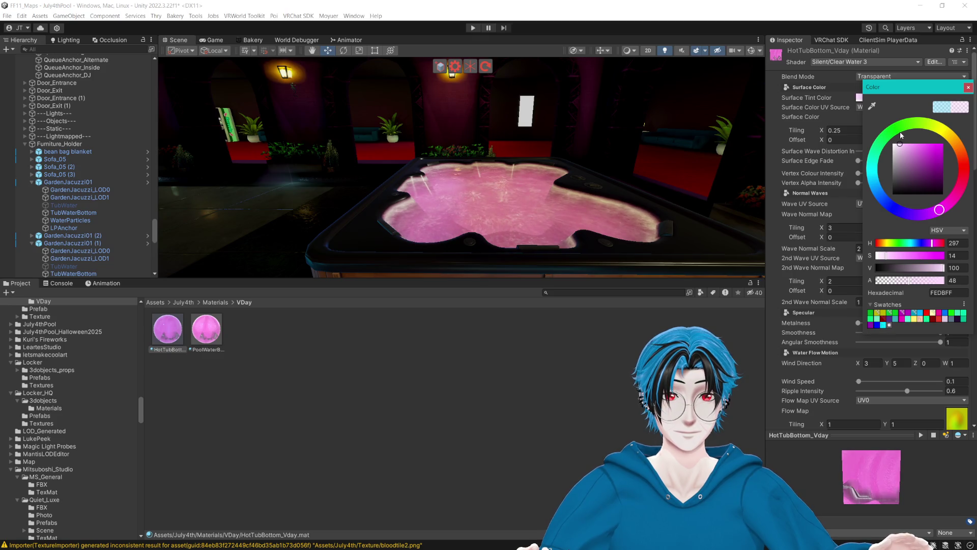
pyautogui.moveTo(565, 148)
pyautogui.mouseDown()
pyautogui.moveTo(581, 135)
pyautogui.moveTo(641, 137)
pyautogui.mouseUp()
# - Sample the pool floor's pink as the surface tint and raise V to 100 (FFAEF2)
pyautogui.click(869, 97)
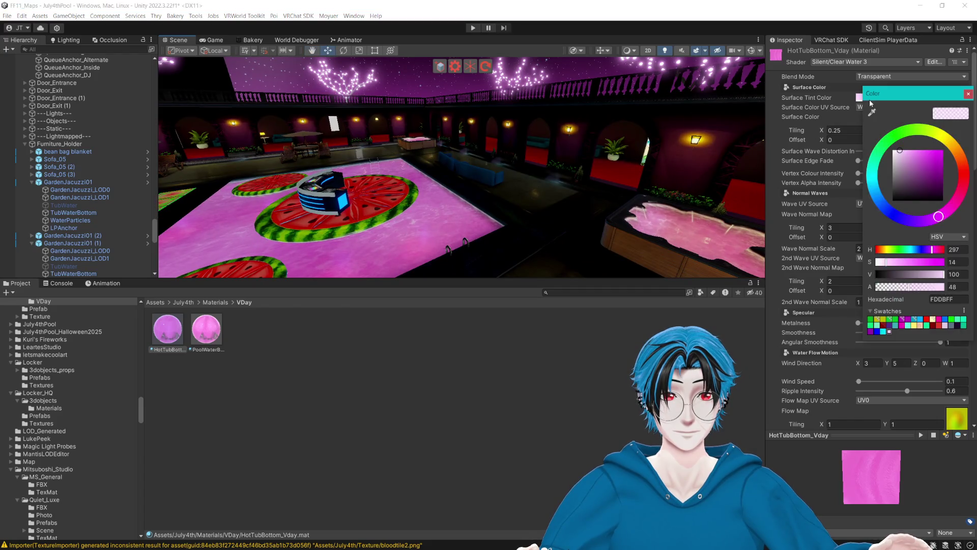
pyautogui.click(873, 112)
pyautogui.click(432, 205)
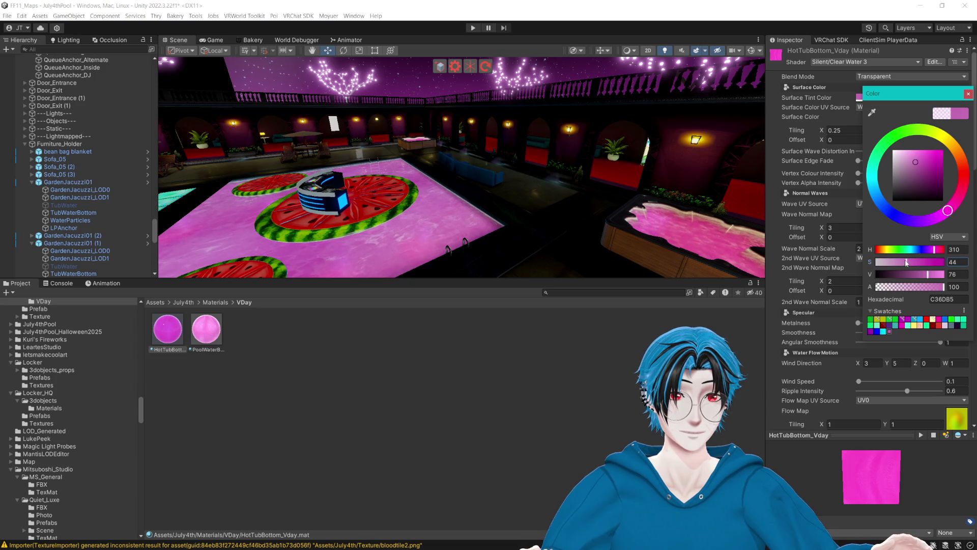
pyautogui.moveTo(935, 278)
pyautogui.mouseDown()
pyautogui.moveTo(951, 278)
pyautogui.moveTo(899, 267)
pyautogui.mouseUp()
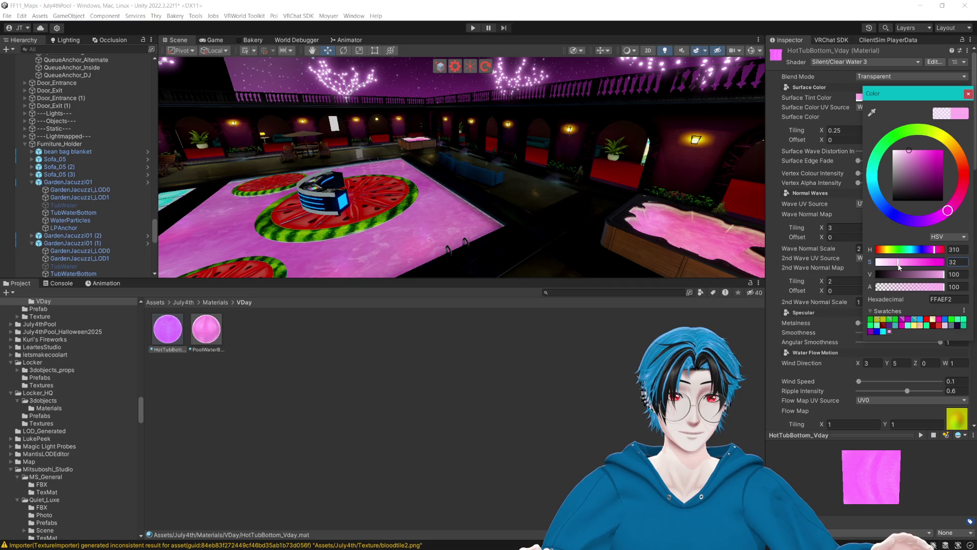
pyautogui.click(968, 95)
# - Review the rest of the material settings and fly the camera into the hallway
pyautogui.moveTo(428, 139); pyautogui.dragTo(649, 145)
pyautogui.scroll(-10, 833, 295)
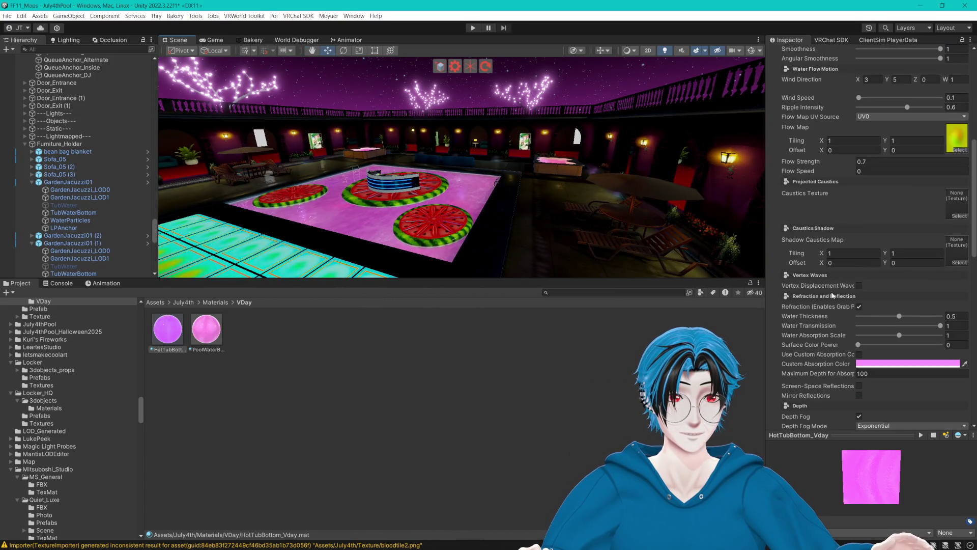
pyautogui.scroll(-10, 899, 344)
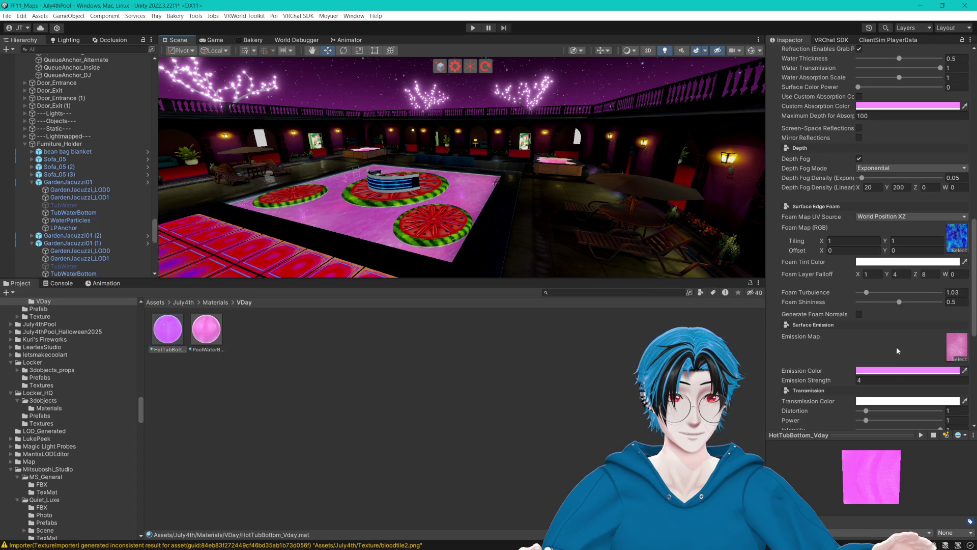
pyautogui.scroll(-3, 898, 351)
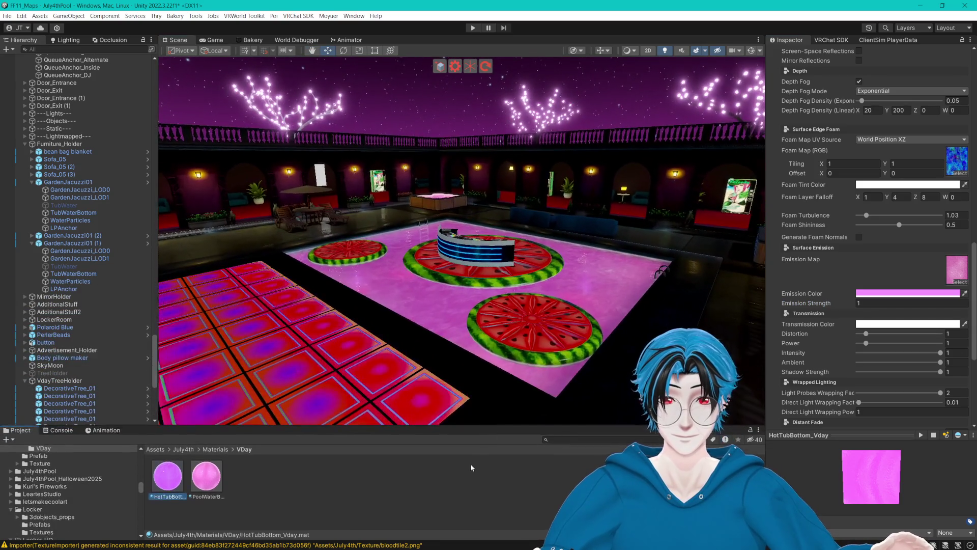
pyautogui.click(471, 468)
pyautogui.moveTo(505, 279); pyautogui.dragTo(356, 293)
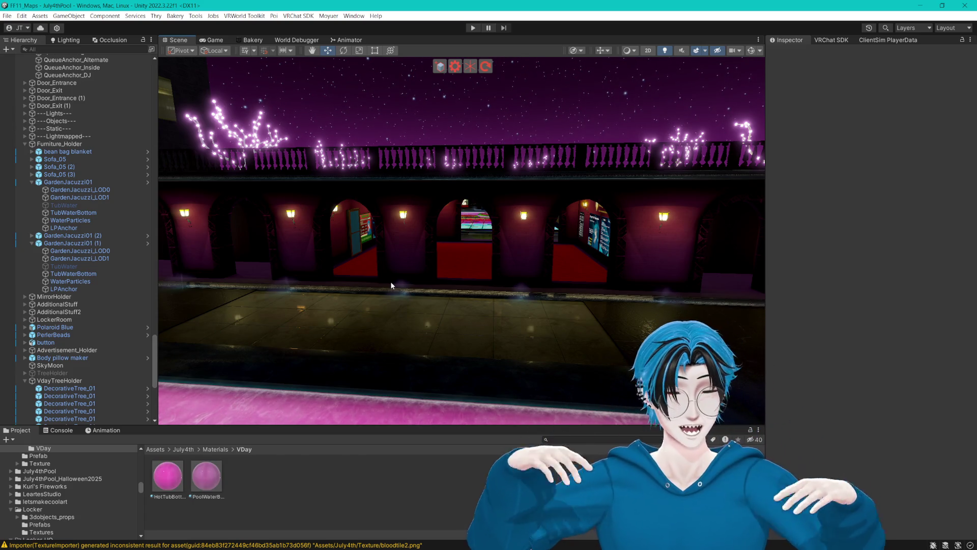
pyautogui.moveTo(641, 92)
pyautogui.mouseDown()
pyautogui.moveTo(413, 160)
pyautogui.moveTo(328, 152)
pyautogui.moveTo(714, 220)
pyautogui.moveTo(455, 229)
pyautogui.moveTo(392, 203)
pyautogui.mouseUp()
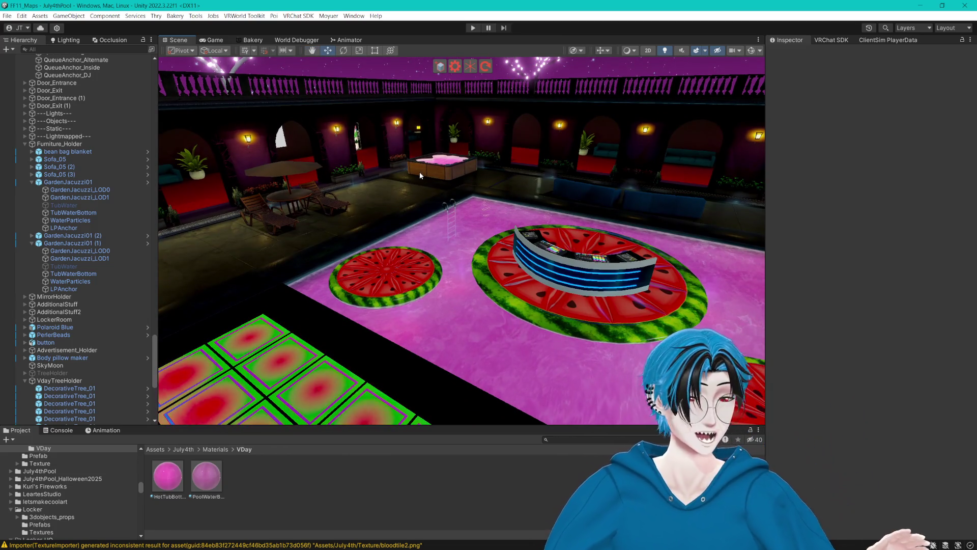
pyautogui.moveTo(571, 179)
pyautogui.mouseDown()
pyautogui.moveTo(404, 187)
pyautogui.moveTo(383, 172)
pyautogui.moveTo(587, 305)
pyautogui.moveTo(570, 282)
pyautogui.moveTo(456, 295)
pyautogui.moveTo(521, 258)
pyautogui.moveTo(471, 288)
pyautogui.moveTo(487, 239)
pyautogui.moveTo(235, 244)
pyautogui.moveTo(239, 254)
pyautogui.moveTo(389, 262)
pyautogui.moveTo(230, 284)
pyautogui.moveTo(546, 307)
pyautogui.moveTo(506, 306)
pyautogui.moveTo(465, 322)
pyautogui.mouseUp()
# - Ping the glass wall's PoolGlass material and open Worlds/IndoorPool/Materials/Glass in an enlarged Project window
pyautogui.click(466, 321)
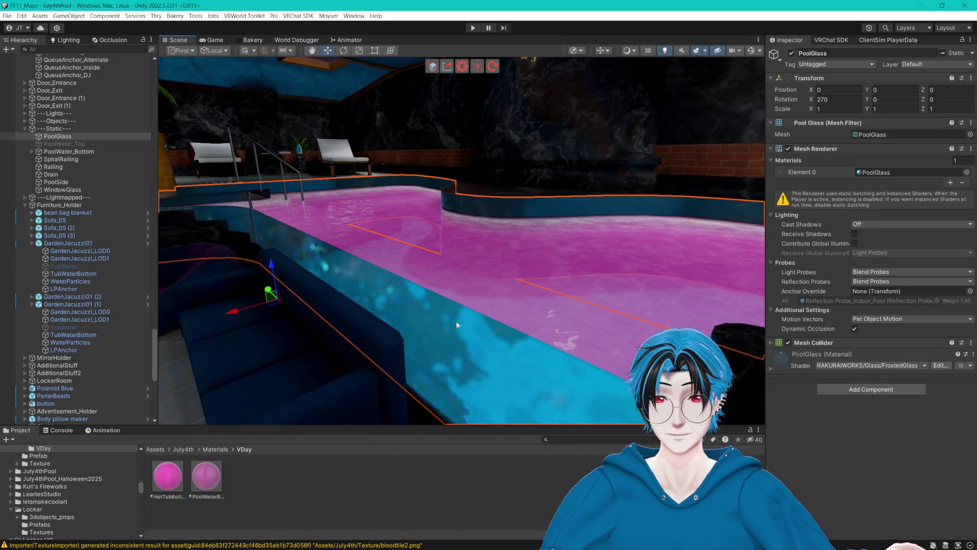
pyautogui.click(868, 173)
pyautogui.scroll(-2, 494, 331)
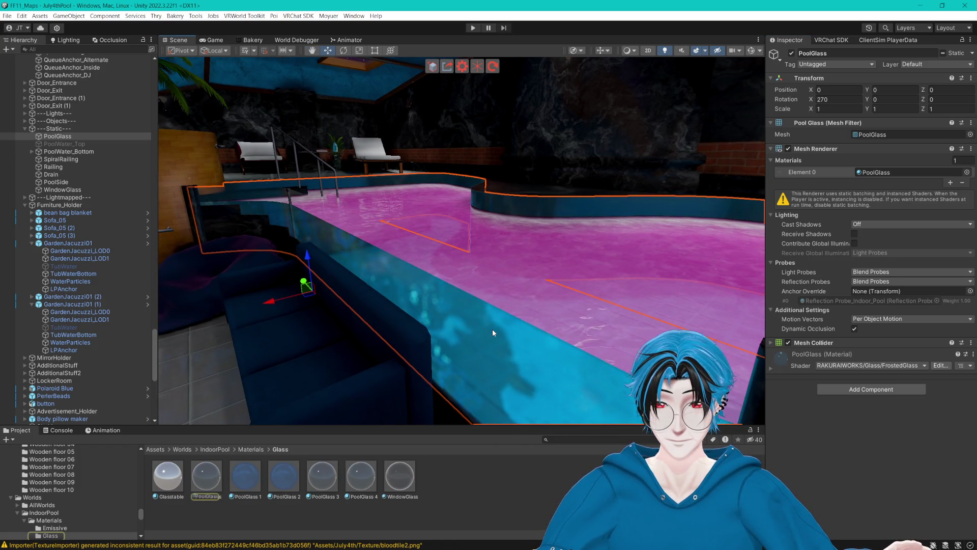
pyautogui.click(252, 449)
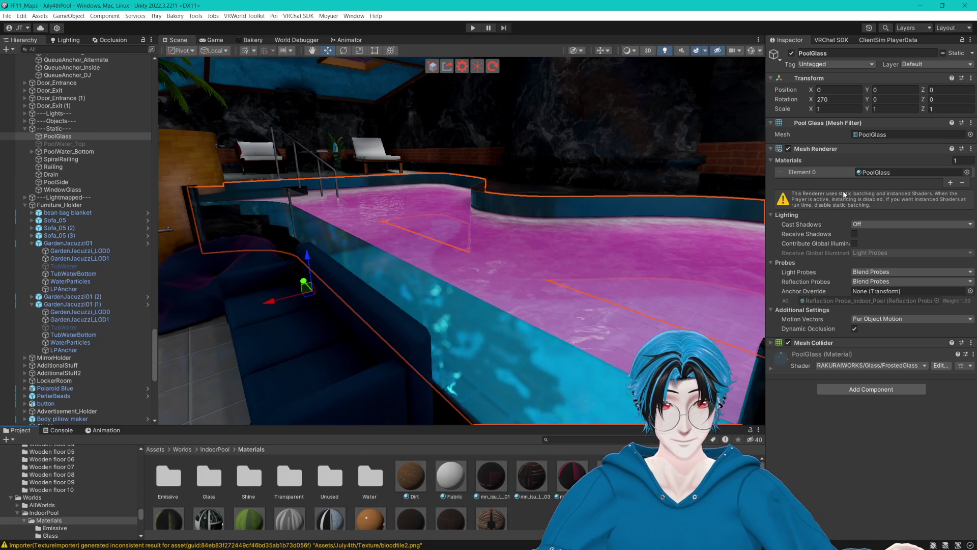
pyautogui.doubleClick(208, 476)
pyautogui.click(203, 478)
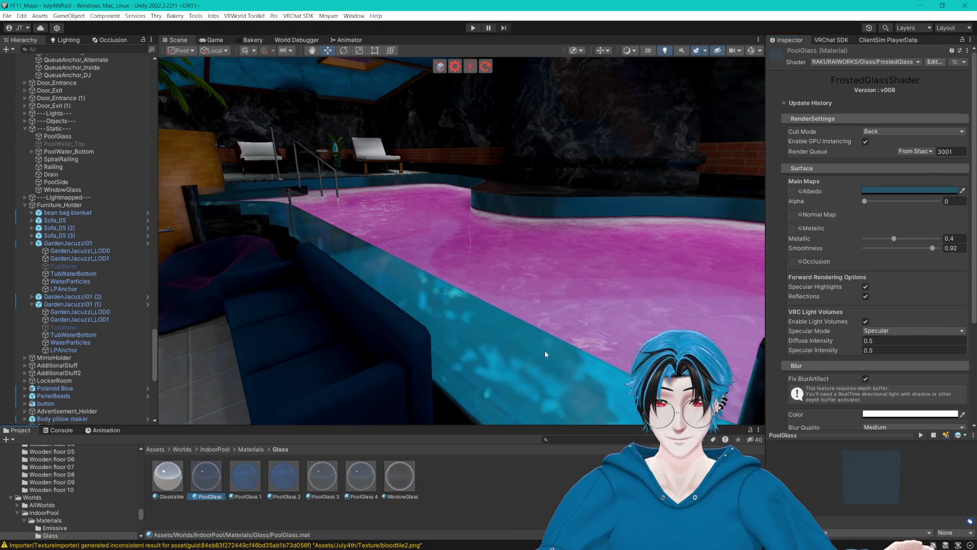
pyautogui.moveTo(552, 283)
pyautogui.mouseDown()
pyautogui.moveTo(550, 275)
pyautogui.moveTo(570, 277)
pyautogui.mouseUp()
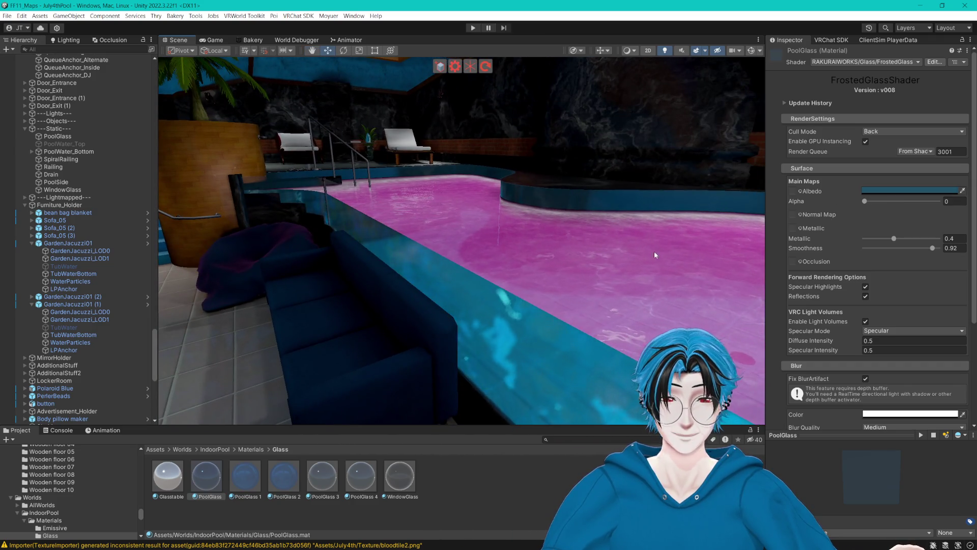
pyautogui.moveTo(473, 426); pyautogui.dragTo(473, 337)
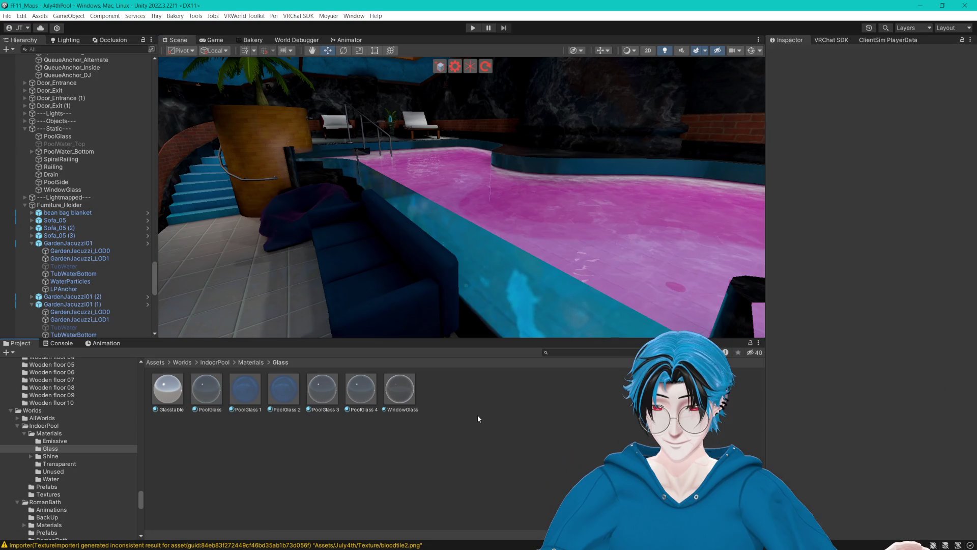
# - Create a folder named BackUps inside the Glass materials folder
pyautogui.rightClick(477, 413)
pyautogui.moveTo(602, 128)
pyautogui.click(656, 111)
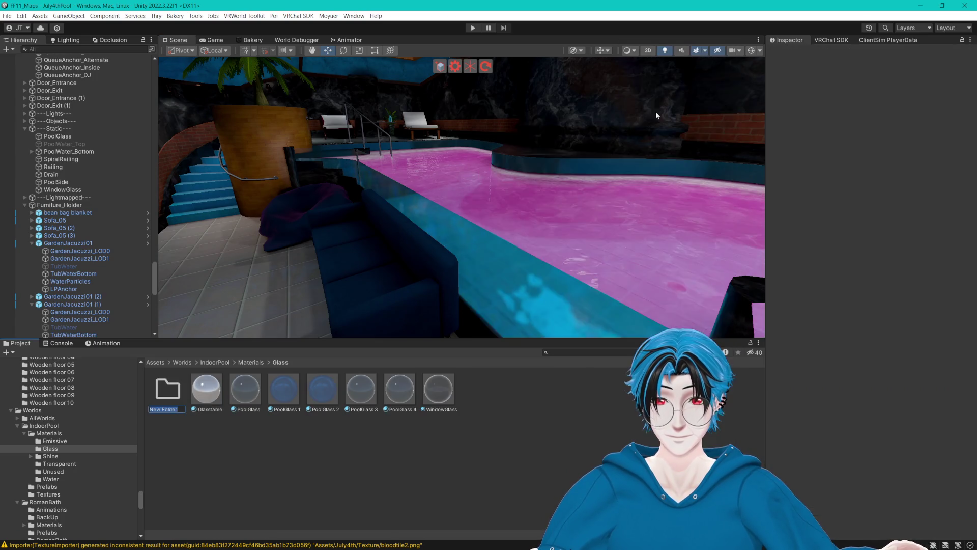
pyautogui.write('BackUps')
pyautogui.press('Return')
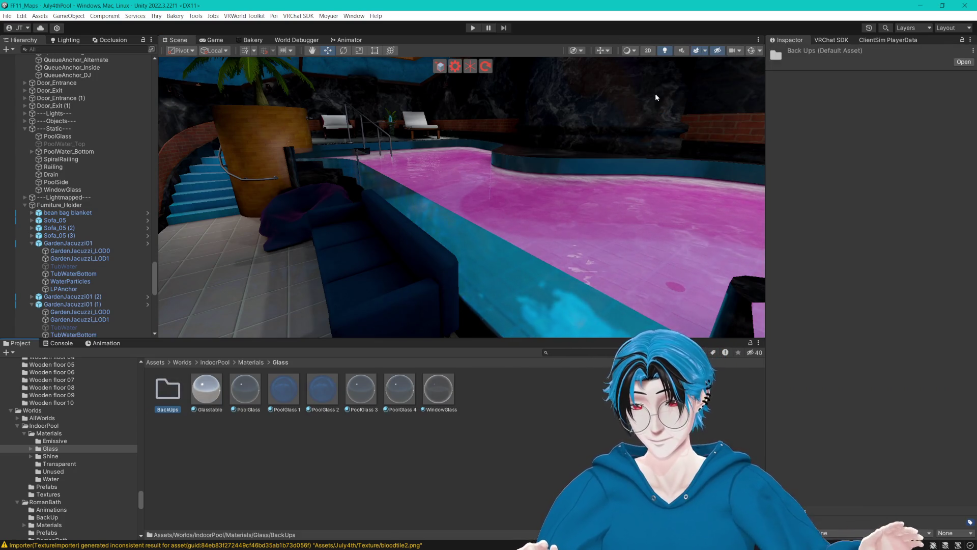
# - Add a second folder named VDay in Glass, then select the pool glass object
pyautogui.rightClick(485, 439)
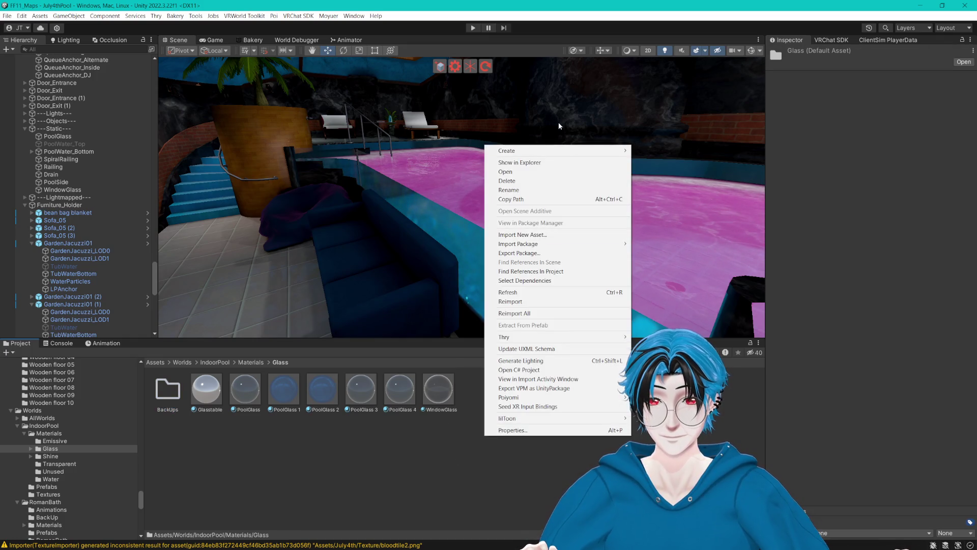
pyautogui.moveTo(557, 150)
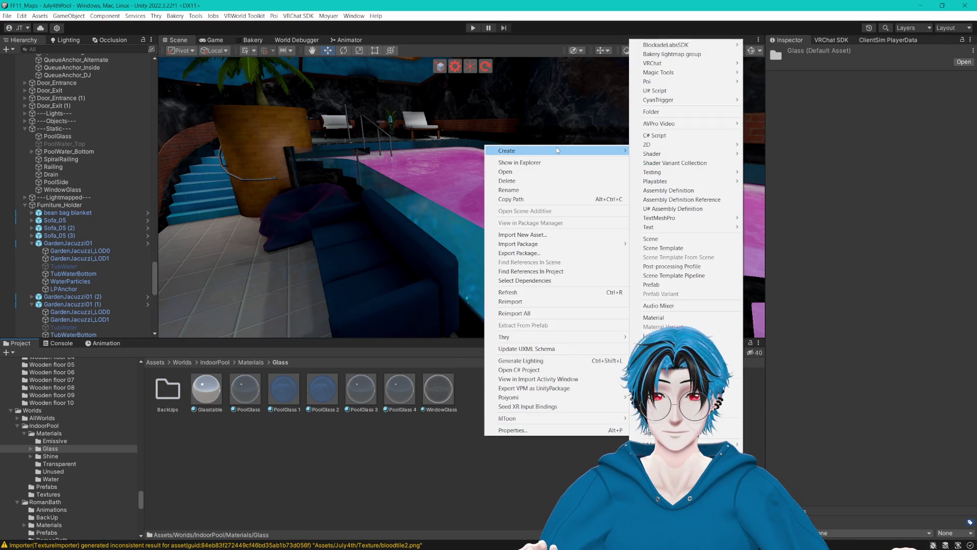
pyautogui.click(669, 113)
pyautogui.write('VDay')
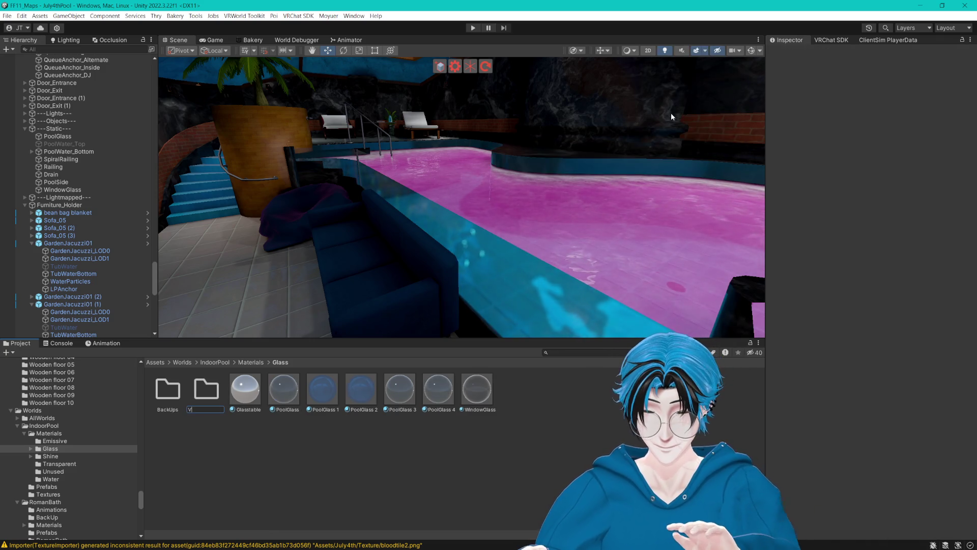
pyautogui.press('Return')
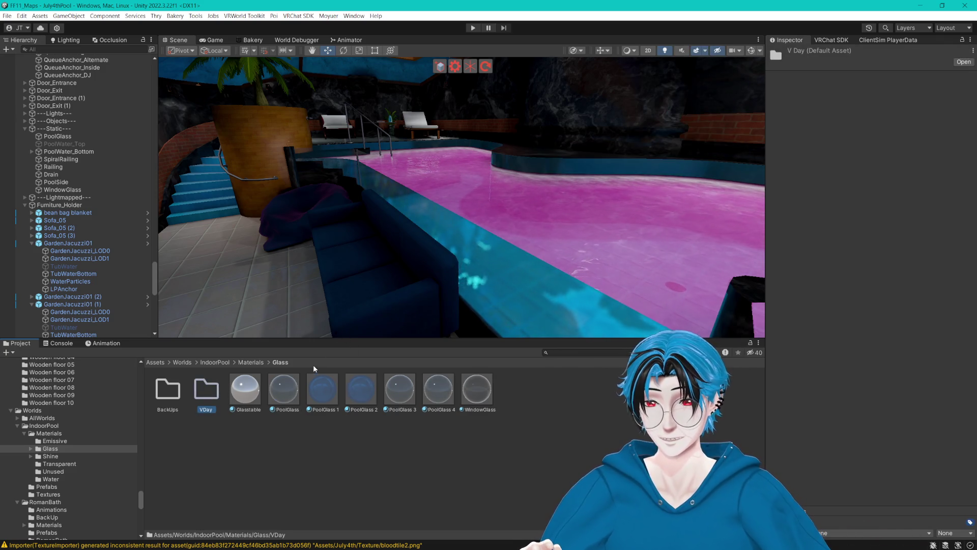
pyautogui.click(467, 238)
pyautogui.press('w')
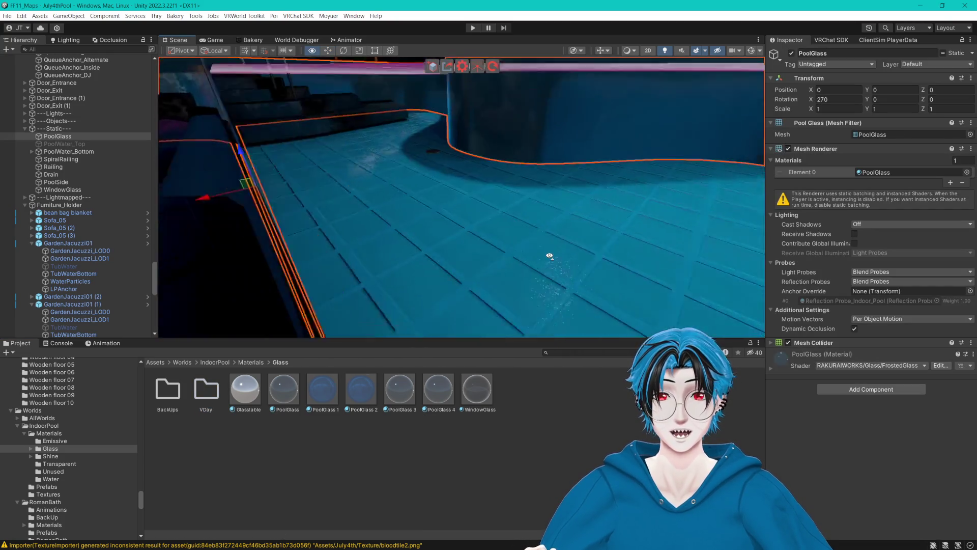
# - Select the PoolGlass object in the scene and open its material
pyautogui.click(419, 188)
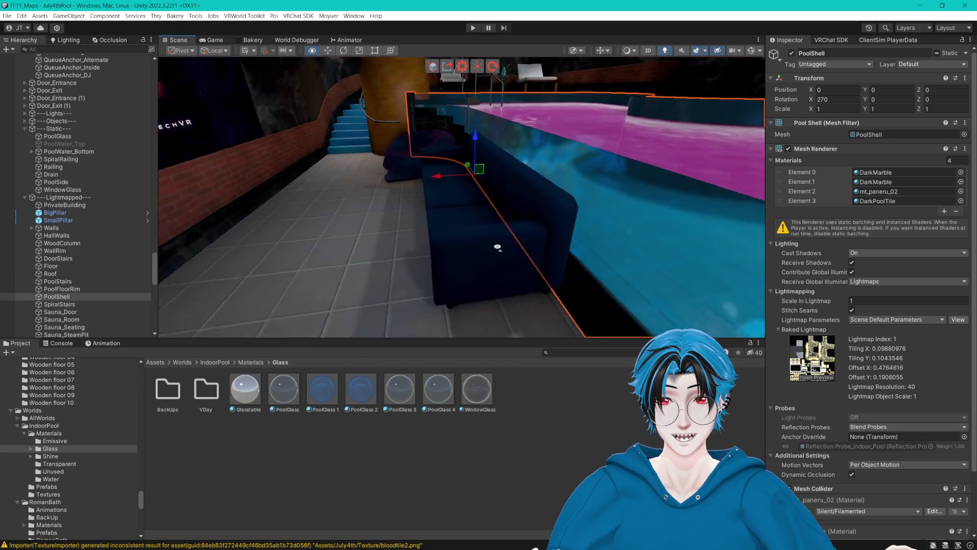
pyautogui.click(515, 203)
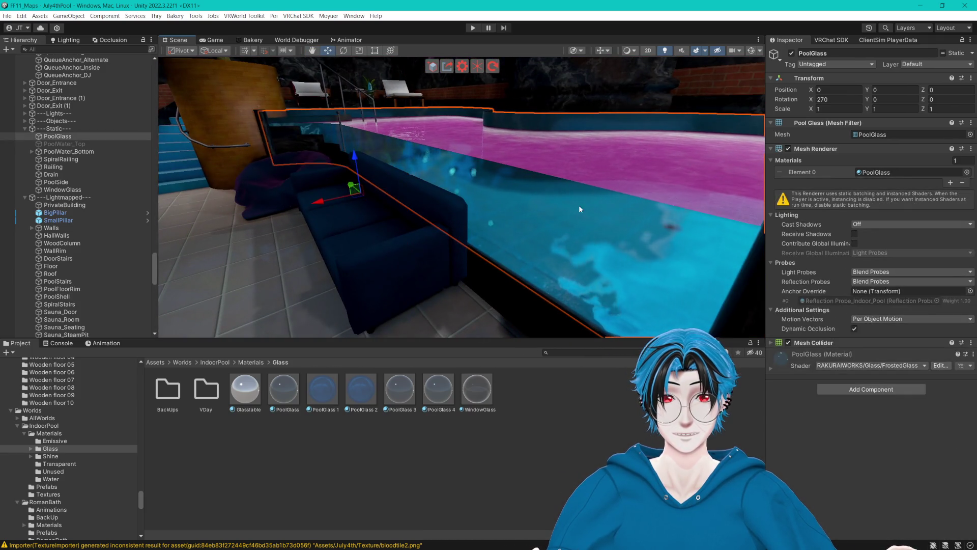
pyautogui.click(297, 411)
pyautogui.click(297, 410)
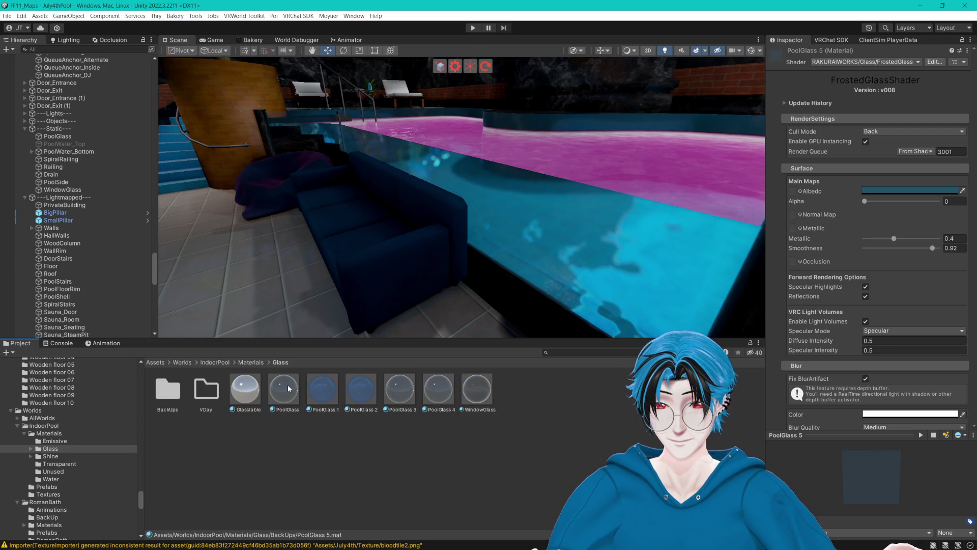
pyautogui.click(515, 198)
pyautogui.doubleClick(865, 172)
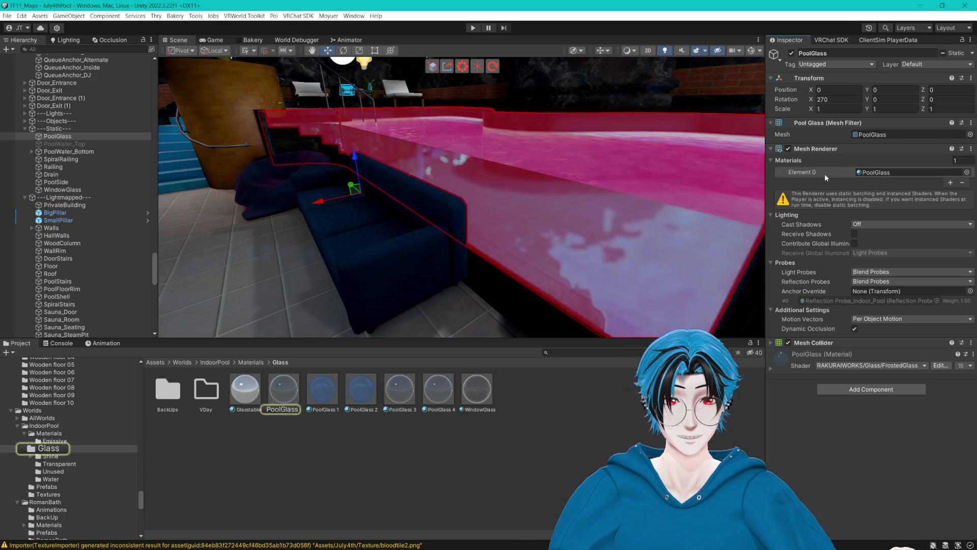
# - Set the PoolGlass albedo to a bright magenta-pink (FC2EFF)
pyautogui.click(910, 192)
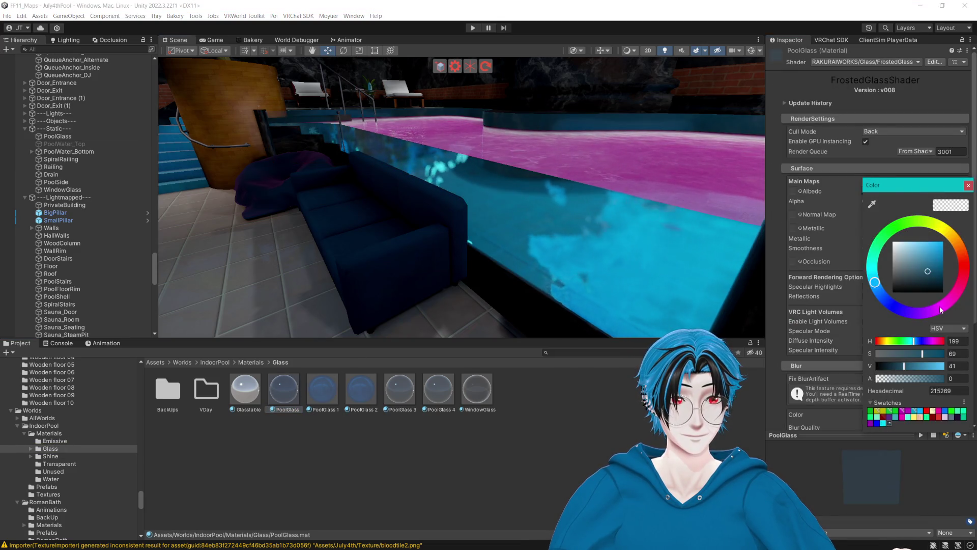
pyautogui.click(942, 310)
pyautogui.moveTo(924, 256)
pyautogui.mouseDown()
pyautogui.moveTo(922, 244)
pyautogui.moveTo(955, 236)
pyautogui.moveTo(918, 237)
pyautogui.mouseUp()
pyautogui.click(971, 184)
# - Select the pool side wall and locate its water material
pyautogui.scroll(-5, 915, 261)
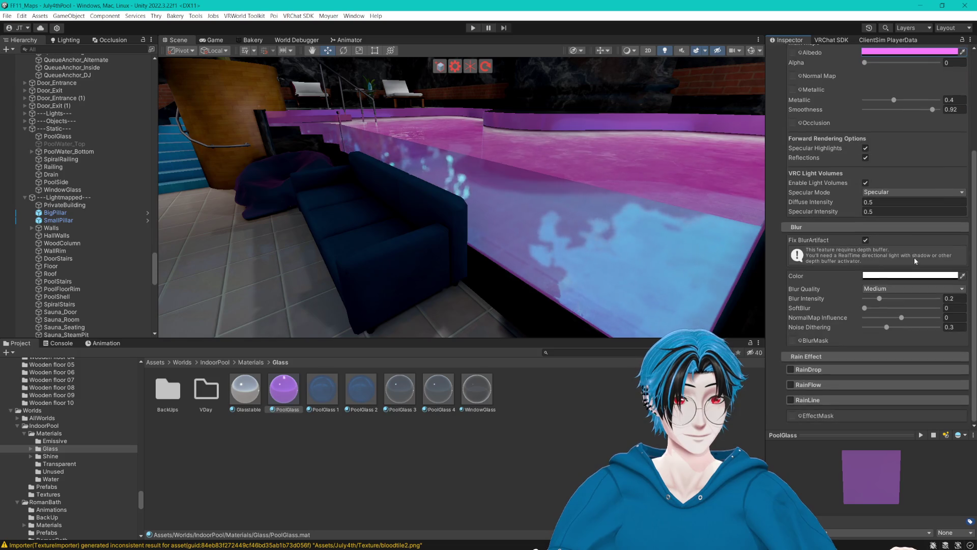
pyautogui.click(523, 215)
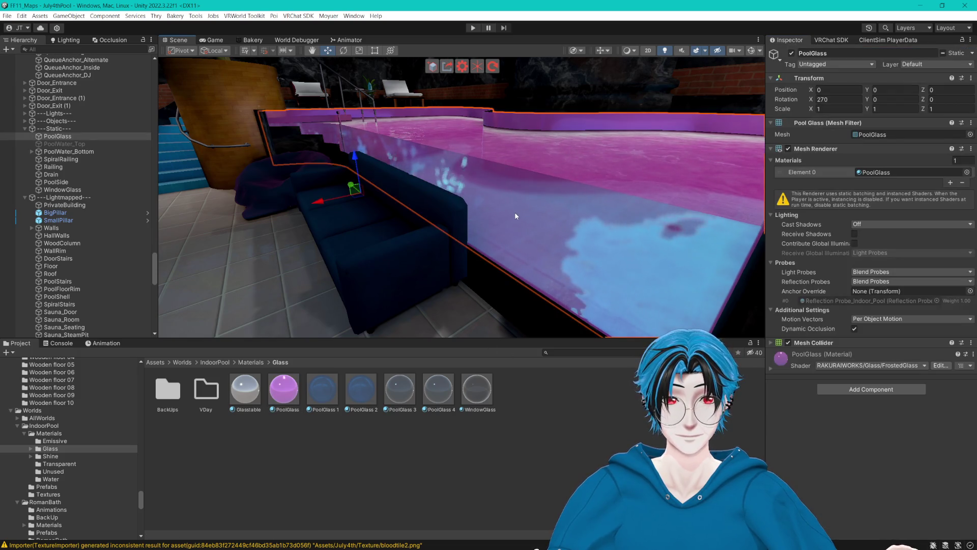
pyautogui.click(870, 172)
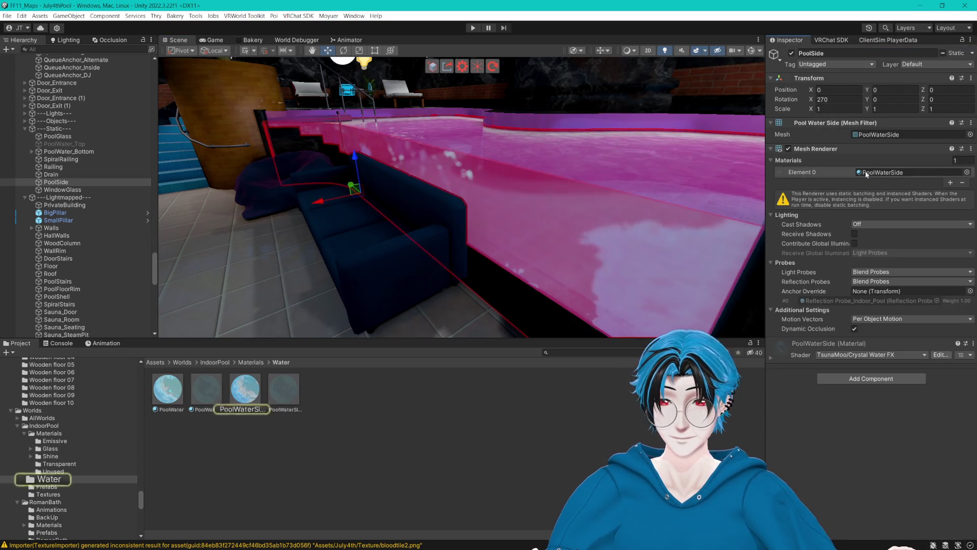
# - Create a folder named Backup inside the Water materials folder
pyautogui.click(256, 407)
pyautogui.click(882, 203)
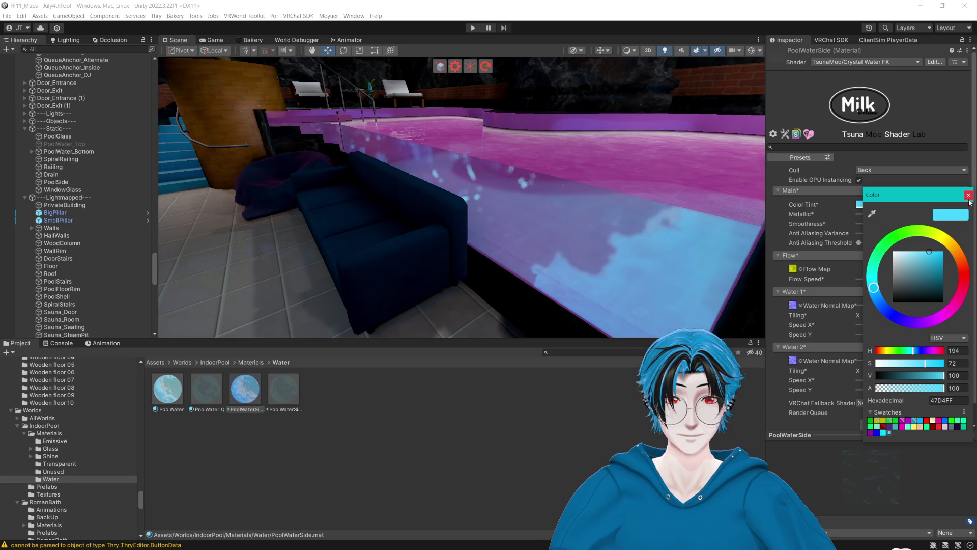
pyautogui.click(968, 196)
pyautogui.rightClick(369, 420)
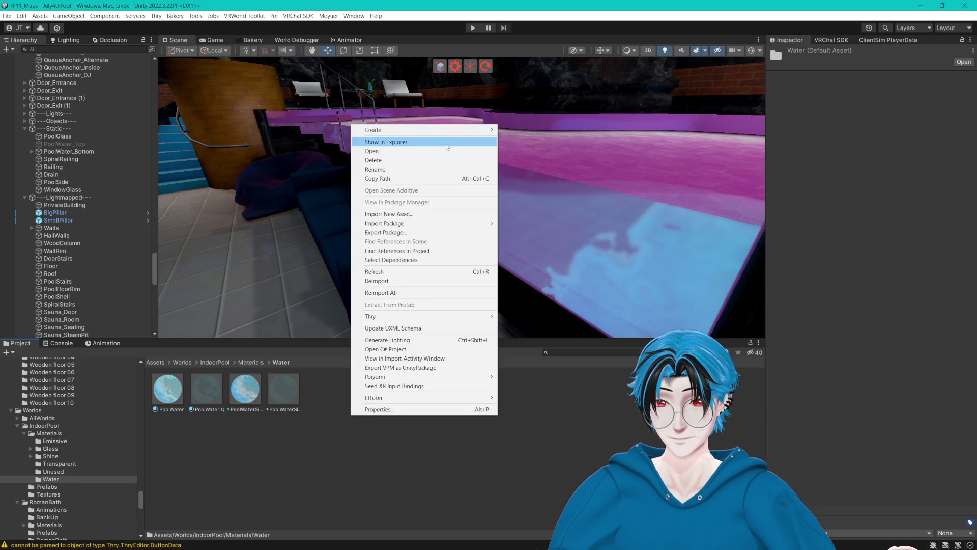
pyautogui.moveTo(489, 133)
pyautogui.click(526, 113)
pyautogui.write('Backup')
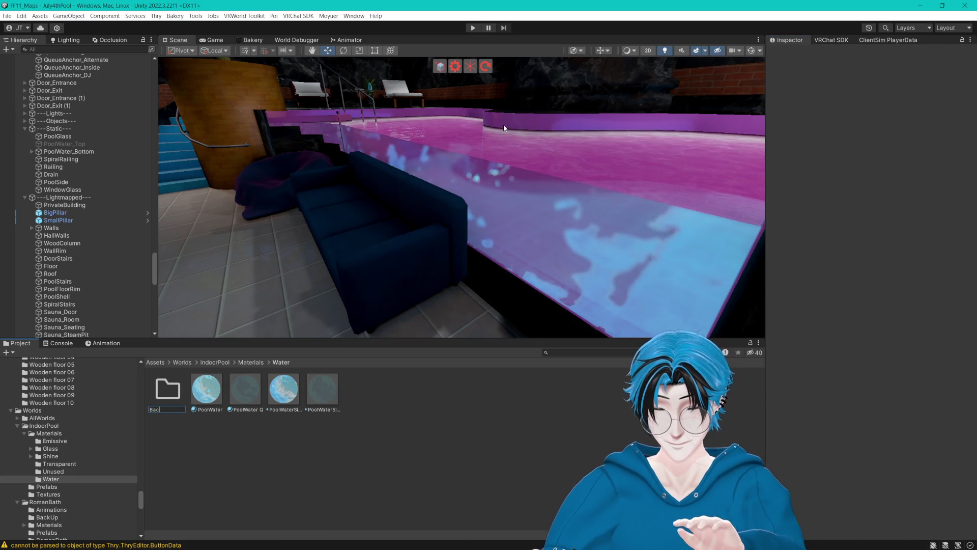
pyautogui.press('Return')
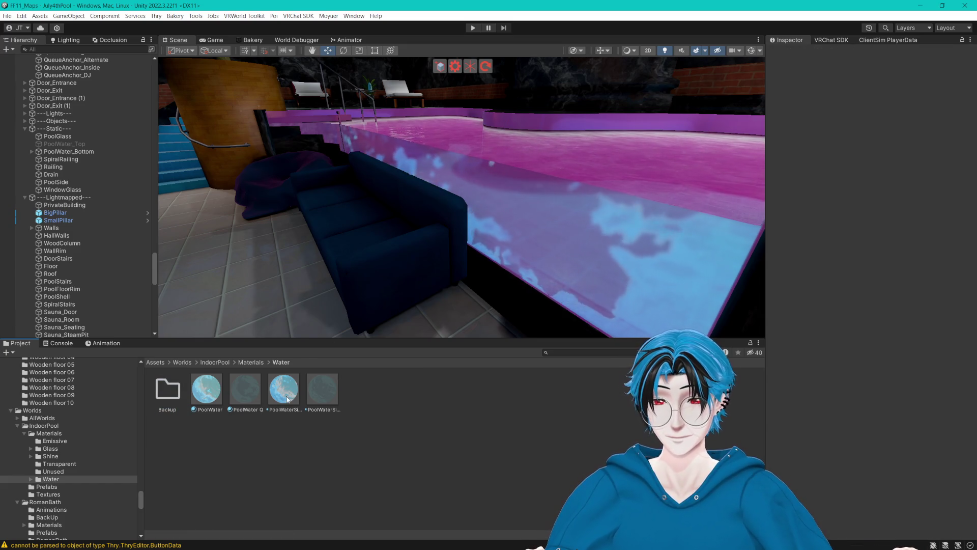
# - Tint PoolWaterSide a pale pink-purple (EF98FF), then disable the pool side to compare
pyautogui.click(284, 391)
pyautogui.click(205, 393)
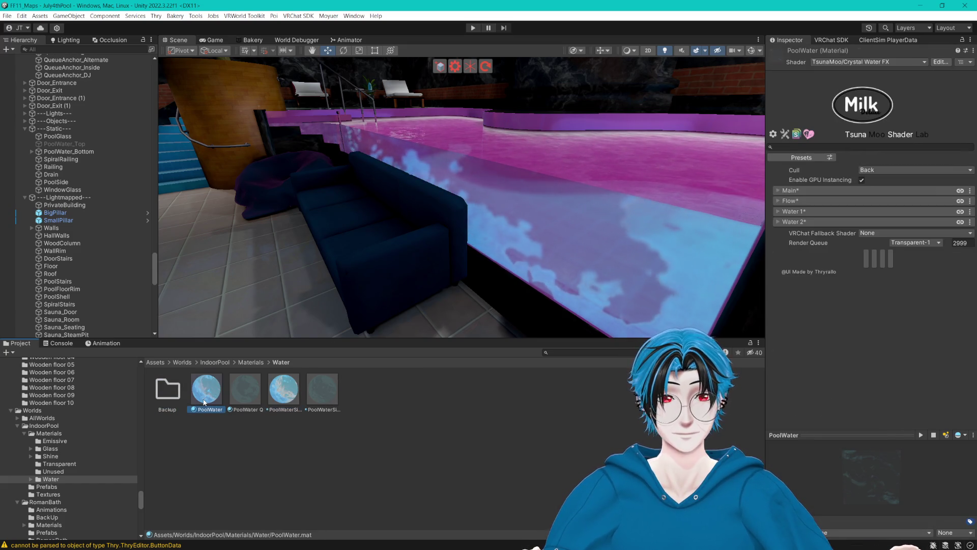
pyautogui.click(284, 392)
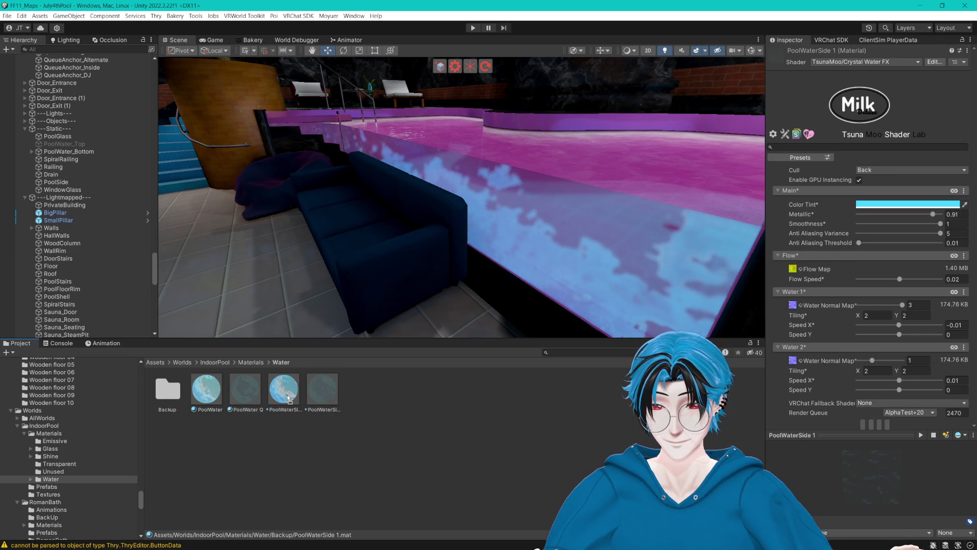
pyautogui.hotkey('ctrl', 'z')
pyautogui.click(883, 203)
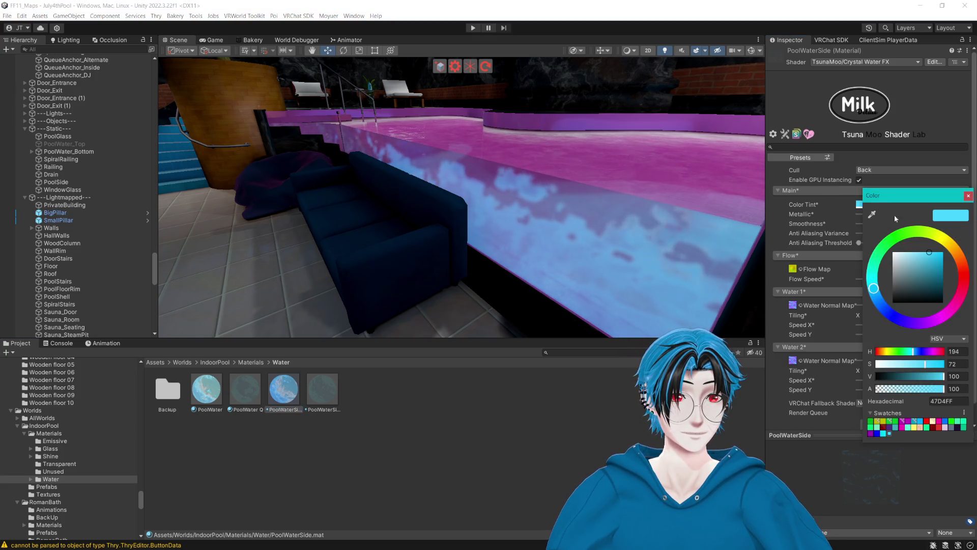
pyautogui.moveTo(934, 325); pyautogui.dragTo(936, 323)
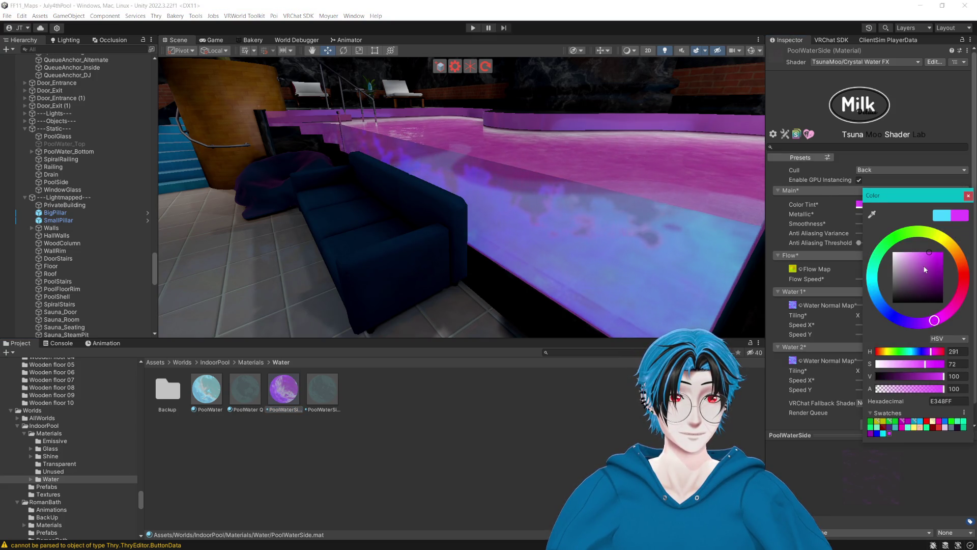
pyautogui.moveTo(924, 253); pyautogui.dragTo(914, 240)
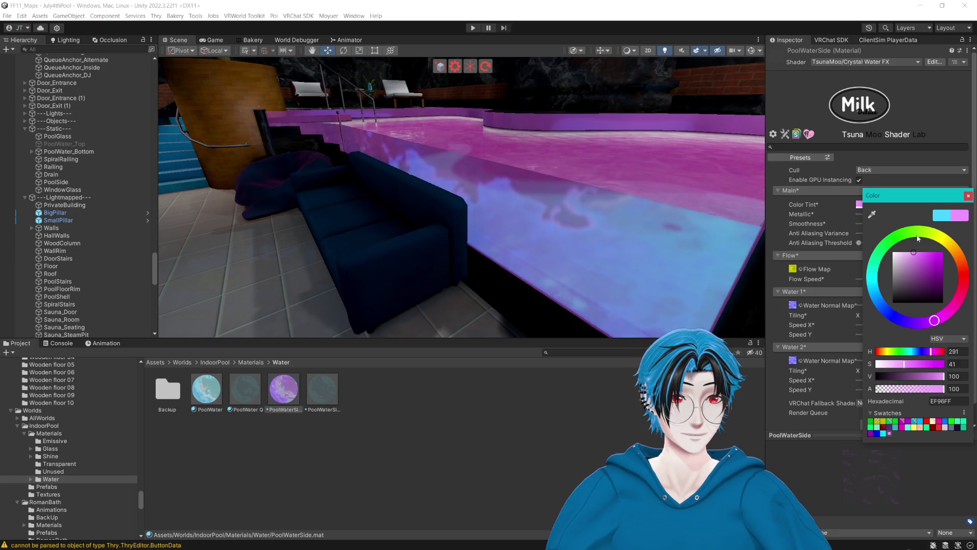
pyautogui.click(968, 196)
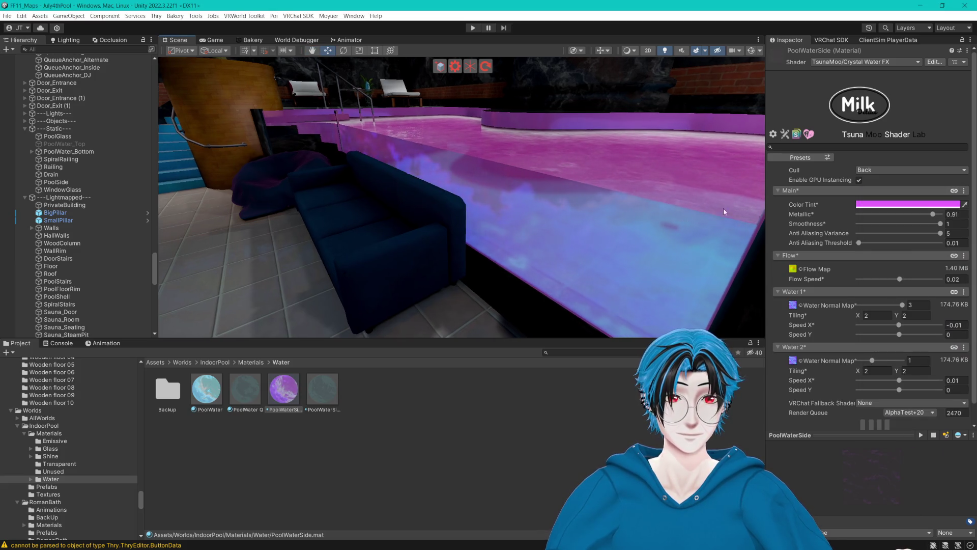
pyautogui.click(540, 215)
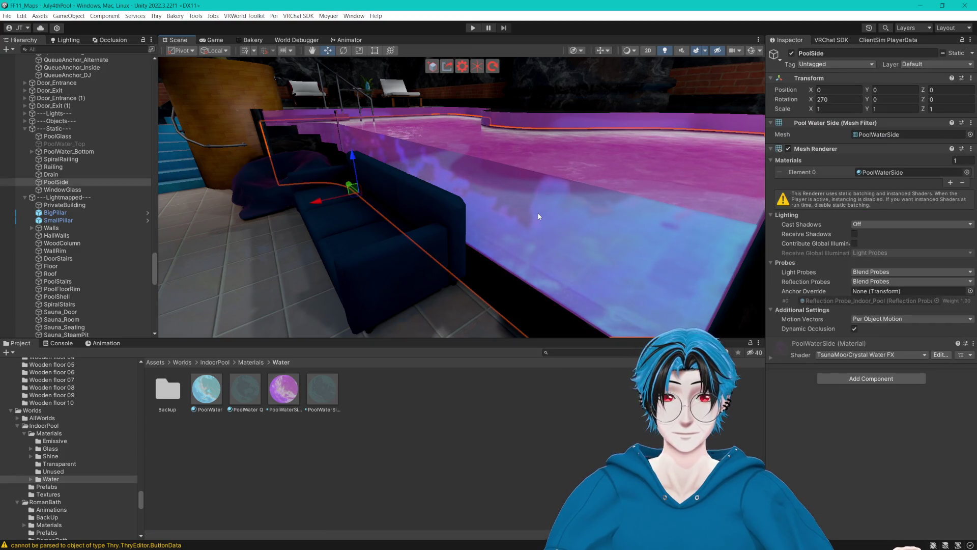
pyautogui.click(792, 54)
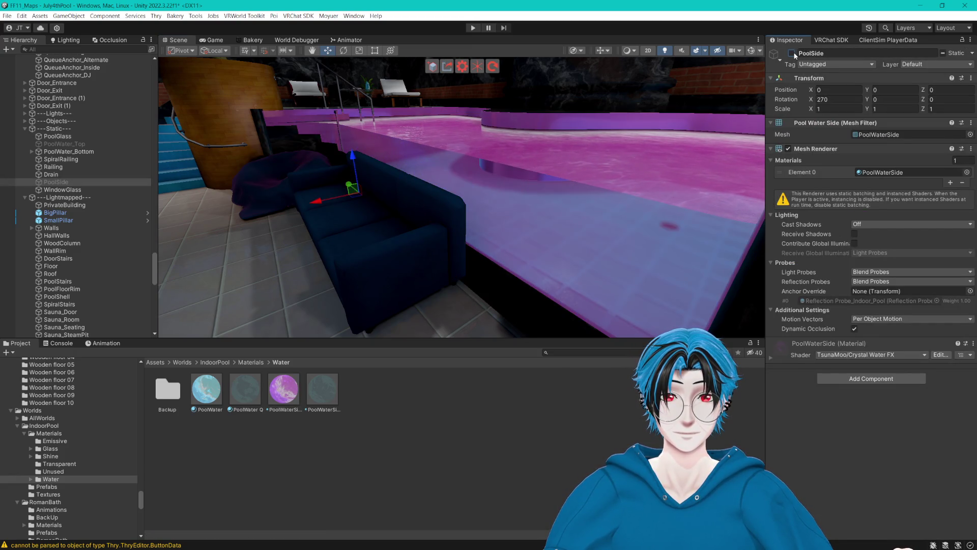
# - Re-enable the pool side object and move the view closer into the pool
pyautogui.click(792, 53)
pyautogui.moveTo(578, 175)
pyautogui.mouseDown()
pyautogui.moveTo(578, 185)
pyautogui.moveTo(596, 184)
pyautogui.moveTo(500, 449)
pyautogui.moveTo(452, 297)
pyautogui.moveTo(530, 220)
pyautogui.moveTo(472, 256)
pyautogui.moveTo(649, 239)
pyautogui.moveTo(465, 236)
pyautogui.moveTo(606, 244)
pyautogui.moveTo(476, 252)
pyautogui.moveTo(358, 236)
pyautogui.moveTo(408, 252)
pyautogui.moveTo(372, 257)
pyautogui.mouseUp()
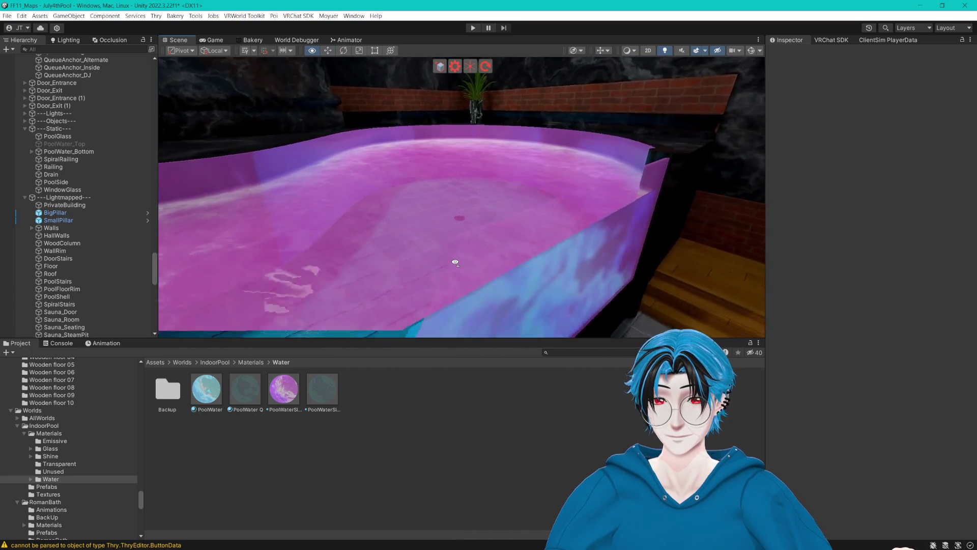
pyautogui.scroll(5, 506, 236)
# - Open the DarkPoolTile floor material and preview a magenta albedo on the tiles
pyautogui.click(489, 212)
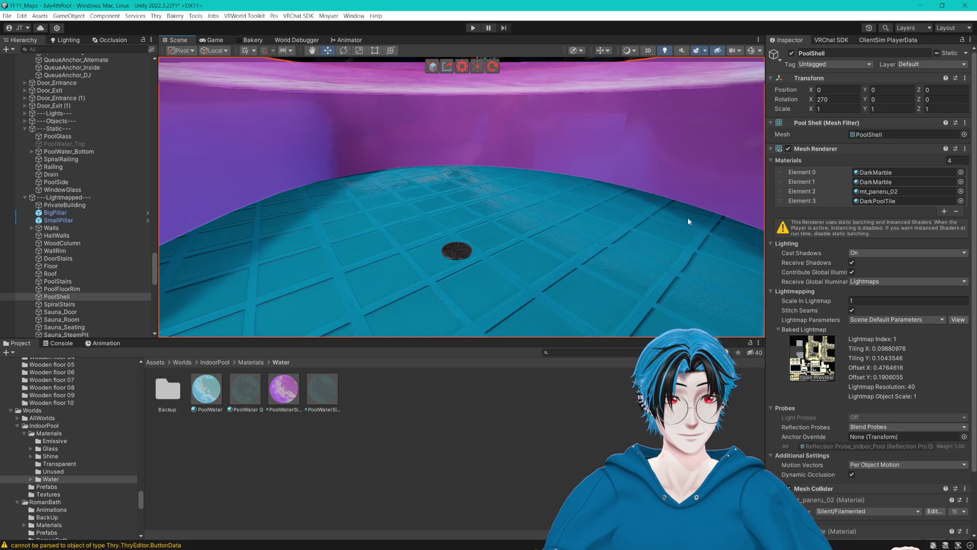
pyautogui.click(878, 200)
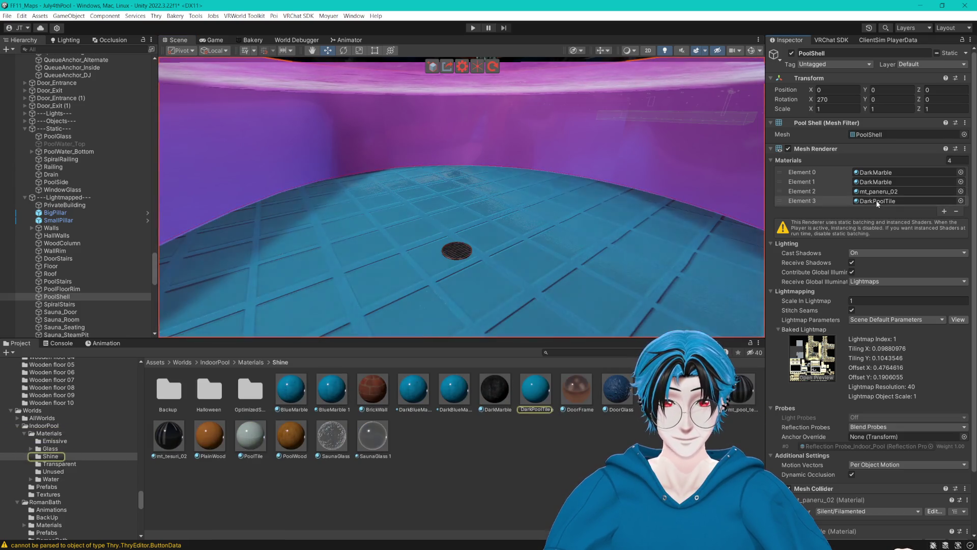
pyautogui.click(536, 389)
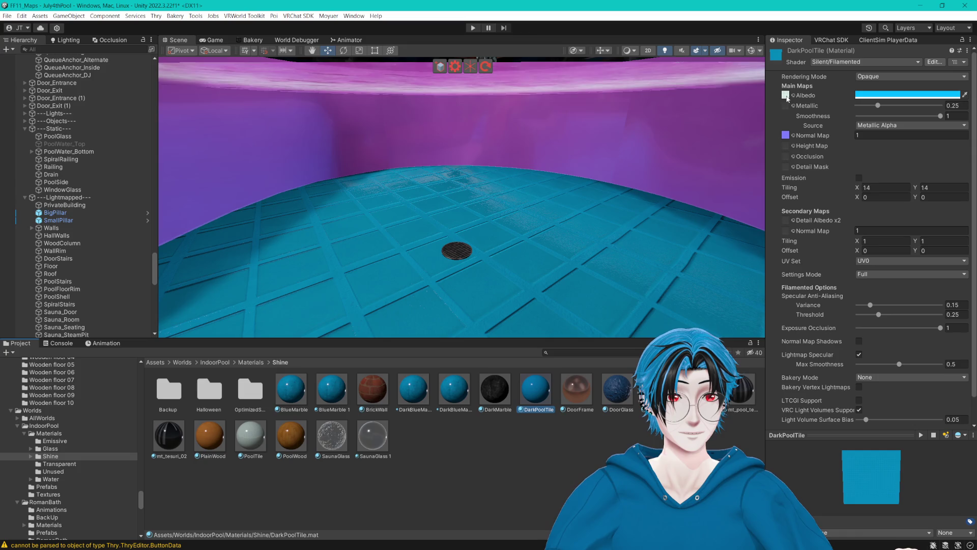
pyautogui.click(872, 96)
pyautogui.click(940, 212)
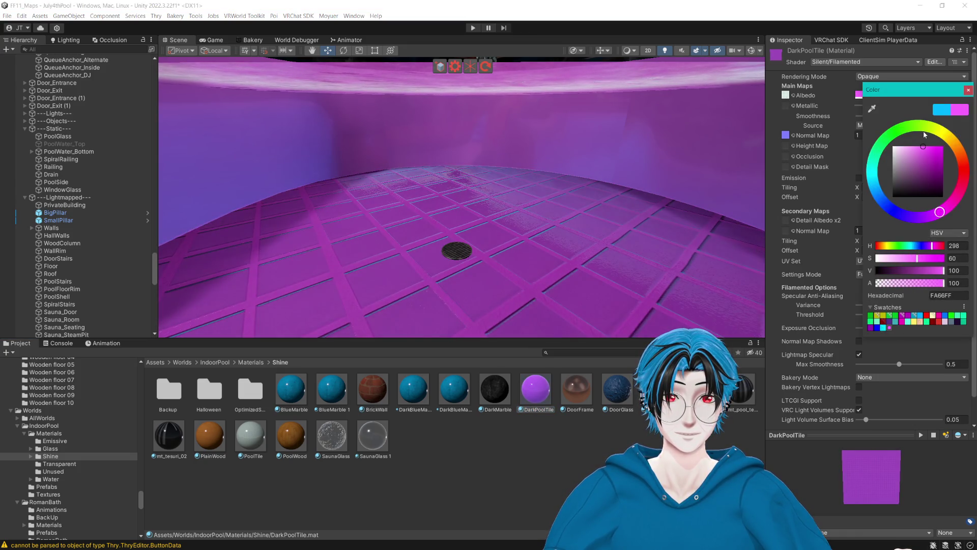
pyautogui.moveTo(458, 168)
pyautogui.mouseDown()
pyautogui.moveTo(347, 160)
pyautogui.moveTo(563, 170)
pyautogui.moveTo(452, 157)
pyautogui.moveTo(443, 176)
pyautogui.moveTo(448, 224)
pyautogui.moveTo(510, 152)
pyautogui.moveTo(549, 203)
pyautogui.moveTo(453, 214)
pyautogui.moveTo(498, 199)
pyautogui.moveTo(595, 198)
pyautogui.moveTo(552, 199)
pyautogui.moveTo(589, 290)
pyautogui.moveTo(617, 255)
pyautogui.moveTo(564, 254)
pyautogui.moveTo(487, 196)
pyautogui.mouseUp()
pyautogui.press('w')
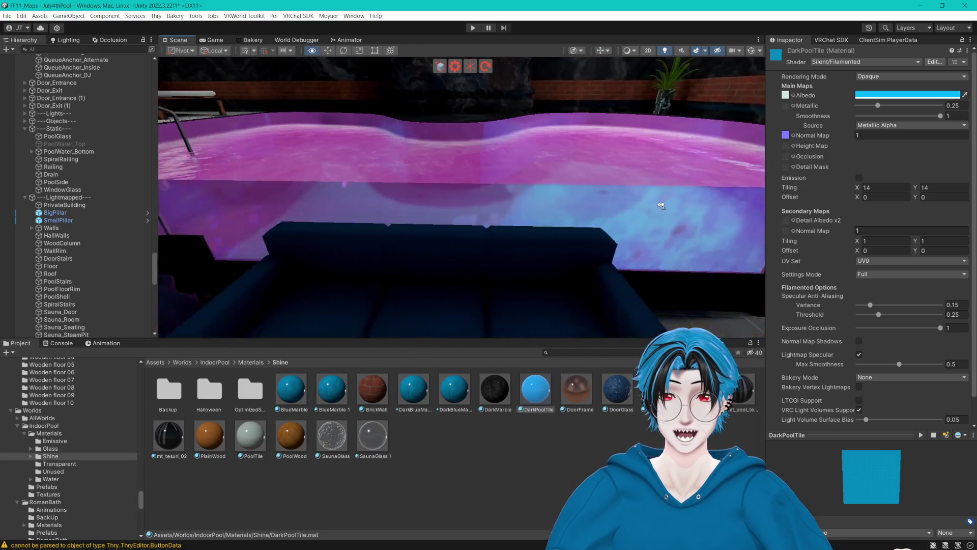
pyautogui.press('s')
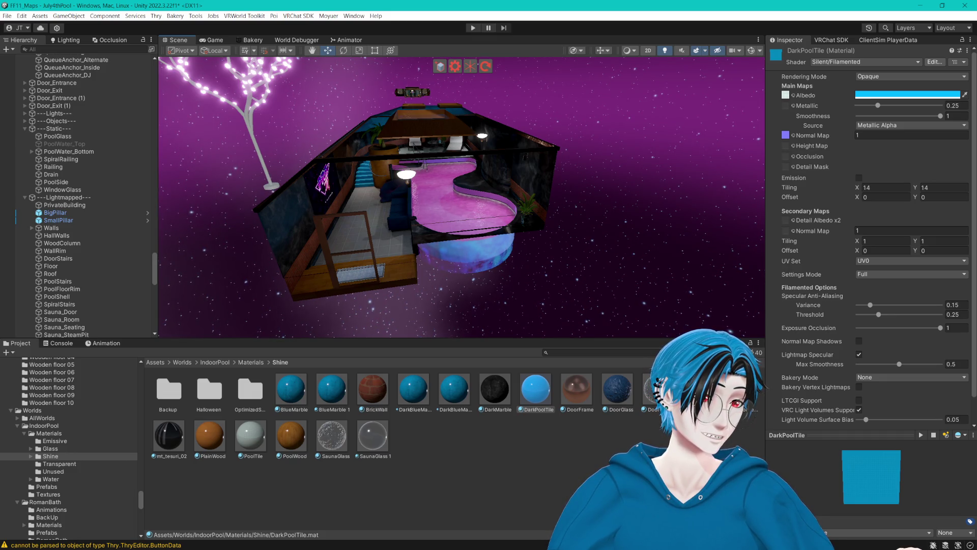
pyautogui.moveTo(356, 203)
pyautogui.mouseDown()
pyautogui.moveTo(243, 210)
pyautogui.moveTo(322, 133)
pyautogui.moveTo(468, 144)
pyautogui.mouseUp()
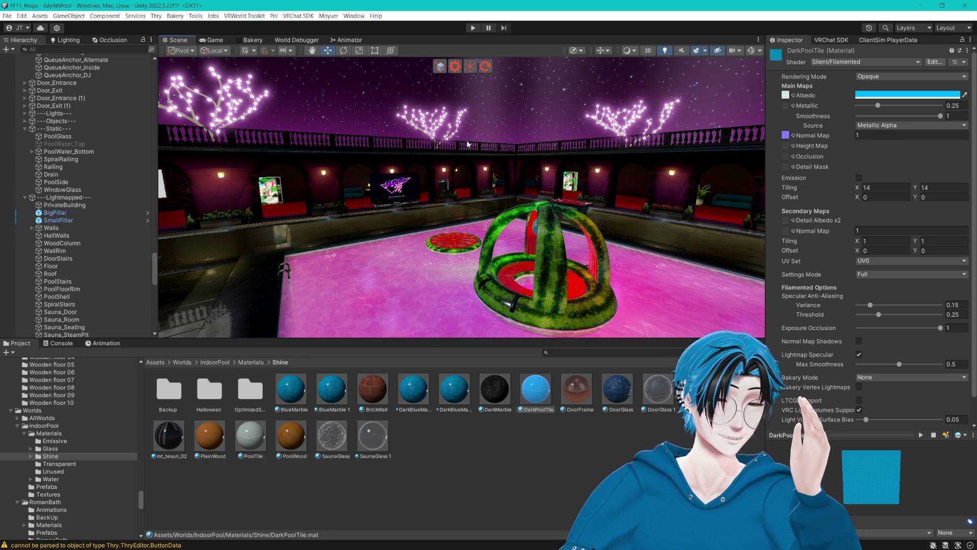
pyautogui.moveTo(501, 187)
pyautogui.mouseDown()
pyautogui.moveTo(629, 194)
pyautogui.moveTo(409, 157)
pyautogui.moveTo(219, 158)
pyautogui.moveTo(114, 173)
pyautogui.moveTo(504, 276)
pyautogui.mouseUp()
pyautogui.scroll(5, 504, 277)
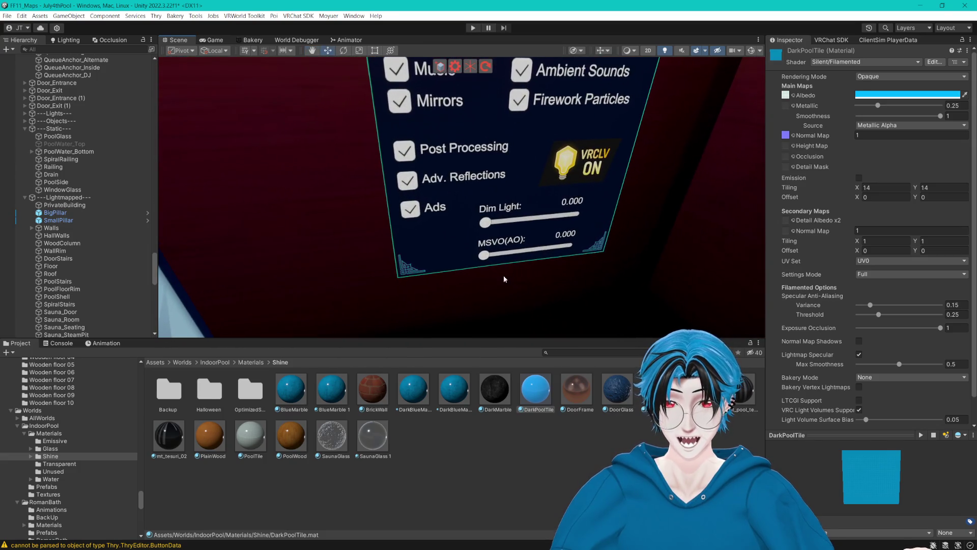
# - Turn on scene gizmos and orbit the view to face the settings panel
pyautogui.click(759, 52)
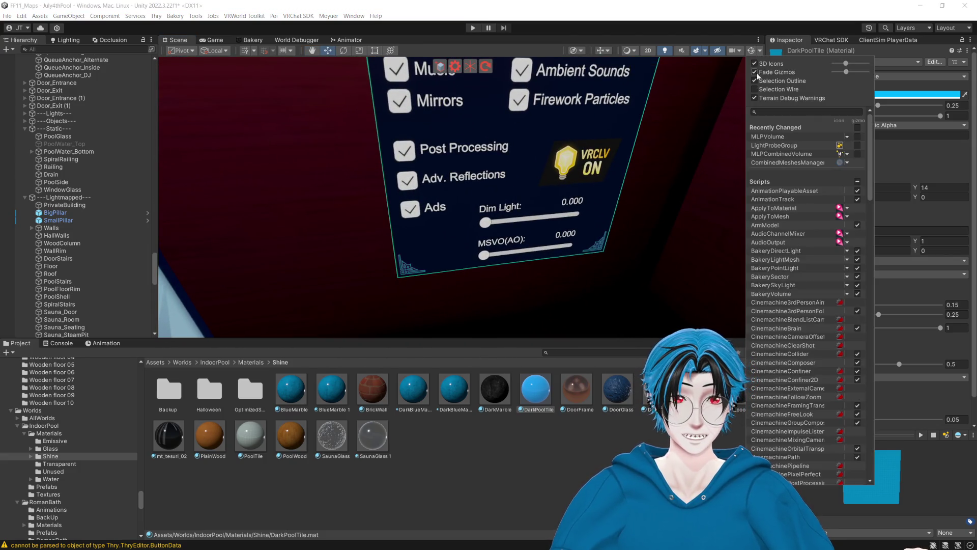
pyautogui.click(750, 51)
pyautogui.click(536, 227)
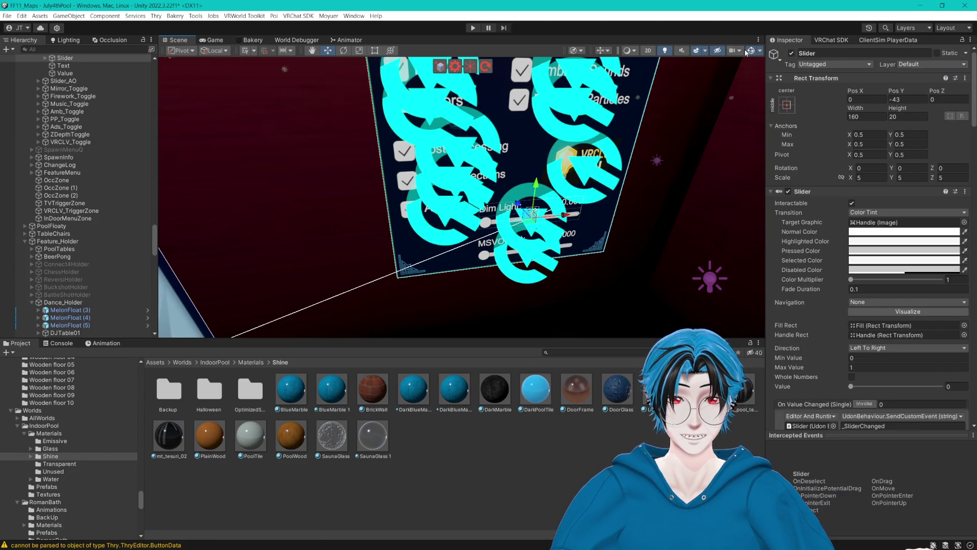
pyautogui.scroll(5, 534, 204)
pyautogui.moveTo(533, 149); pyautogui.dragTo(499, 153)
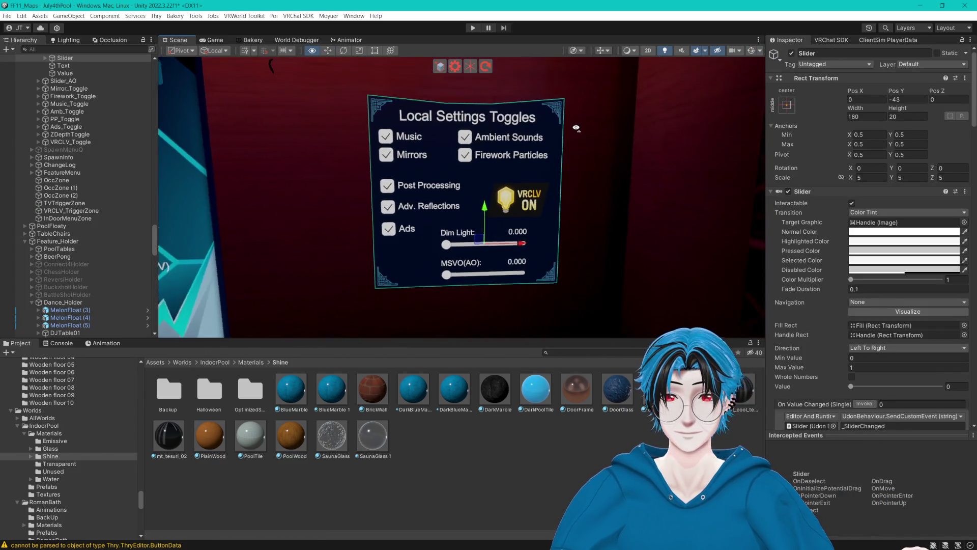
pyautogui.scroll(3, 115, 211)
pyautogui.scroll(5, 114, 204)
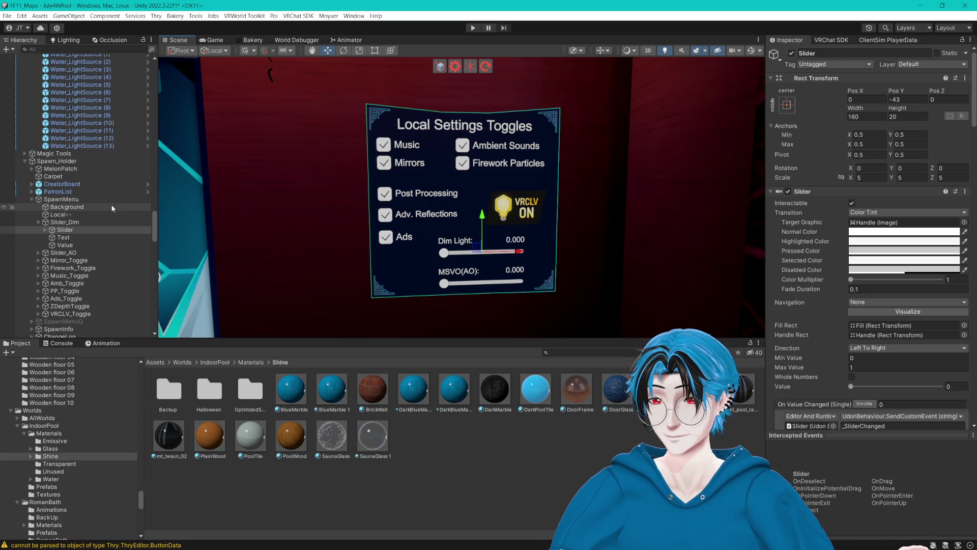
# - Select Slider_Dim and then PP_Toggle in the SpawnMenu hierarchy
pyautogui.click(39, 222)
pyautogui.click(60, 222)
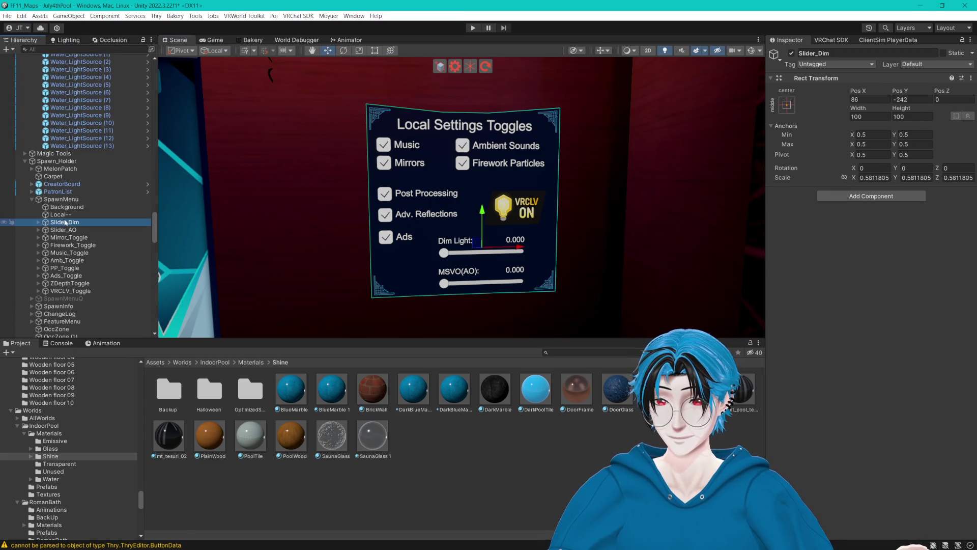
pyautogui.click(80, 267)
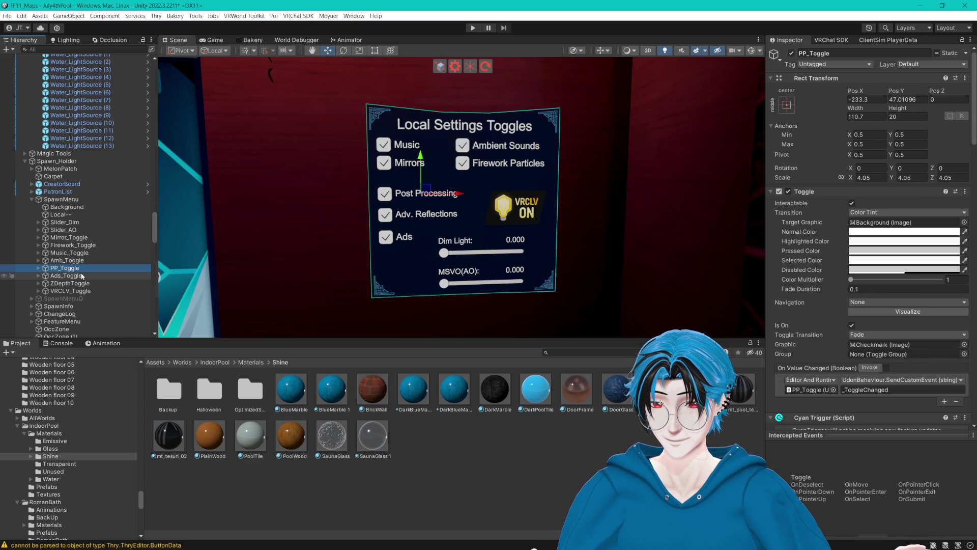
# - Select PP_Toggle, Ads_Toggle and ZDepthToggle together and move them up the panel
pyautogui.keyDown('ctrl'); pyautogui.click(82, 276); pyautogui.keyUp('ctrl')
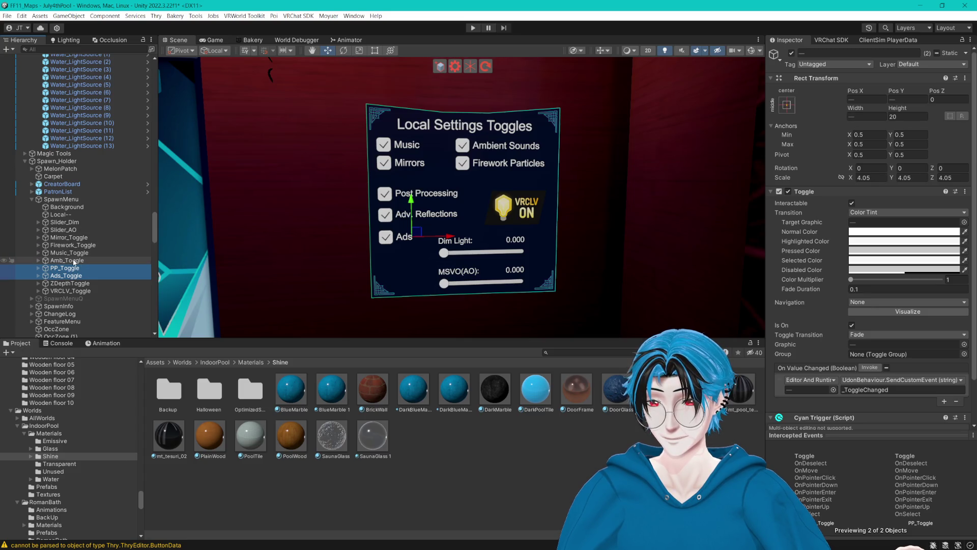
pyautogui.keyDown('ctrl'); pyautogui.click(74, 261); pyautogui.keyUp('ctrl')
pyautogui.keyDown('ctrl'); pyautogui.click(74, 261); pyautogui.keyUp('ctrl')
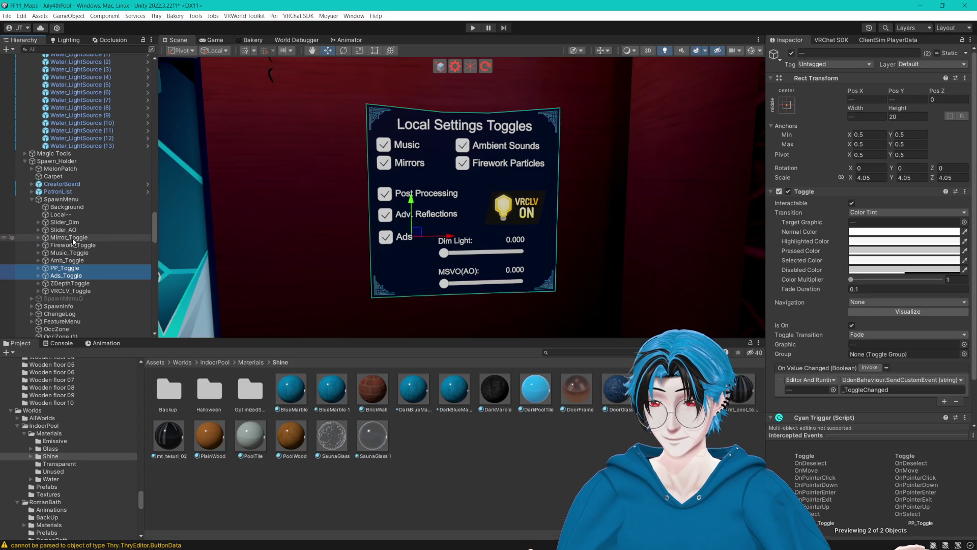
pyautogui.keyDown('ctrl'); pyautogui.click(76, 283); pyautogui.keyUp('ctrl')
pyautogui.moveTo(419, 179); pyautogui.dragTo(405, 167)
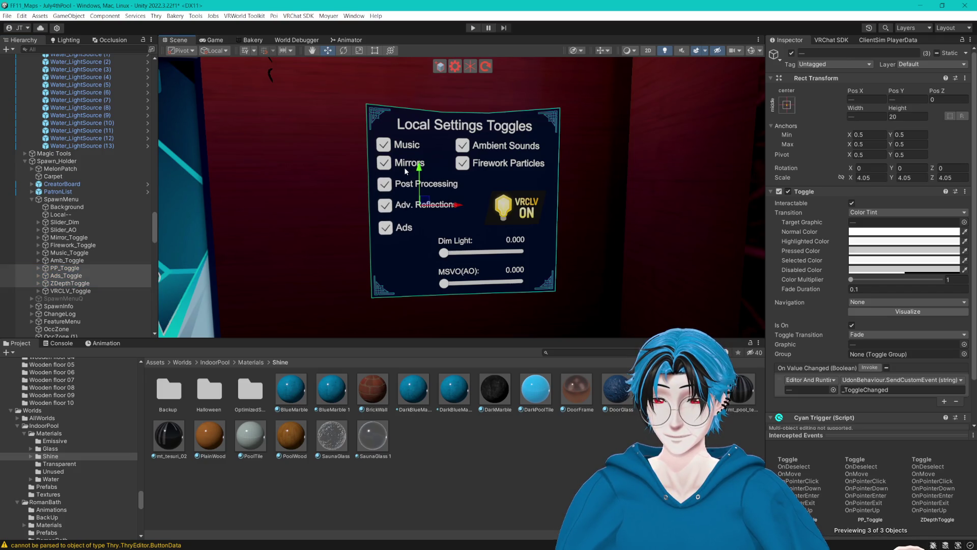
# - Raise the Ads toggle toward Adv. Reflections, then nudge all three up under Mirrors
pyautogui.click(66, 275)
pyautogui.moveTo(407, 199); pyautogui.dragTo(403, 193)
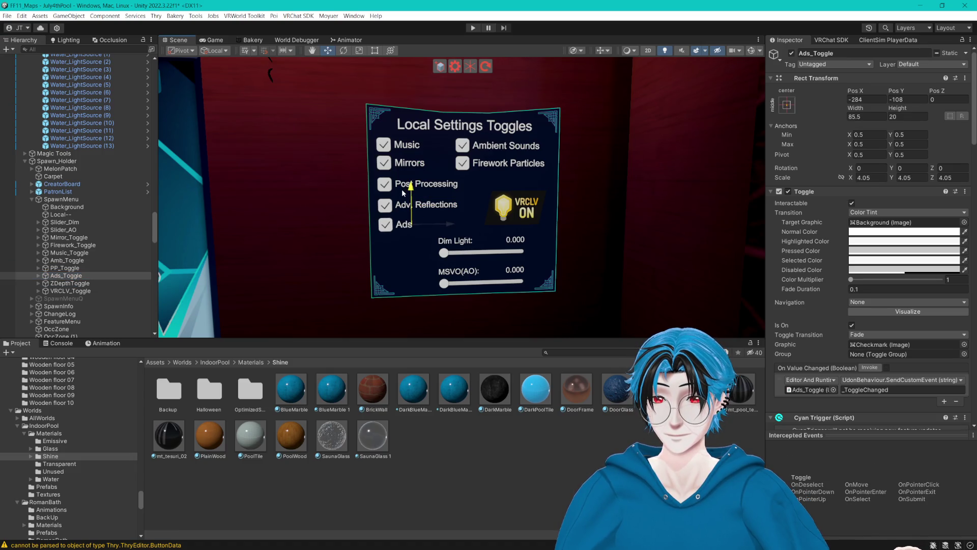
pyautogui.keyDown('ctrl'); pyautogui.click(70, 283); pyautogui.keyUp('ctrl')
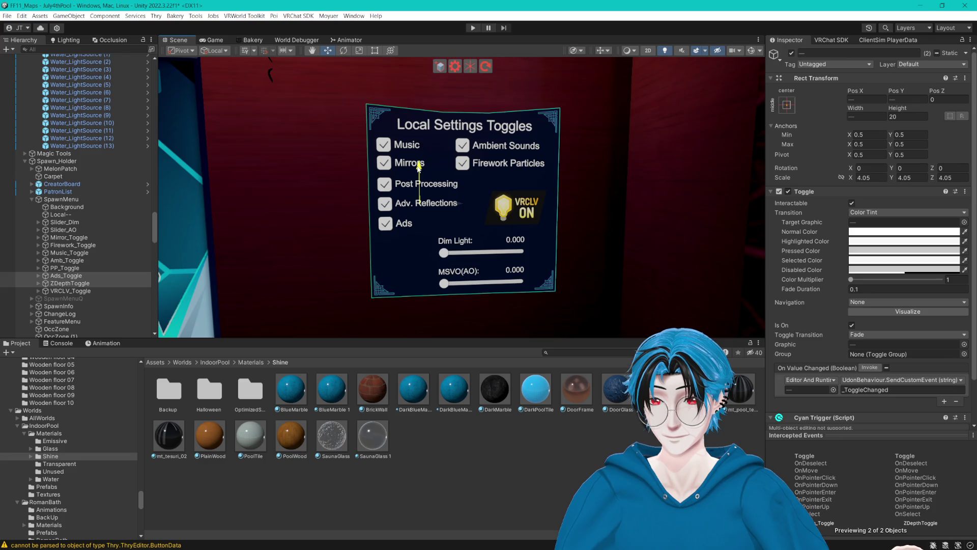
pyautogui.keyDown('ctrl'); pyautogui.click(65, 267); pyautogui.keyUp('ctrl')
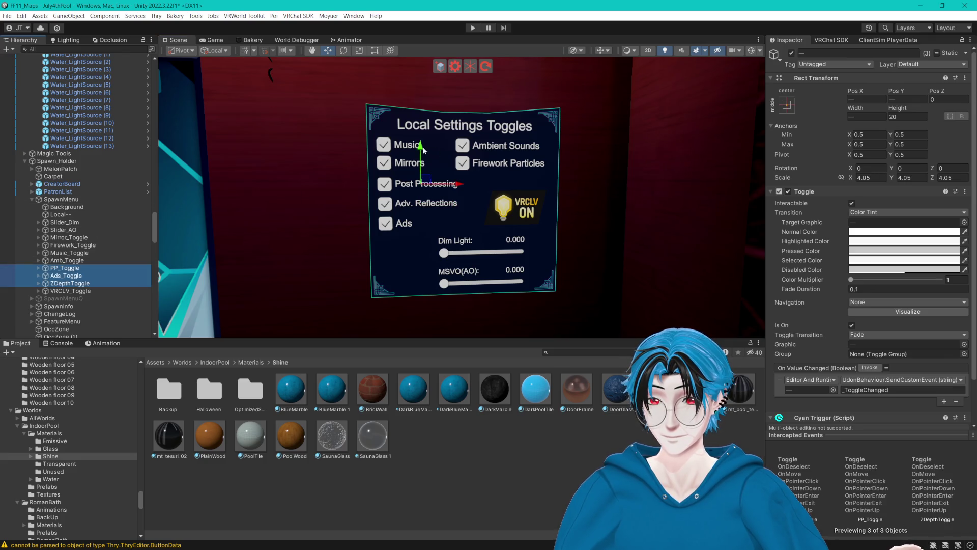
pyautogui.moveTo(423, 150)
pyautogui.mouseDown()
pyautogui.moveTo(406, 148)
pyautogui.moveTo(399, 125)
pyautogui.mouseUp()
pyautogui.click(69, 237)
pyautogui.keyDown('ctrl'); pyautogui.click(73, 245); pyautogui.keyUp('ctrl')
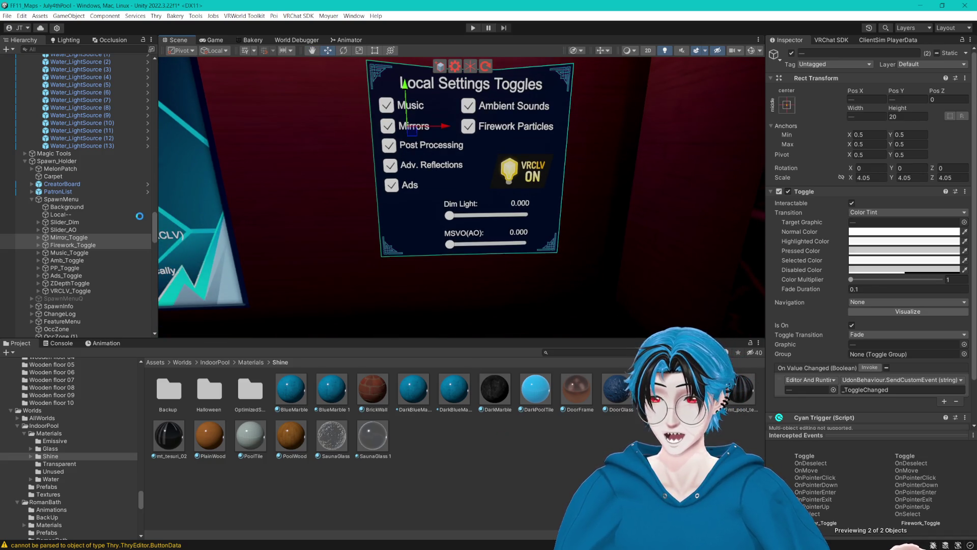
# - Move the VRCLV ON button left beneath Ads and scale it down
pyautogui.click(71, 290)
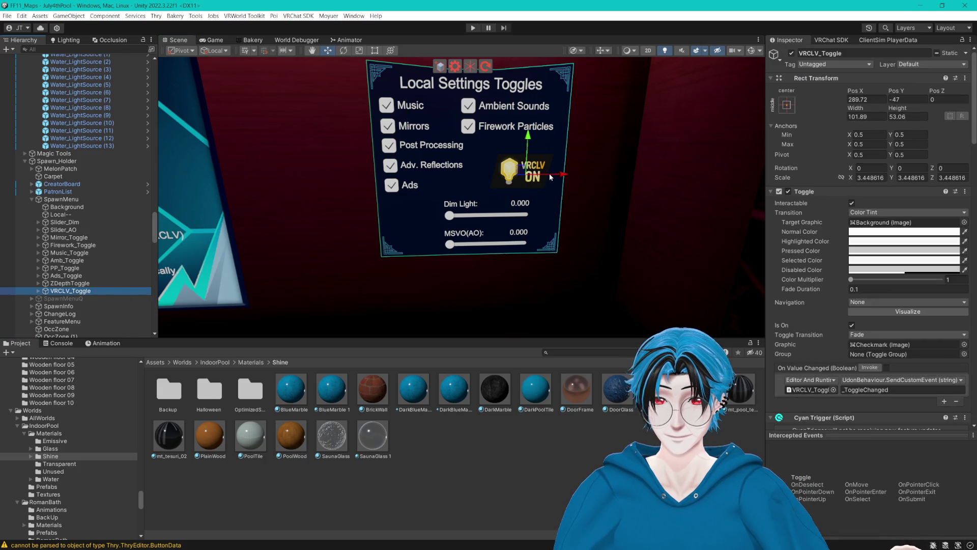
pyautogui.moveTo(559, 177)
pyautogui.mouseDown()
pyautogui.moveTo(443, 163)
pyautogui.moveTo(429, 149)
pyautogui.moveTo(436, 192)
pyautogui.moveTo(411, 223)
pyautogui.mouseUp()
pyautogui.click(359, 50)
pyautogui.press('w')
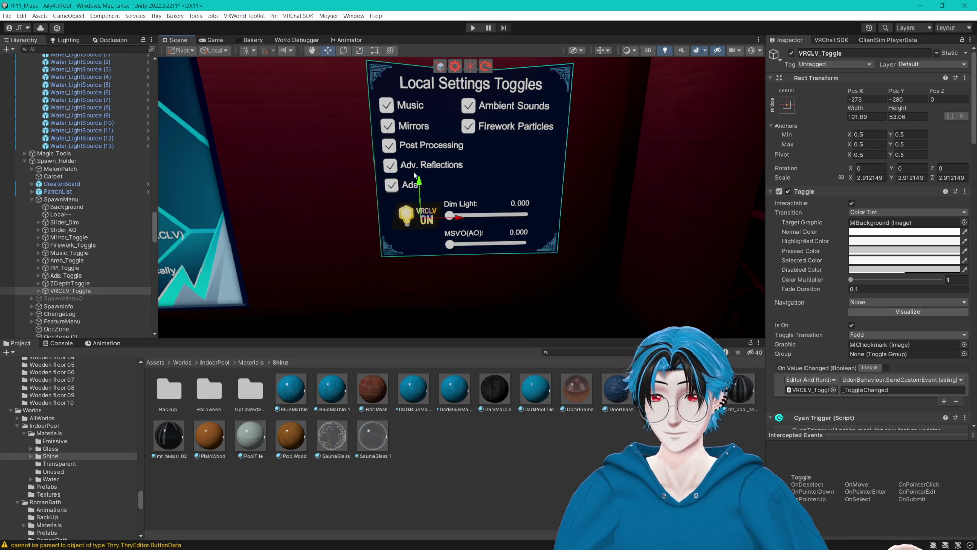
pyautogui.scroll(3, 422, 219)
pyautogui.scroll(3, 442, 216)
pyautogui.scroll(-3, 496, 208)
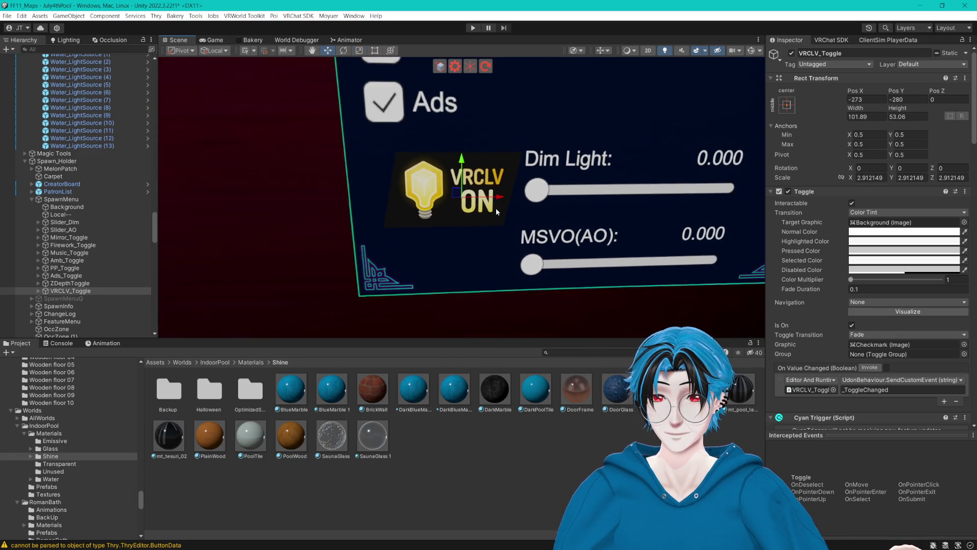
pyautogui.moveTo(499, 197)
pyautogui.mouseDown()
pyautogui.moveTo(456, 163)
pyautogui.moveTo(478, 163)
pyautogui.mouseUp()
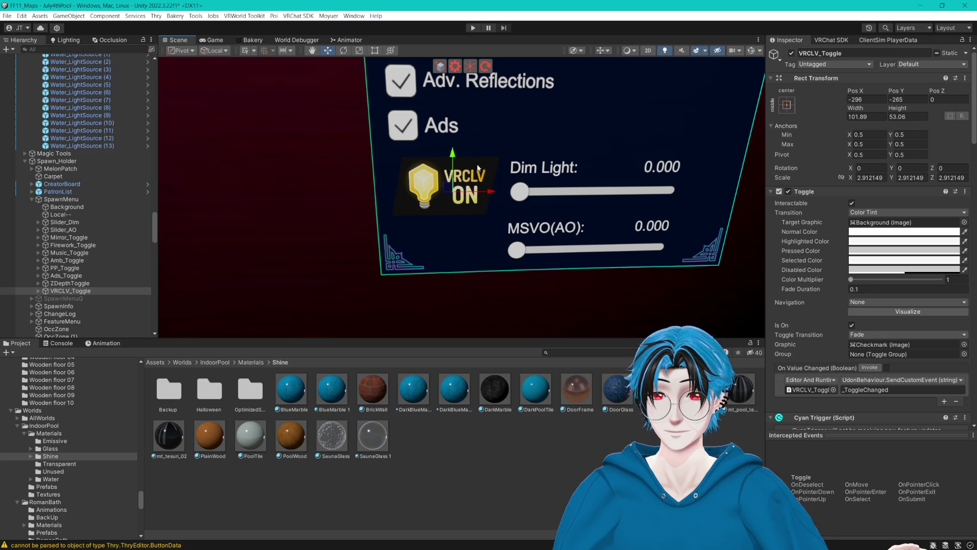
pyautogui.scroll(-2, 478, 164)
# - Shrink the Dim Light and MSVO sliders and raise them beneath Firework Particles
pyautogui.click(64, 230)
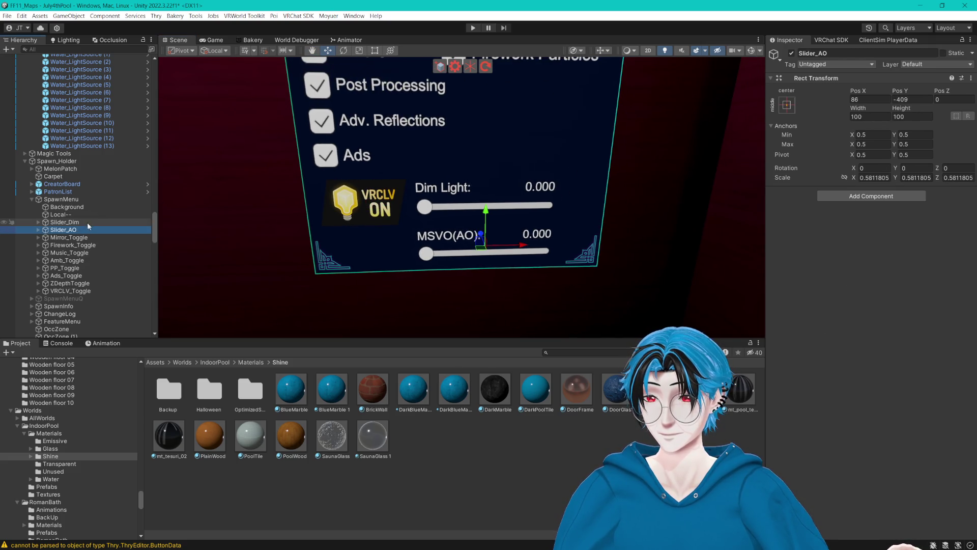
pyautogui.keyDown('ctrl'); pyautogui.click(77, 222); pyautogui.keyUp('ctrl')
pyautogui.moveTo(485, 155); pyautogui.dragTo(484, 121)
pyautogui.moveTo(526, 161)
pyautogui.mouseDown()
pyautogui.moveTo(547, 164)
pyautogui.moveTo(560, 144)
pyautogui.moveTo(537, 179)
pyautogui.mouseUp()
pyautogui.click(359, 50)
pyautogui.click(327, 51)
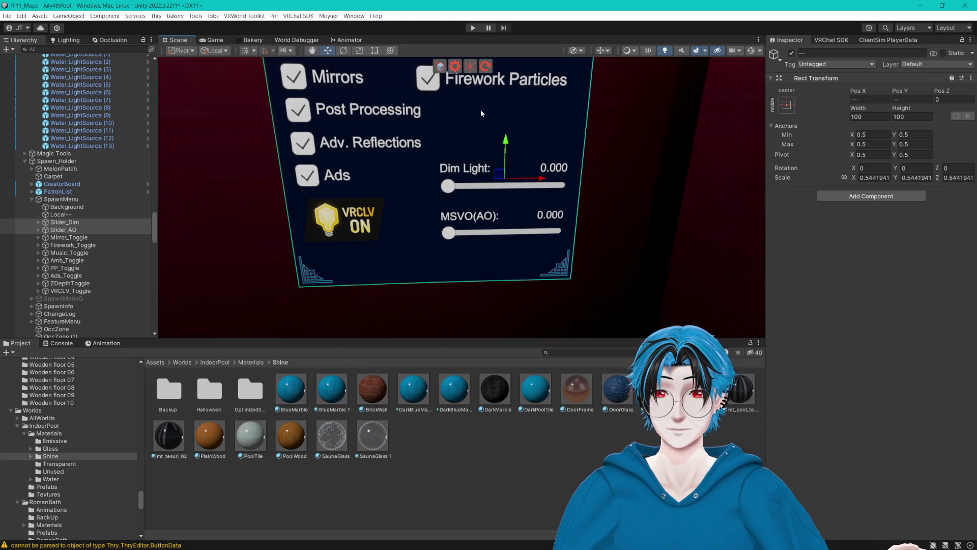
pyautogui.moveTo(502, 138); pyautogui.dragTo(503, 82)
pyautogui.scroll(-2, 503, 83)
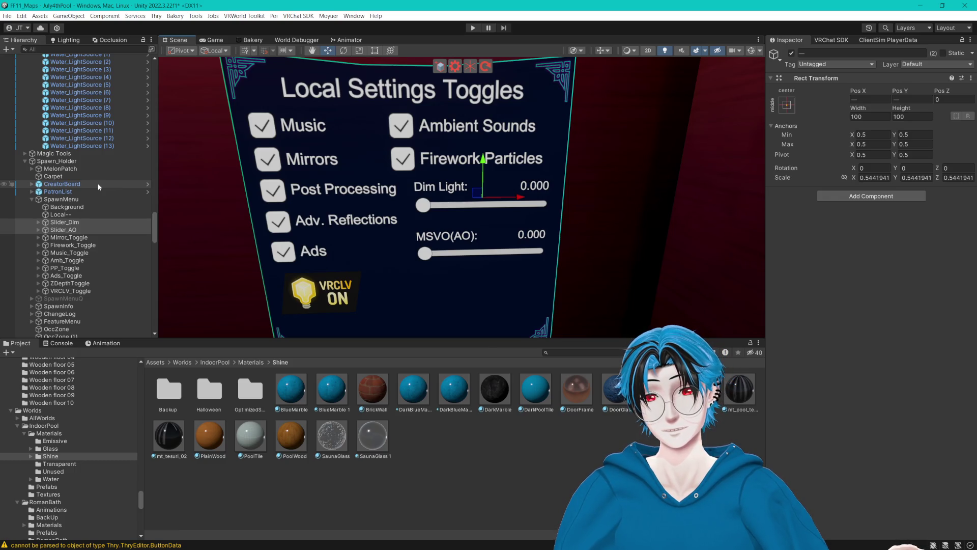
# - Change the Ambient Sounds toggle label to 'Ambience'
pyautogui.click(39, 261)
pyautogui.click(39, 262)
pyautogui.click(64, 276)
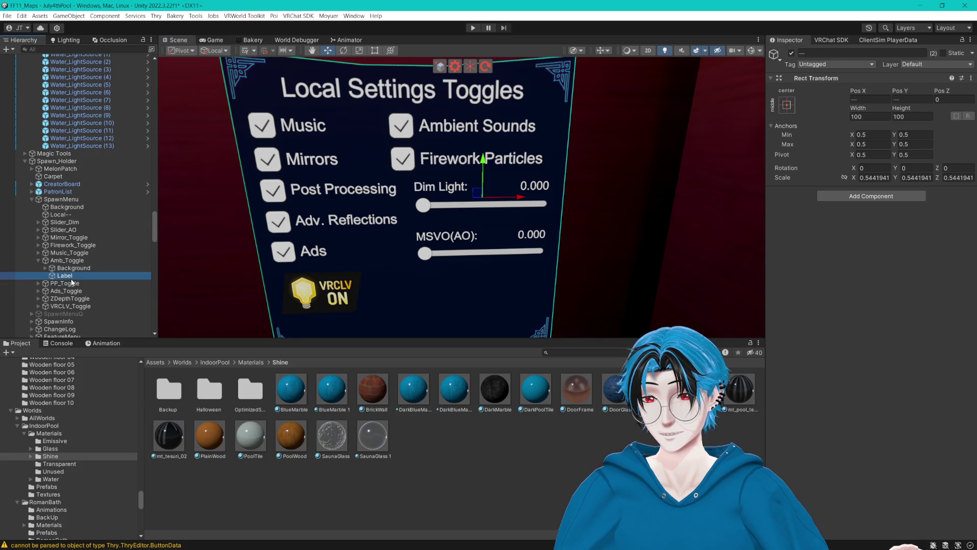
pyautogui.click(800, 232)
pyautogui.hotkey('ctrl', 'a')
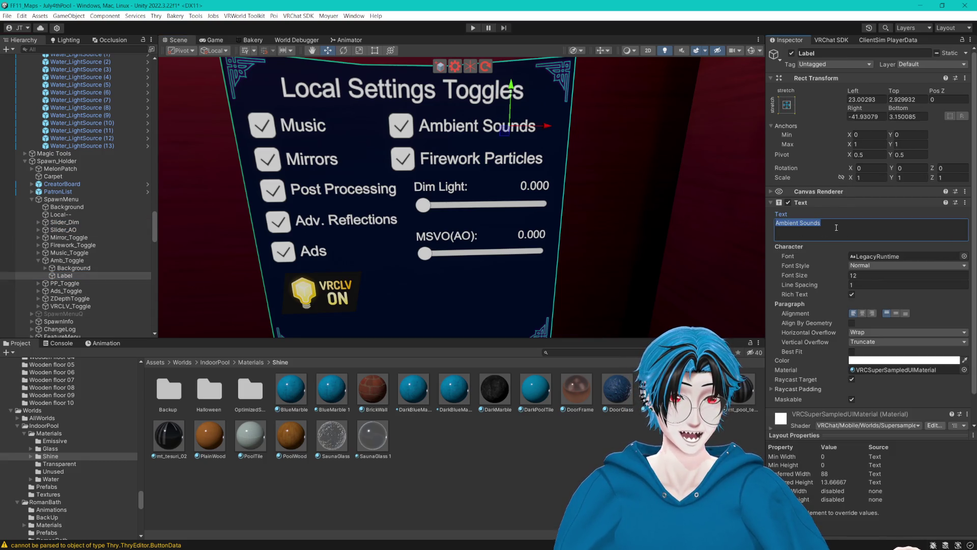
pyautogui.write('ce')
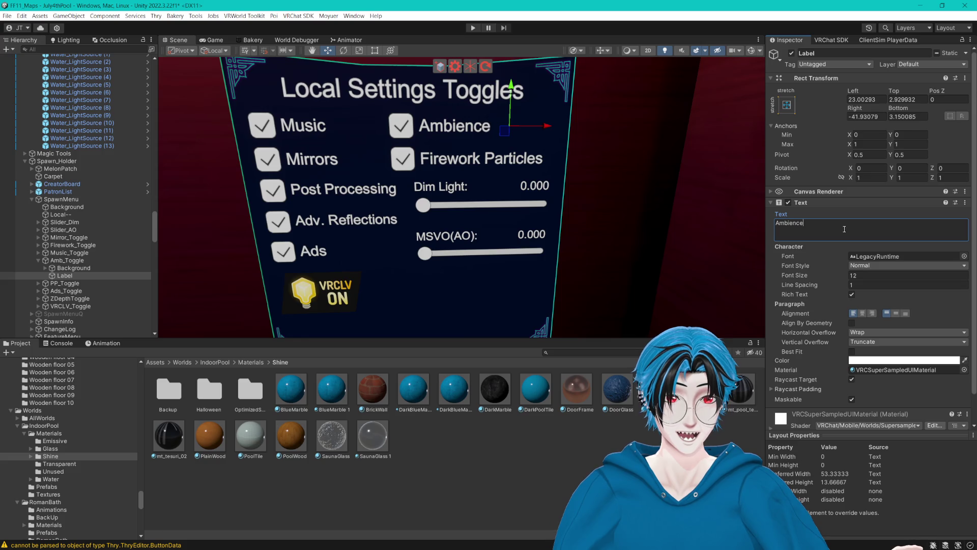
pyautogui.click(40, 260)
# - Change the Firework Particles toggle label to 'Fireworks'
pyautogui.click(39, 245)
pyautogui.click(64, 260)
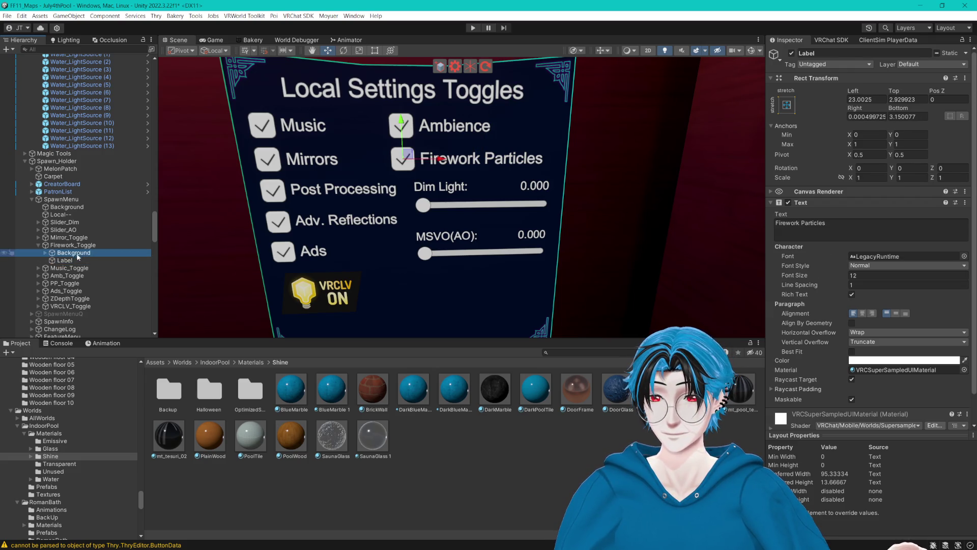
pyautogui.click(825, 230)
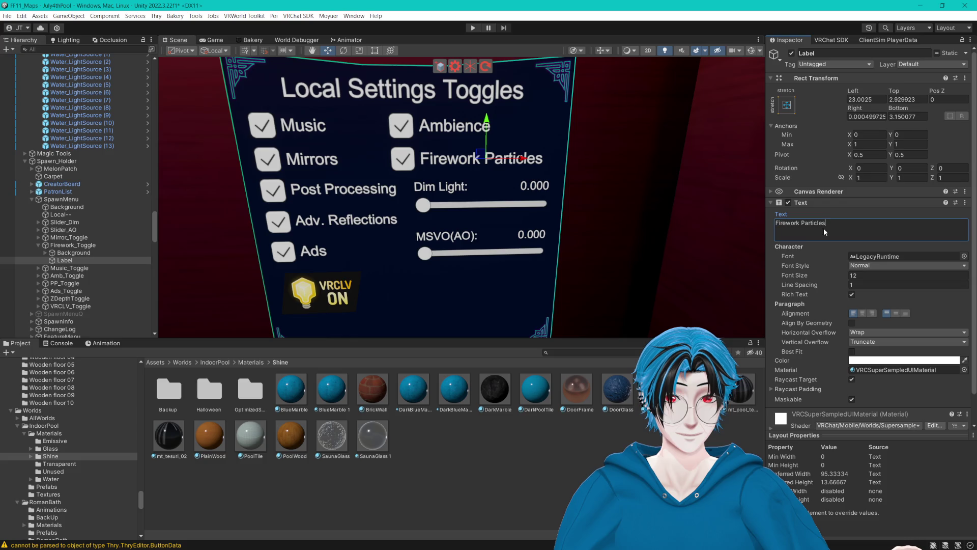
pyautogui.press('BackSpace')
pyautogui.press('BackSpace')
pyautogui.press('BackSpace')
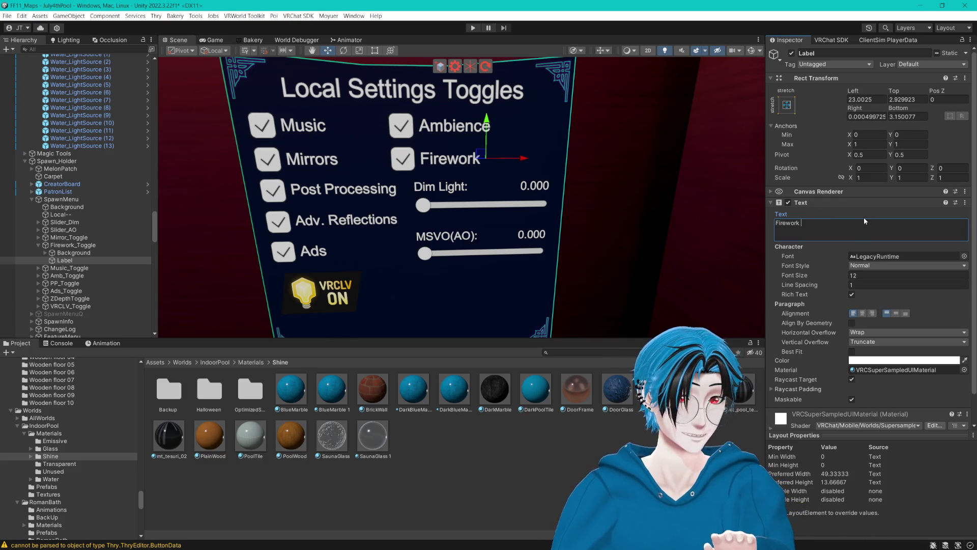
pyautogui.write('s')
pyautogui.press('Return')
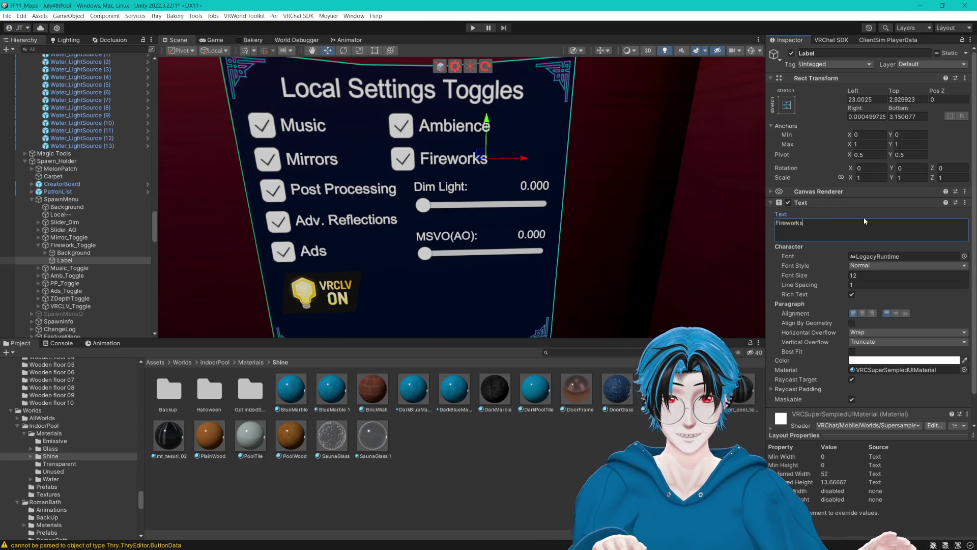
pyautogui.moveTo(679, 225); pyautogui.dragTo(659, 220)
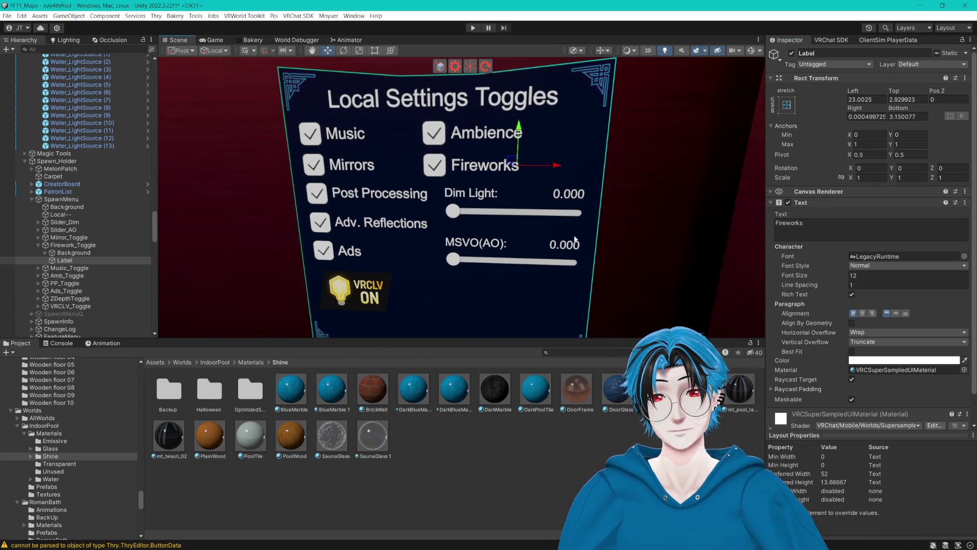
pyautogui.moveTo(586, 223)
pyautogui.mouseDown()
pyautogui.moveTo(633, 226)
pyautogui.moveTo(603, 224)
pyautogui.mouseUp()
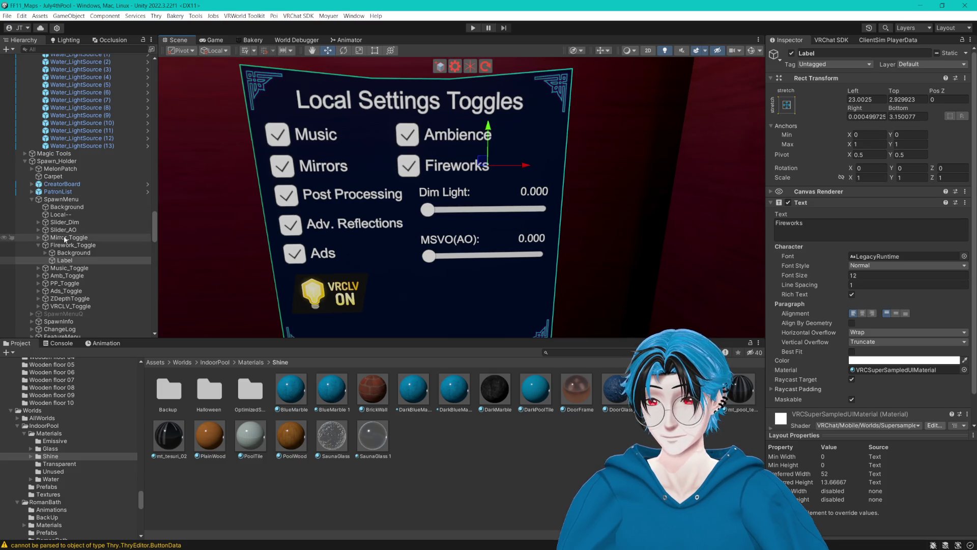
# - Move the Ambience and Fireworks toggles to the right on the board
pyautogui.click(39, 244)
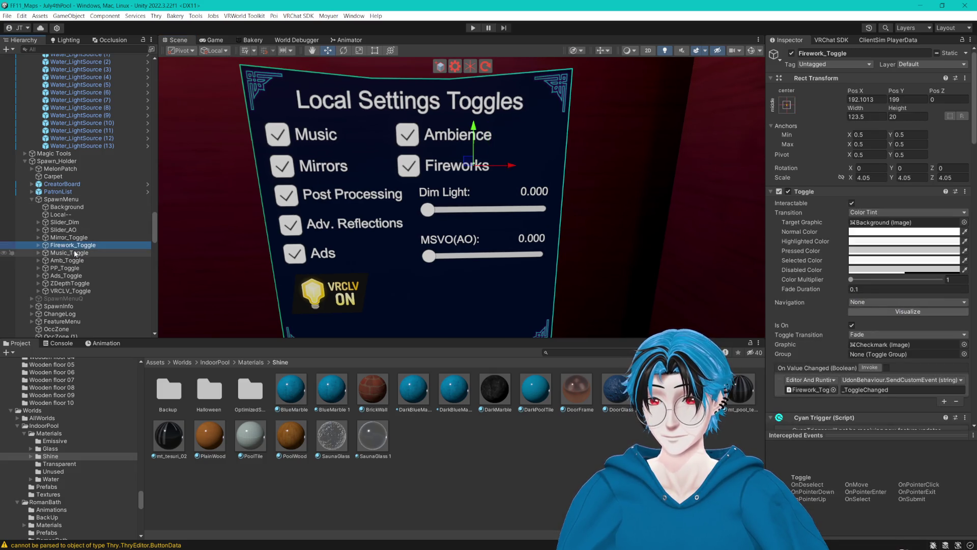
pyautogui.keyDown('ctrl'); pyautogui.click(67, 261); pyautogui.keyUp('ctrl')
pyautogui.moveTo(506, 141); pyautogui.dragTo(528, 138)
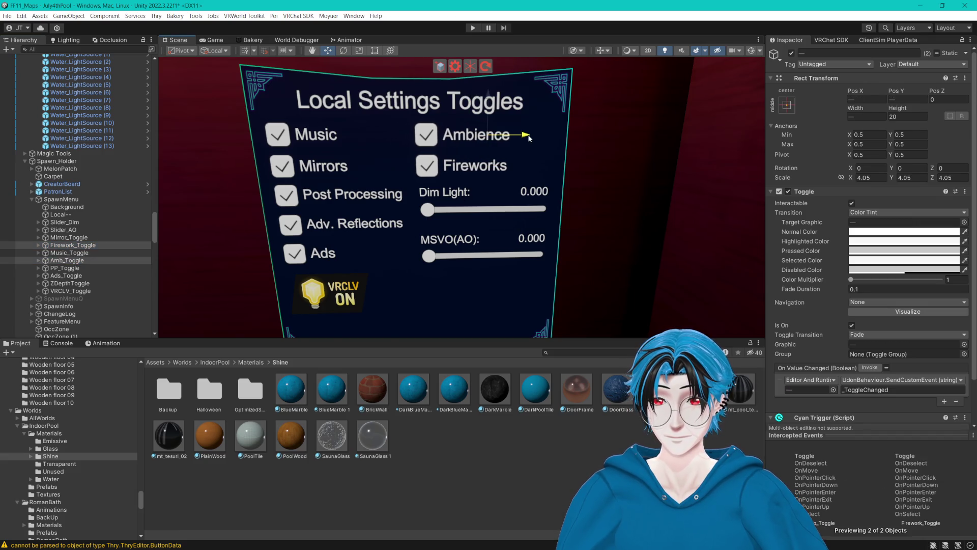
# - Select Slider_AO and raise the MSVO(AO) slider on the board
pyautogui.moveTo(493, 202); pyautogui.dragTo(482, 171)
pyautogui.moveTo(469, 226); pyautogui.dragTo(469, 227)
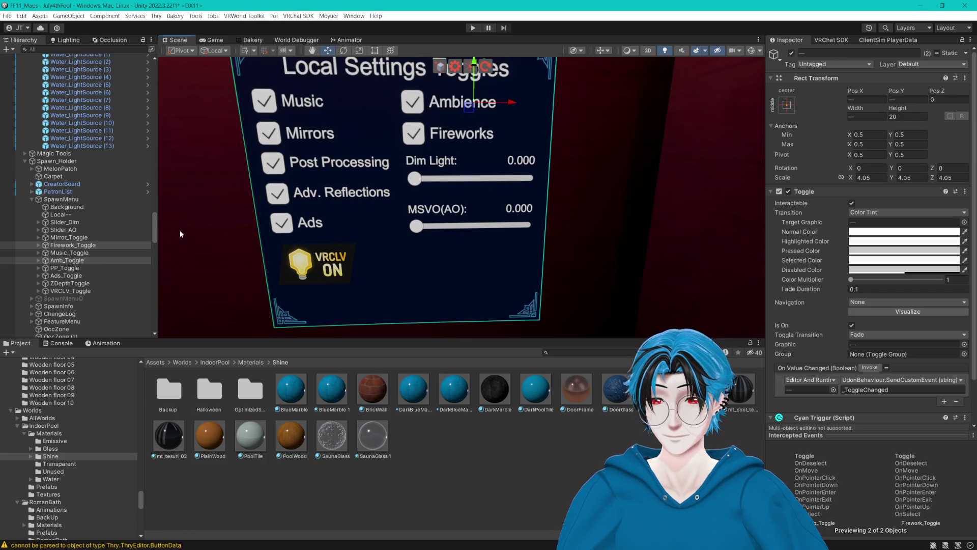
pyautogui.click(71, 230)
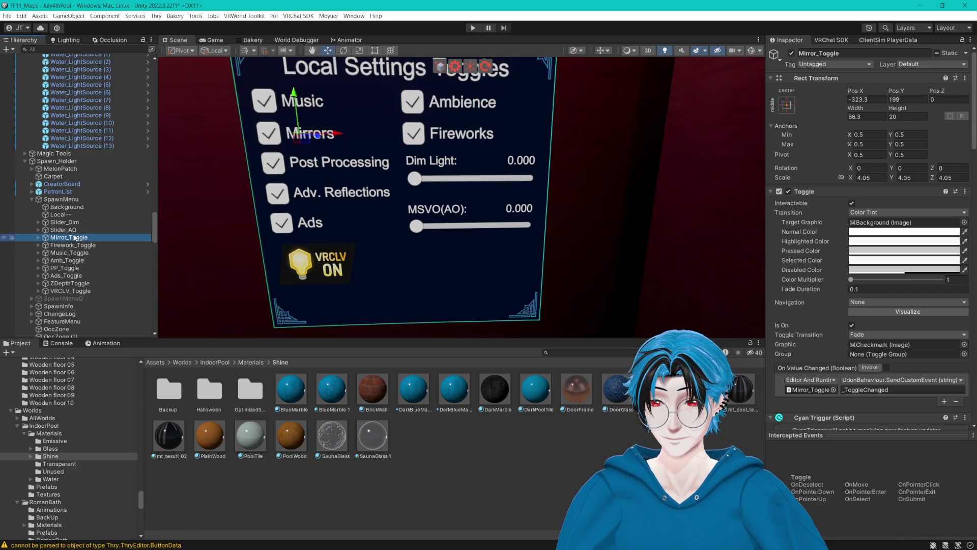
pyautogui.moveTo(476, 186); pyautogui.dragTo(464, 178)
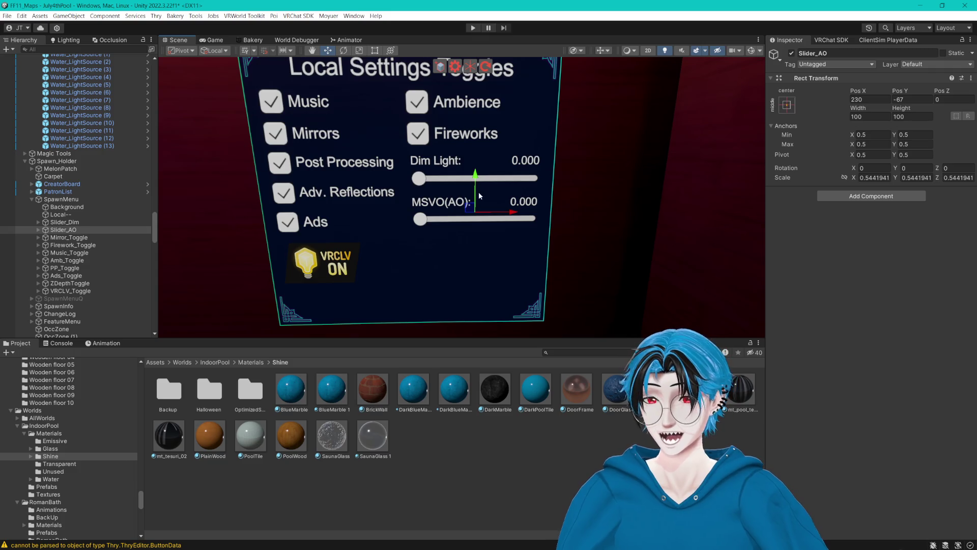
# - Duplicate Slider_AO and name the copy Slider_Bloom
pyautogui.hotkey('ctrl', 'd')
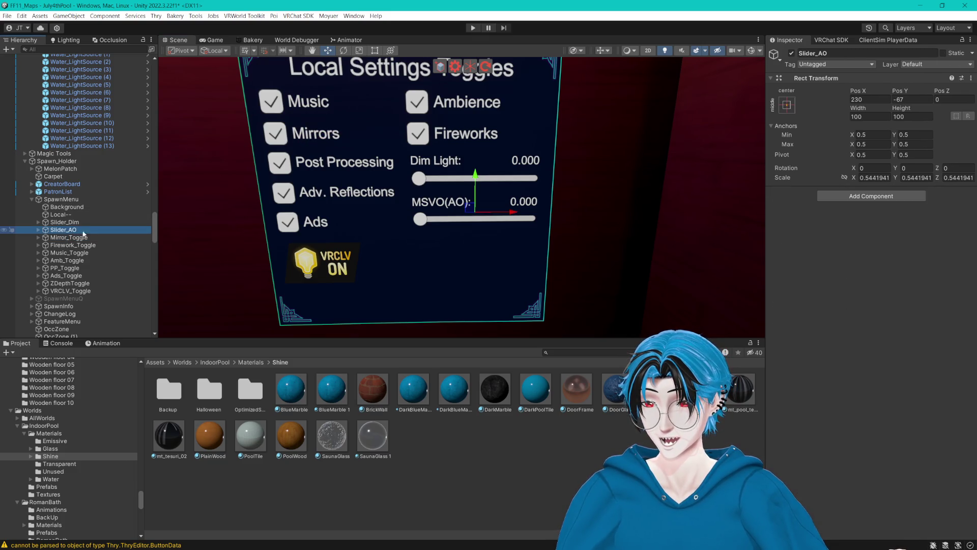
pyautogui.click(84, 238)
pyautogui.write('Slider_Bl')
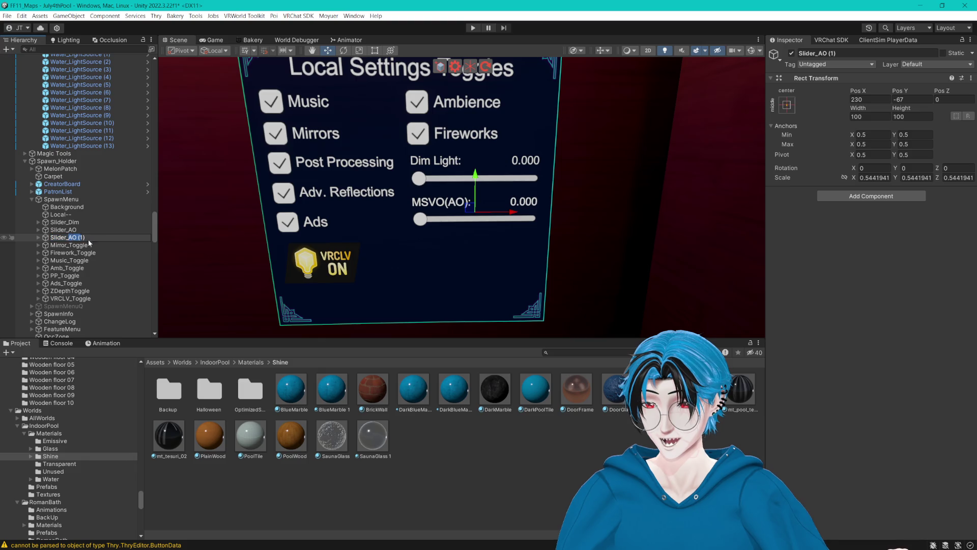
pyautogui.write('oom')
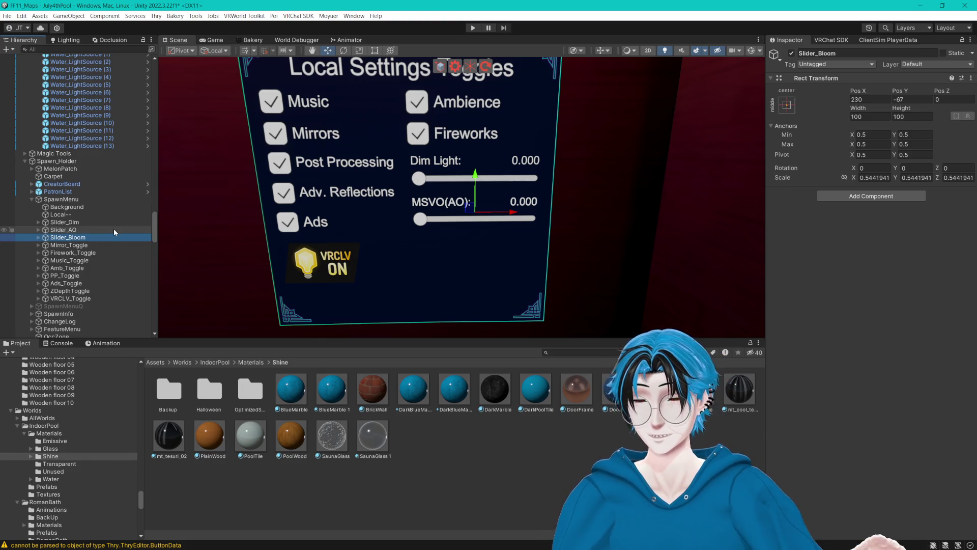
pyautogui.press('Return')
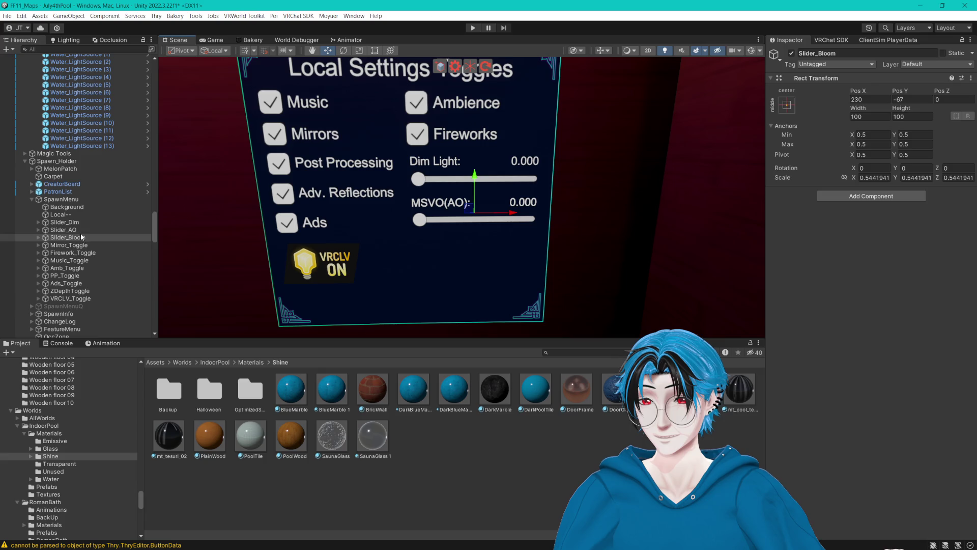
# - Duplicate it again as Slider_Saturation and deactivate that copy
pyautogui.hotkey('ctrl', 'd')
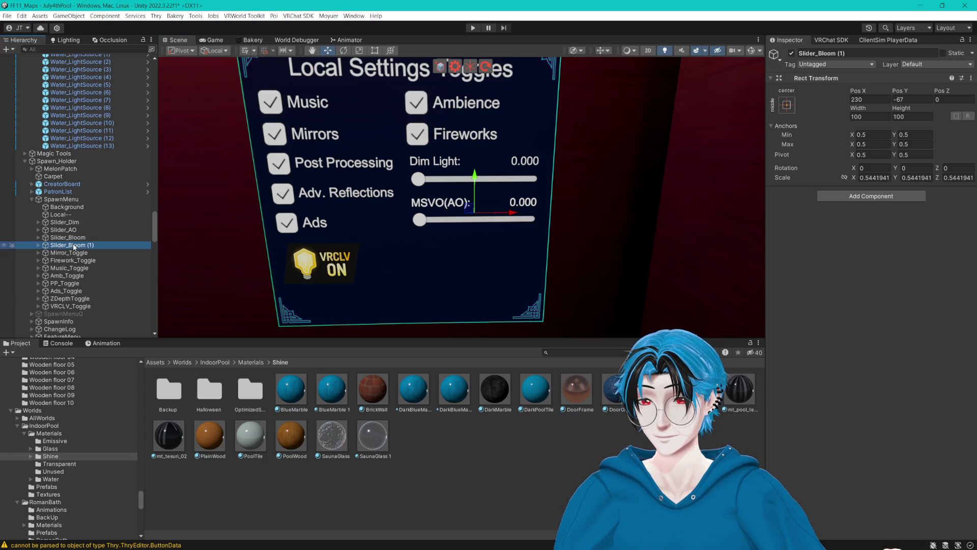
pyautogui.click(73, 245)
pyautogui.write('Slider_Sat')
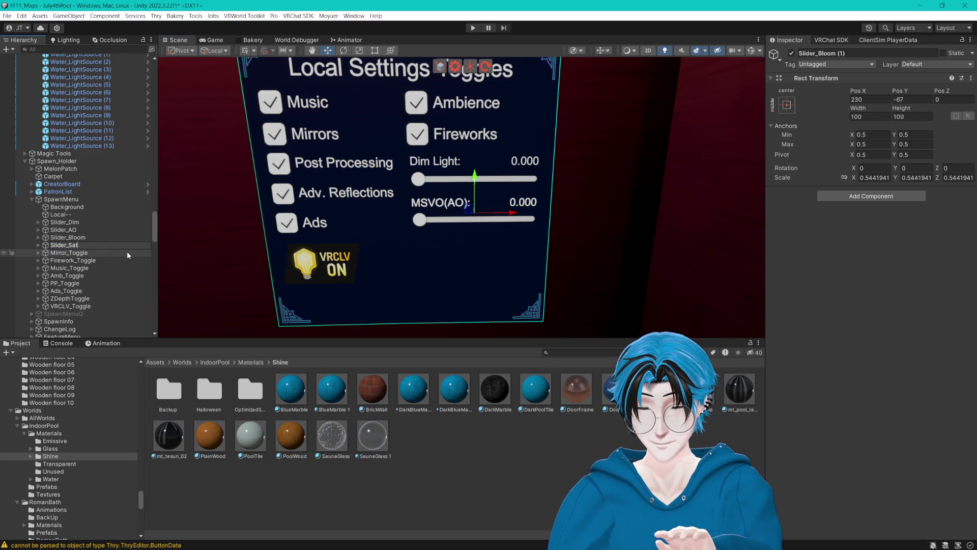
pyautogui.write('uration')
pyautogui.press('Return')
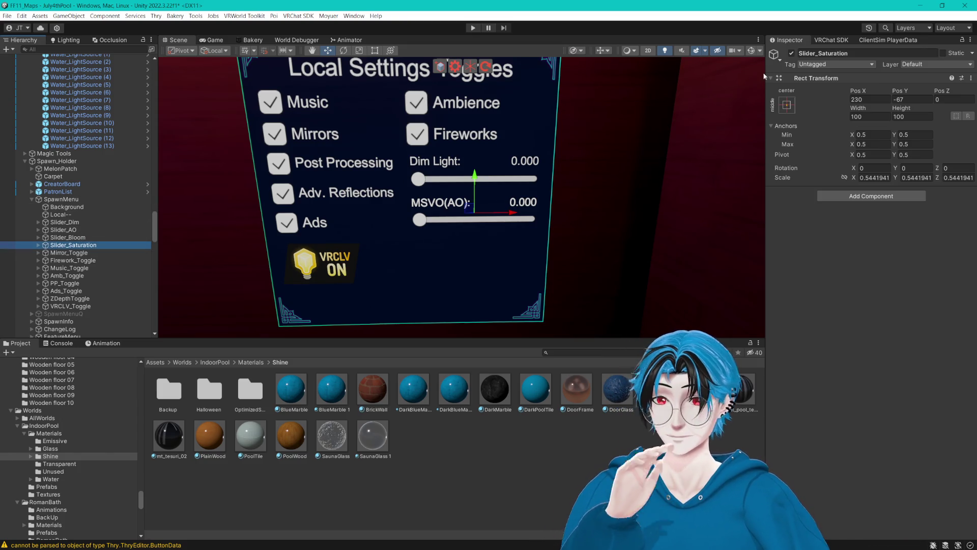
pyautogui.click(792, 53)
# - Expand Slider_Bloom and select its Text label
pyautogui.click(77, 237)
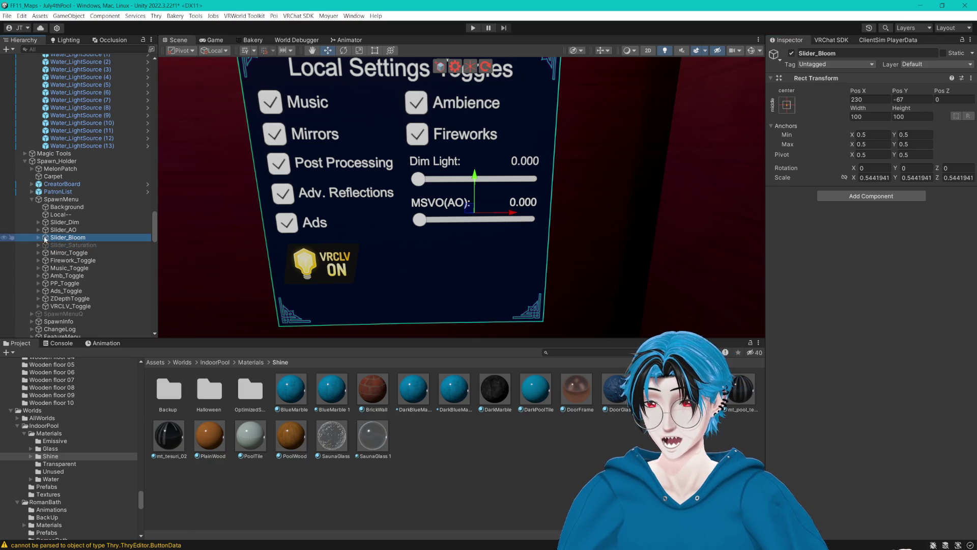
pyautogui.click(38, 238)
pyautogui.click(63, 252)
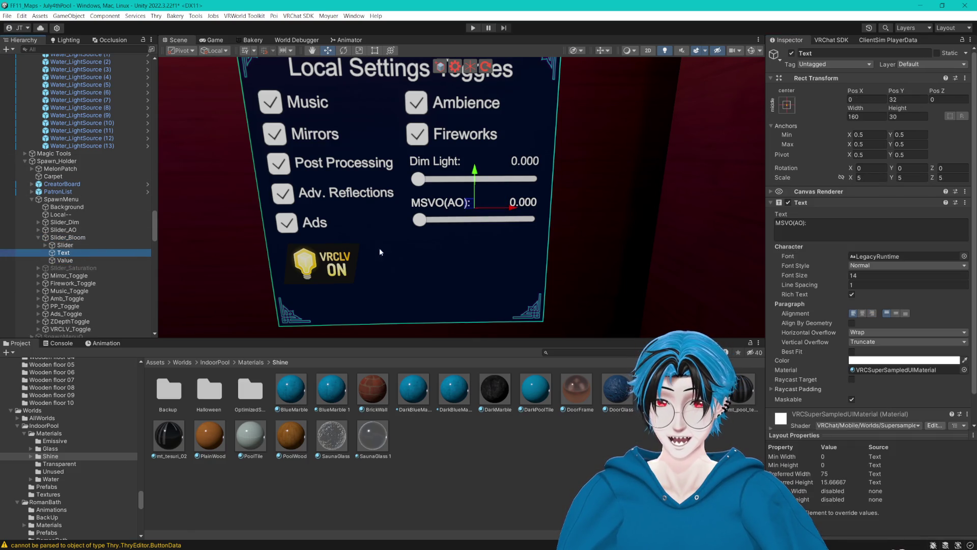
# - Change the slider's label text from MSVO(AO): to Bloom:
pyautogui.click(824, 232)
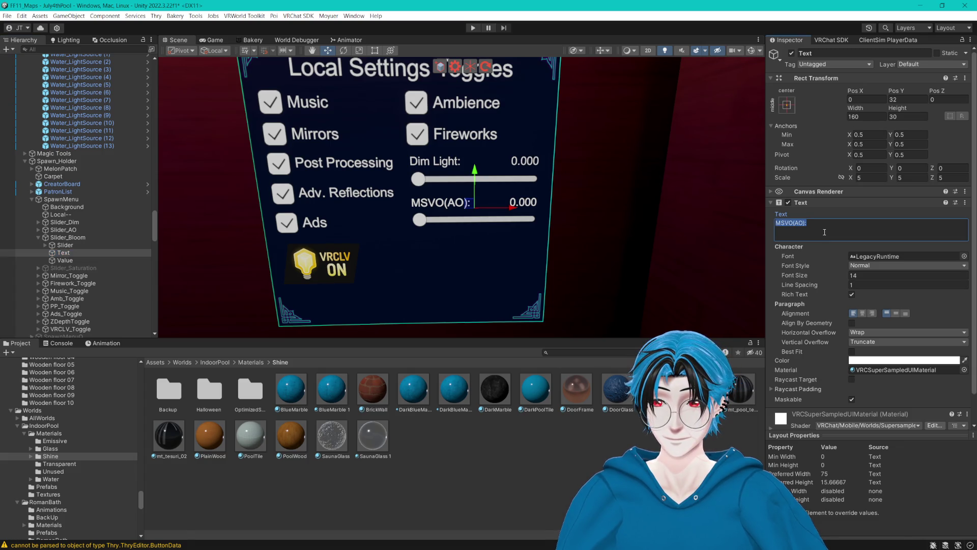
pyautogui.write('Bloom')
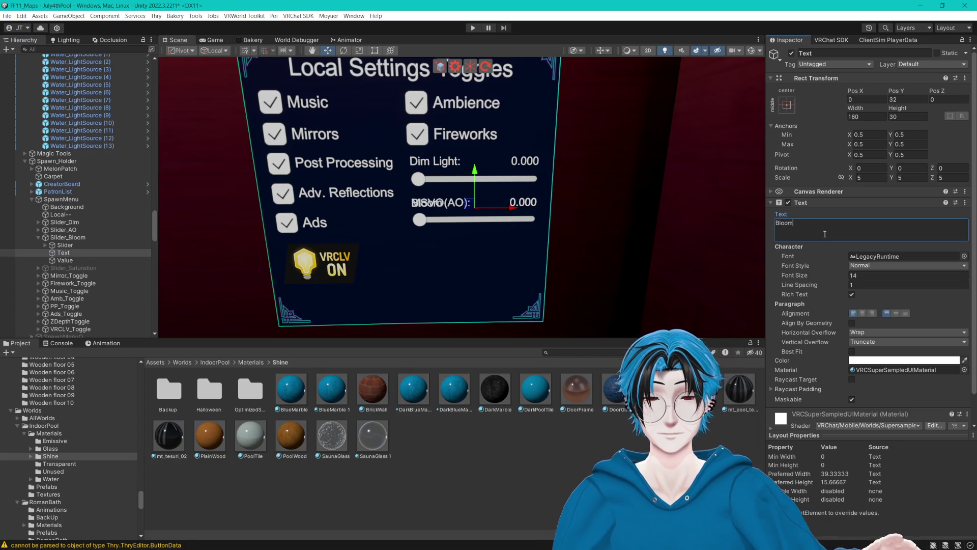
pyautogui.write(':')
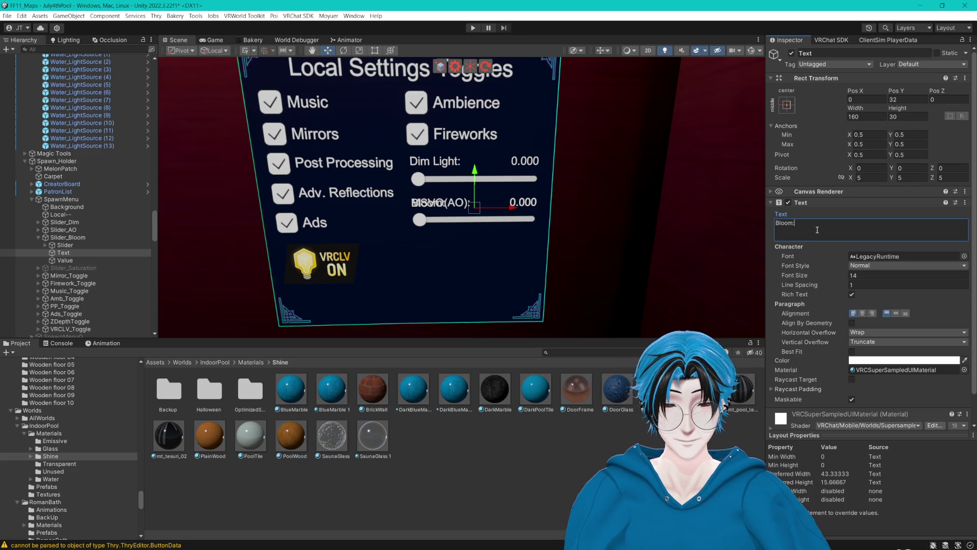
# - Move Slider_Bloom to Pos Y -203 below the MSVO(AO) slider, then enable Slider_Saturation
pyautogui.click(39, 237)
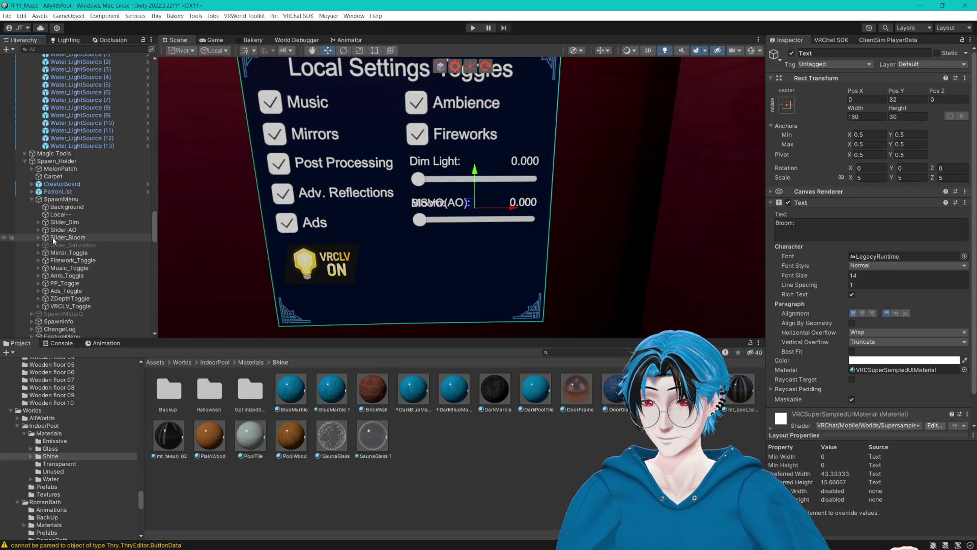
pyautogui.click(62, 239)
pyautogui.click(39, 238)
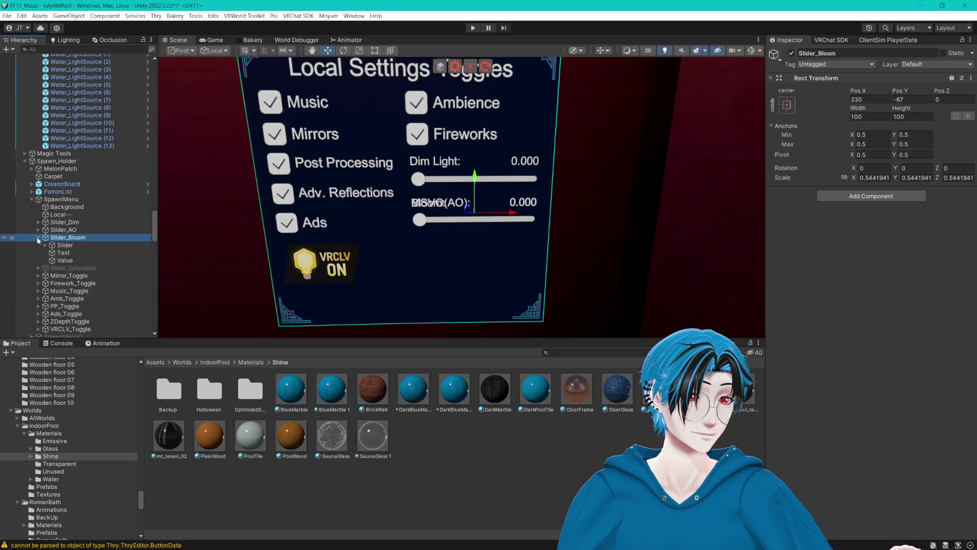
pyautogui.click(38, 238)
pyautogui.press('F2')
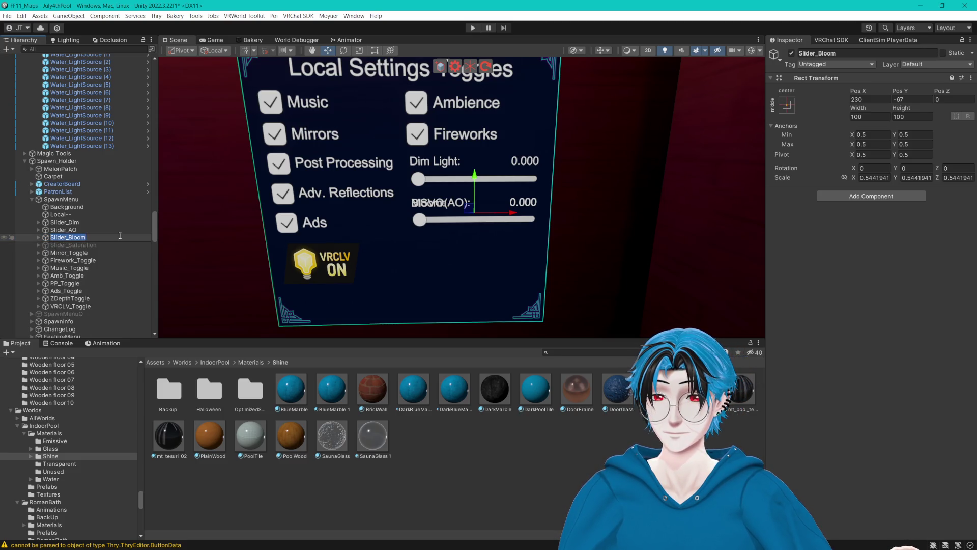
pyautogui.moveTo(485, 175); pyautogui.dragTo(474, 213)
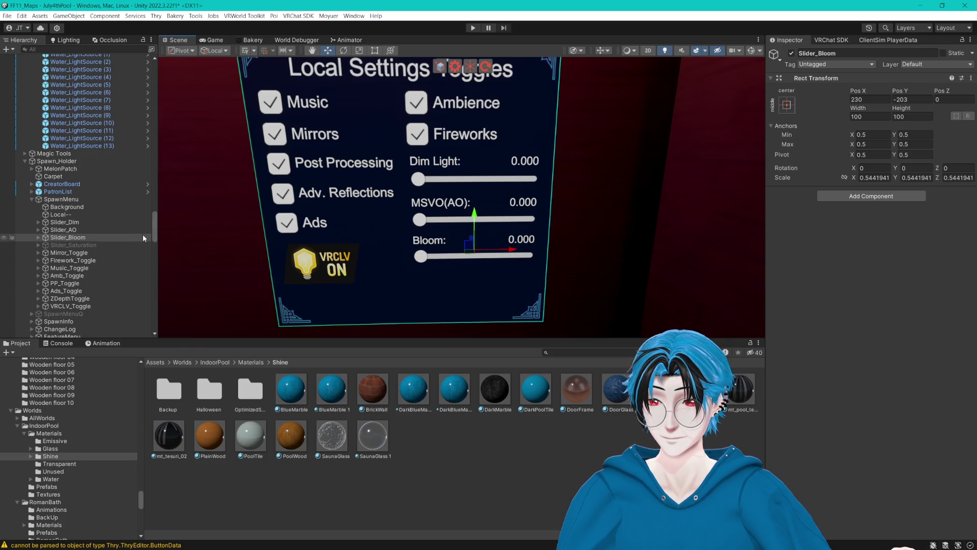
pyautogui.click(73, 245)
pyautogui.click(792, 53)
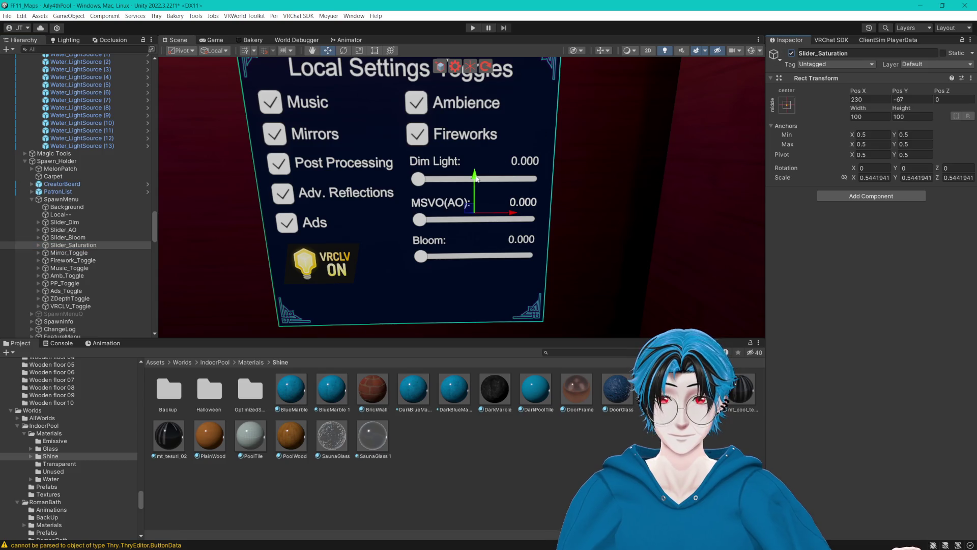
# - Move Slider_Saturation to Pos Y -339 below Bloom and change its label to Saturation:
pyautogui.moveTo(480, 176); pyautogui.dragTo(481, 252)
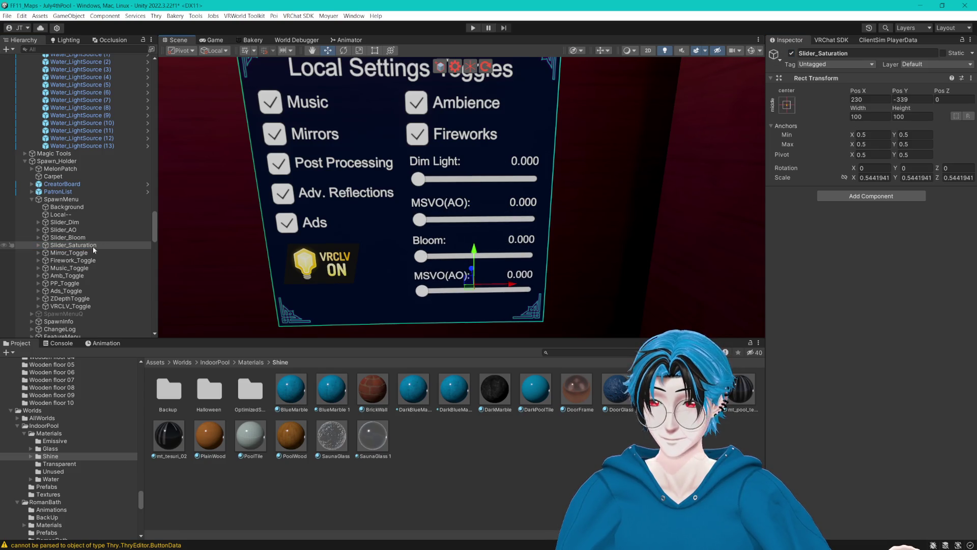
pyautogui.click(39, 245)
pyautogui.click(68, 260)
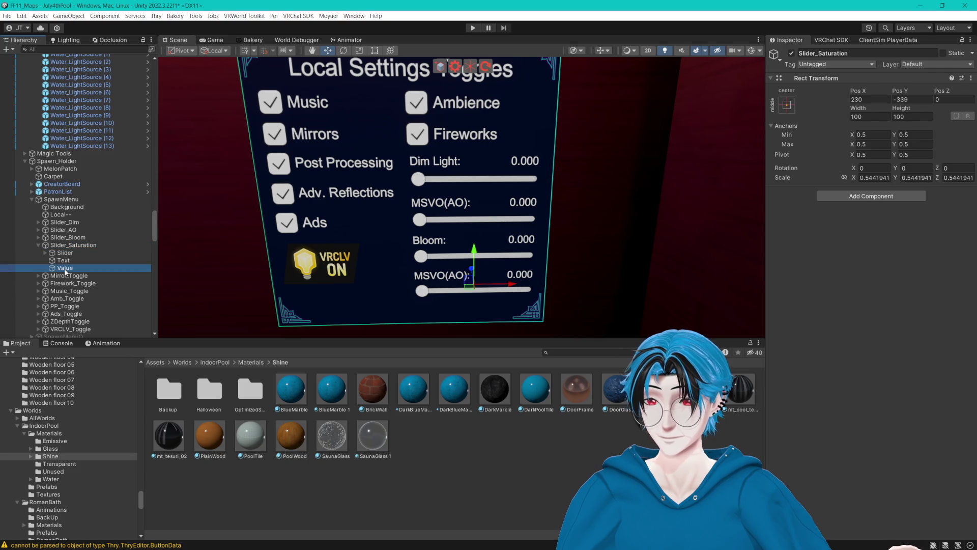
pyautogui.click(813, 240)
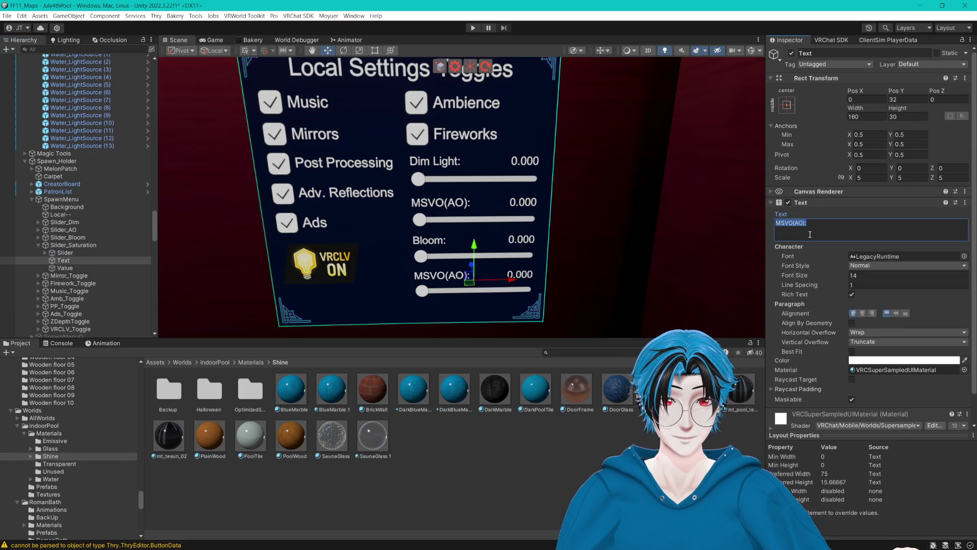
pyautogui.write('Saturati')
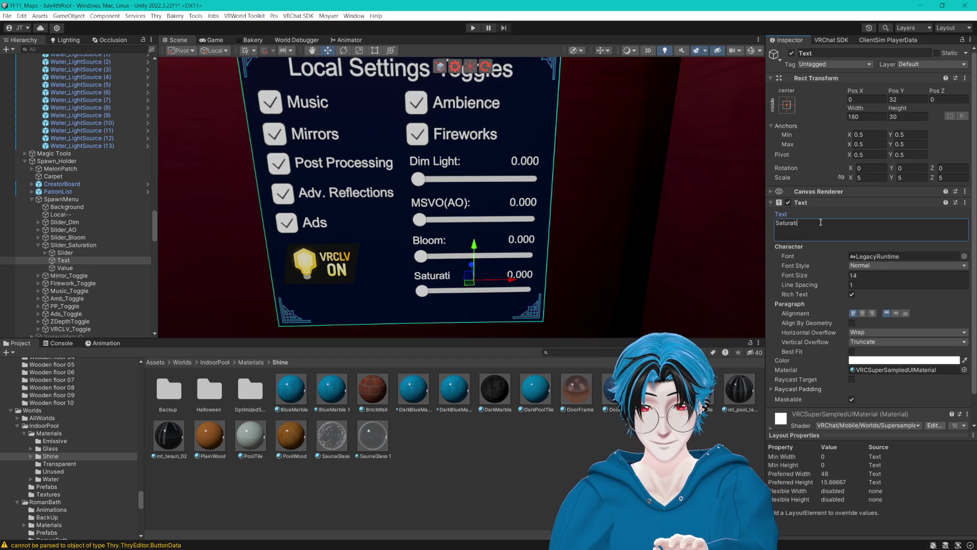
pyautogui.write('on:')
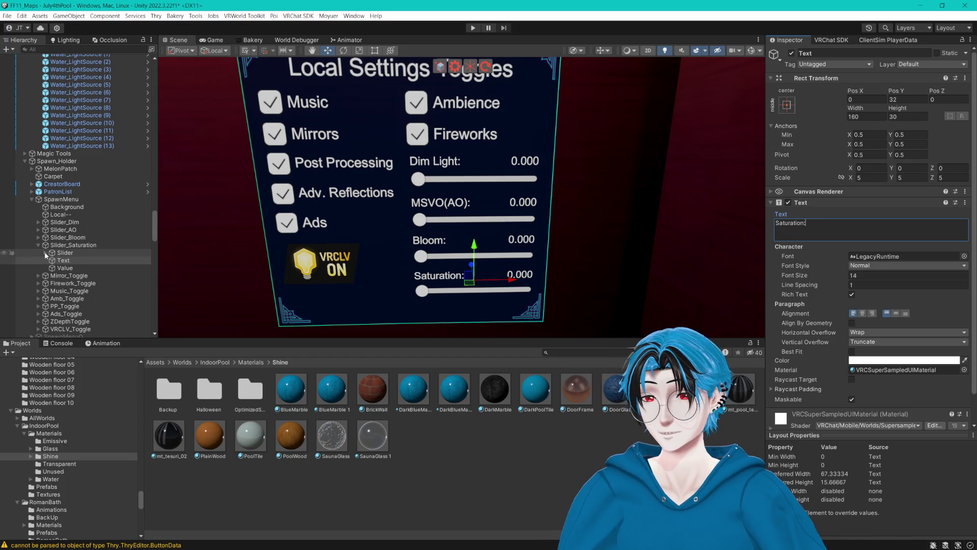
pyautogui.click(38, 245)
pyautogui.click(76, 246)
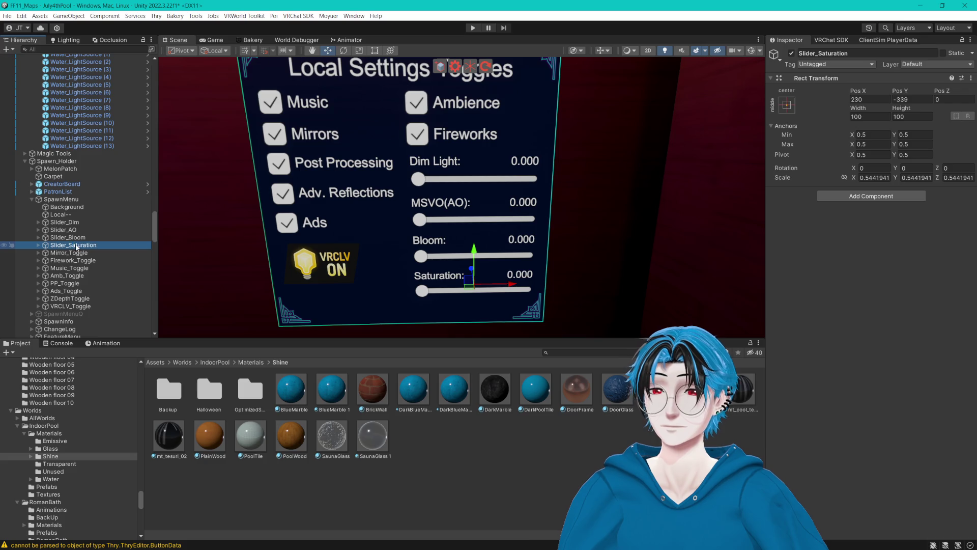
pyautogui.scroll(10, 71, 232)
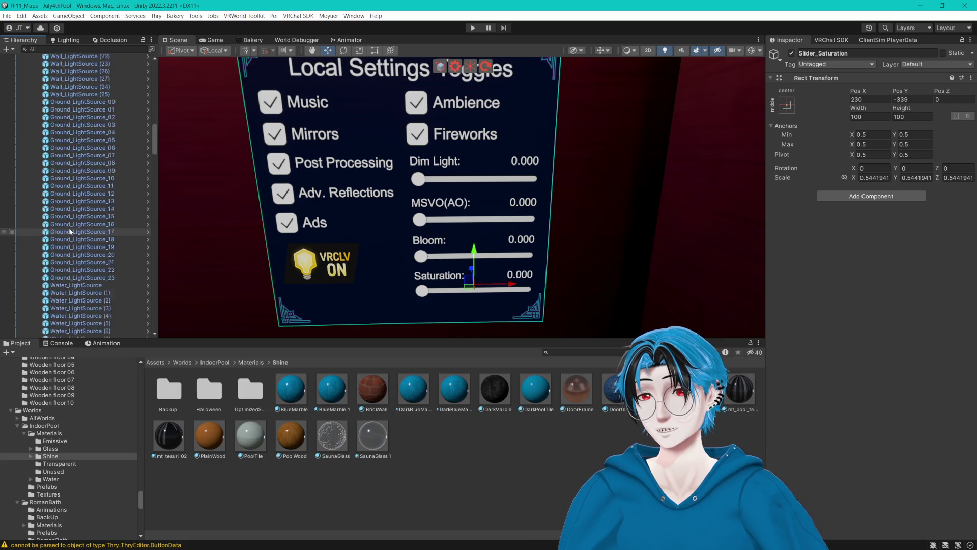
# - Create an empty child object named PostProcessing under Settings
pyautogui.scroll(10, 70, 232)
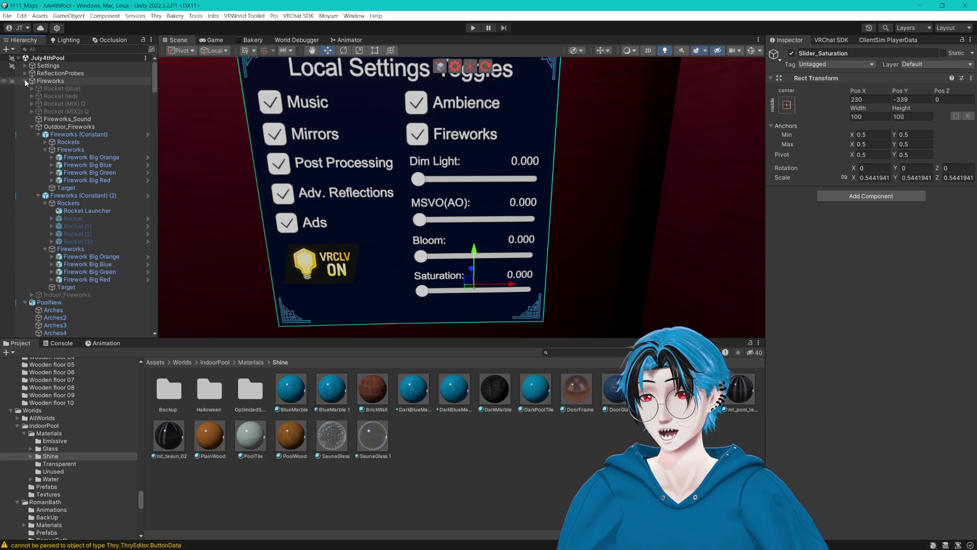
pyautogui.click(25, 81)
pyautogui.click(25, 65)
pyautogui.click(62, 126)
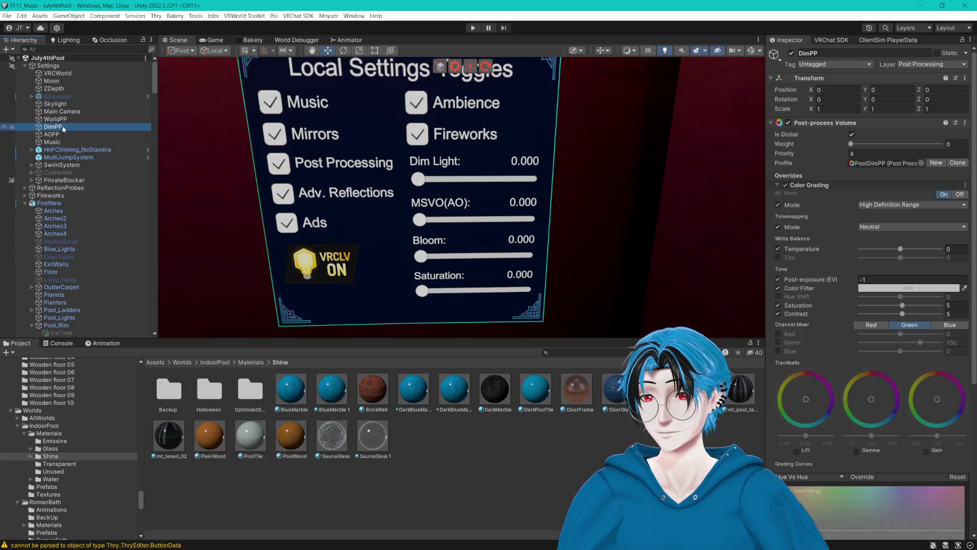
pyautogui.click(57, 134)
pyautogui.click(60, 66)
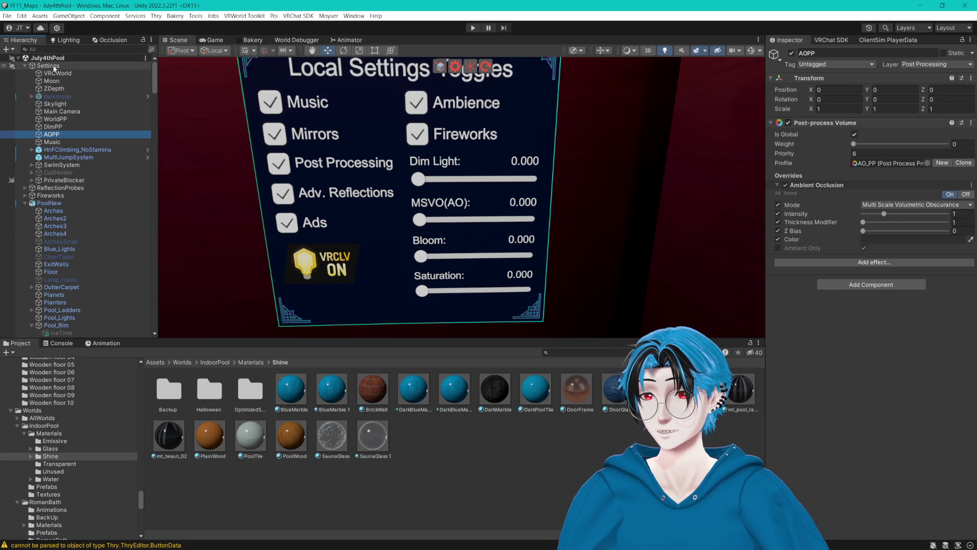
pyautogui.rightClick(61, 66)
pyautogui.click(103, 187)
pyautogui.write('Post')
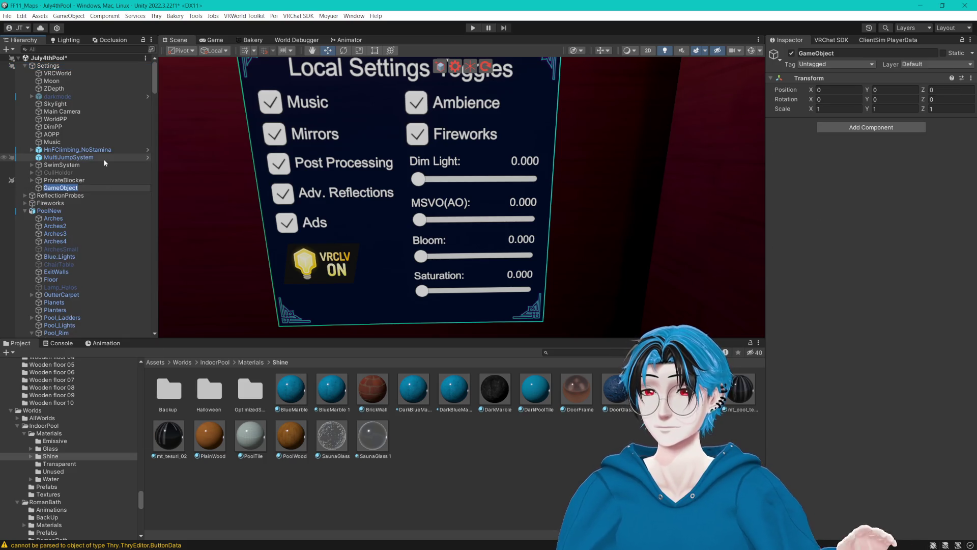
pyautogui.write('Proce')
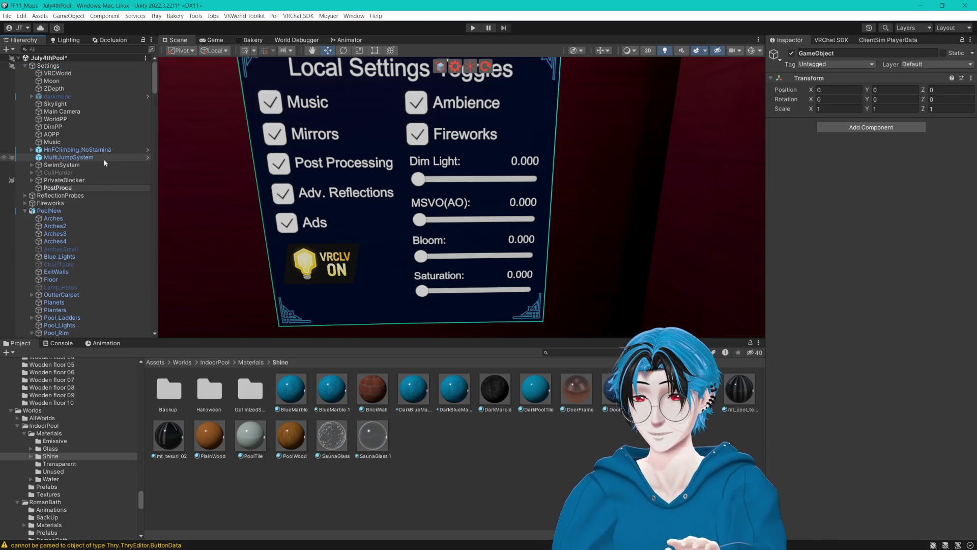
pyautogui.write('ssing')
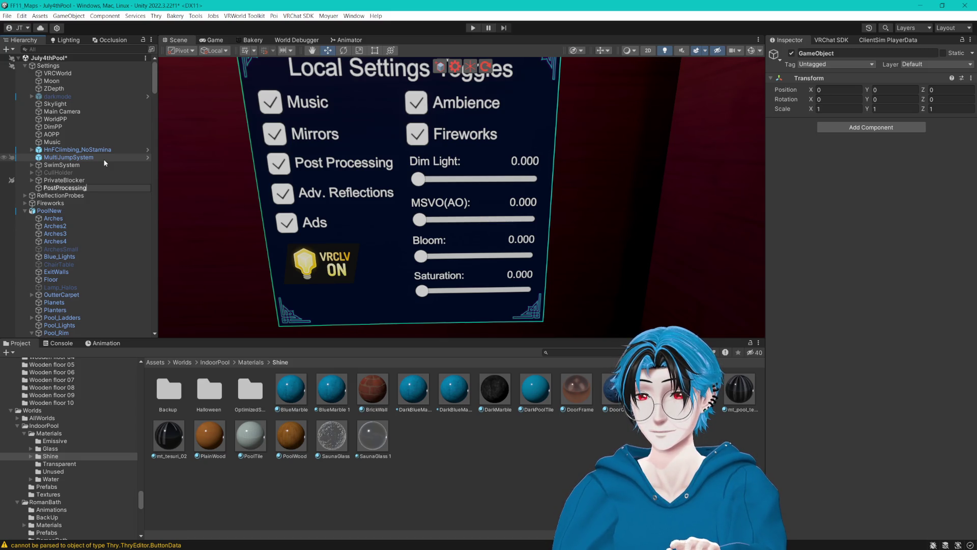
pyautogui.press('Return')
# - Move the WorldPP, DimPP and AOPP volumes into the PostProcessing group
pyautogui.click(53, 134)
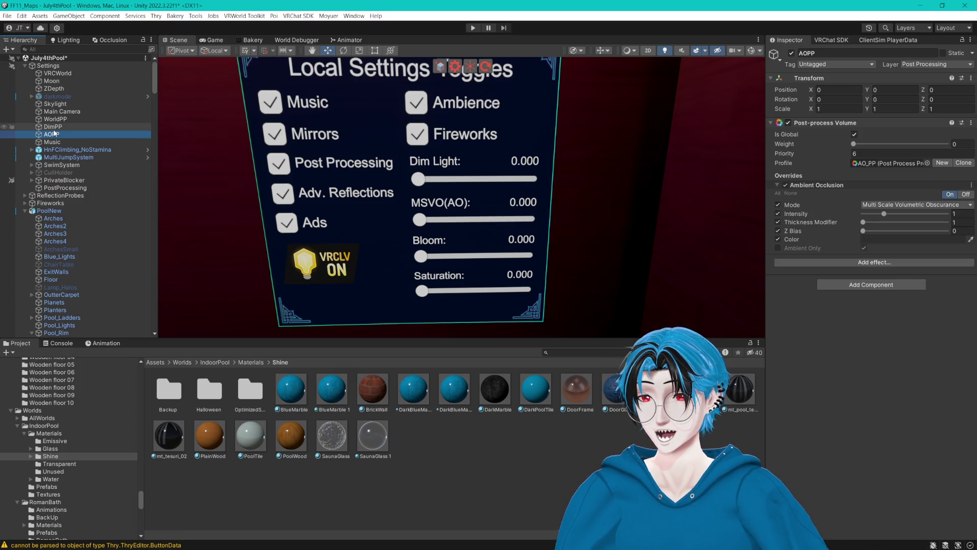
pyautogui.keyDown('ctrl'); pyautogui.click(54, 119); pyautogui.keyUp('ctrl')
pyautogui.keyDown('ctrl'); pyautogui.click(59, 130); pyautogui.keyUp('ctrl')
pyautogui.moveTo(59, 131); pyautogui.dragTo(70, 188)
# - Duplicate the AOPP volume to create AOPP (1)
pyautogui.click(71, 166)
pyautogui.click(62, 173)
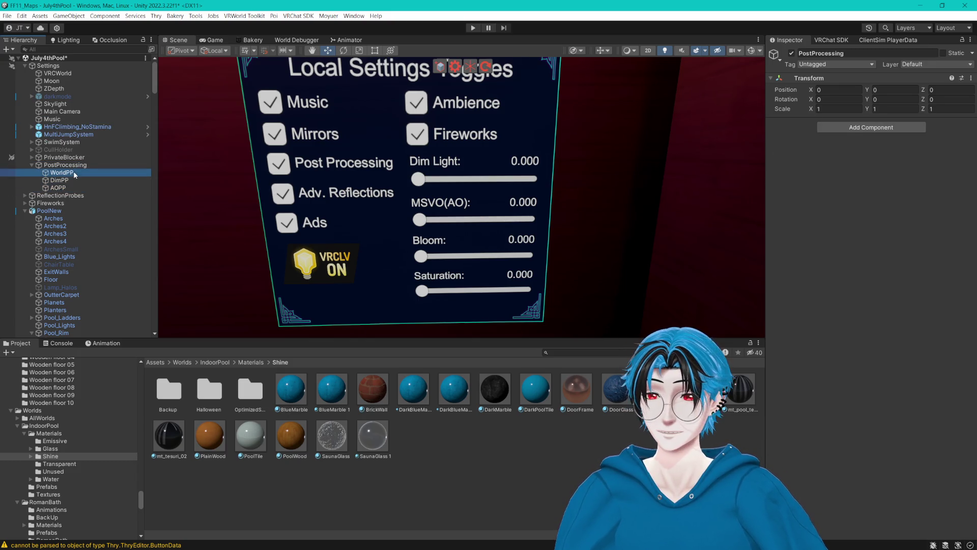
pyautogui.click(60, 181)
pyautogui.click(59, 188)
pyautogui.hotkey('ctrl', 'd')
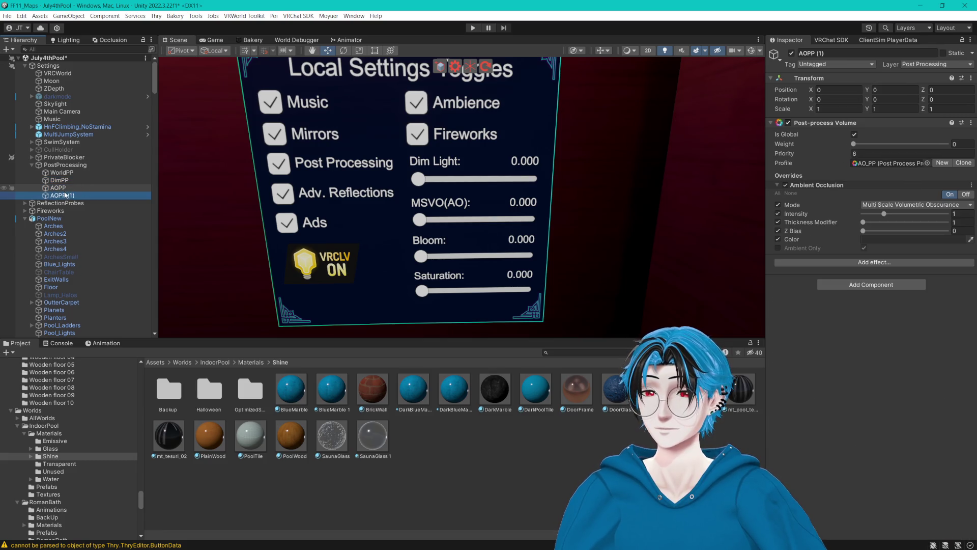
# - Clone the copy's profile and rename the new profile asset to Bloom
pyautogui.click(963, 164)
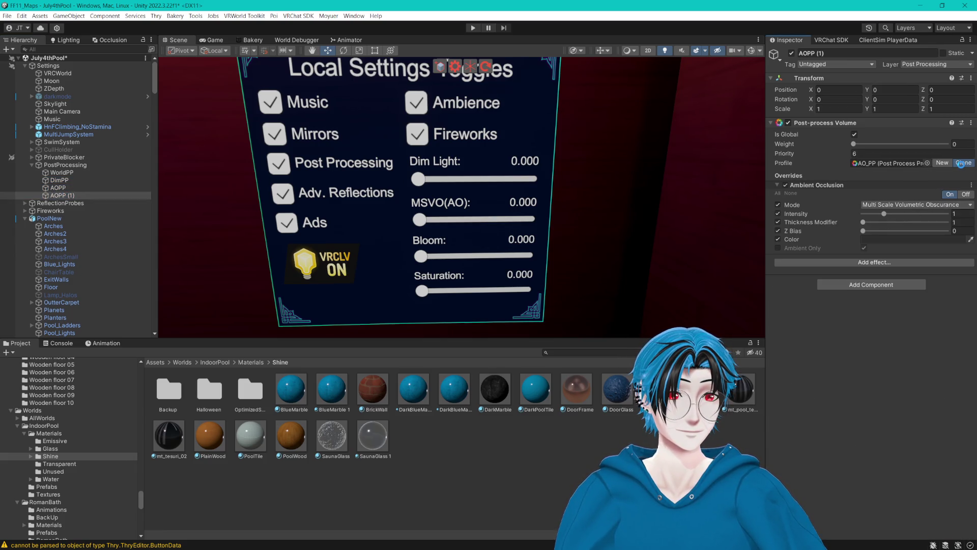
pyautogui.click(890, 163)
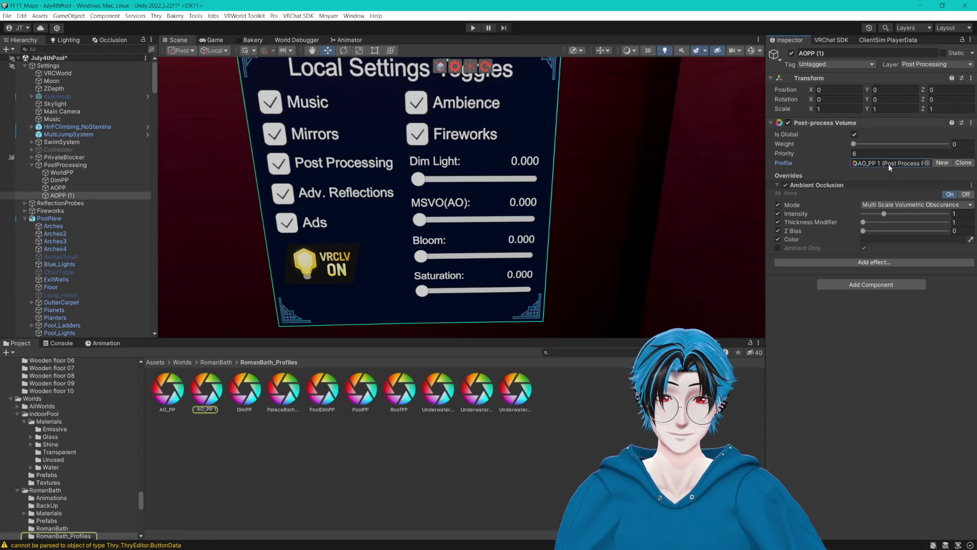
pyautogui.click(206, 409)
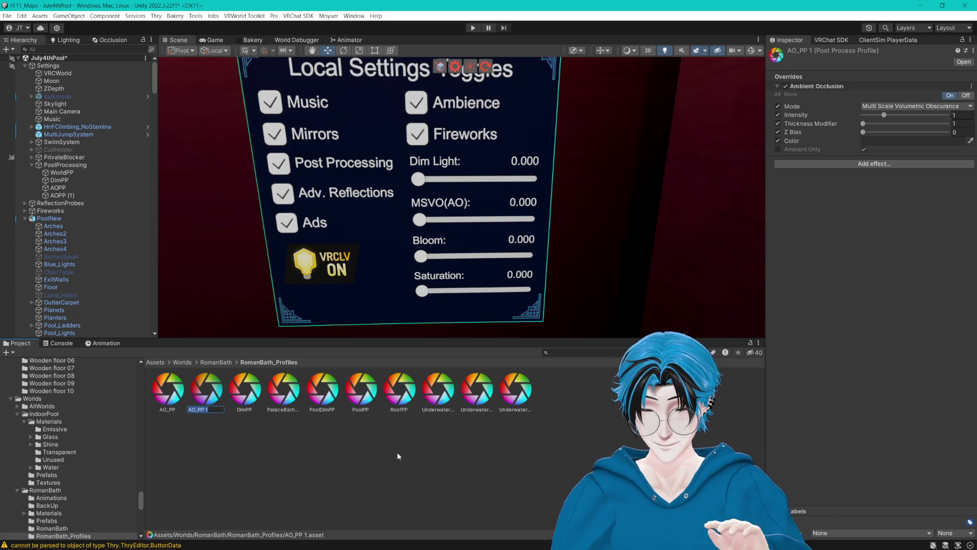
pyautogui.press('F2')
pyautogui.write('Bloom')
pyautogui.press('Return')
# - Rename AOPP (1)'s profile asset in RomanBath_Profiles to SaturationPP
pyautogui.click(62, 173)
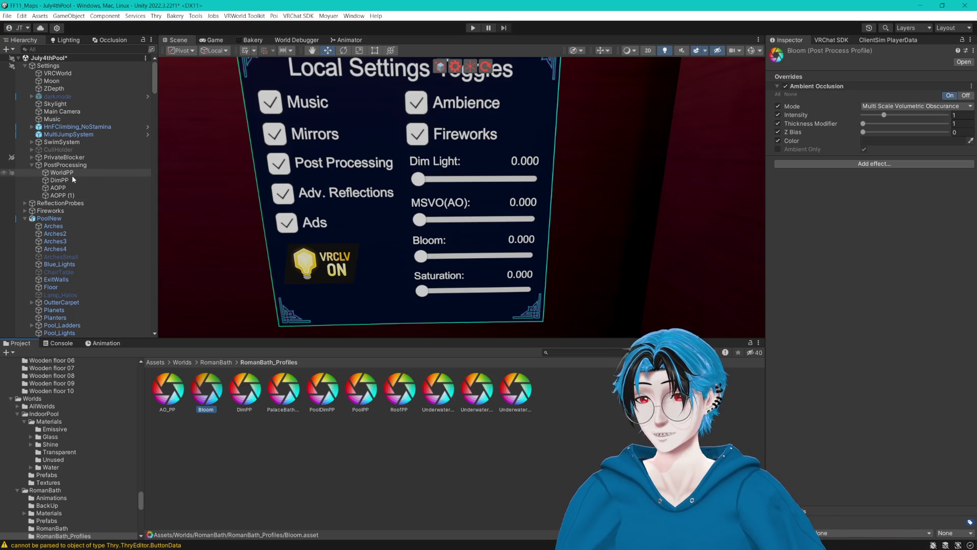
pyautogui.scroll(-10, 825, 285)
pyautogui.scroll(-1, 827, 308)
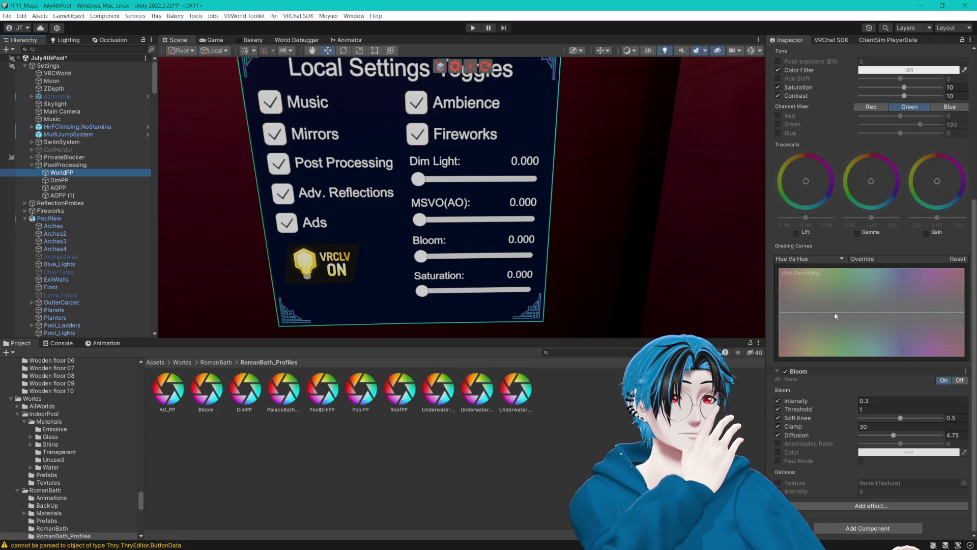
pyautogui.click(66, 196)
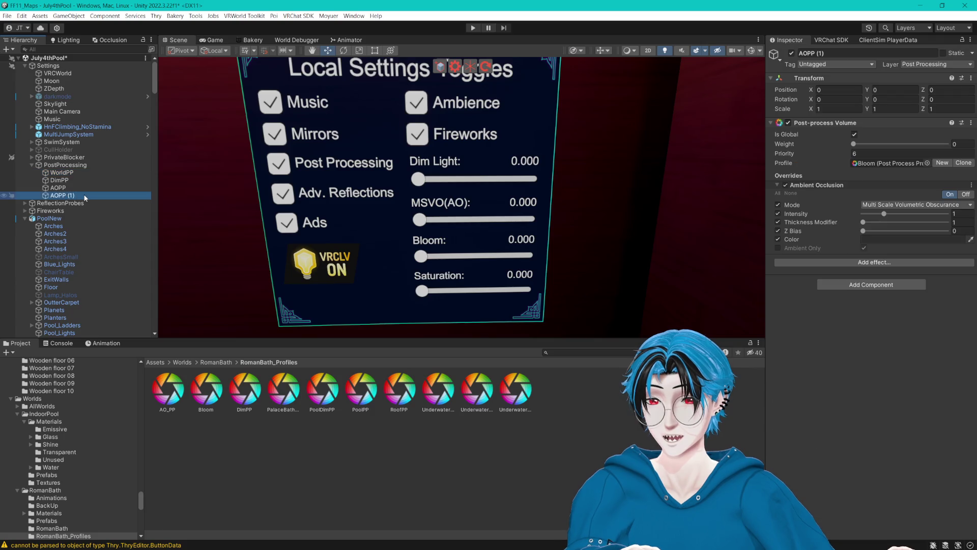
pyautogui.click(887, 164)
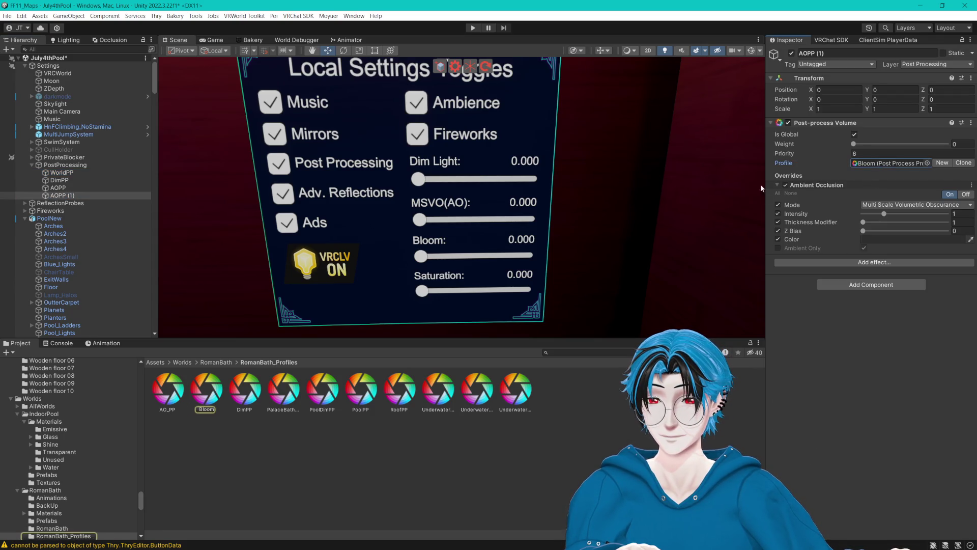
pyautogui.click(206, 409)
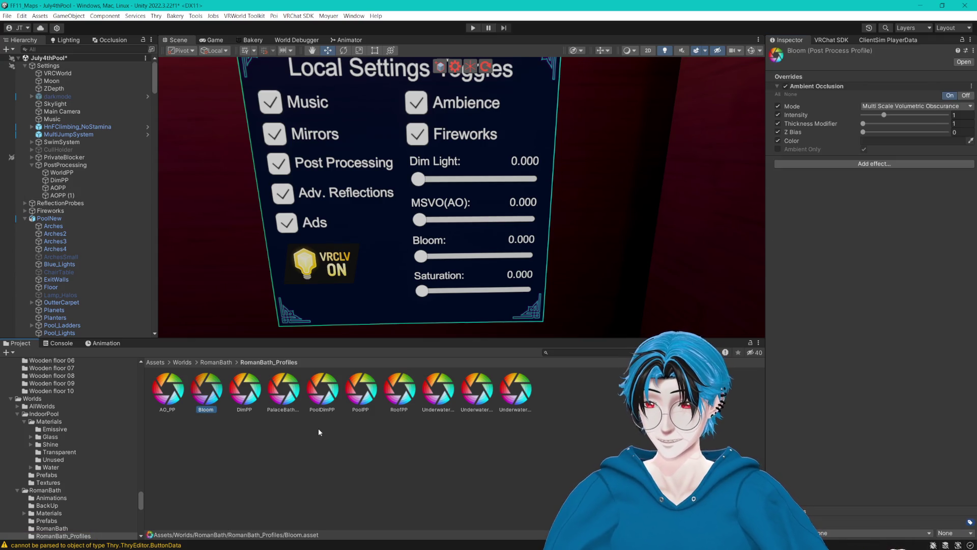
pyautogui.press('F2')
pyautogui.write('Saturation')
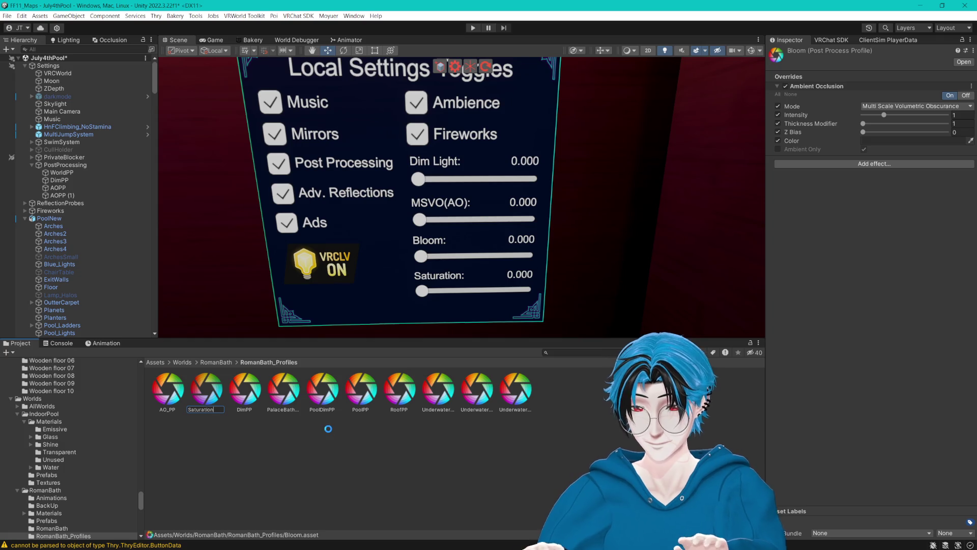
pyautogui.press('Return')
pyautogui.click(410, 408)
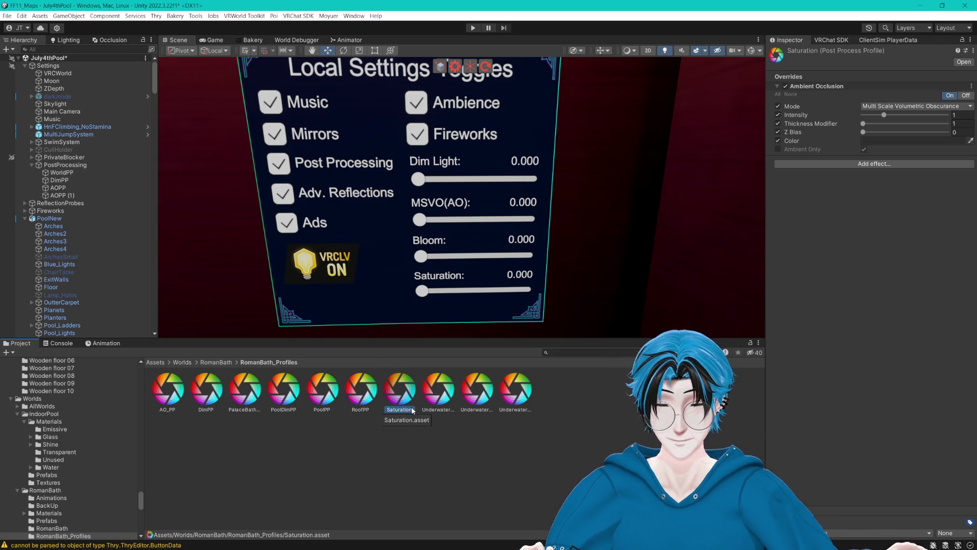
pyautogui.press('Return')
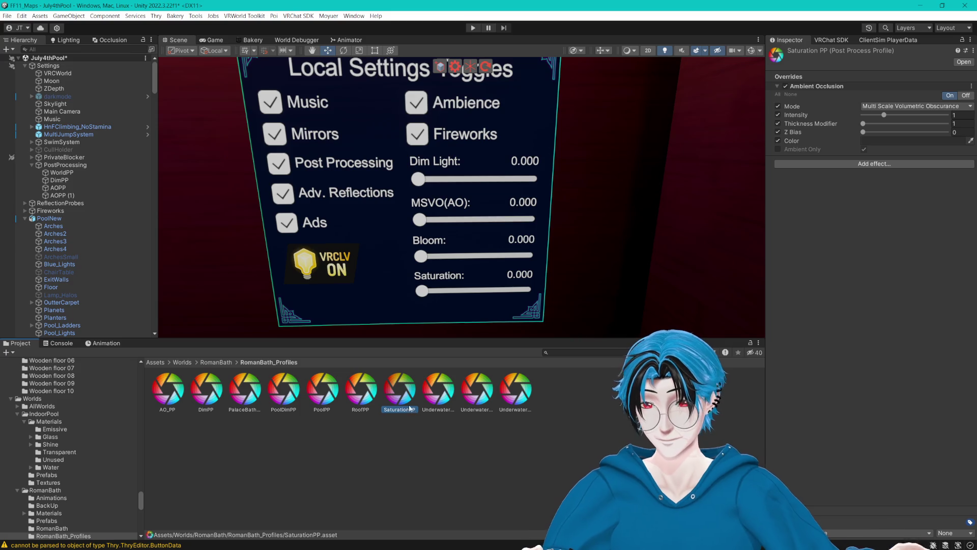
pyautogui.click(63, 172)
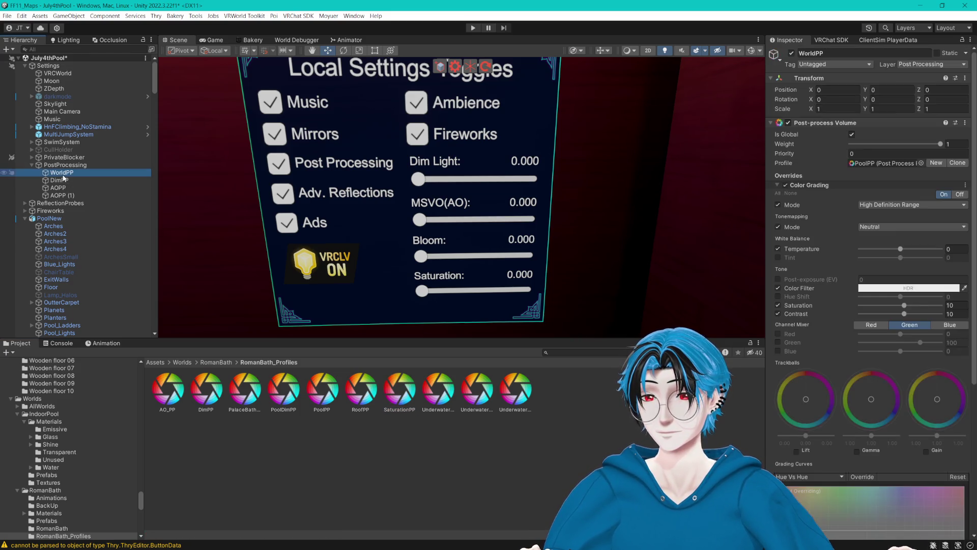
# - Duplicate WorldPP, place it between AOPP and AOPP (1), and name it BloomPP
pyautogui.hotkey('ctrl', 'd')
pyautogui.moveTo(72, 180); pyautogui.dragTo(60, 201)
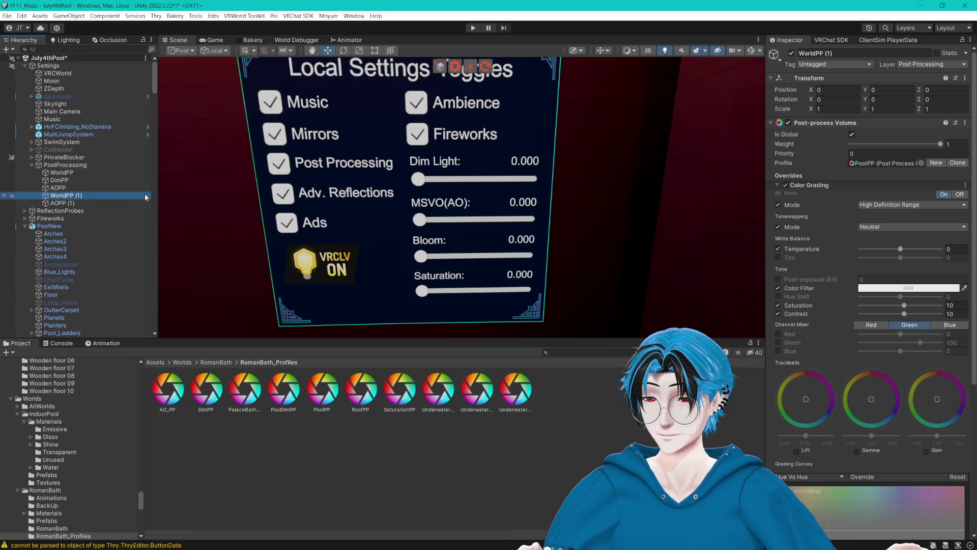
pyautogui.press('F2')
pyautogui.write('Bloom')
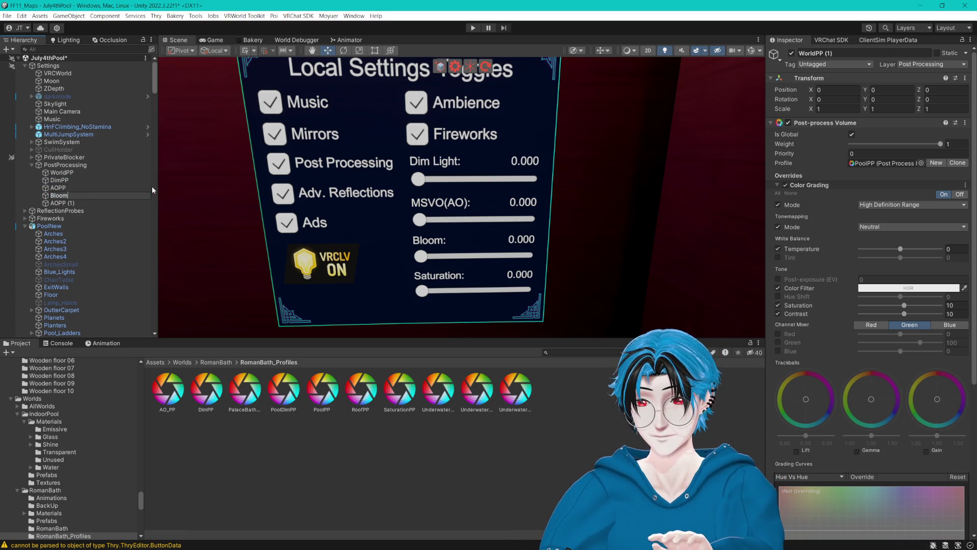
pyautogui.write('PP')
pyautogui.press('Return')
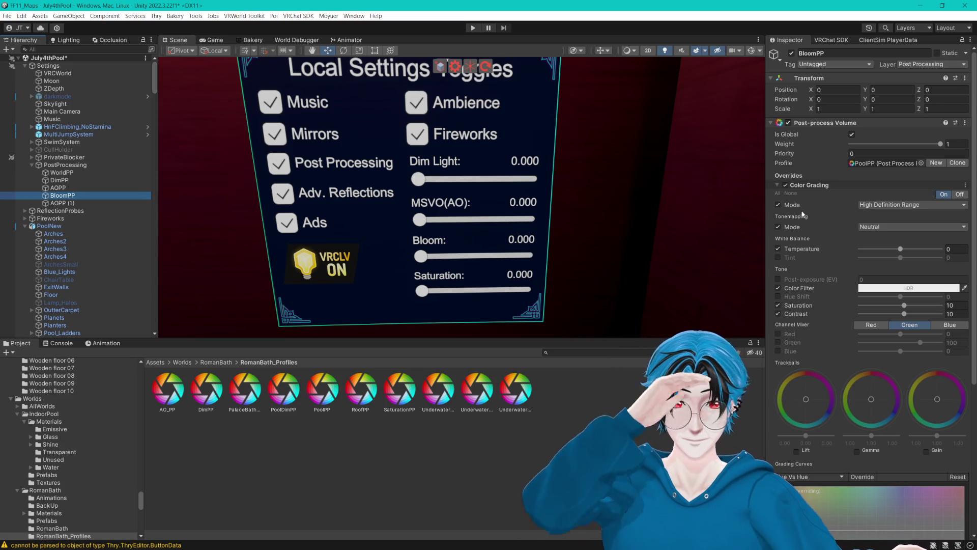
# - Give BloomPP its own cloned PoolPP 1 profile and remove its Color Grading override
pyautogui.scroll(-5, 800, 163)
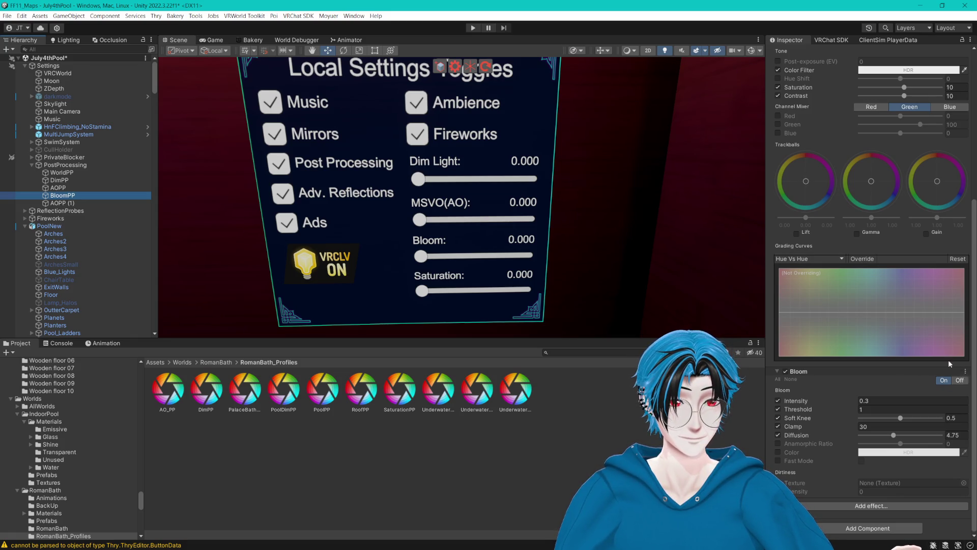
pyautogui.scroll(5, 930, 321)
pyautogui.click(958, 163)
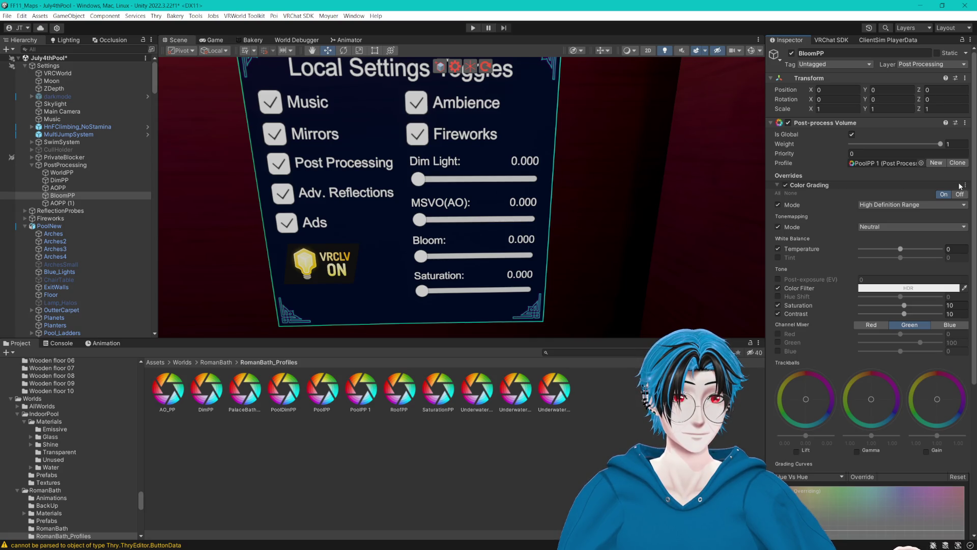
pyautogui.click(895, 162)
pyautogui.click(966, 186)
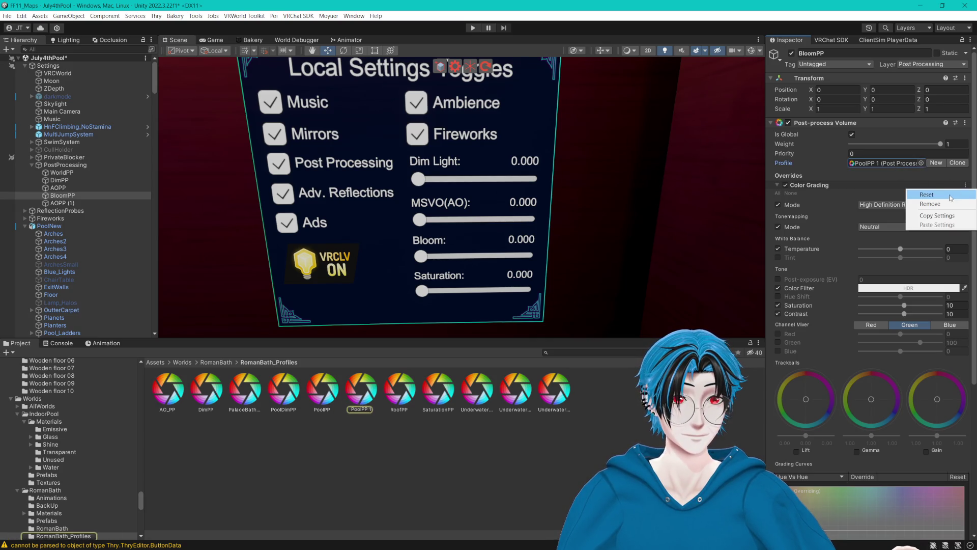
pyautogui.click(934, 204)
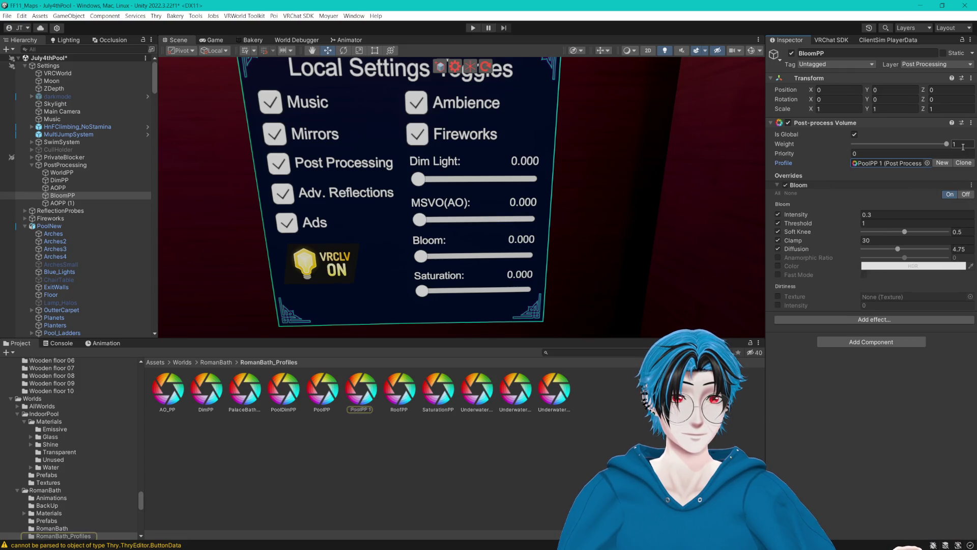
# - Set the BloomPP volume's priority to 7, then select AOPP (1)'s Priority field
pyautogui.click(899, 153)
pyautogui.write('1')
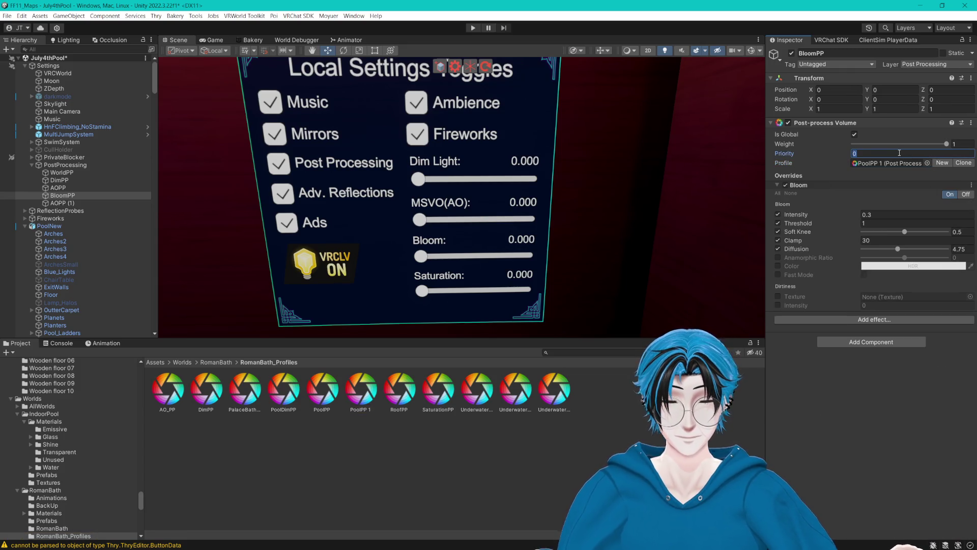
pyautogui.write('0')
pyautogui.press('BackSpace')
pyautogui.press('BackSpace')
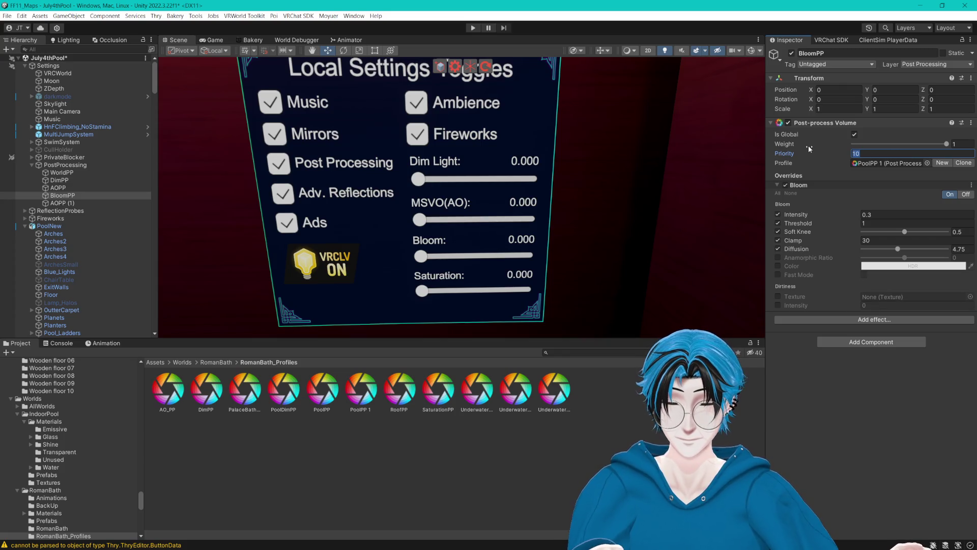
pyautogui.write('5')
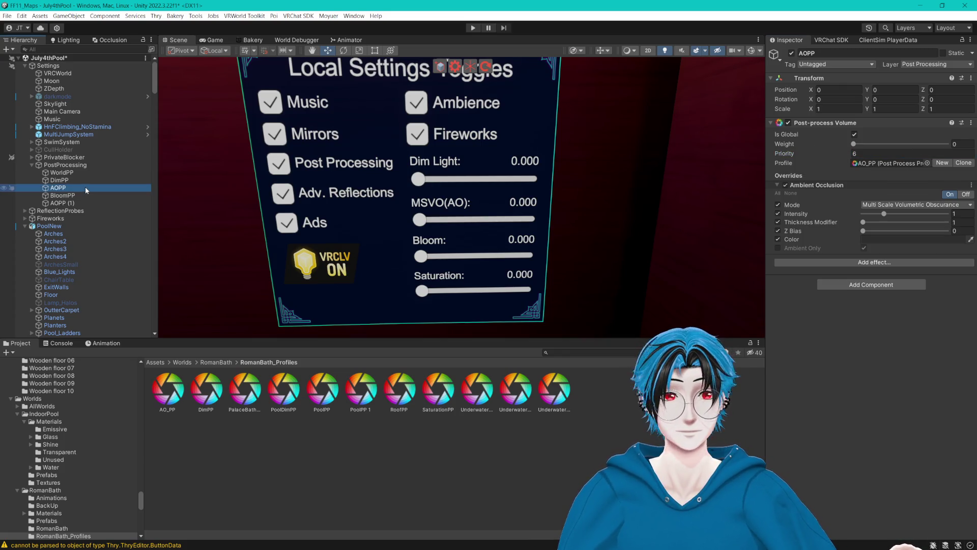
pyautogui.click(81, 195)
pyautogui.click(895, 152)
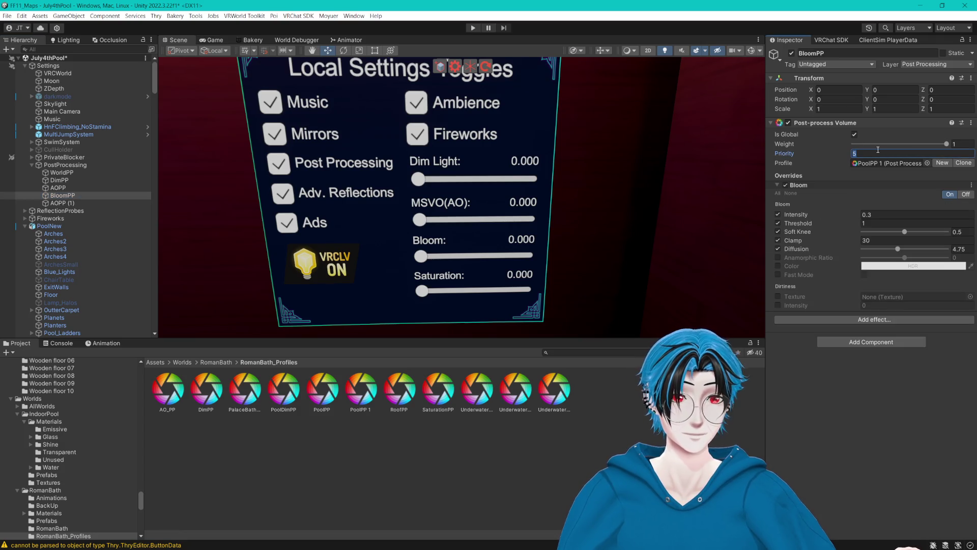
pyautogui.write('7')
pyautogui.click(62, 202)
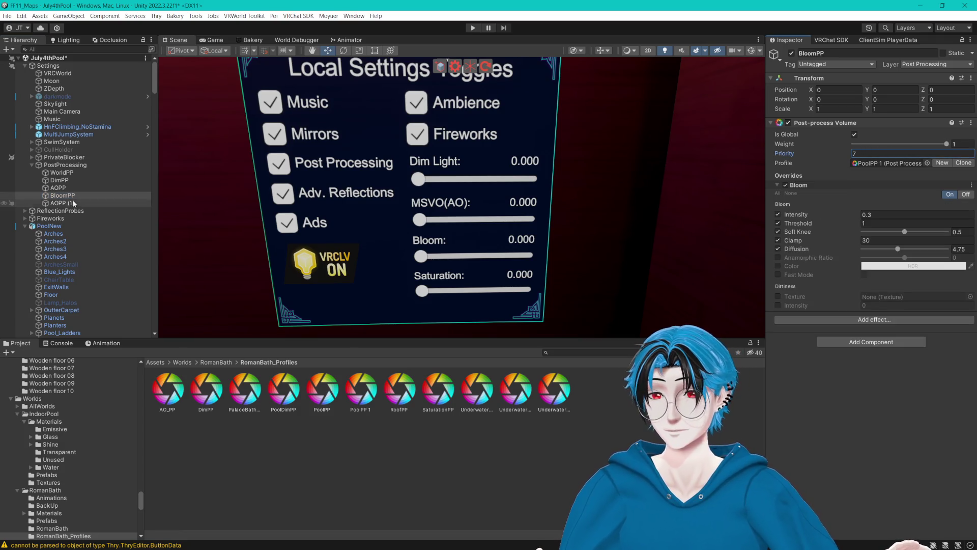
pyautogui.click(880, 153)
# - Give AOPP (1) priority 8 and replace its Ambient Occlusion override with Color Grading Saturation
pyautogui.write('8')
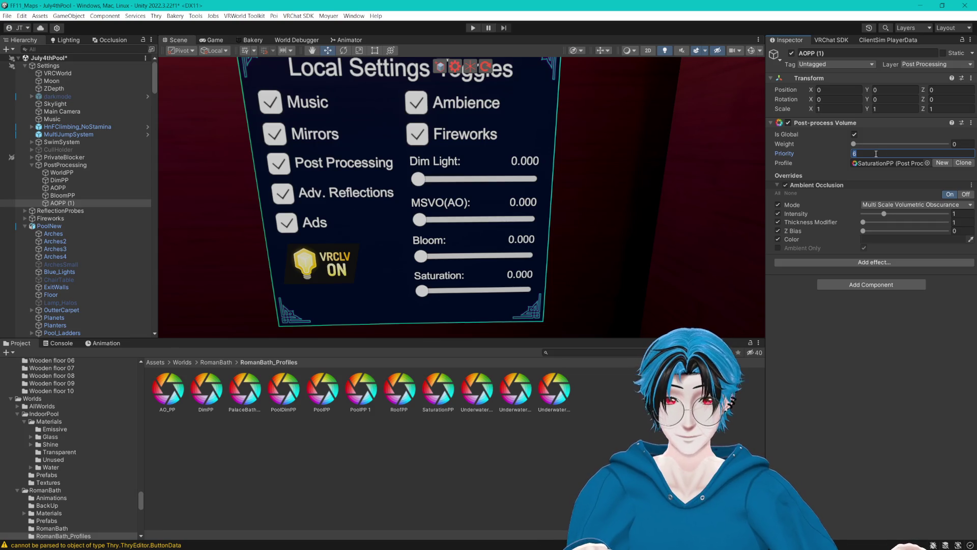
pyautogui.click(970, 187)
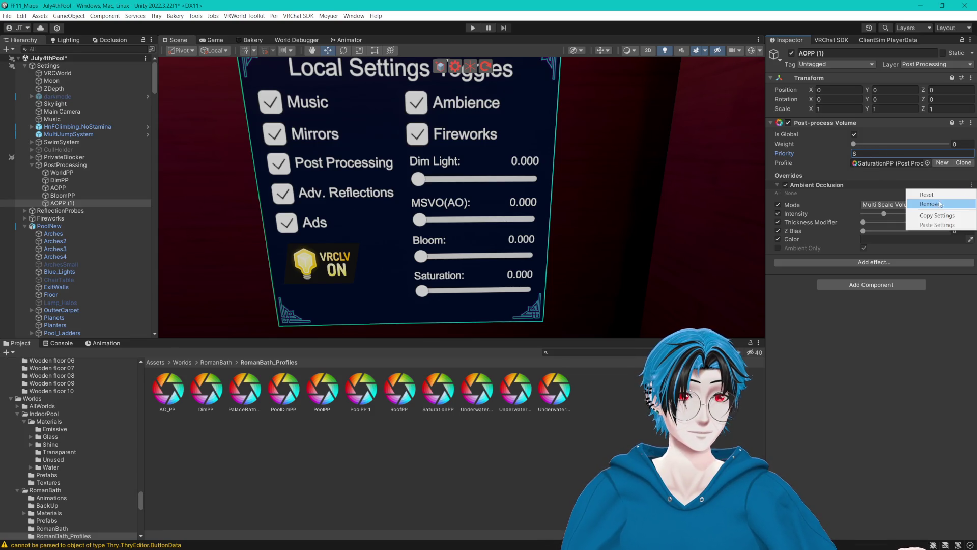
pyautogui.click(930, 208)
pyautogui.click(875, 204)
pyautogui.moveTo(877, 208)
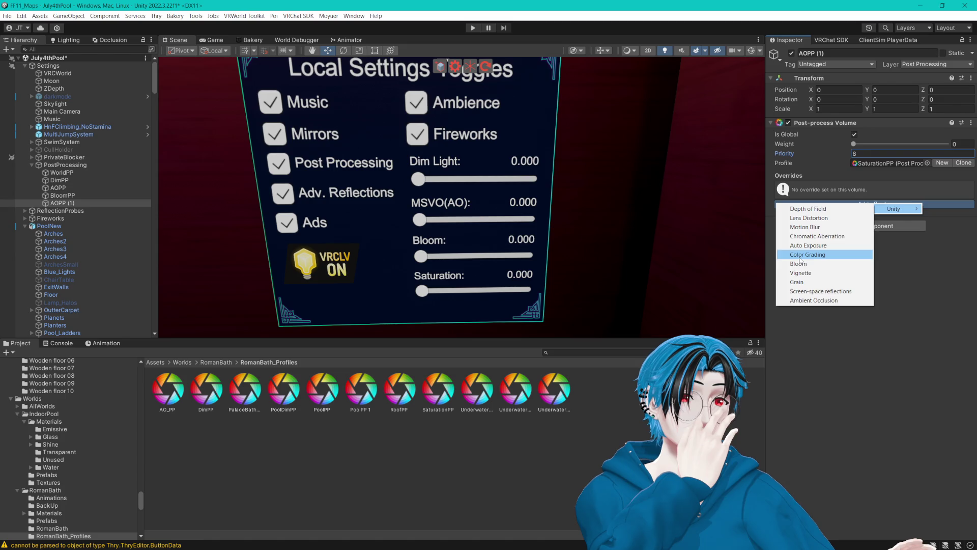
pyautogui.click(810, 254)
pyautogui.scroll(-3, 823, 273)
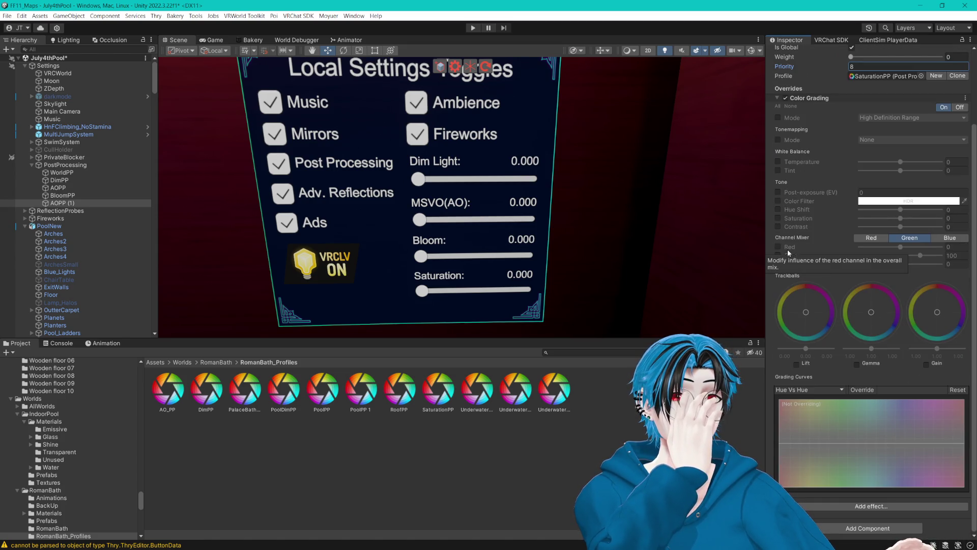
pyautogui.click(778, 218)
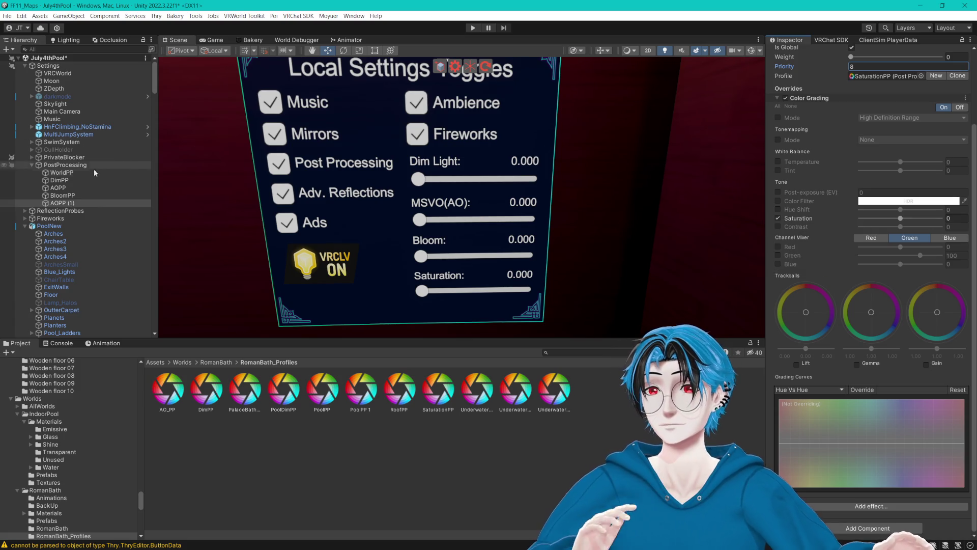
# - Disable WorldPP's Saturation override and rename AOPP (1) to SaturationPP
pyautogui.click(87, 173)
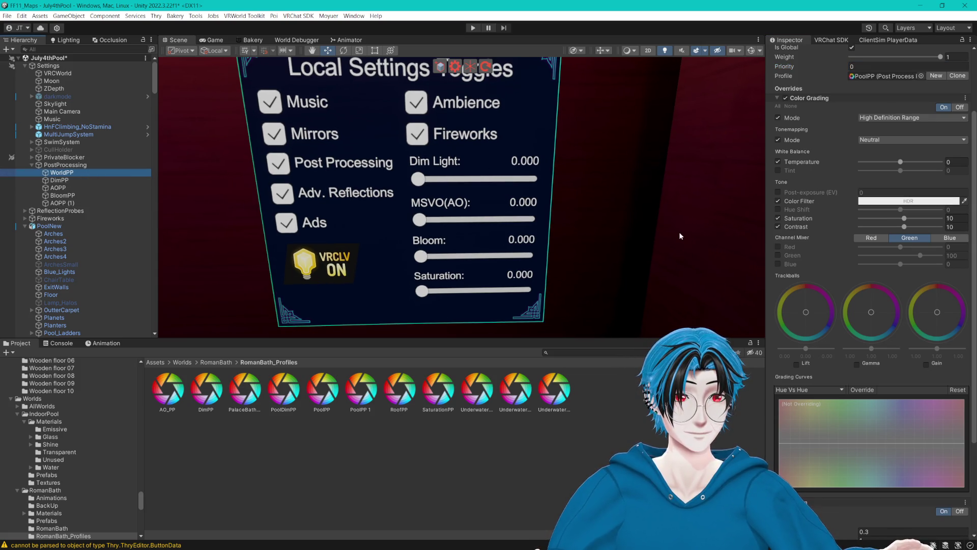
pyautogui.click(777, 218)
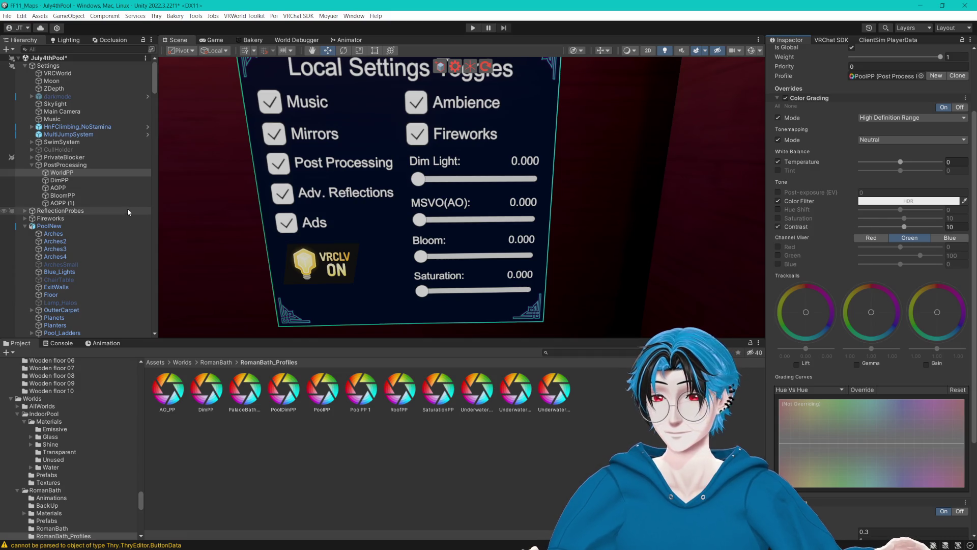
pyautogui.click(66, 188)
pyautogui.click(70, 203)
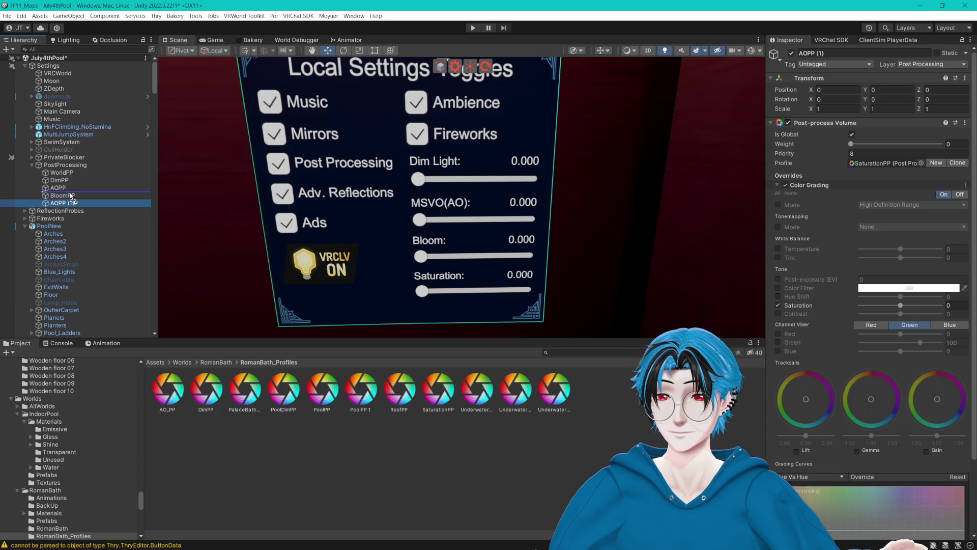
pyautogui.press('F2')
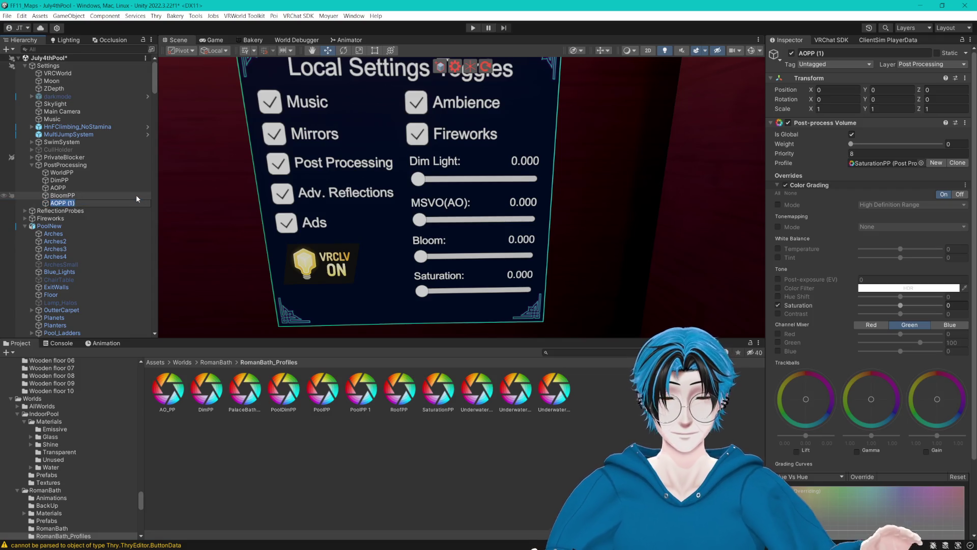
pyautogui.write('Saturat')
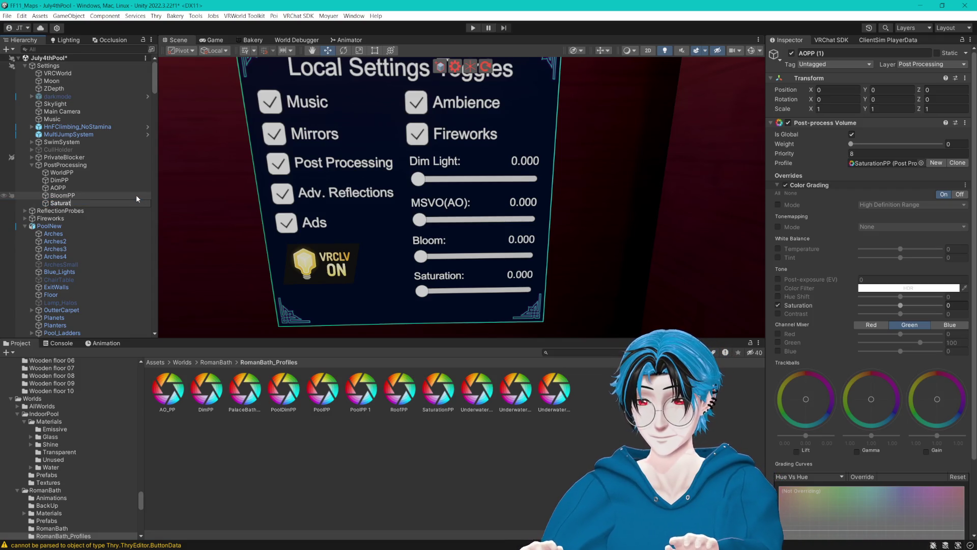
pyautogui.write('ion')
pyautogui.press('Return')
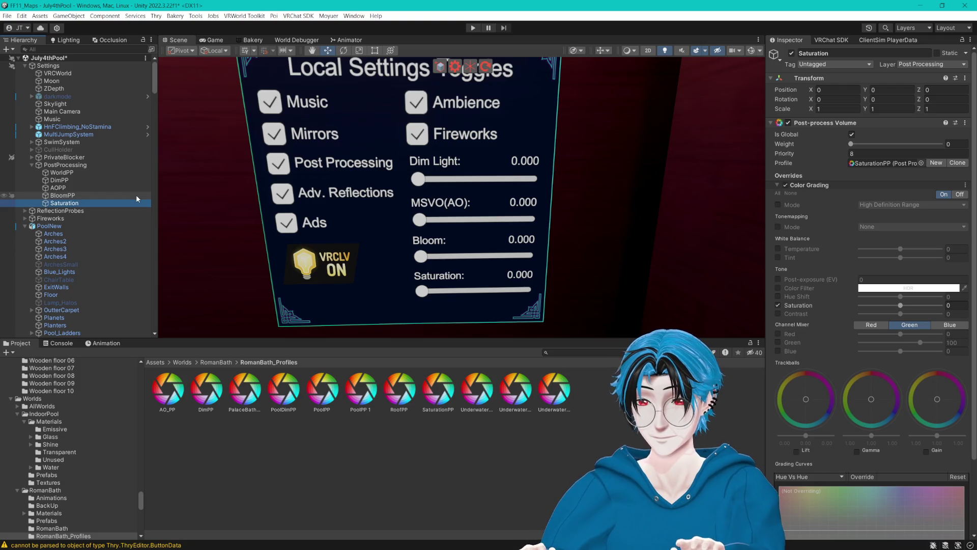
pyautogui.click(77, 205)
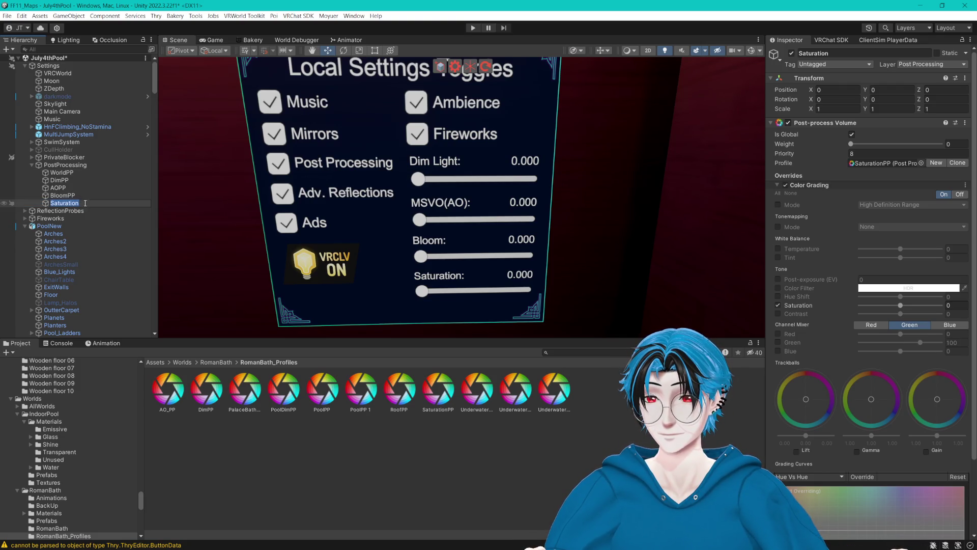
pyautogui.click(85, 203)
pyautogui.write('PP')
pyautogui.press('Return')
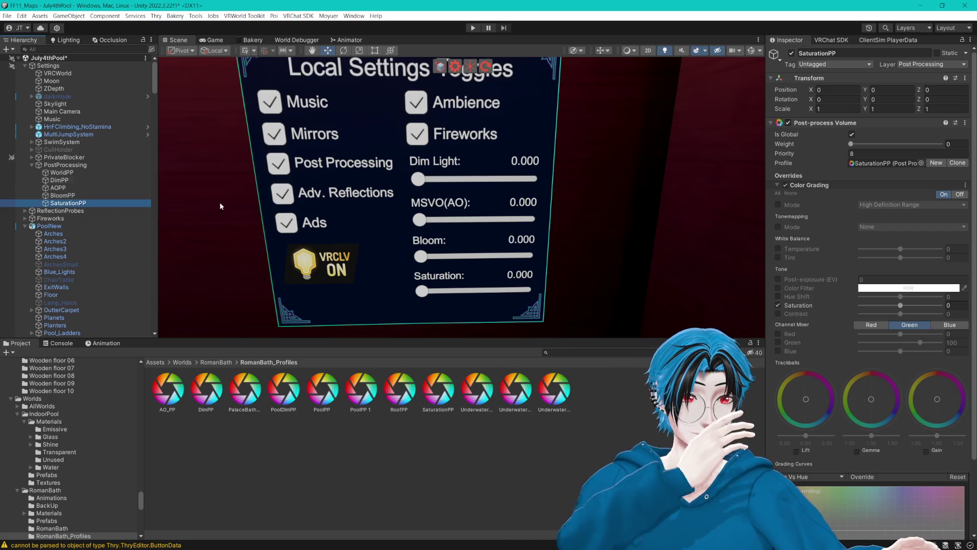
pyautogui.click(75, 174)
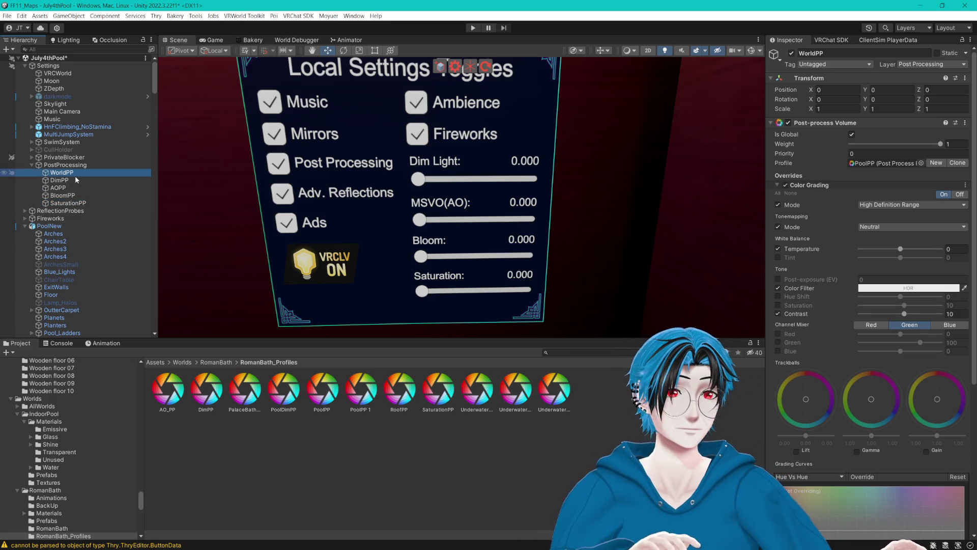
# - Set the SaturationPP profile's Saturation value to 50
pyautogui.press('Down')
pyautogui.press('Down')
pyautogui.press('Down')
pyautogui.press('Down')
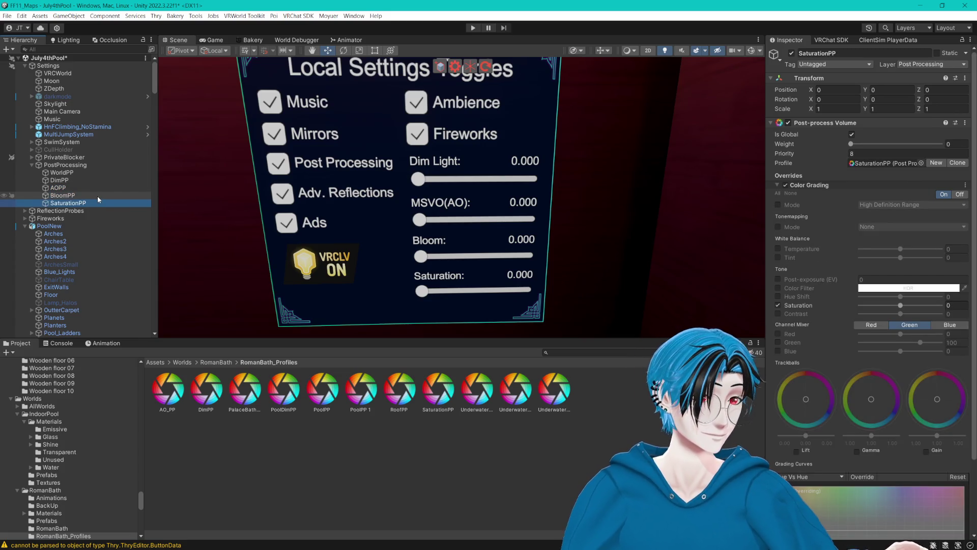
pyautogui.click(867, 163)
pyautogui.click(453, 381)
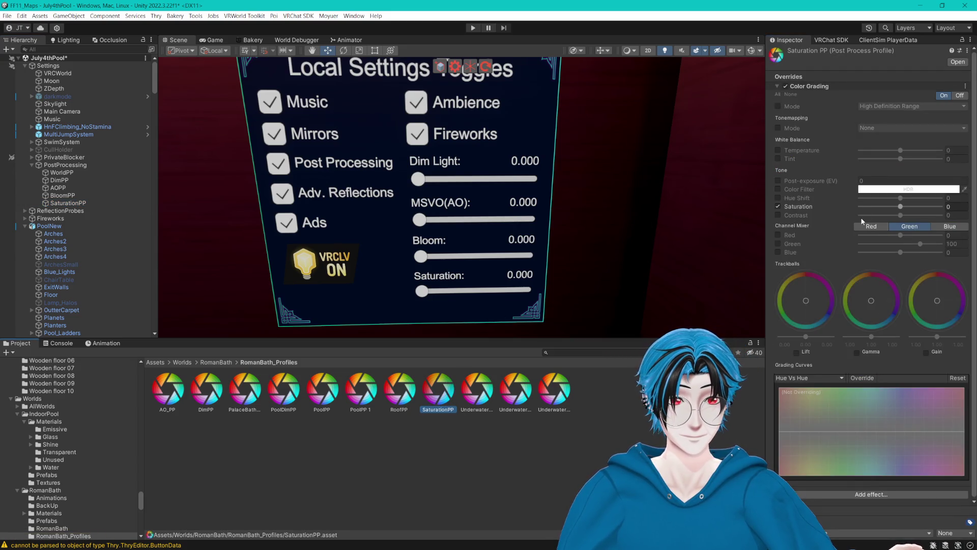
pyautogui.moveTo(901, 207); pyautogui.dragTo(928, 207)
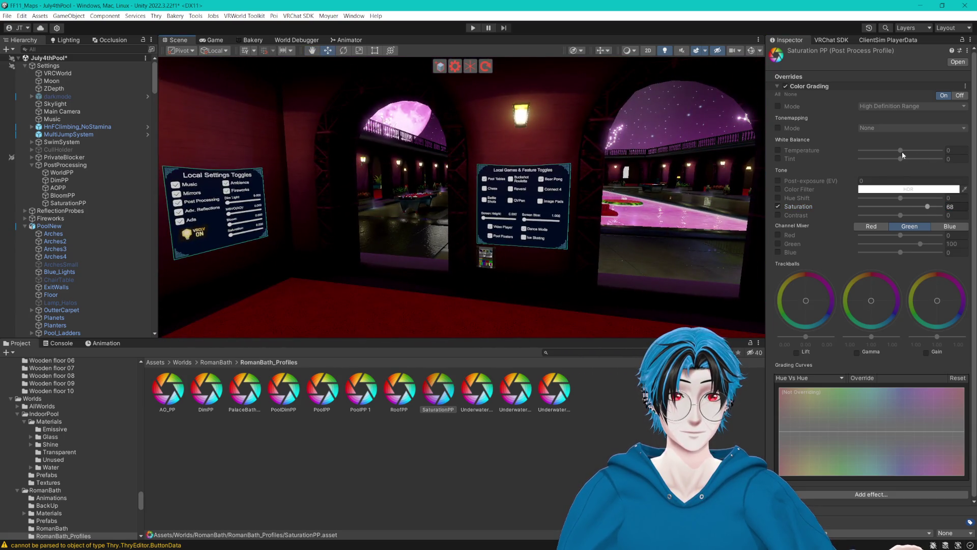
pyautogui.click(950, 207)
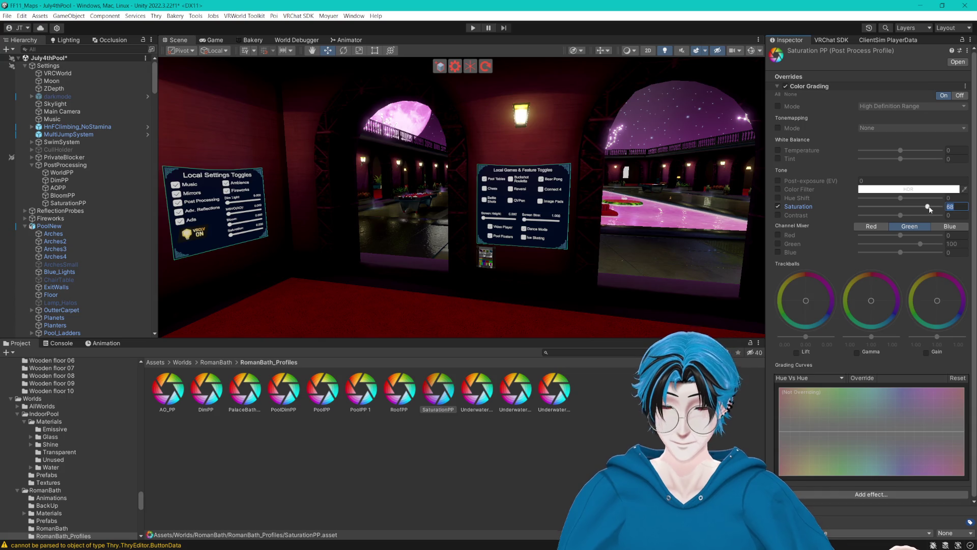
pyautogui.write('50')
pyautogui.moveTo(903, 207); pyautogui.dragTo(922, 209)
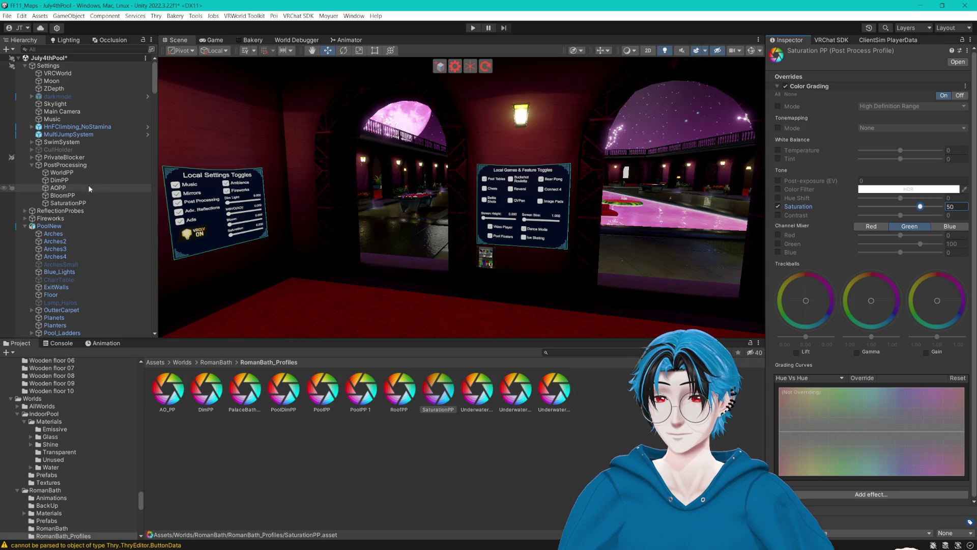
# - Preview the SaturationPP volume's Weight slider, leaving the weight at 0
pyautogui.click(67, 202)
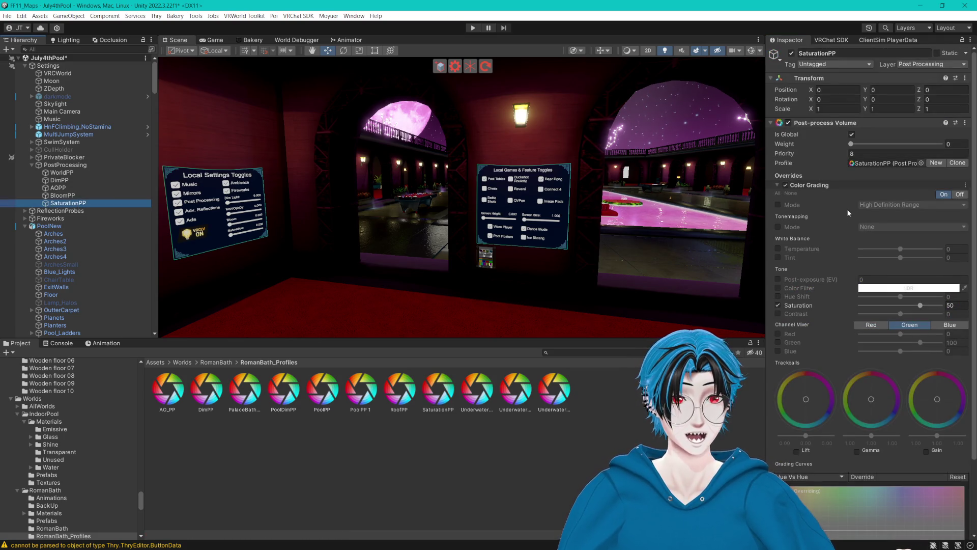
pyautogui.moveTo(852, 144)
pyautogui.mouseDown()
pyautogui.moveTo(911, 145)
pyautogui.moveTo(851, 144)
pyautogui.mouseUp()
pyautogui.scroll(5, 440, 175)
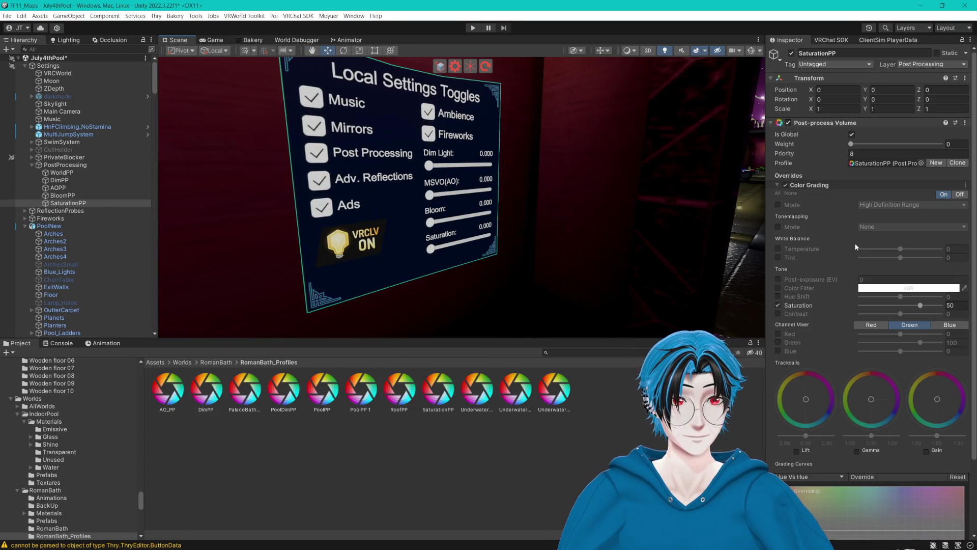
pyautogui.moveTo(851, 145); pyautogui.dragTo(885, 146)
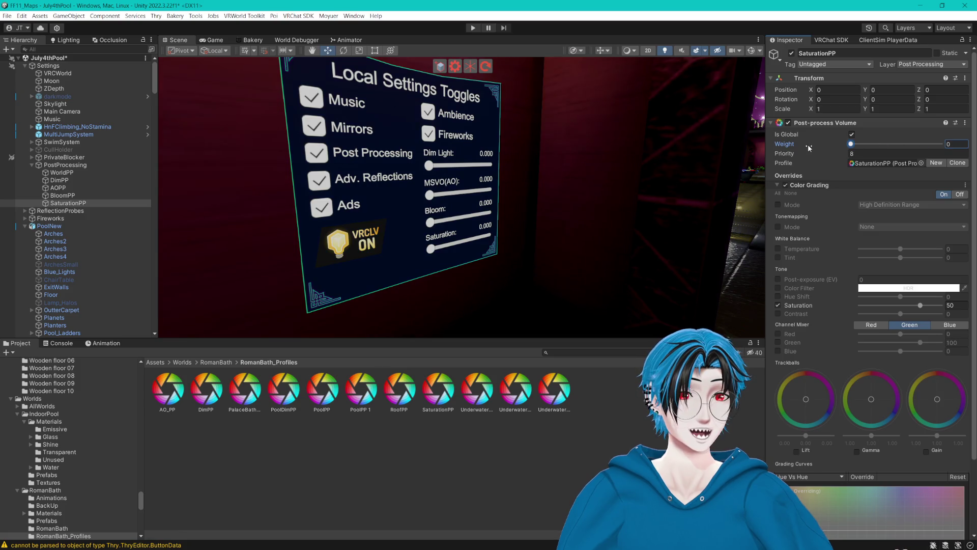
pyautogui.click(61, 195)
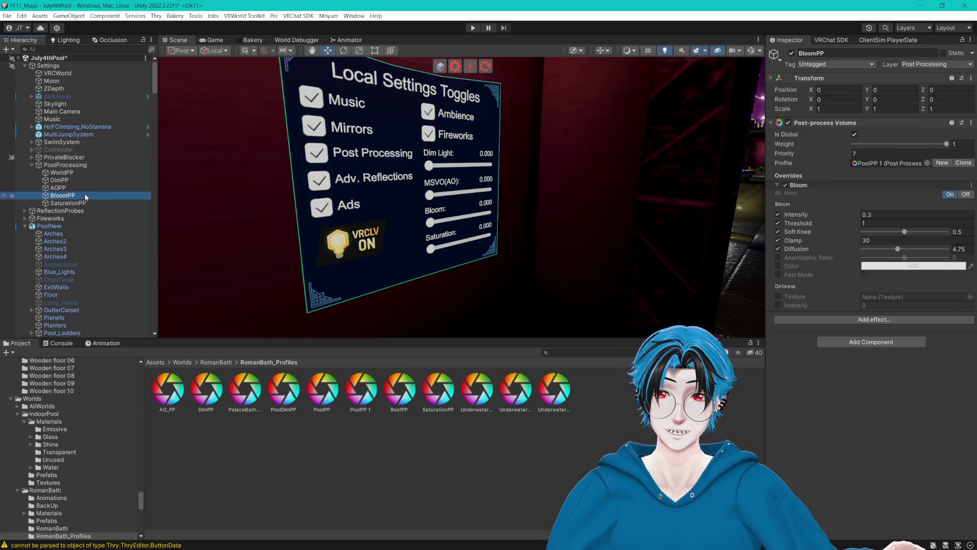
# - Remove the Bloom override from the WorldPP volume
pyautogui.moveTo(657, 174); pyautogui.dragTo(645, 174)
pyautogui.moveTo(648, 173); pyautogui.dragTo(686, 171)
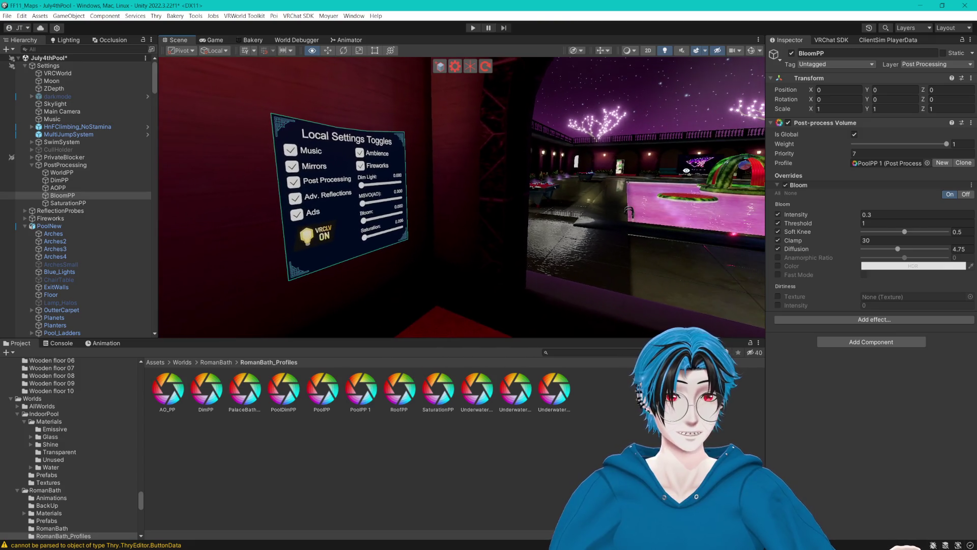
pyautogui.moveTo(947, 144); pyautogui.dragTo(879, 147)
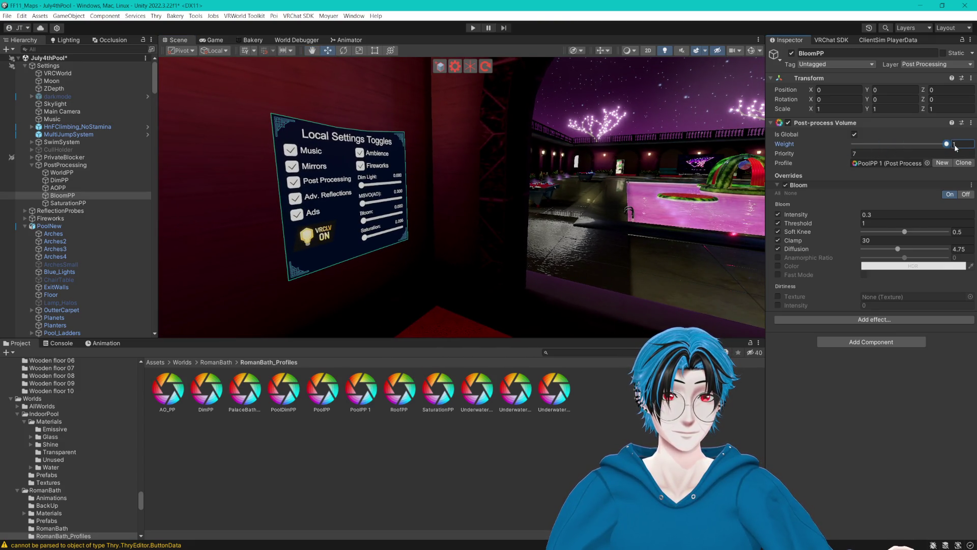
pyautogui.press('Up')
pyautogui.press('Up')
pyautogui.press('Up')
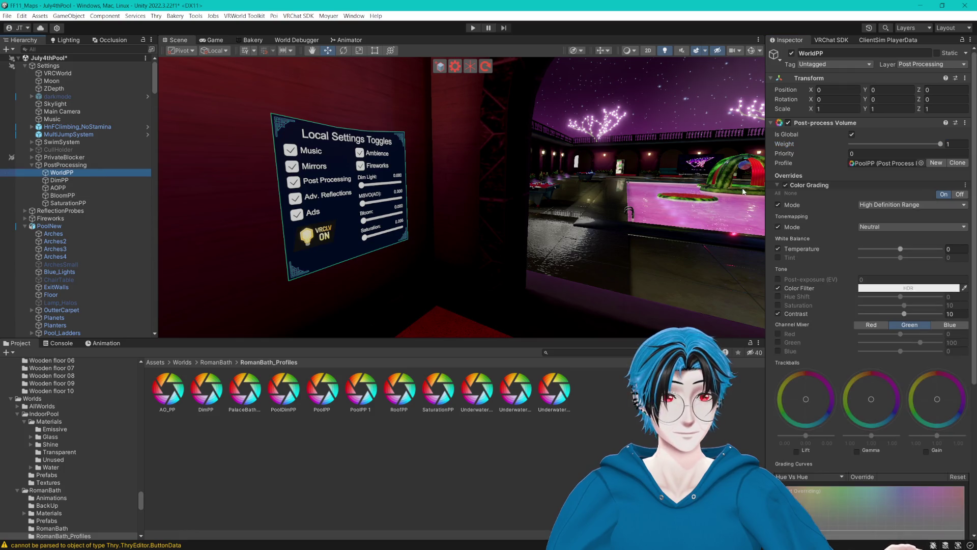
pyautogui.scroll(-8, 834, 187)
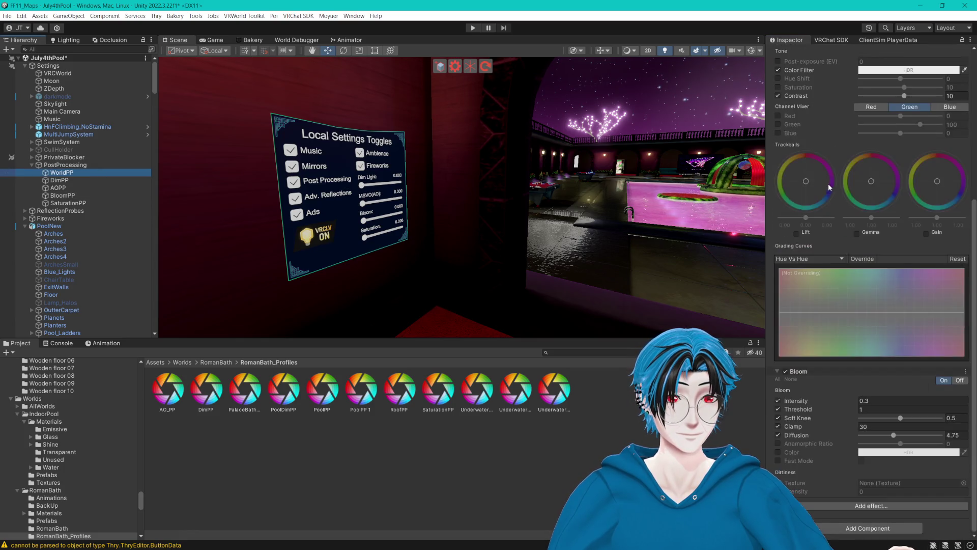
pyautogui.click(965, 375)
pyautogui.click(934, 388)
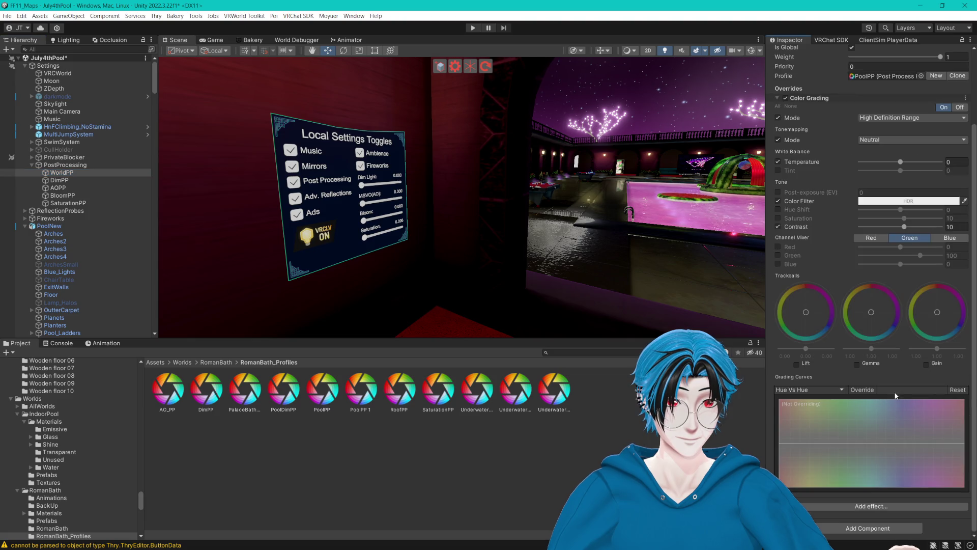
# - Set BloomPP's Bloom clamp to 50 and intensity to 0.6
pyautogui.click(63, 195)
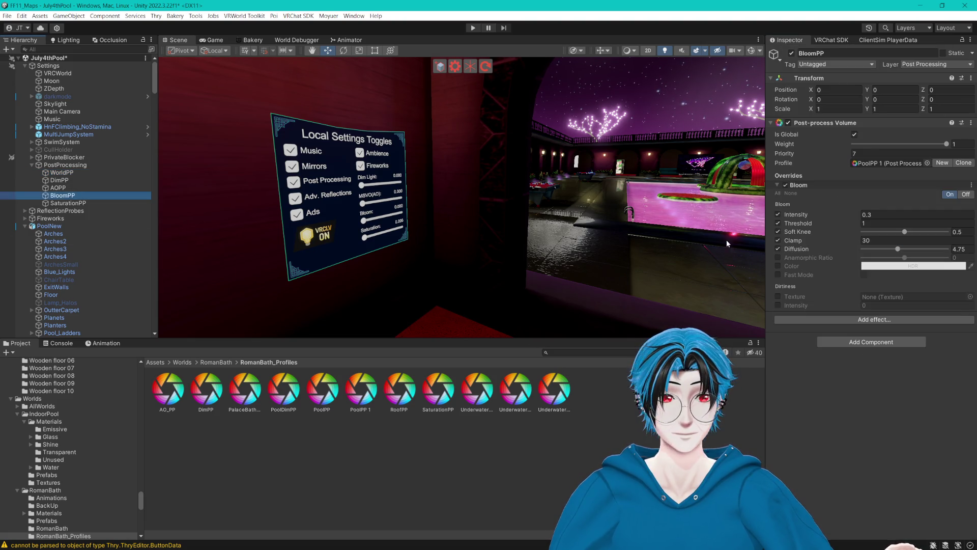
pyautogui.moveTo(899, 146)
pyautogui.mouseDown()
pyautogui.moveTo(881, 145)
pyautogui.moveTo(973, 151)
pyautogui.moveTo(951, 151)
pyautogui.mouseUp()
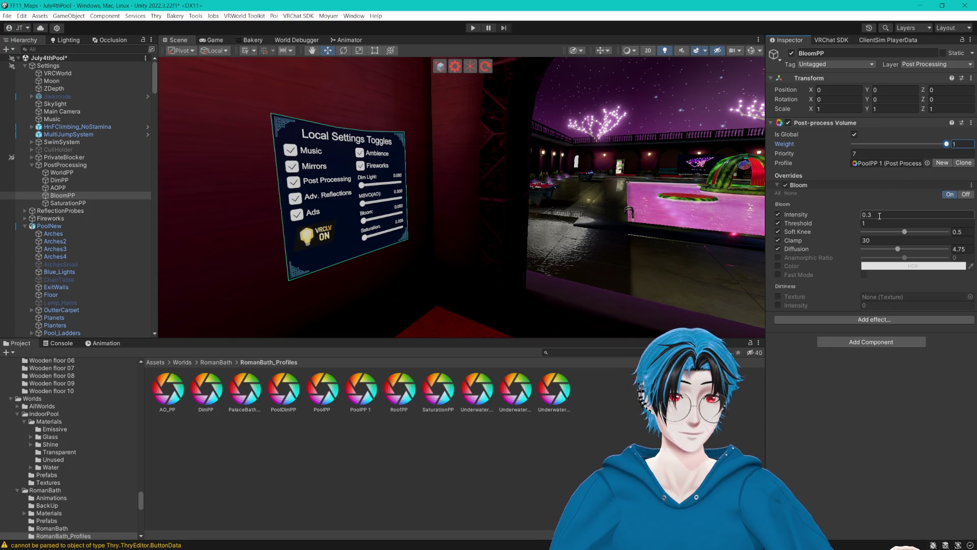
pyautogui.write('50')
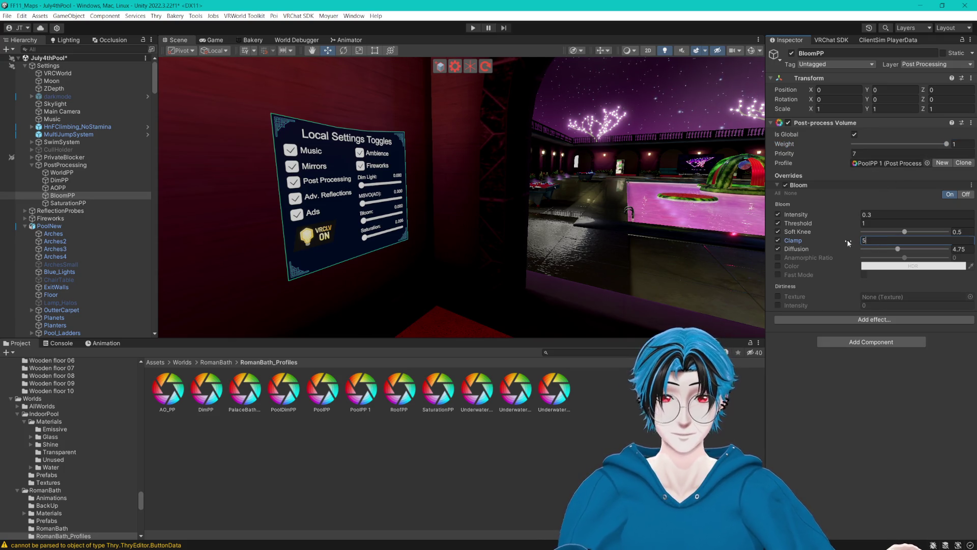
pyautogui.click(872, 216)
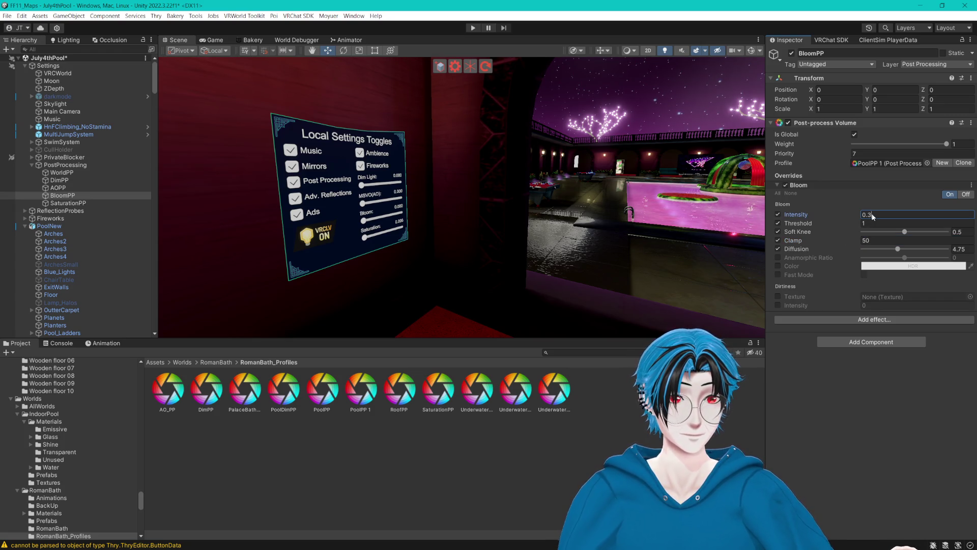
pyautogui.write('0.5')
pyautogui.moveTo(946, 144)
pyautogui.mouseDown()
pyautogui.moveTo(883, 152)
pyautogui.moveTo(950, 154)
pyautogui.mouseUp()
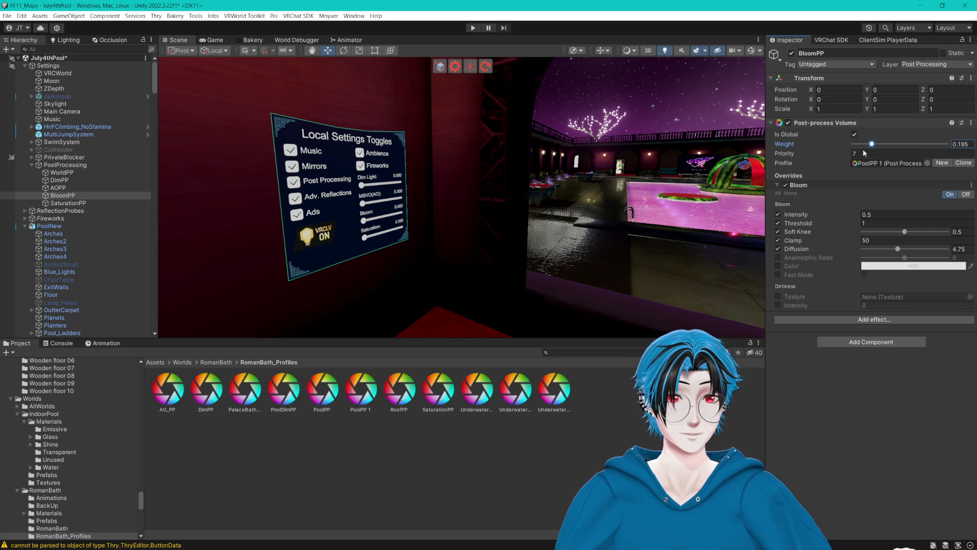
pyautogui.moveTo(948, 155)
pyautogui.mouseDown()
pyautogui.moveTo(919, 154)
pyautogui.moveTo(935, 157)
pyautogui.mouseUp()
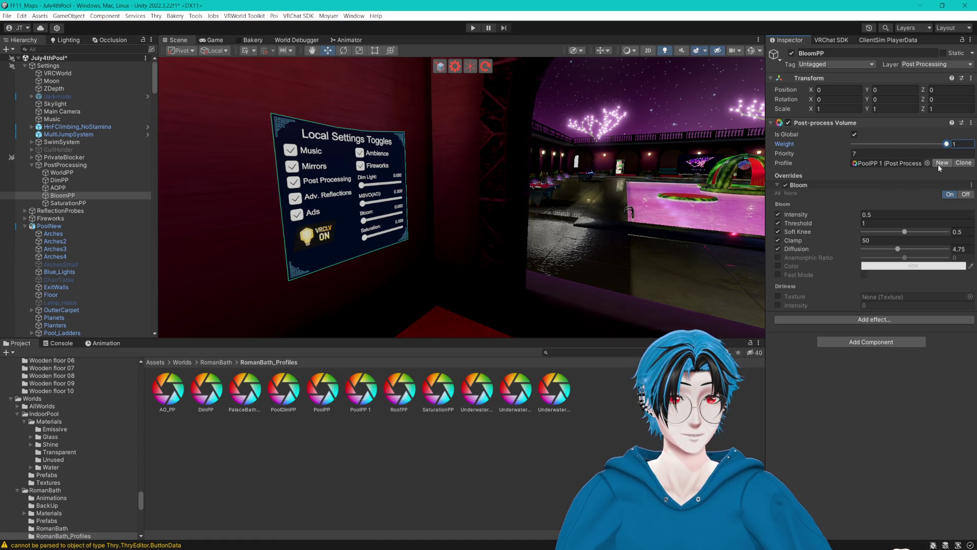
pyautogui.click(868, 214)
pyautogui.write('0.3')
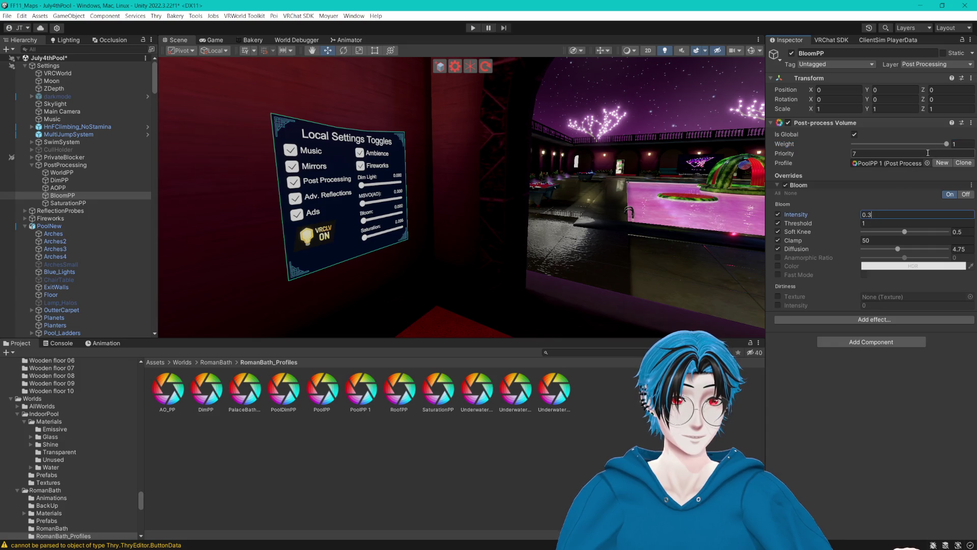
pyautogui.press('BackSpace')
pyautogui.press('BackSpace')
pyautogui.press('BackSpace')
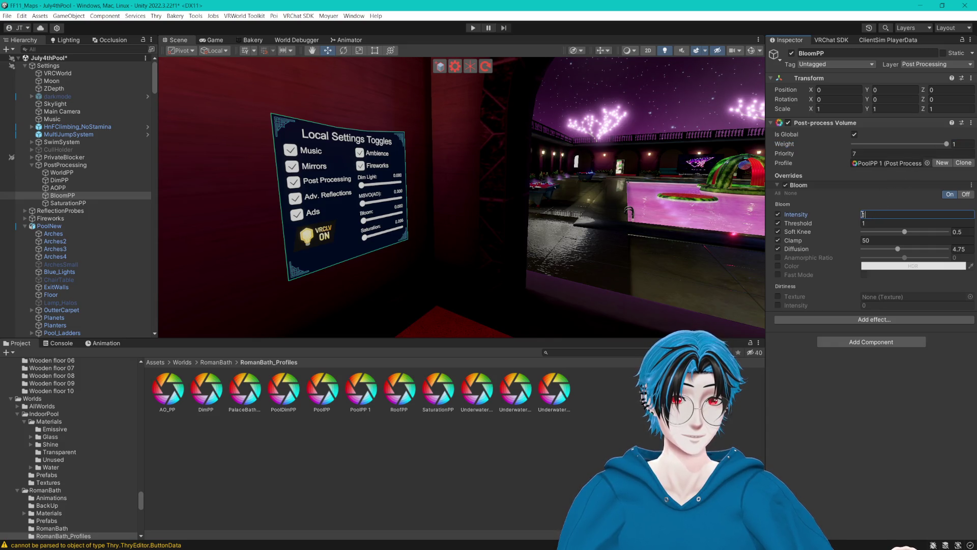
pyautogui.write('1')
pyautogui.moveTo(907, 144)
pyautogui.mouseDown()
pyautogui.moveTo(886, 144)
pyautogui.moveTo(956, 157)
pyautogui.moveTo(903, 161)
pyautogui.moveTo(954, 161)
pyautogui.mouseUp()
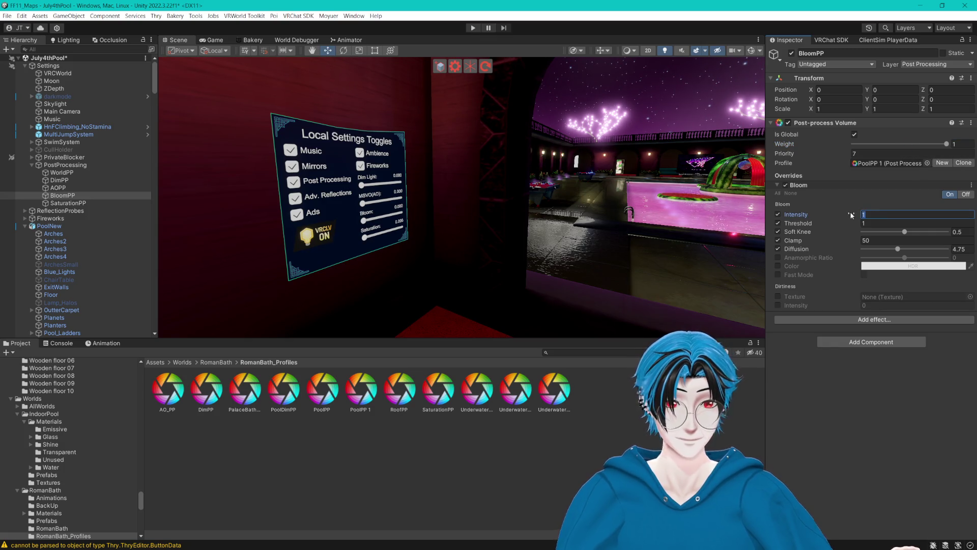
pyautogui.write('0.5')
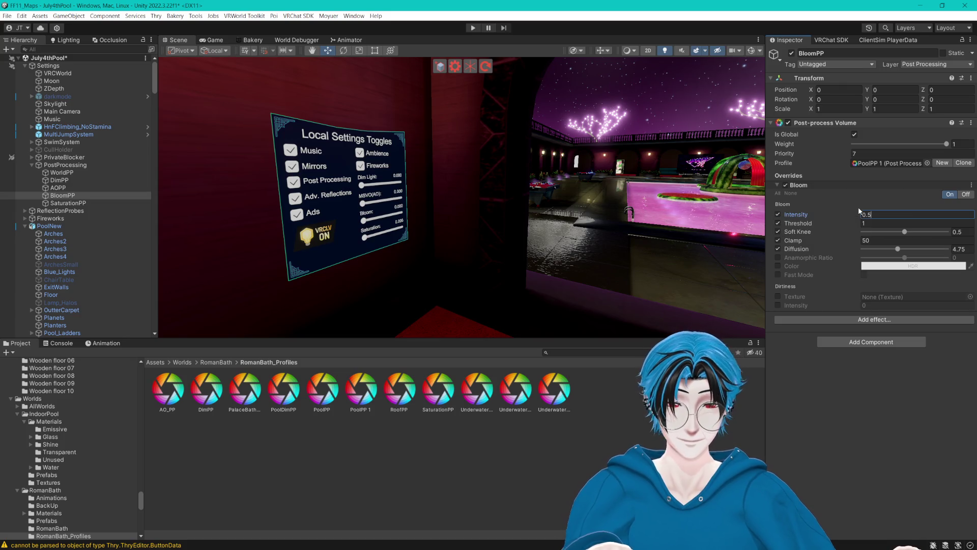
pyautogui.press('BackSpace')
pyautogui.write('6')
# - Set the BloomPP volume weight to 0.6 and view the pool
pyautogui.moveTo(934, 142)
pyautogui.mouseDown()
pyautogui.moveTo(865, 152)
pyautogui.moveTo(922, 158)
pyautogui.mouseUp()
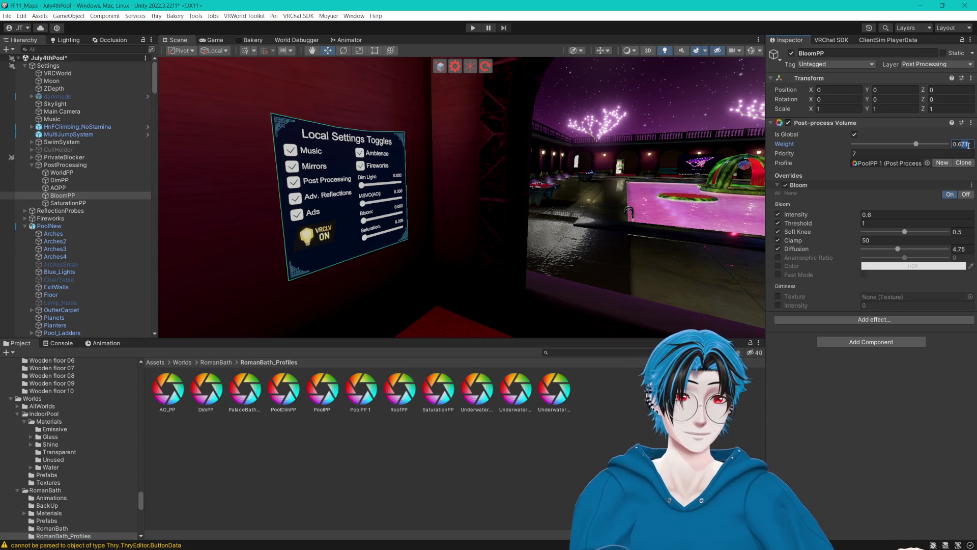
pyautogui.press('BackSpace')
pyautogui.moveTo(614, 140)
pyautogui.mouseDown()
pyautogui.moveTo(437, 183)
pyautogui.moveTo(108, 200)
pyautogui.mouseUp()
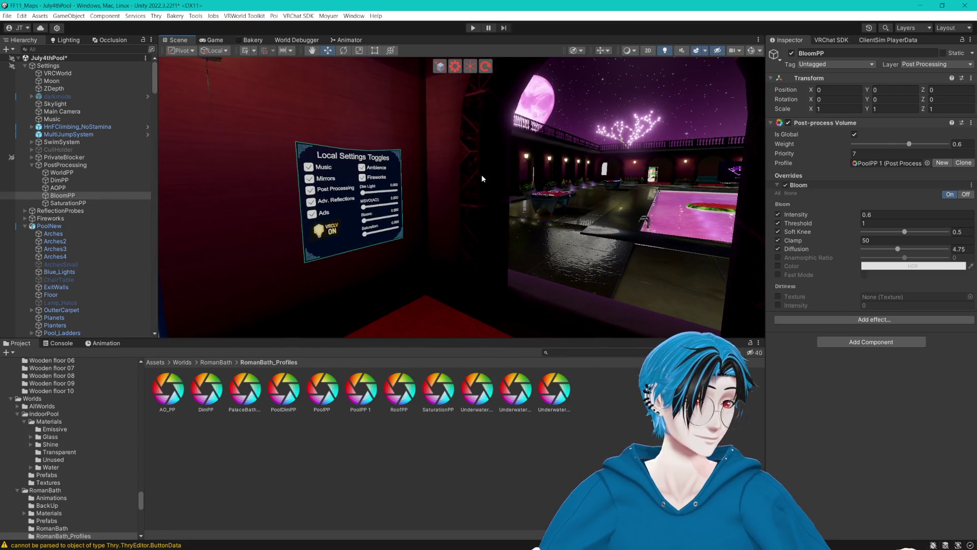
pyautogui.moveTo(483, 178); pyautogui.dragTo(457, 189)
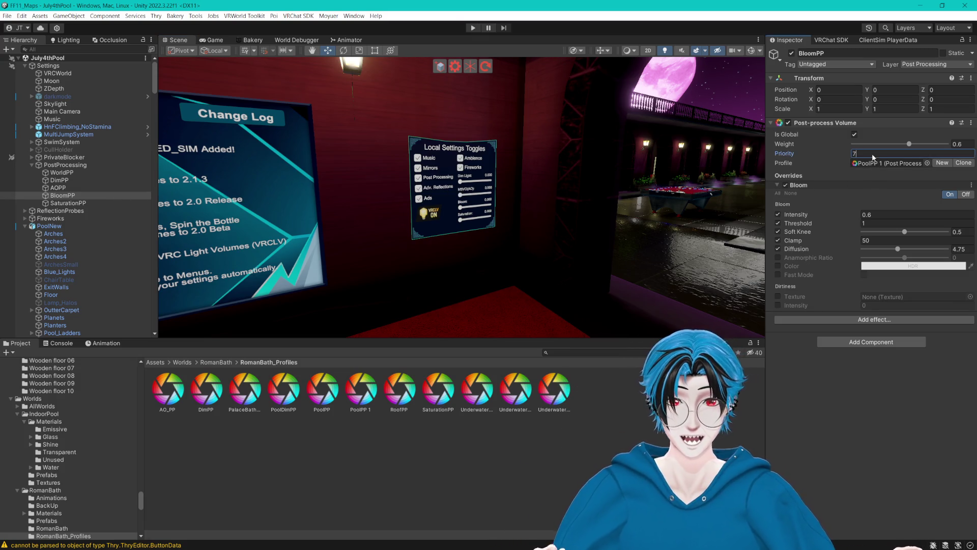
# - Rename the bloom volume's profile asset PoolPP 1 to BloomPP
pyautogui.click(888, 163)
pyautogui.click(360, 409)
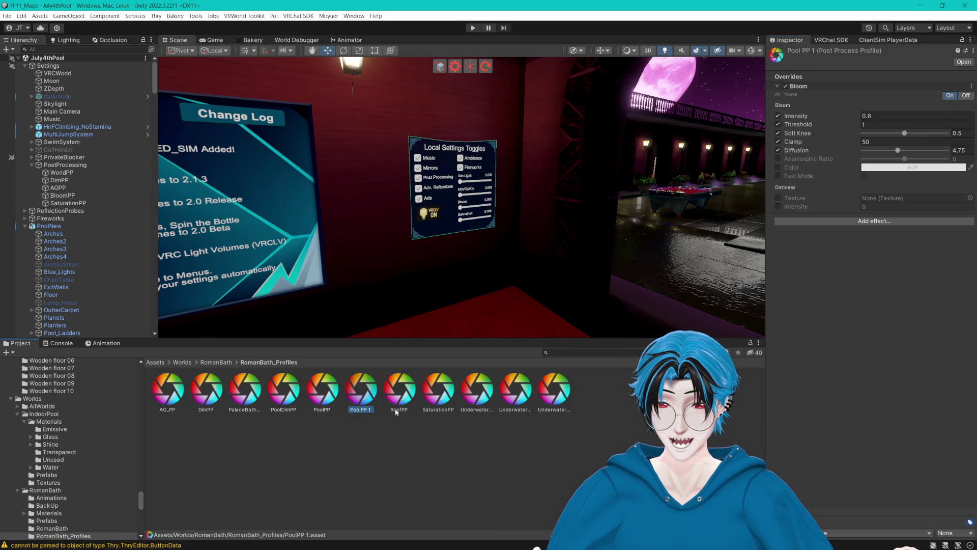
pyautogui.press('F2')
pyautogui.write('BloomP')
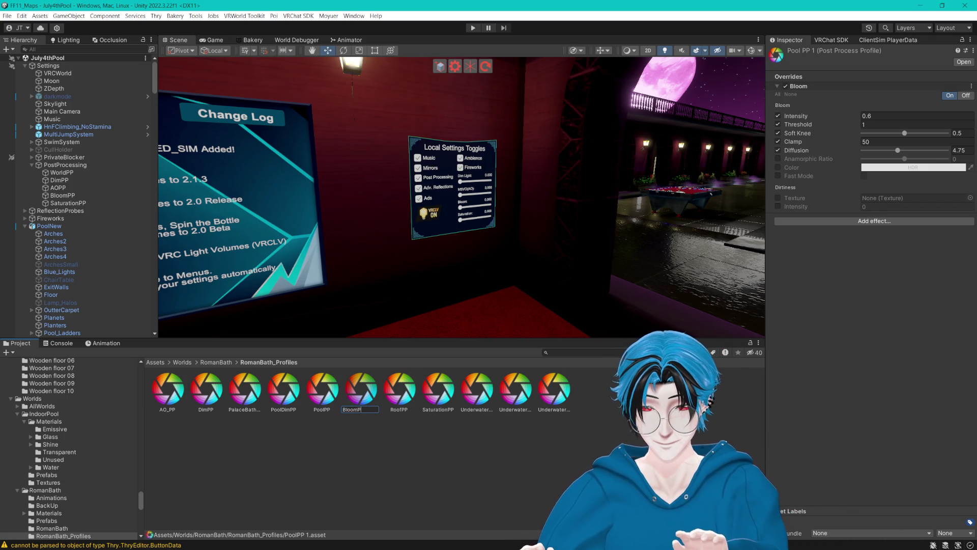
pyautogui.write('P')
pyautogui.press('Return')
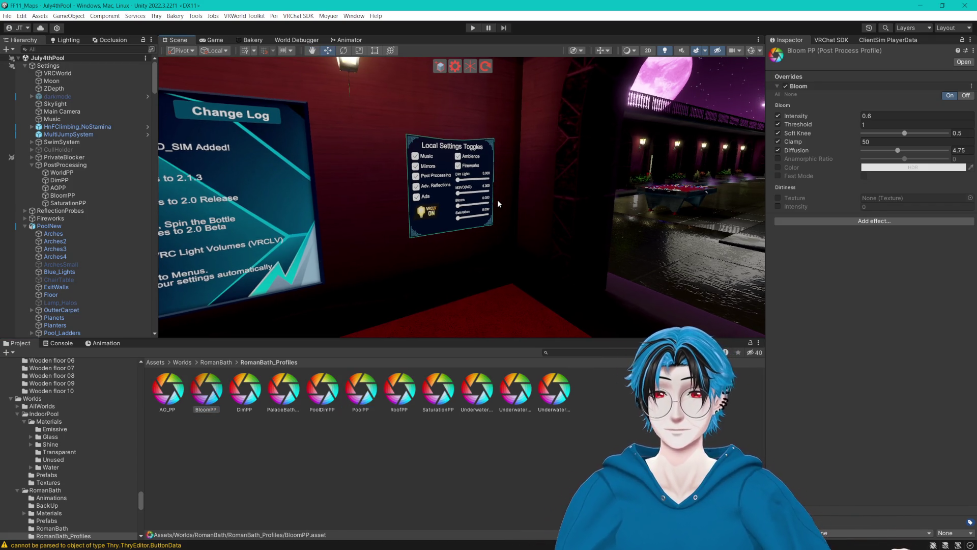
# - Collapse the PostProcessing and LightSource_Holder groups and face the Local Settings Toggles panel
pyautogui.click(31, 165)
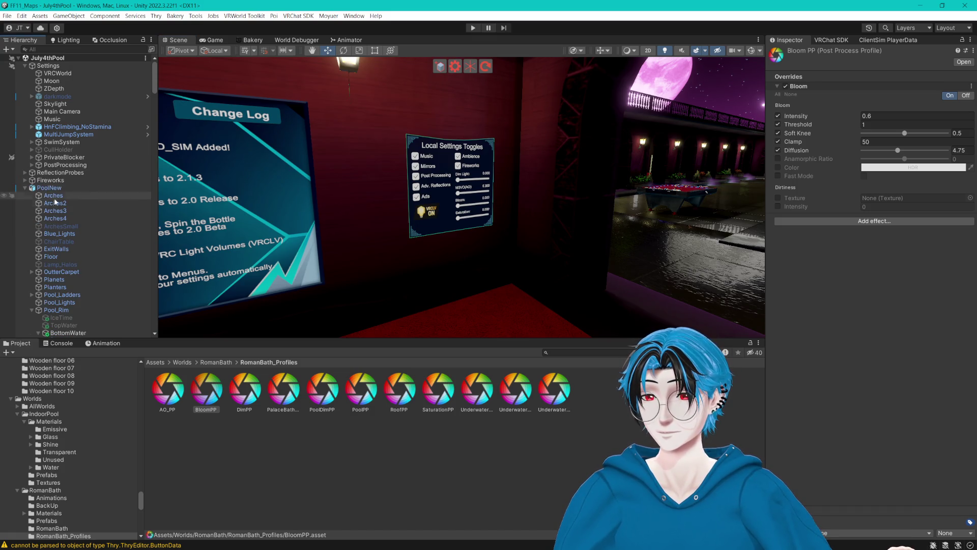
pyautogui.scroll(-5, 55, 202)
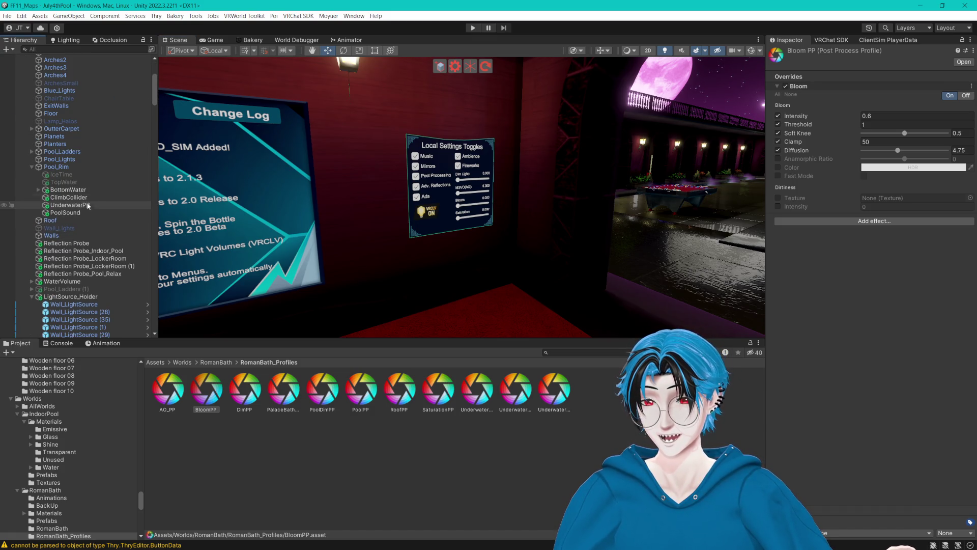
pyautogui.click(31, 297)
pyautogui.scroll(2, 552, 237)
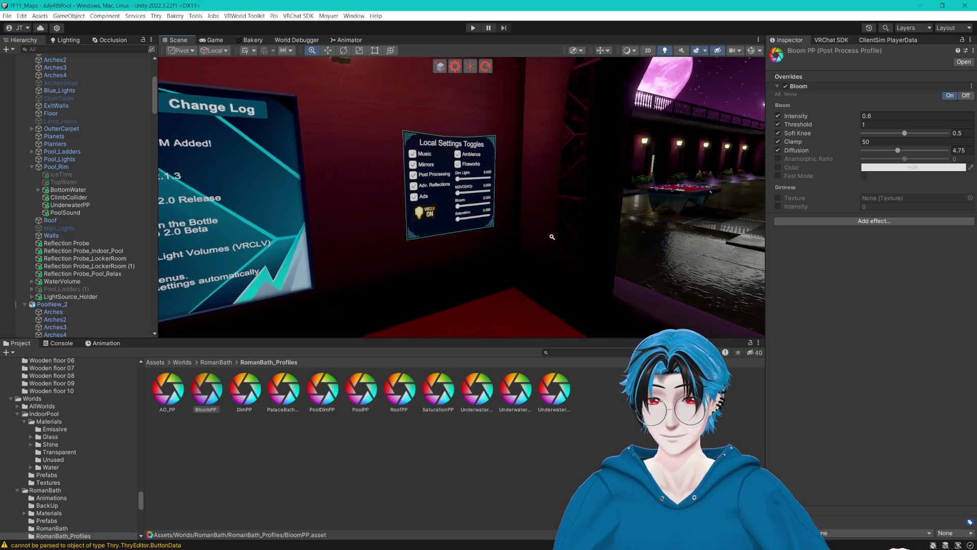
pyautogui.scroll(3, 552, 236)
pyautogui.scroll(3, 580, 270)
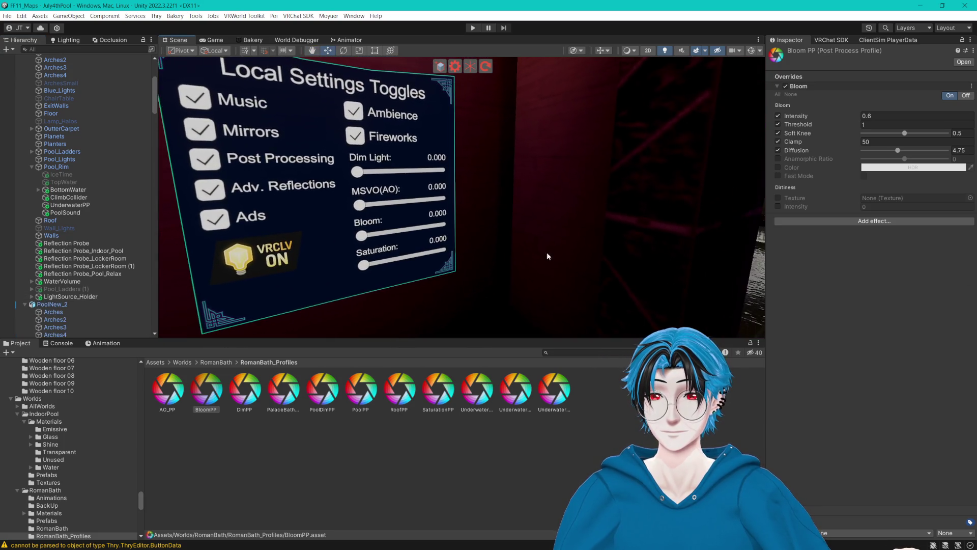
pyautogui.scroll(-1, 546, 252)
pyautogui.moveTo(518, 230)
pyautogui.mouseDown()
pyautogui.moveTo(499, 256)
pyautogui.moveTo(473, 257)
pyautogui.mouseUp()
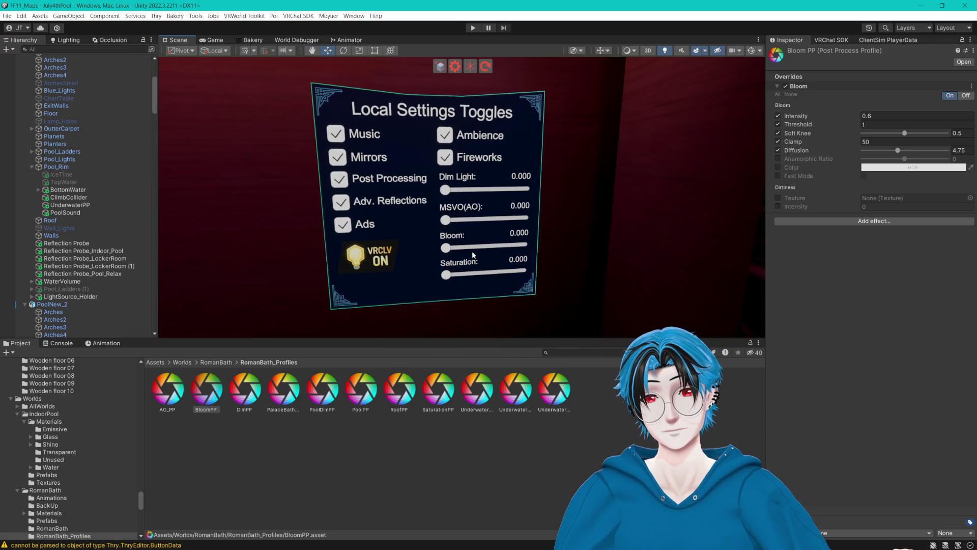
pyautogui.scroll(5, 72, 190)
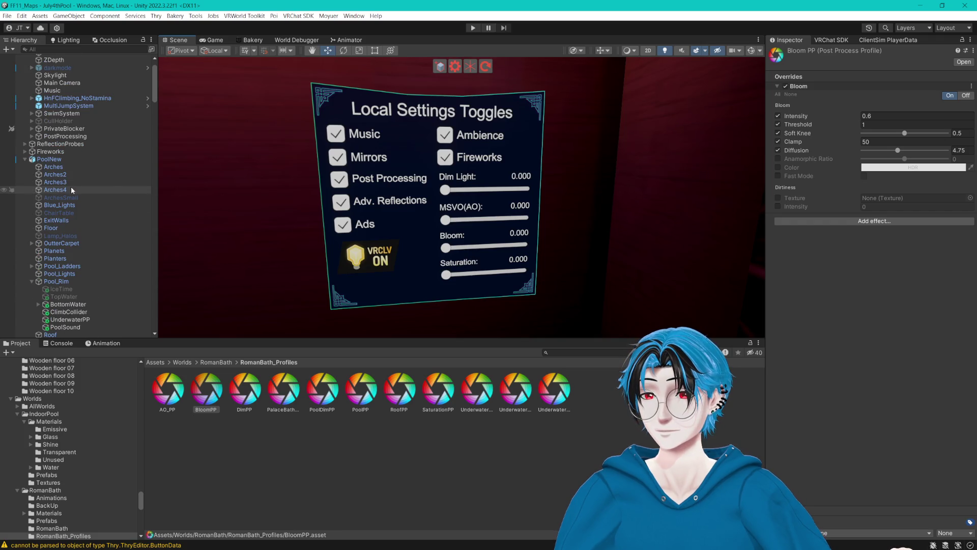
# - Hide scene gizmos and select the trigger child under Slider_Bloom
pyautogui.click(751, 51)
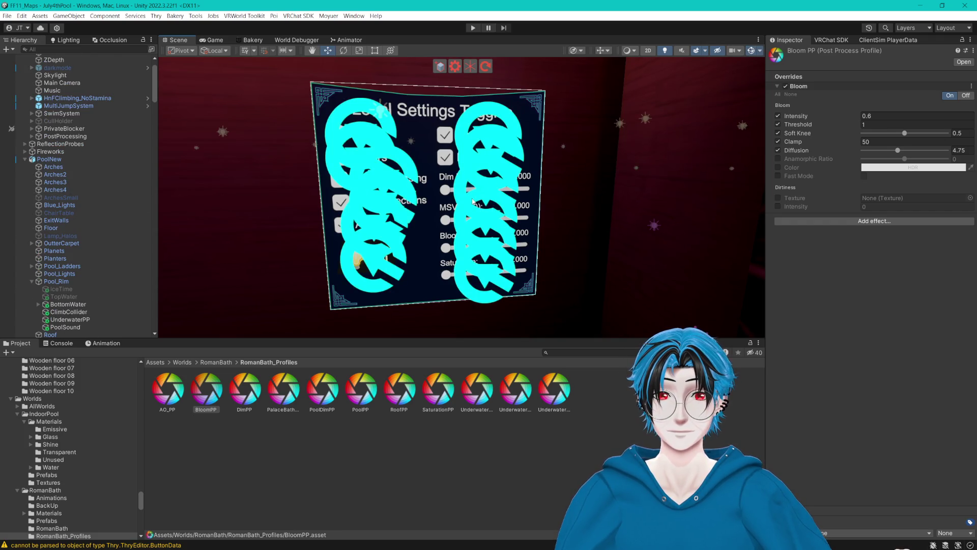
pyautogui.click(752, 51)
pyautogui.scroll(-6, 100, 206)
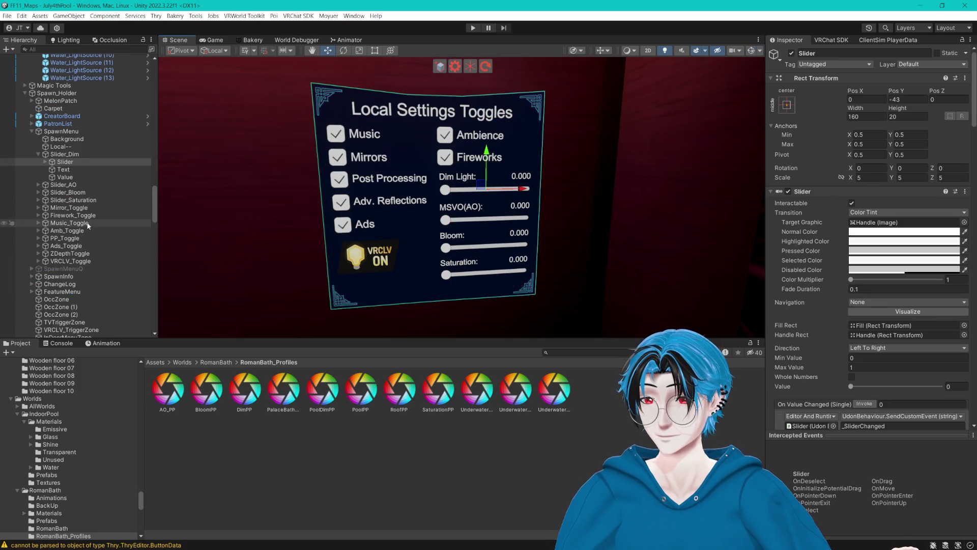
pyautogui.click(39, 154)
pyautogui.click(59, 170)
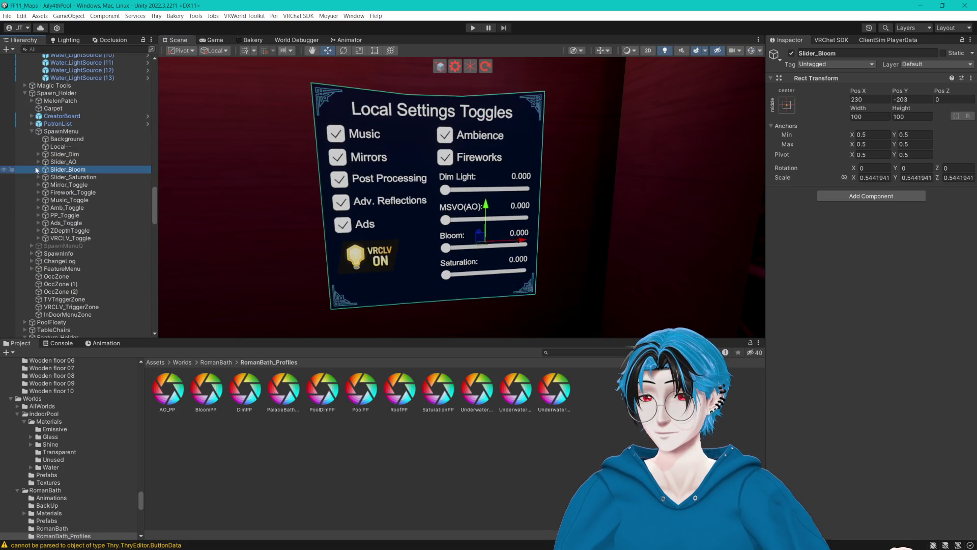
pyautogui.click(38, 169)
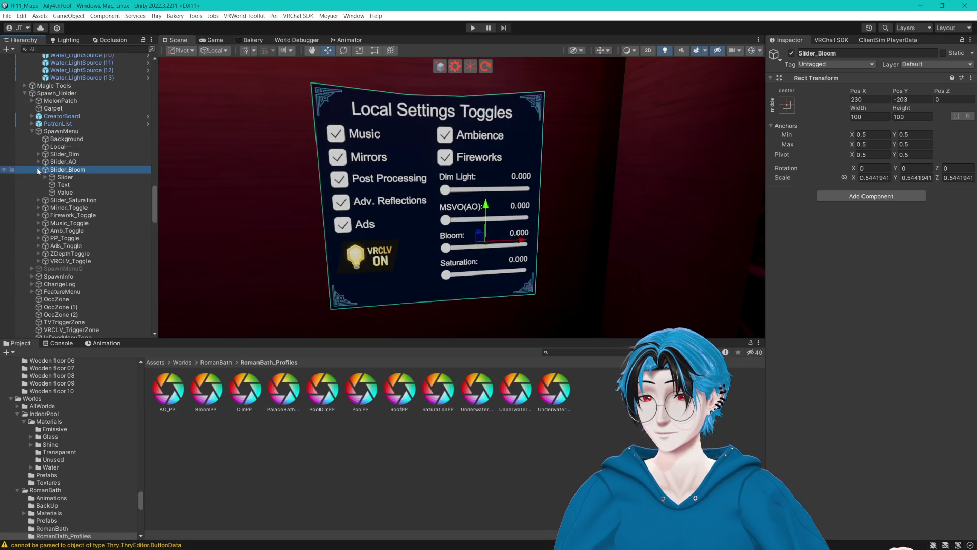
pyautogui.click(65, 178)
# - Assign BloomPP to the SetWeight action's PostProcessVolume field in place of AOPP
pyautogui.scroll(-5, 830, 244)
pyautogui.scroll(-10, 797, 220)
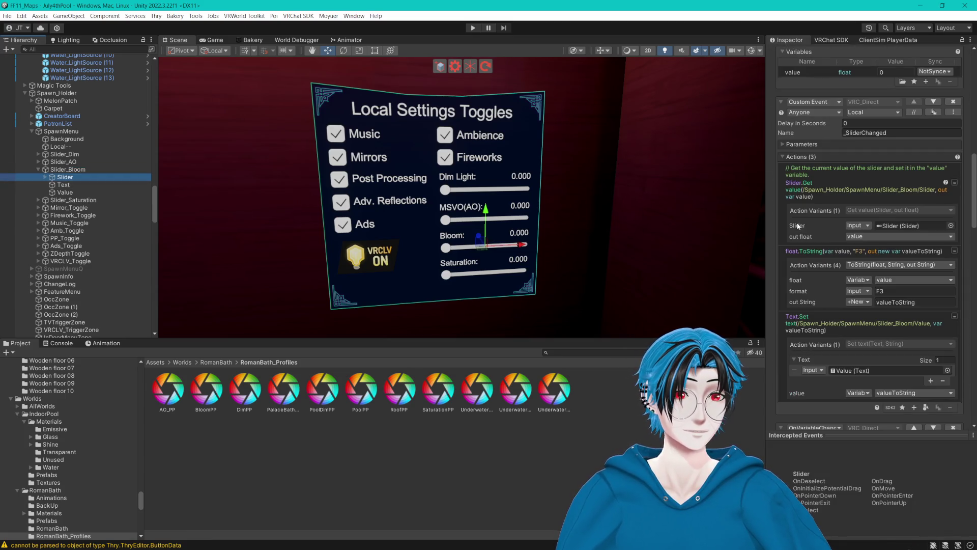
pyautogui.scroll(-3, 793, 221)
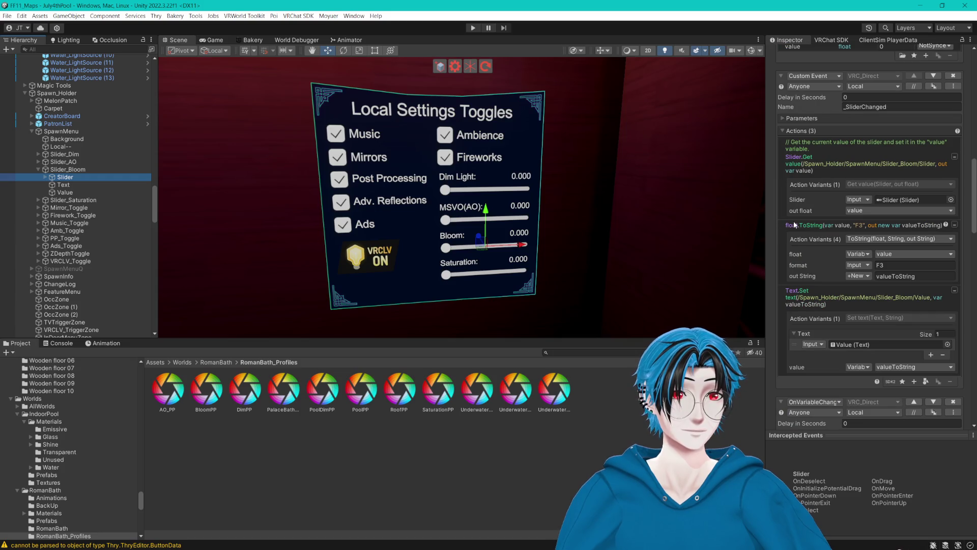
pyautogui.scroll(-10, 795, 225)
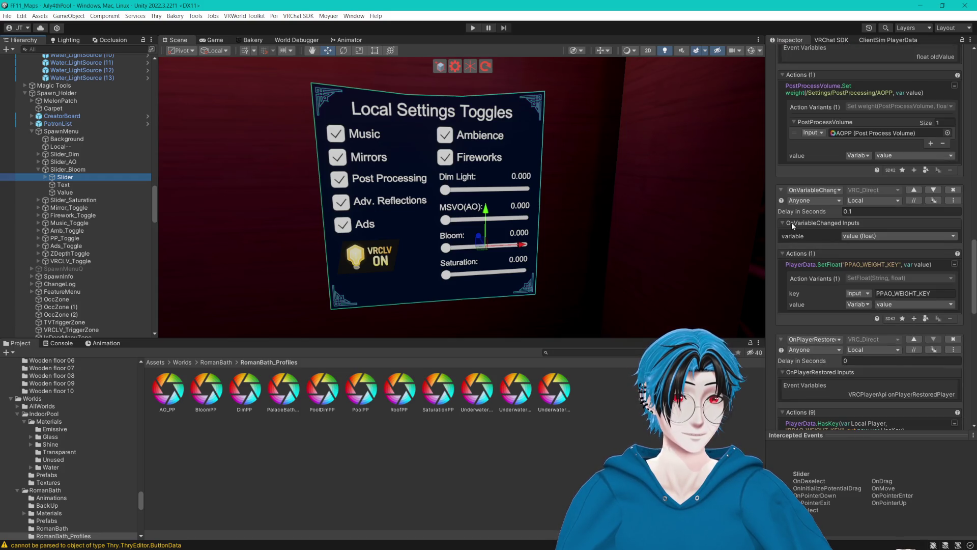
pyautogui.scroll(20, 102, 168)
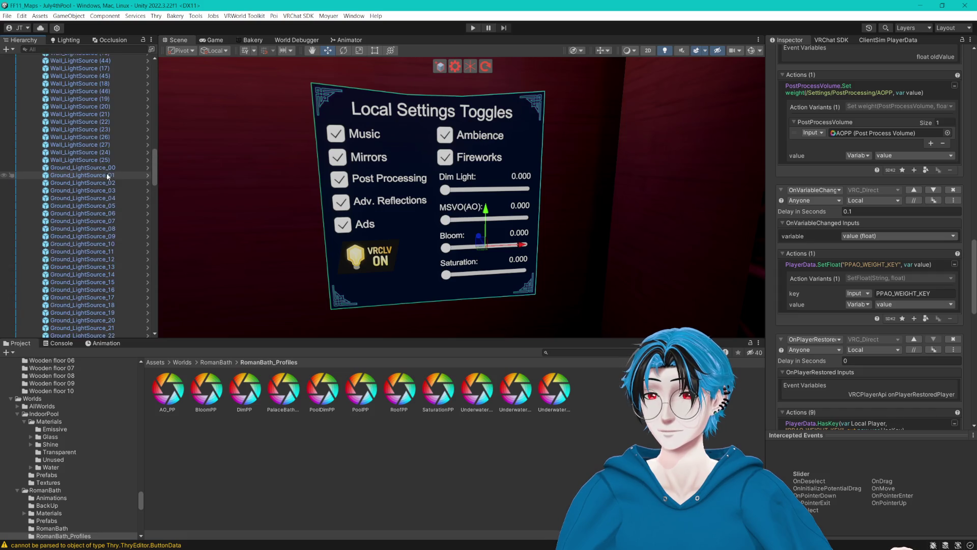
pyautogui.scroll(5, 89, 135)
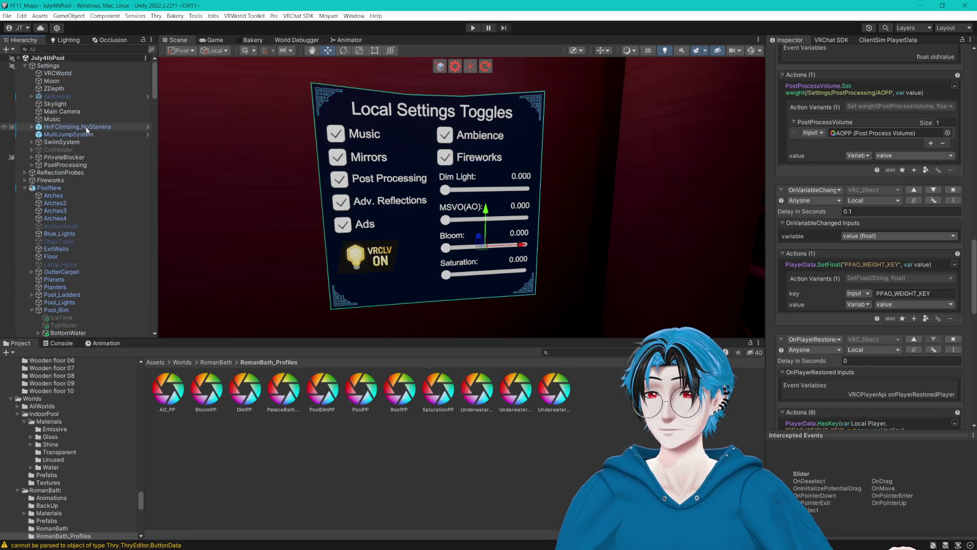
pyautogui.click(25, 188)
pyautogui.click(25, 195)
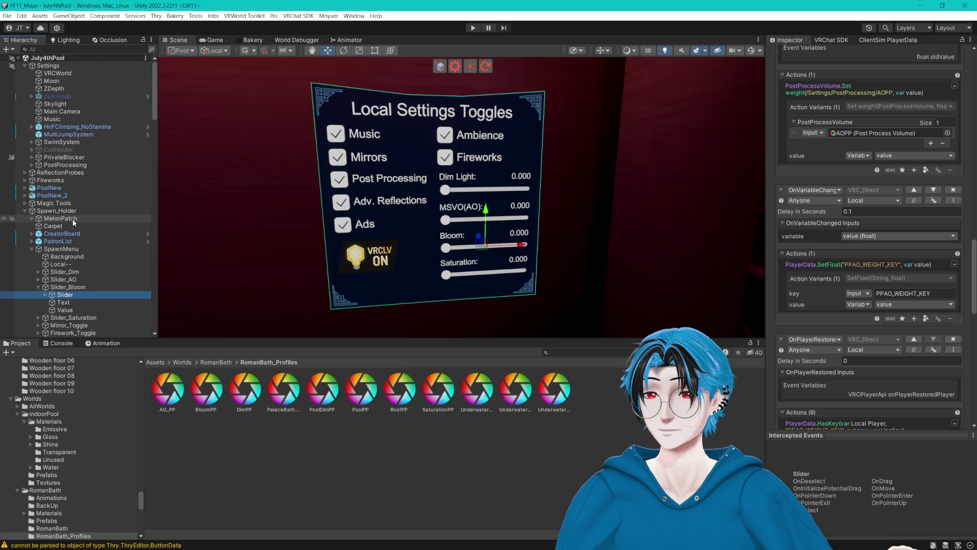
pyautogui.click(31, 165)
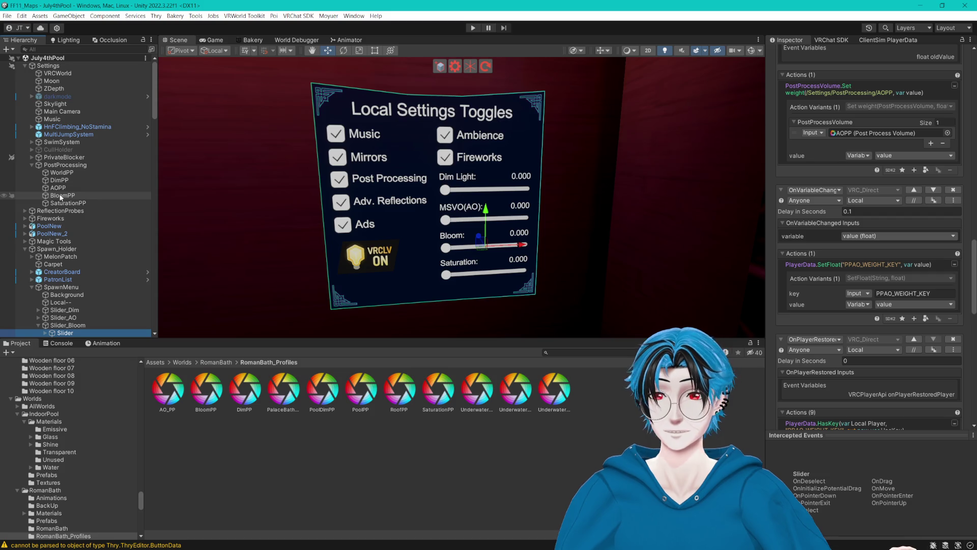
pyautogui.moveTo(60, 198); pyautogui.dragTo(813, 238)
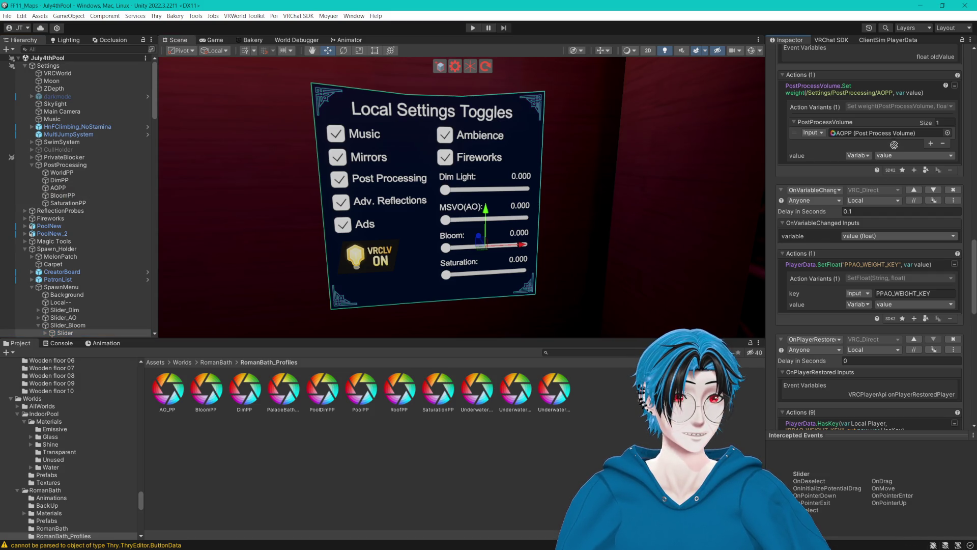
pyautogui.moveTo(894, 145); pyautogui.dragTo(885, 133)
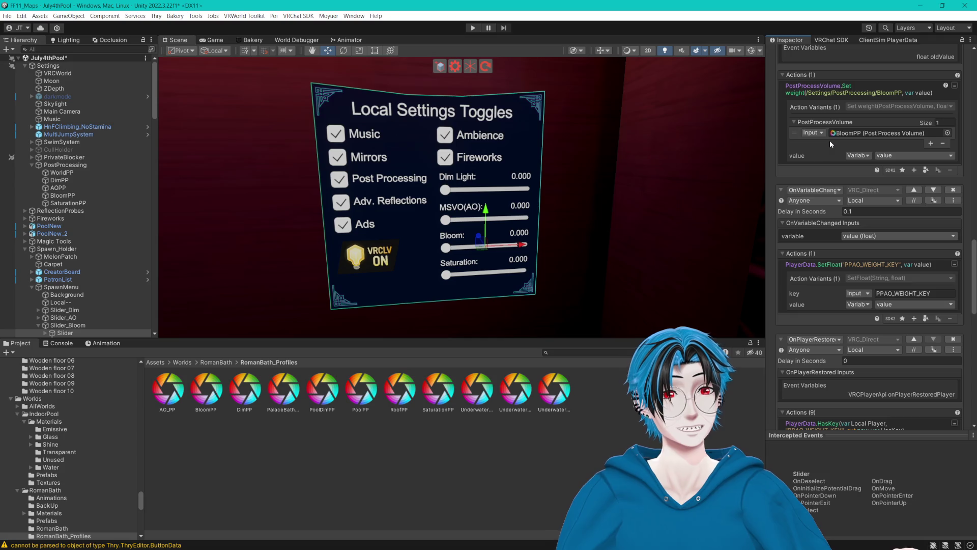
pyautogui.scroll(-3, 860, 194)
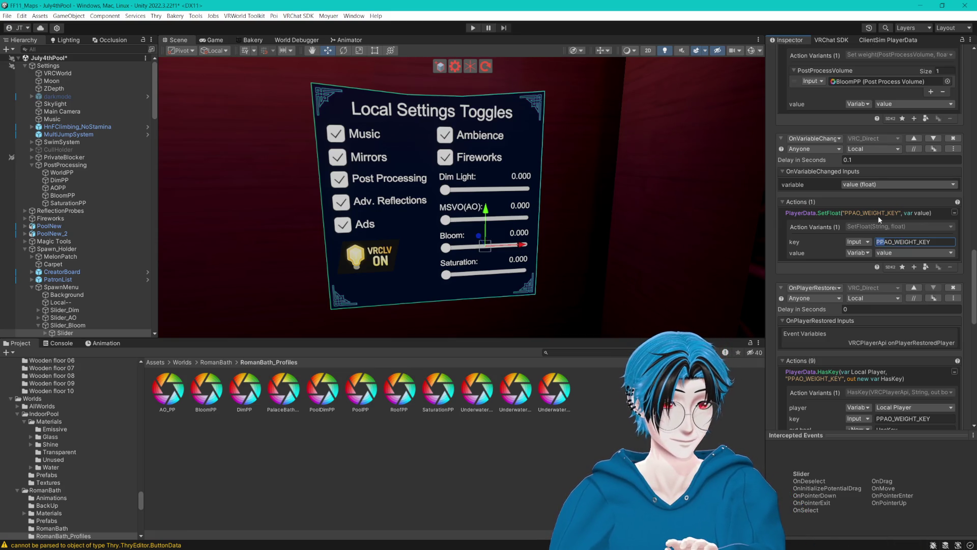
# - Change the SetFloat save action's key name to PPBloom_WEIGHT_KEY
pyautogui.write('B')
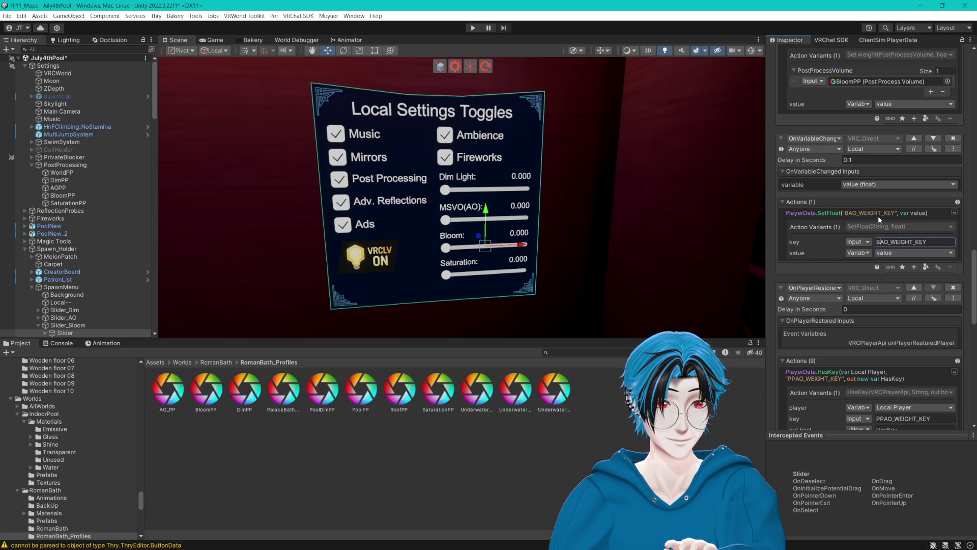
pyautogui.write('L')
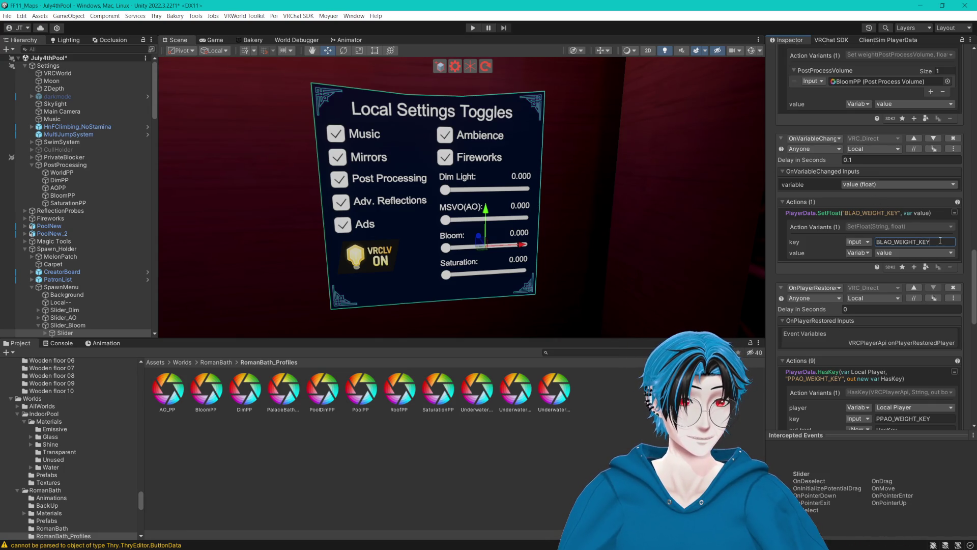
pyautogui.click(897, 242)
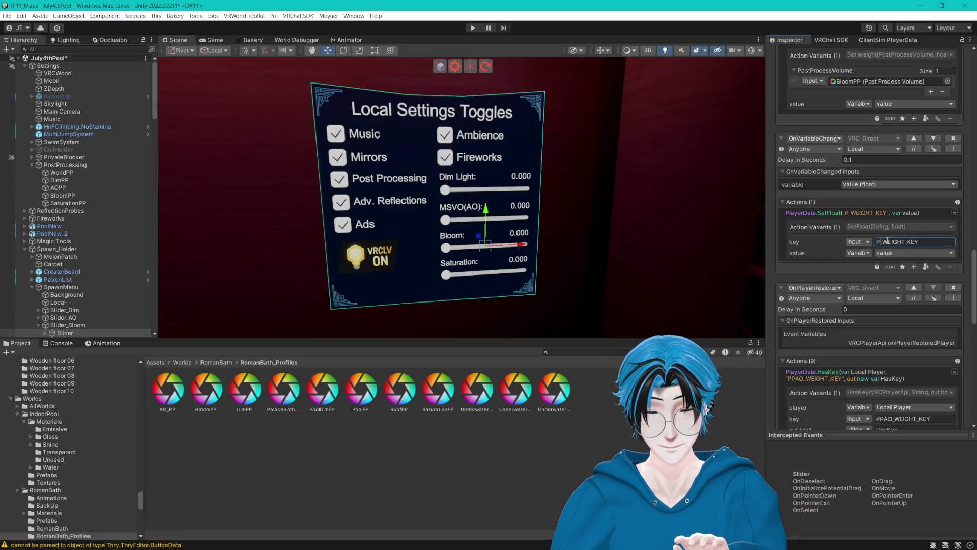
pyautogui.write('PPBL')
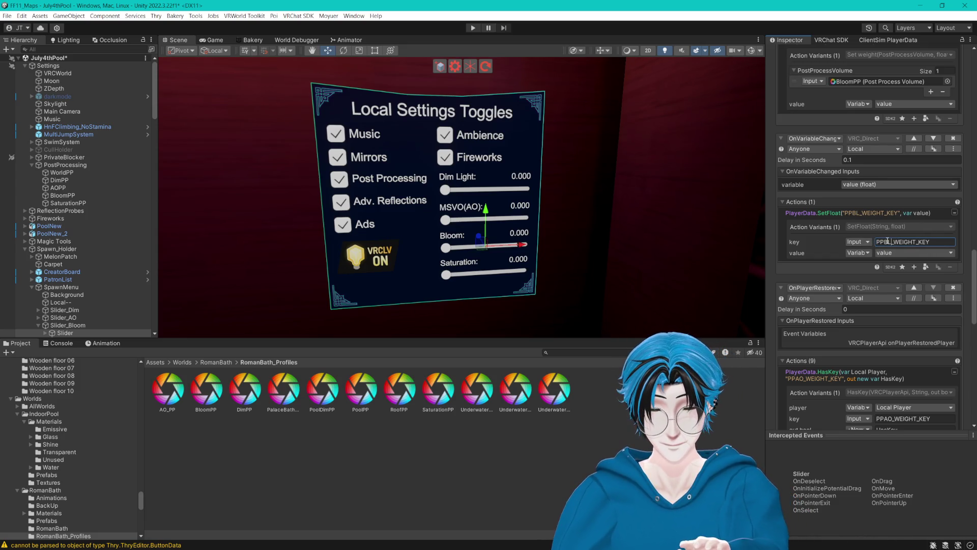
pyautogui.press('BackSpace')
pyautogui.write('loom')
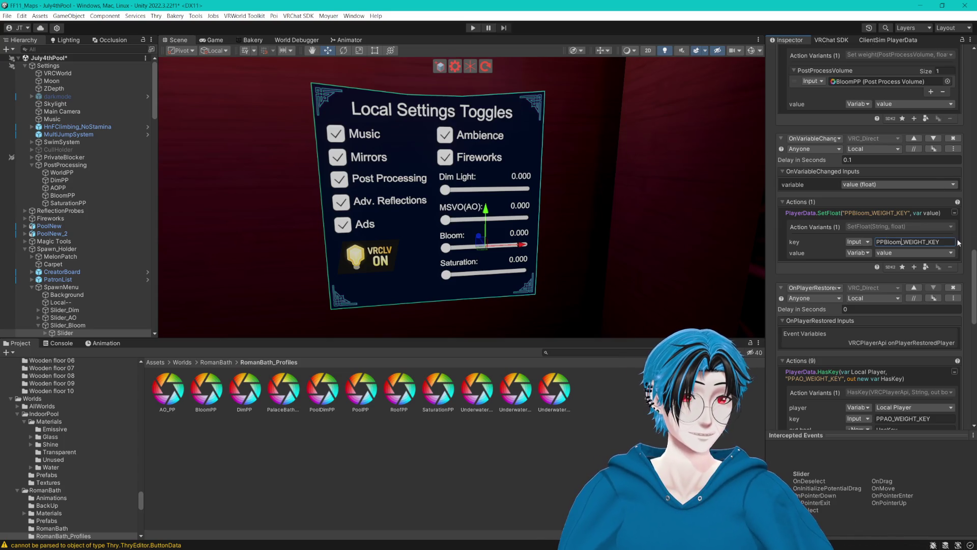
pyautogui.moveTo(949, 242); pyautogui.dragTo(884, 243)
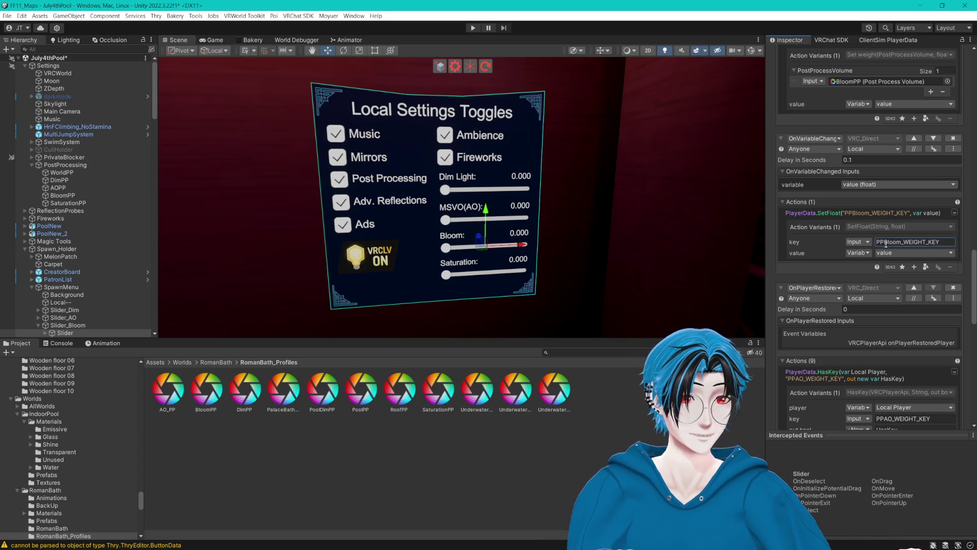
# - Use PPBloom_WEIGHT_KEY in the HasKey restore action, then bring up the Saturation slider
pyautogui.click(924, 418)
pyautogui.write('Bloom')
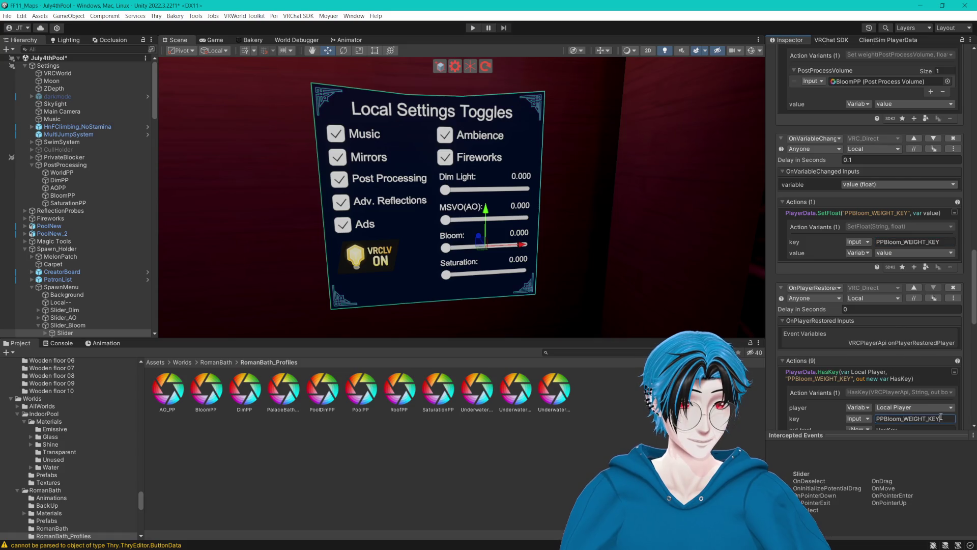
pyautogui.click(479, 268)
pyautogui.scroll(-15, 896, 344)
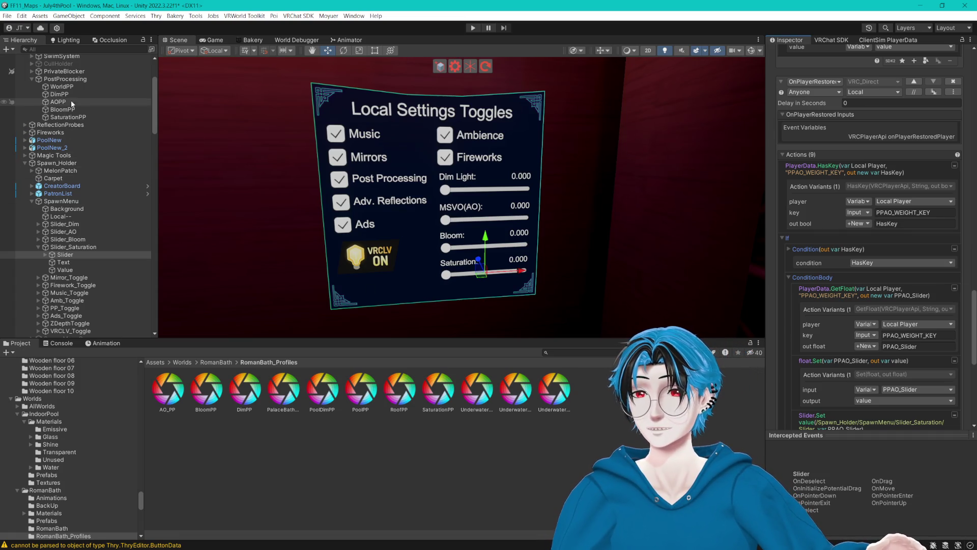
# - Enable Saturation in WorldPP's profile and set it to -100 for a greyscale scene
pyautogui.click(76, 88)
pyautogui.click(778, 217)
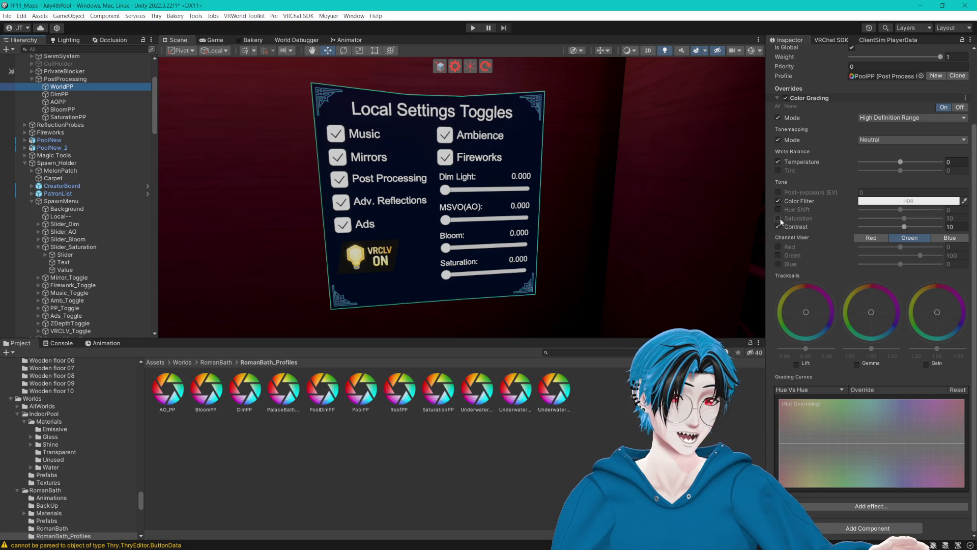
pyautogui.moveTo(906, 219); pyautogui.dragTo(941, 219)
pyautogui.moveTo(534, 203); pyautogui.dragTo(620, 198)
pyautogui.scroll(5, 620, 197)
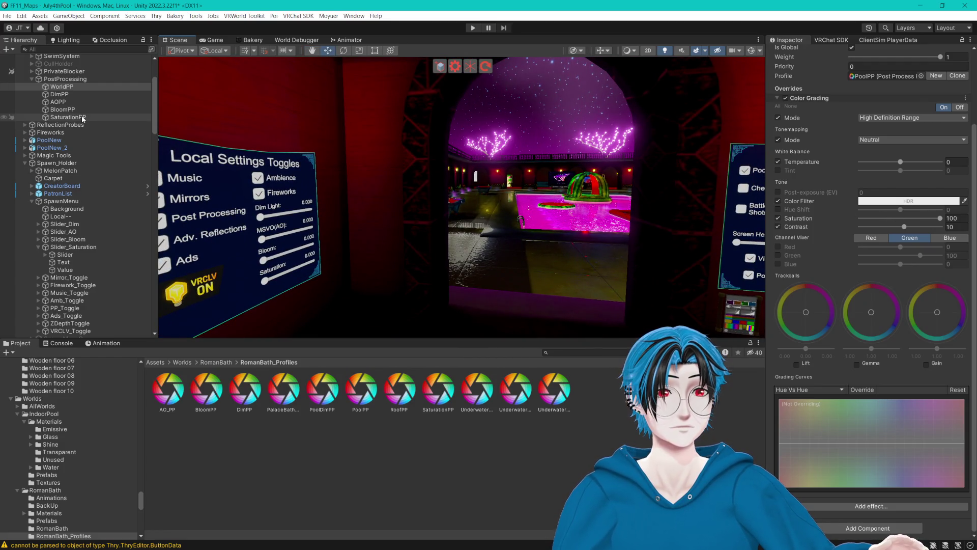
pyautogui.moveTo(930, 220); pyautogui.dragTo(824, 213)
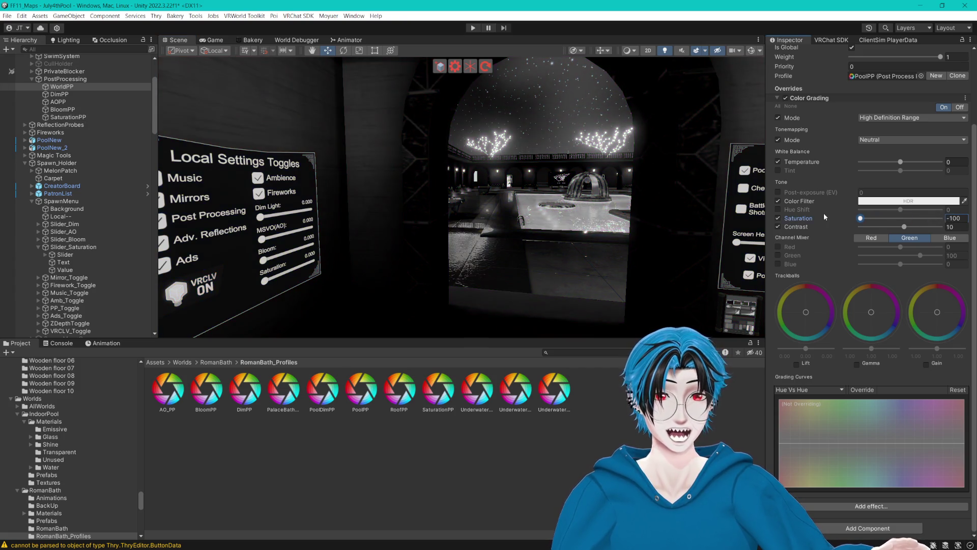
# - Give the SaturationPP volume saturation 100 and weight 0.6
pyautogui.click(76, 118)
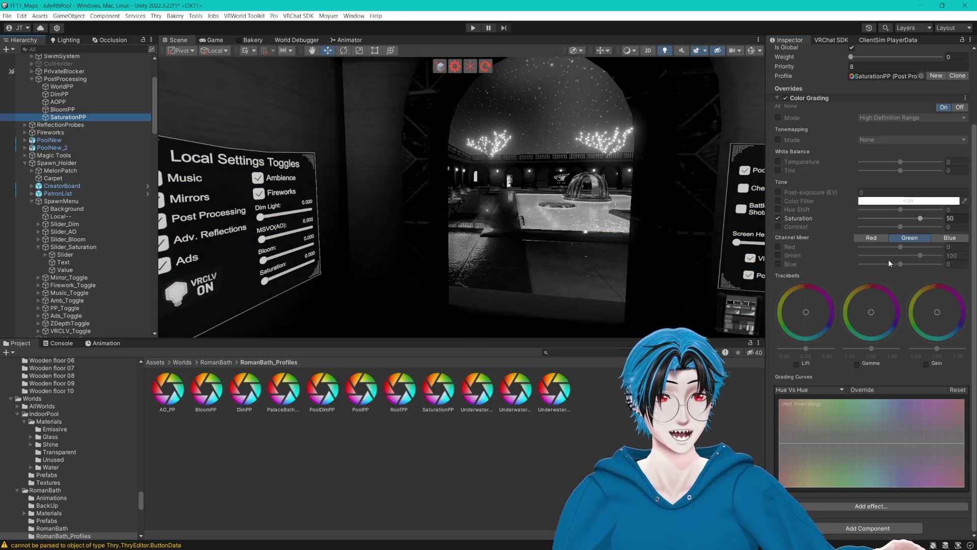
pyautogui.moveTo(922, 222); pyautogui.dragTo(934, 223)
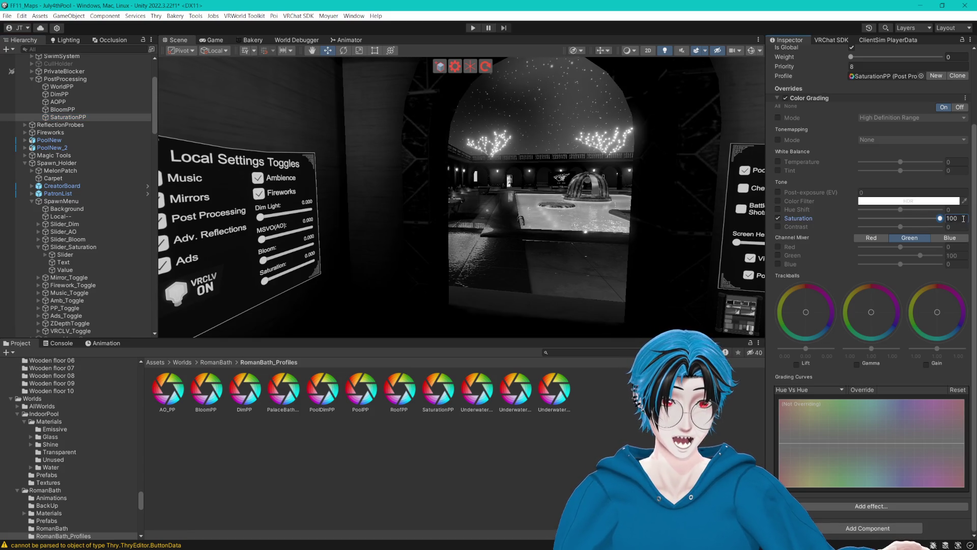
pyautogui.moveTo(858, 59)
pyautogui.mouseDown()
pyautogui.moveTo(880, 66)
pyautogui.moveTo(846, 66)
pyautogui.moveTo(937, 61)
pyautogui.moveTo(869, 66)
pyautogui.moveTo(898, 71)
pyautogui.mouseUp()
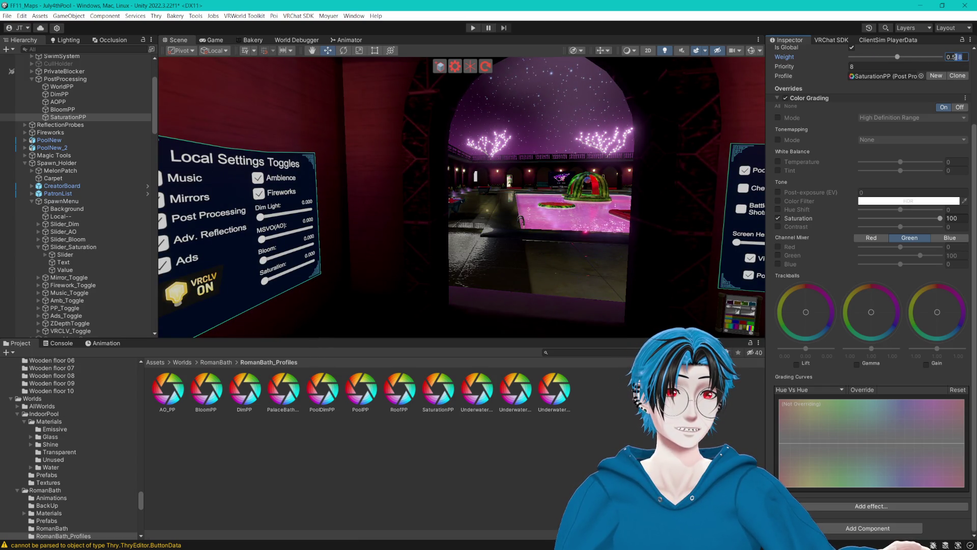
pyautogui.press('BackSpace')
pyautogui.press('BackSpace')
pyautogui.moveTo(606, 122)
pyautogui.mouseDown()
pyautogui.moveTo(645, 118)
pyautogui.moveTo(580, 122)
pyautogui.mouseUp()
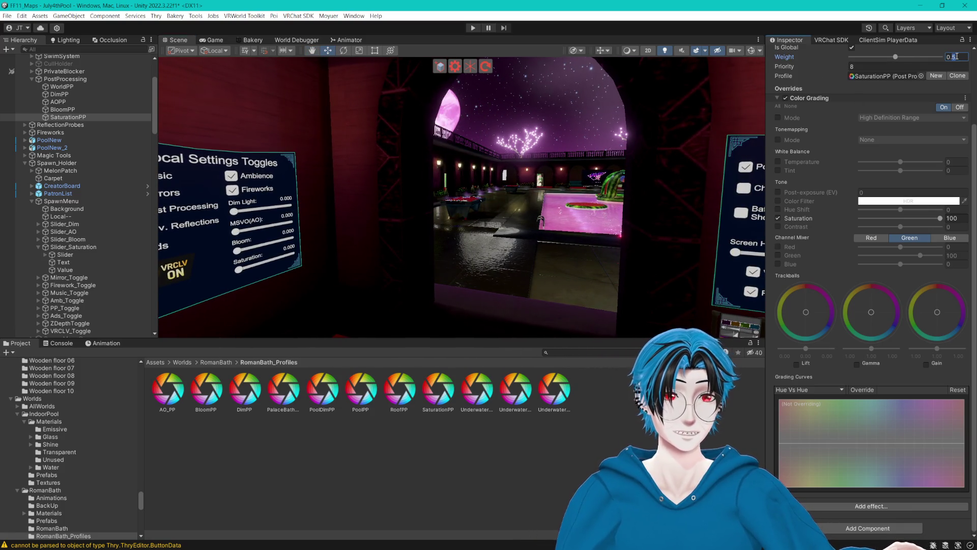
pyautogui.press('BackSpace')
pyautogui.write('6')
pyautogui.moveTo(638, 147)
pyautogui.mouseDown()
pyautogui.moveTo(647, 143)
pyautogui.moveTo(639, 147)
pyautogui.mouseUp()
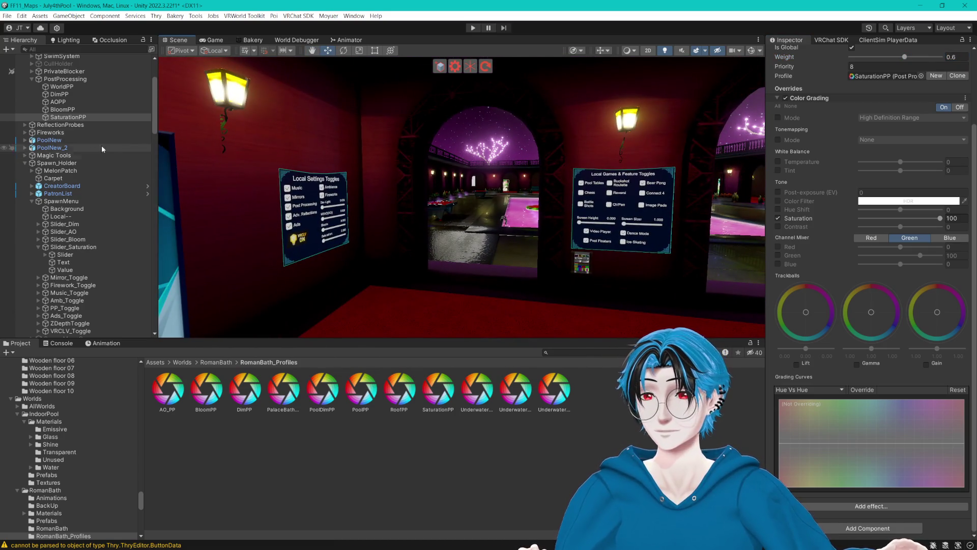
pyautogui.click(69, 110)
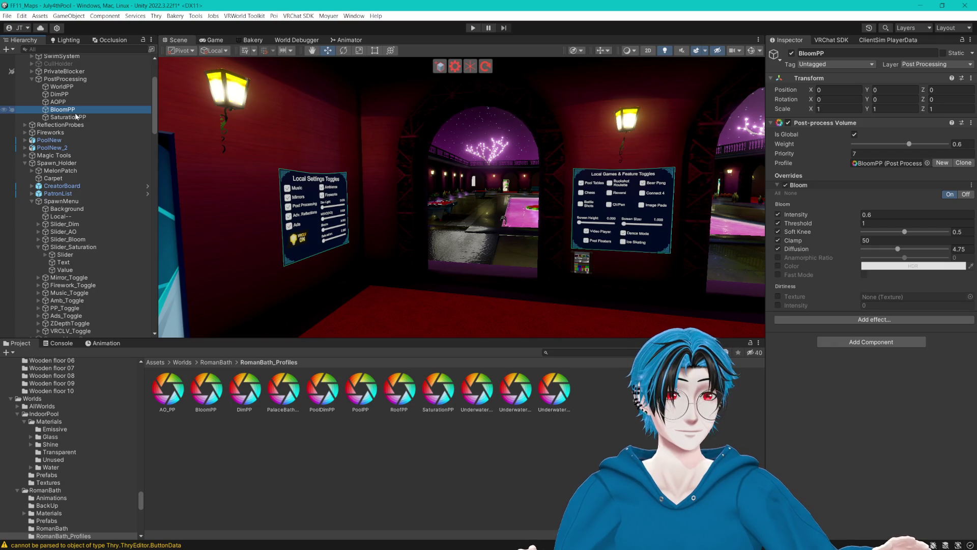
pyautogui.click(76, 117)
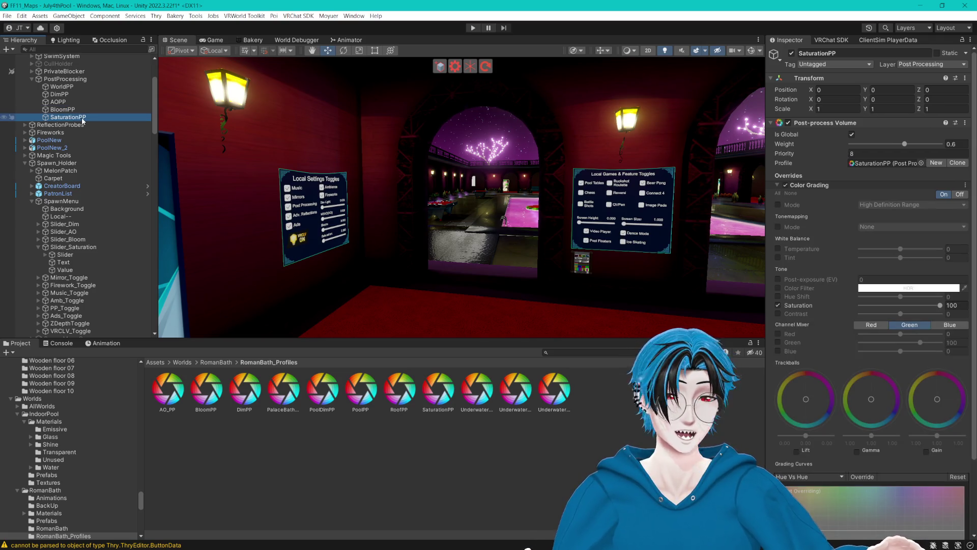
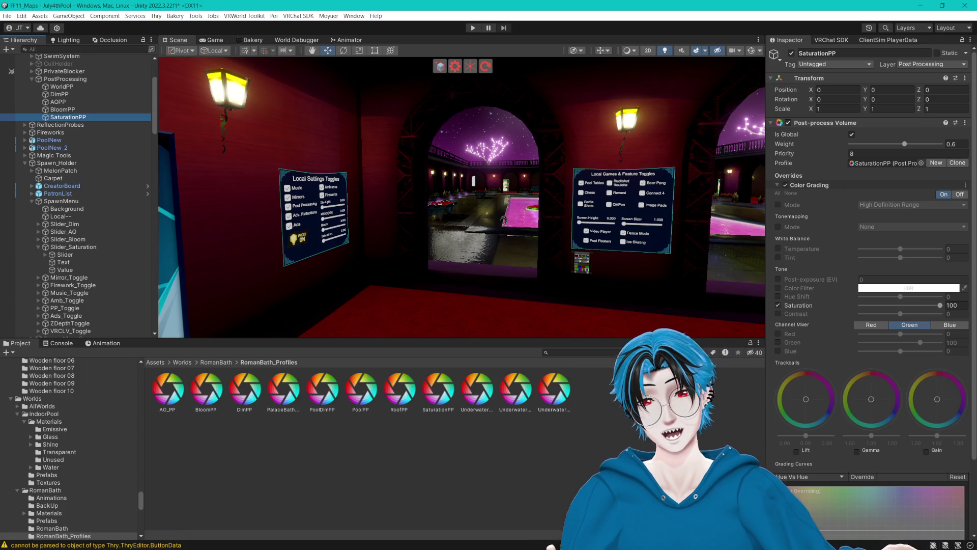
# - Turn the view to the settings board, select the Saturation slider and scroll to its CyanTrigger
pyautogui.moveTo(509, 196); pyautogui.dragTo(326, 184)
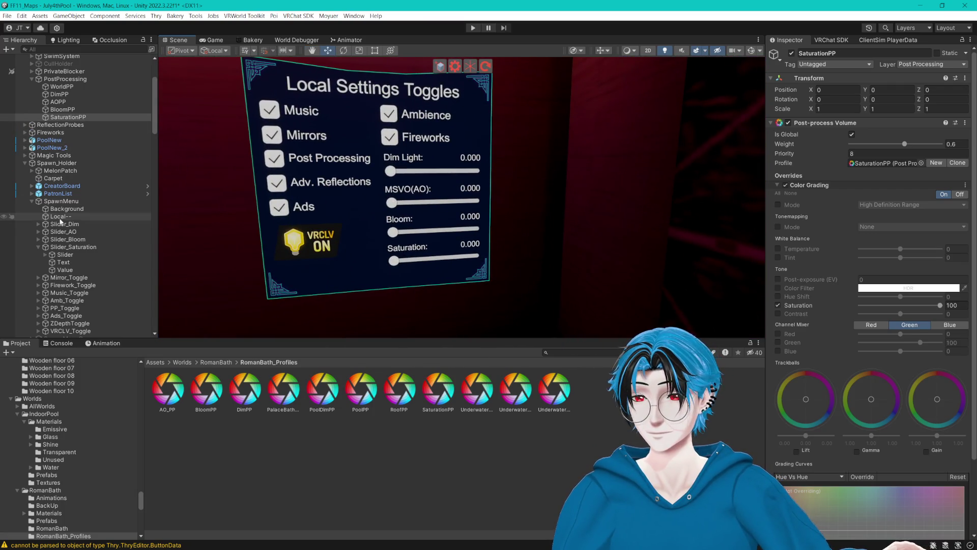
pyautogui.click(65, 255)
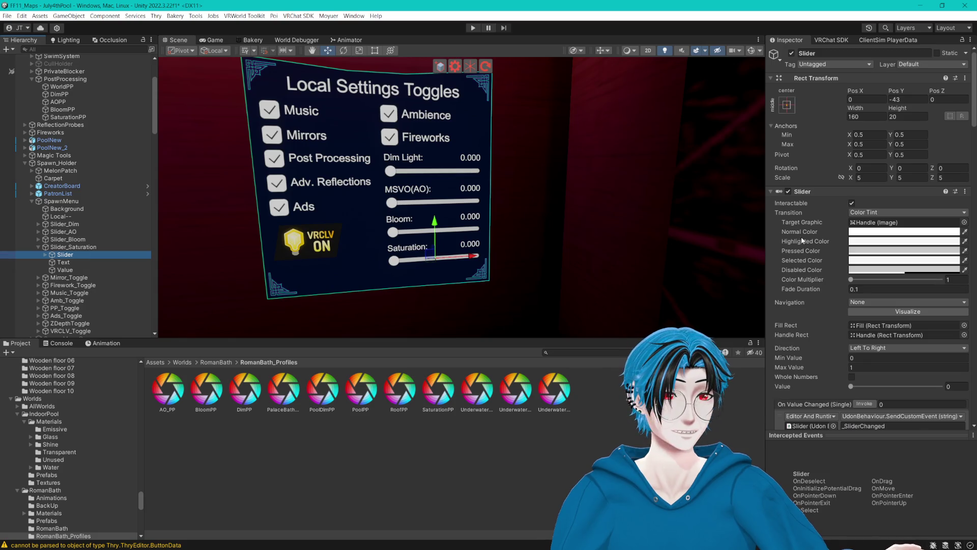
pyautogui.scroll(-5, 801, 230)
pyautogui.scroll(-4, 798, 232)
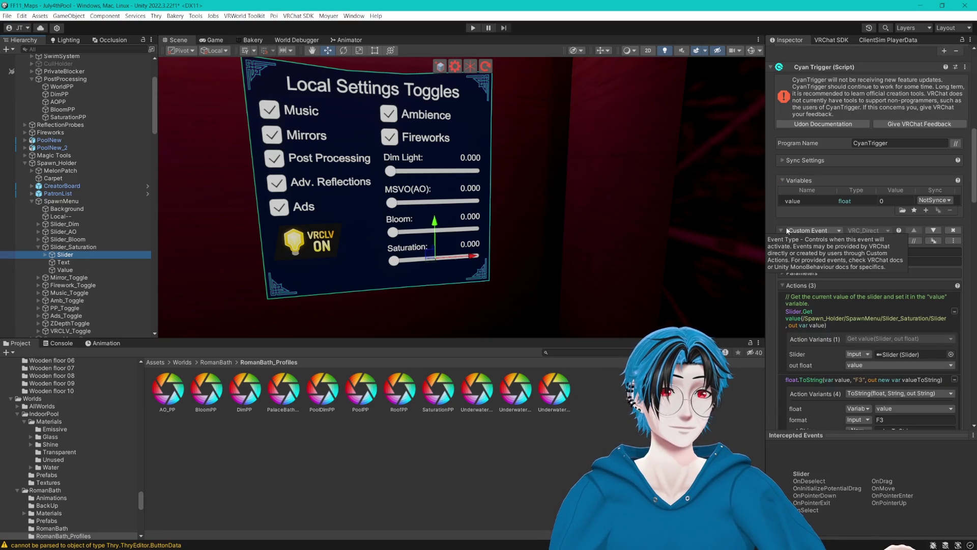
pyautogui.scroll(-5, 796, 208)
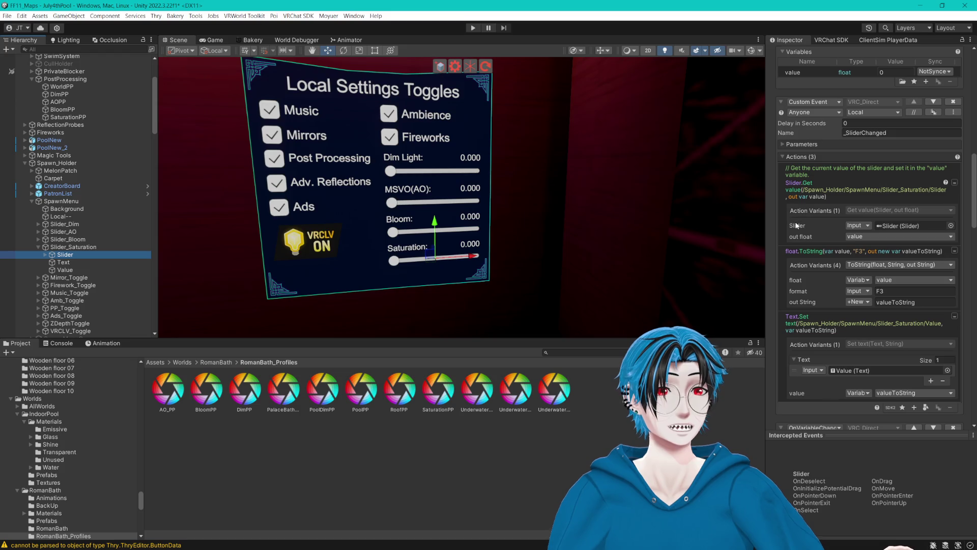
pyautogui.scroll(-3, 794, 220)
pyautogui.scroll(-3, 793, 221)
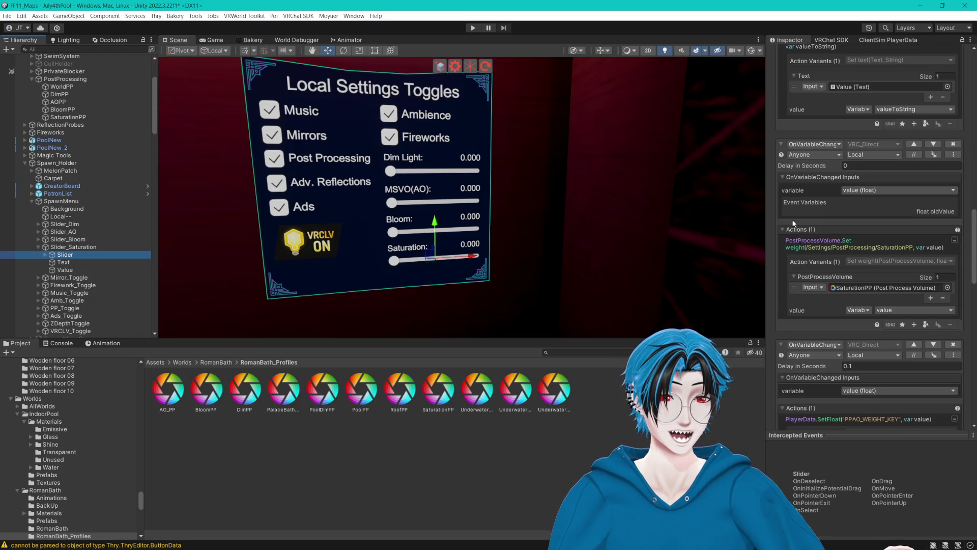
pyautogui.scroll(-2, 793, 223)
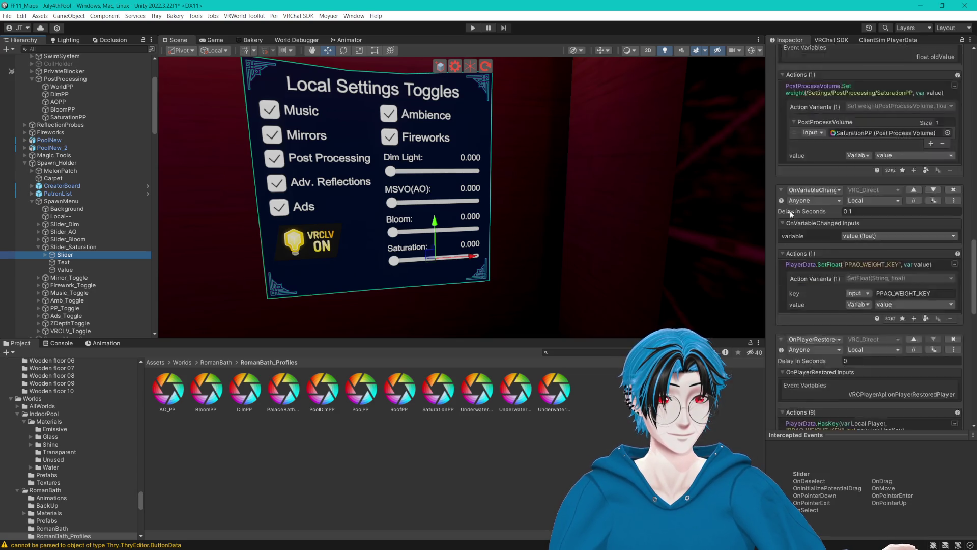
pyautogui.scroll(4, 791, 210)
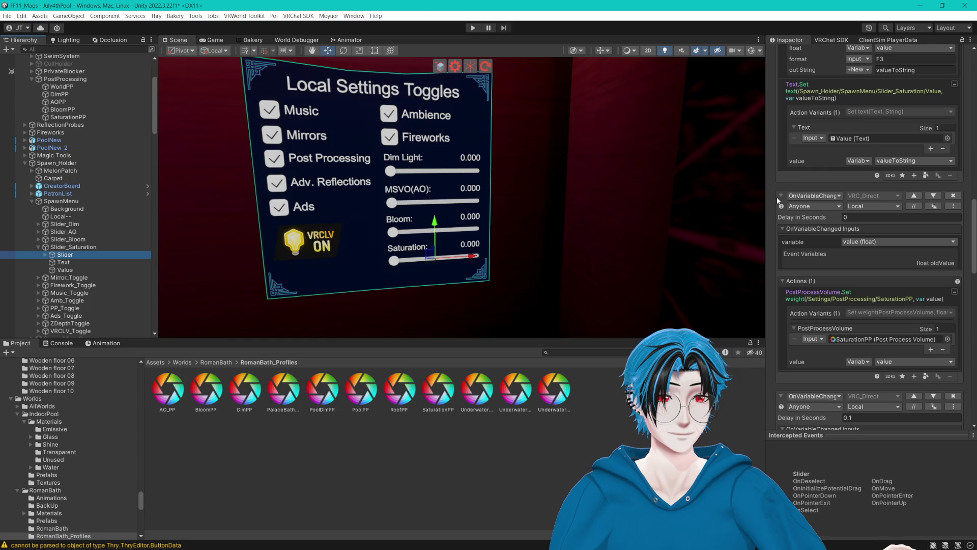
# - Fold both OnVariableChanged events and OnPlayerRestored, then reopen OnPlayerRestored and the second OnVariableChanged
pyautogui.click(781, 195)
pyautogui.click(782, 214)
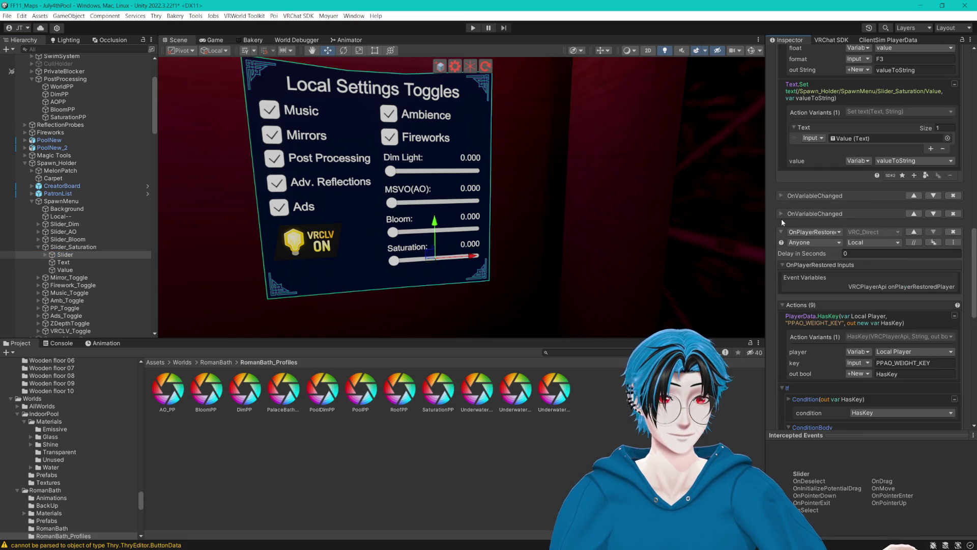
pyautogui.click(781, 232)
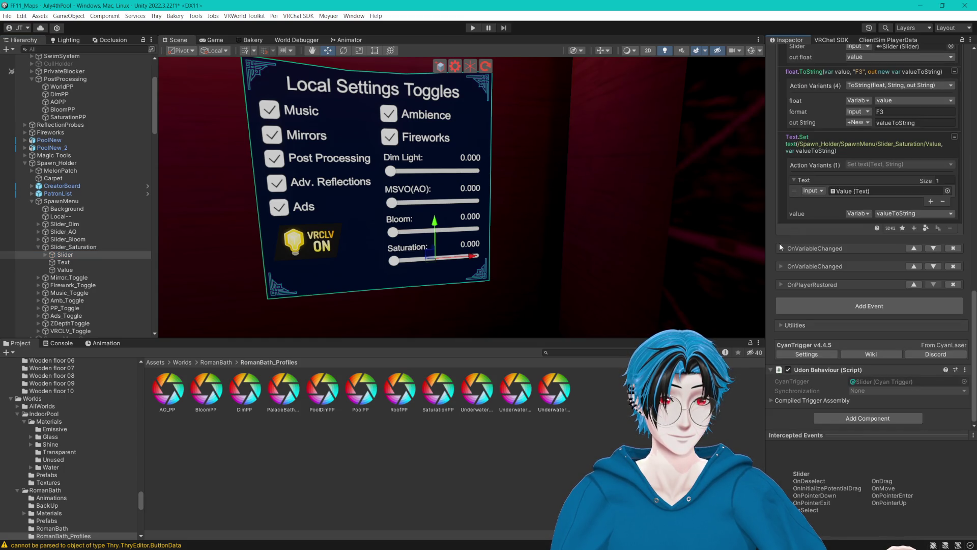
pyautogui.click(781, 285)
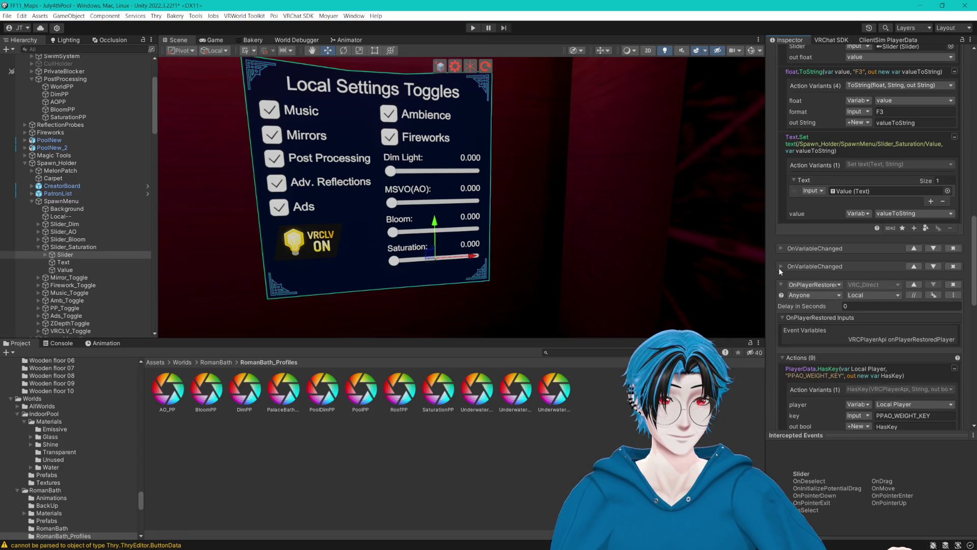
pyautogui.click(781, 266)
# - Collapse _SliderChanged and both OnVariableChanged events, leaving OnPlayerRestored expanded to read its actions
pyautogui.scroll(4, 780, 255)
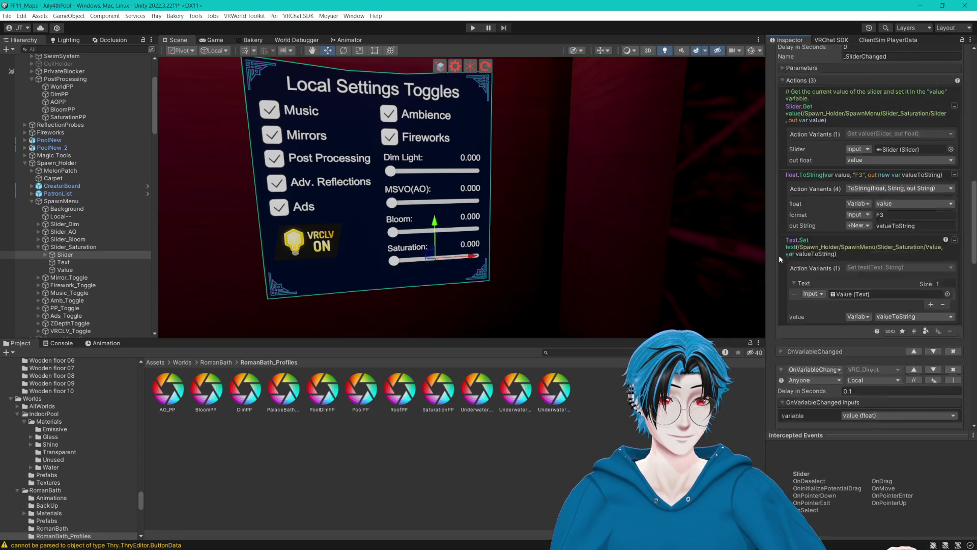
pyautogui.scroll(6, 782, 265)
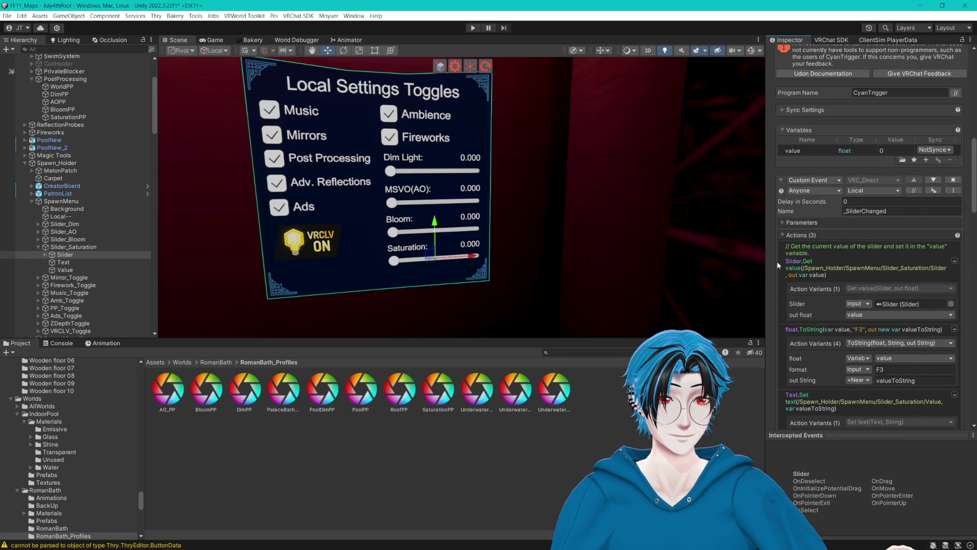
pyautogui.scroll(-1, 779, 265)
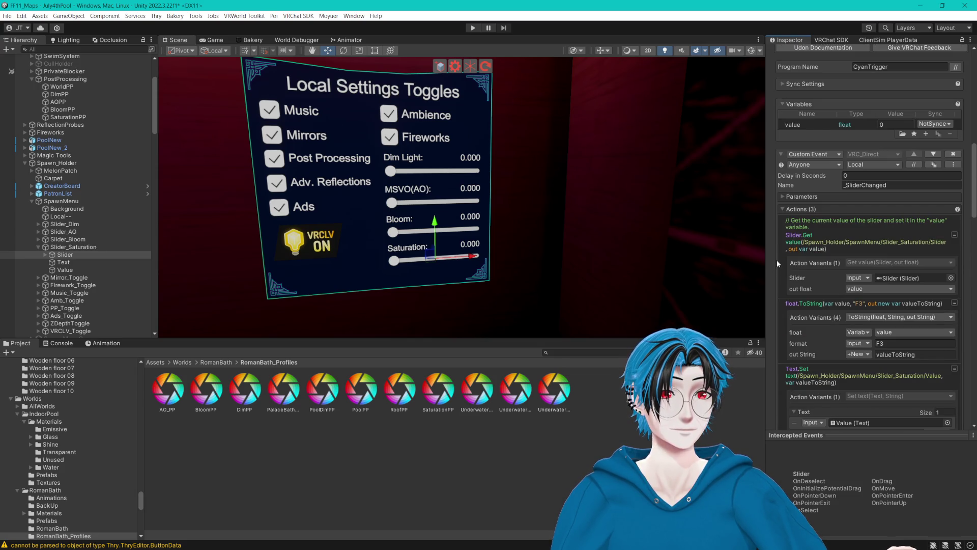
pyautogui.scroll(2, 777, 264)
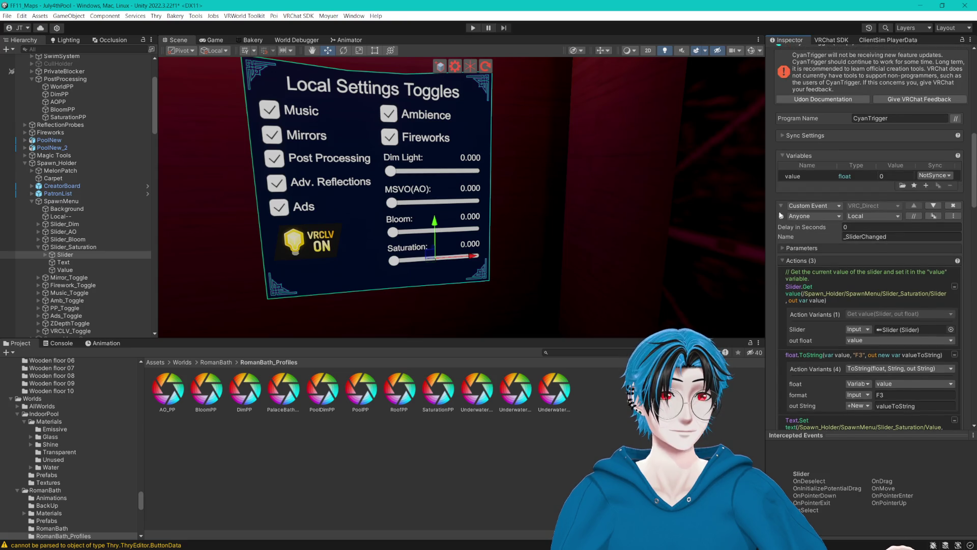
pyautogui.click(781, 206)
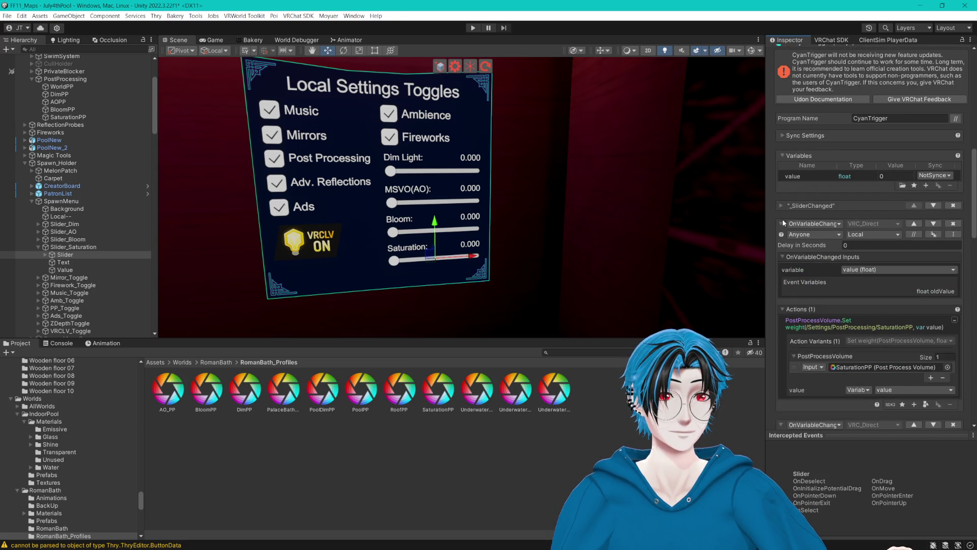
pyautogui.click(783, 224)
pyautogui.click(783, 243)
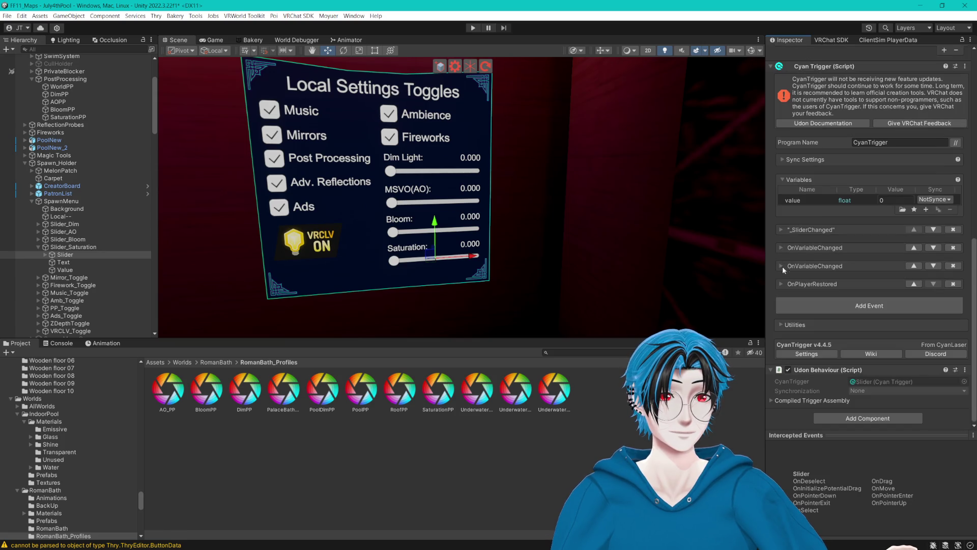
pyautogui.click(780, 282)
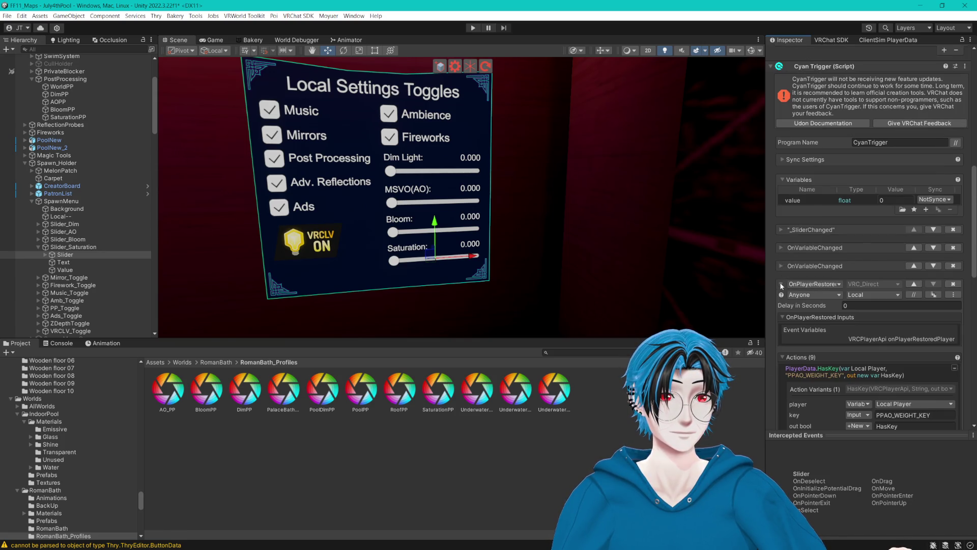
pyautogui.scroll(-10, 781, 282)
pyautogui.scroll(-8, 780, 279)
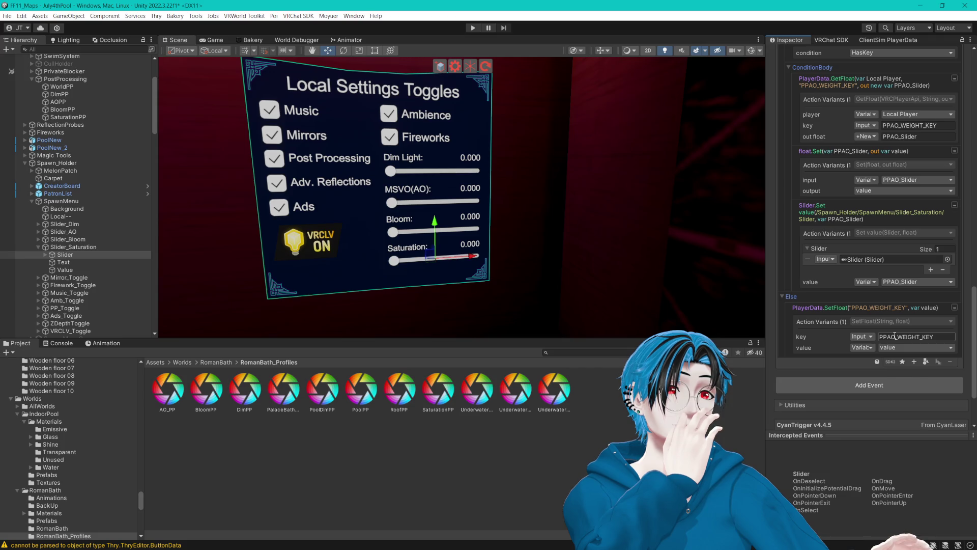
pyautogui.scroll(3, 895, 336)
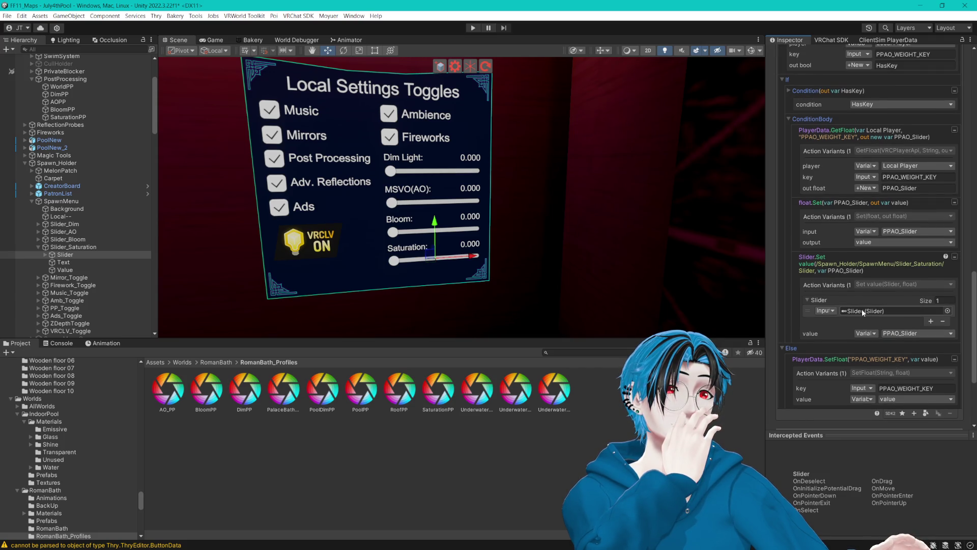
pyautogui.click(862, 309)
pyautogui.scroll(5, 860, 307)
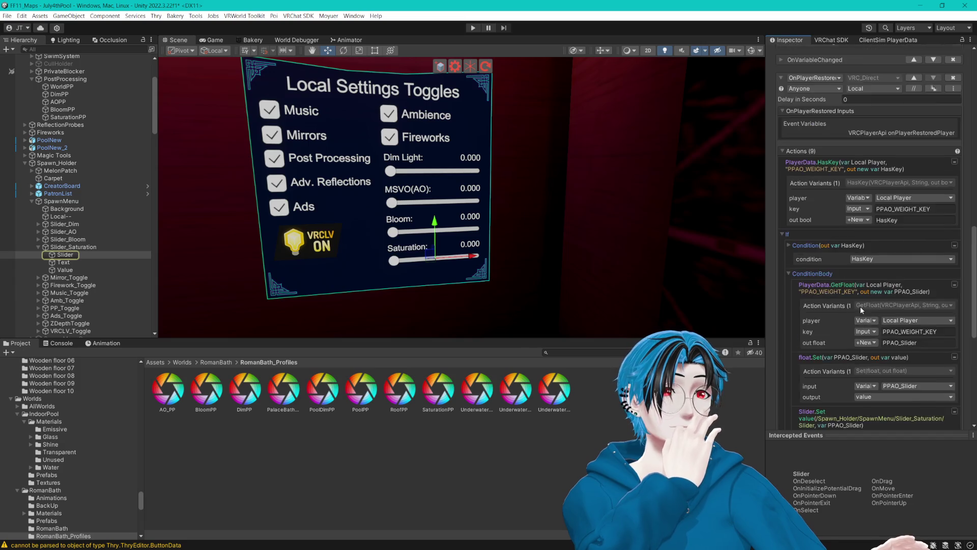
pyautogui.scroll(10, 860, 306)
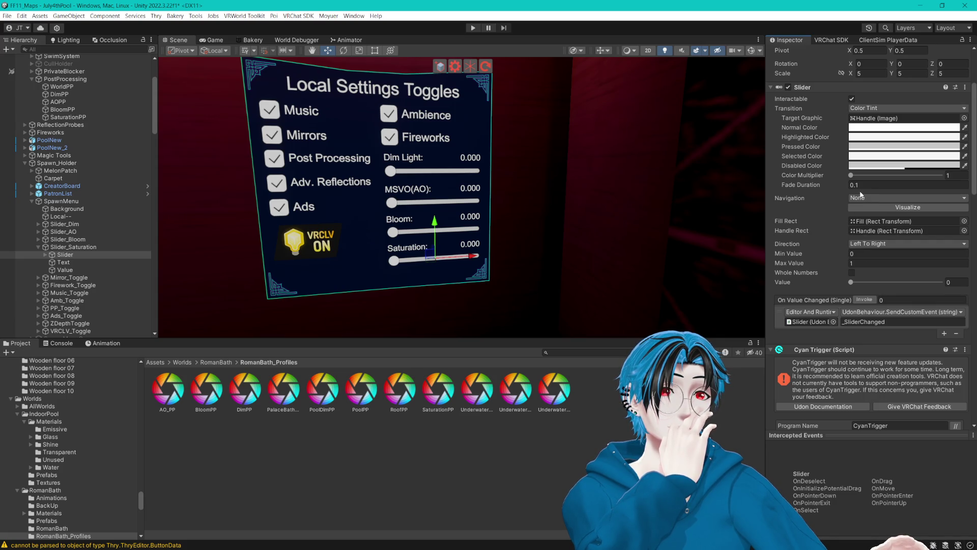
# - Set the Slider Value of both Slider_Saturation and Slider_Bloom to 0.6
pyautogui.click(950, 283)
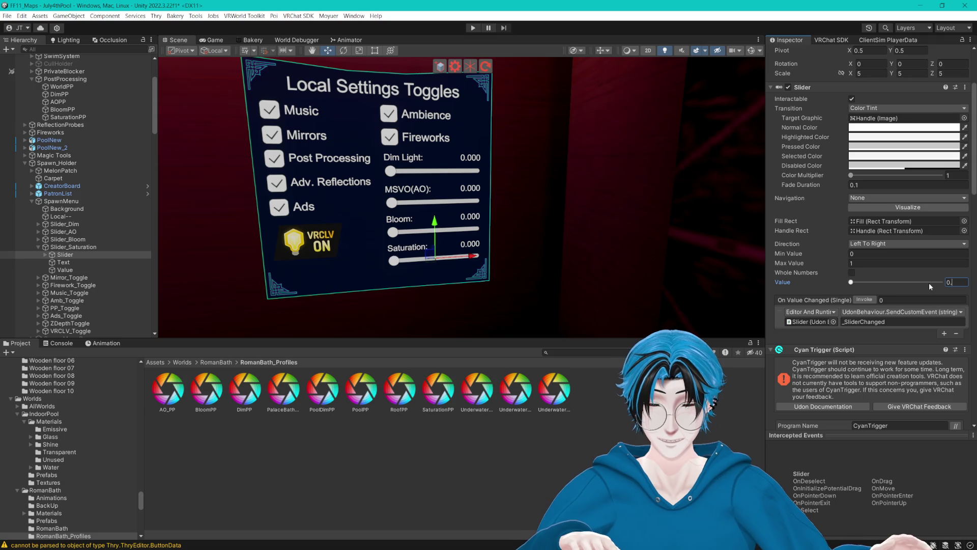
pyautogui.write('6')
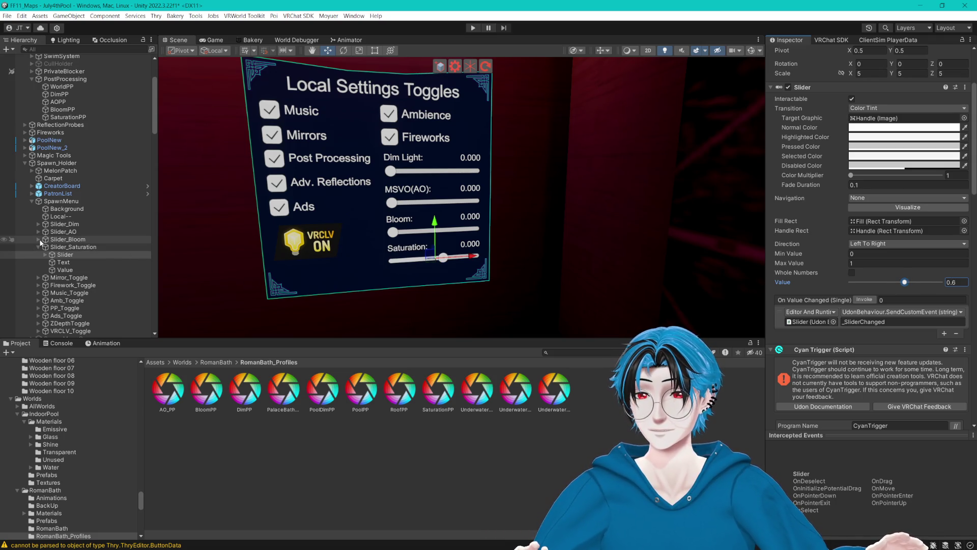
pyautogui.click(38, 239)
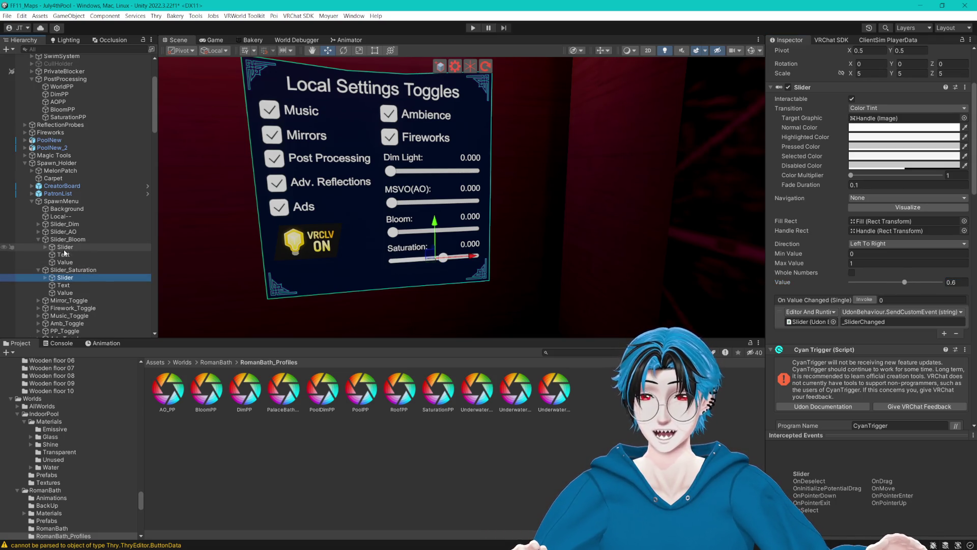
pyautogui.click(65, 246)
pyautogui.click(951, 282)
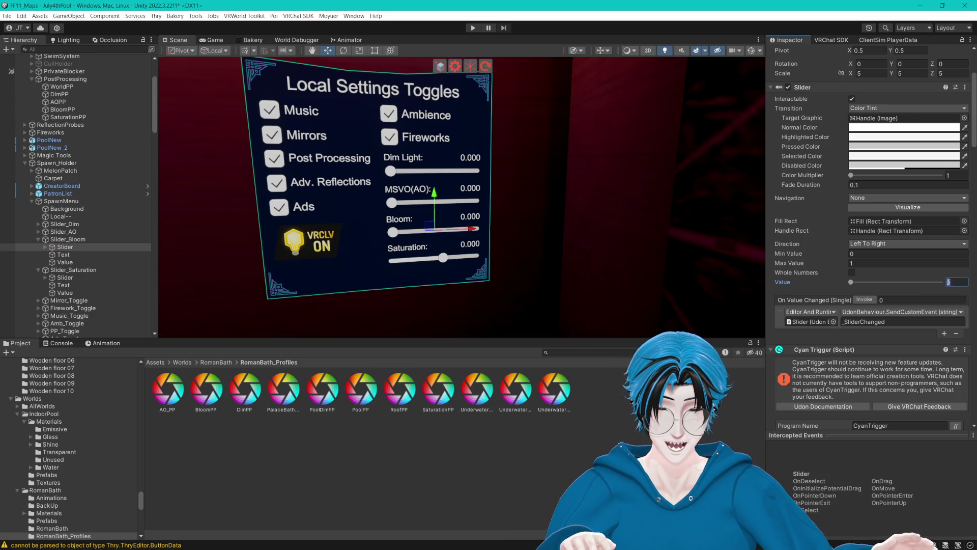
pyautogui.write('.6')
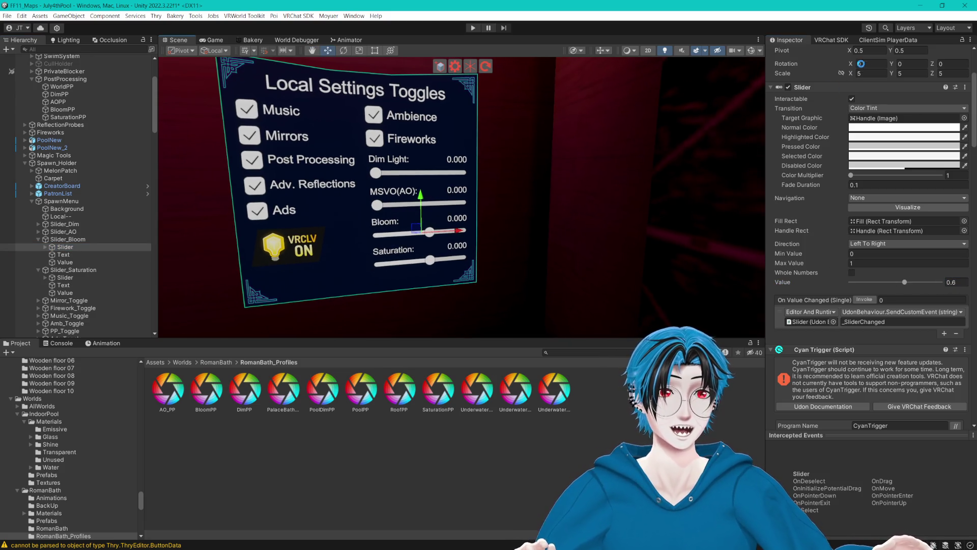
# - Save the scene and show the simulated player's saved data keys
pyautogui.hotkey('ctrl', 's')
pyautogui.click(883, 41)
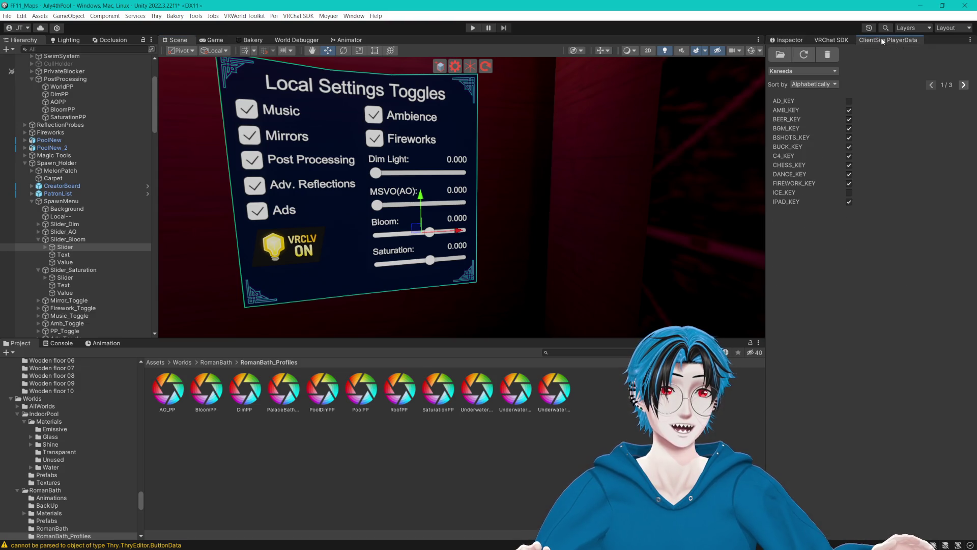
# - Page to the last saved-key page, save the scene and enter Play mode
pyautogui.moveTo(581, 130)
pyautogui.mouseDown()
pyautogui.moveTo(606, 159)
pyautogui.moveTo(594, 166)
pyautogui.mouseUp()
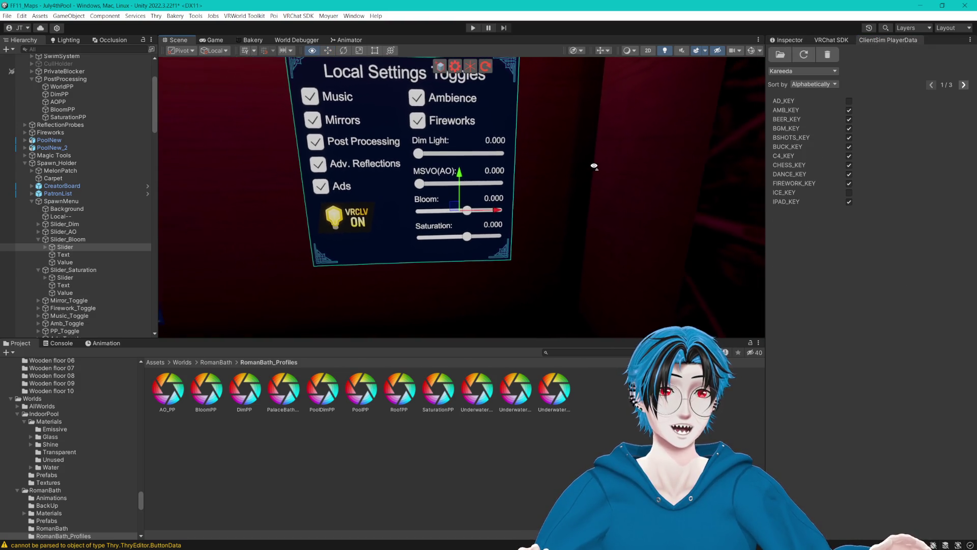
pyautogui.click(964, 84)
pyautogui.click(964, 84)
pyautogui.scroll(-5, 559, 187)
pyautogui.scroll(-5, 559, 188)
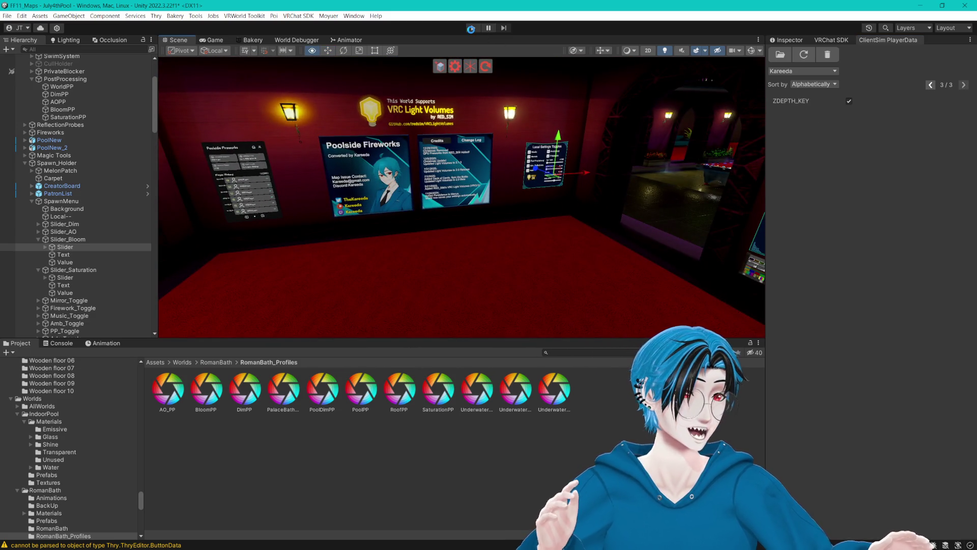
pyautogui.hotkey('ctrl', 's')
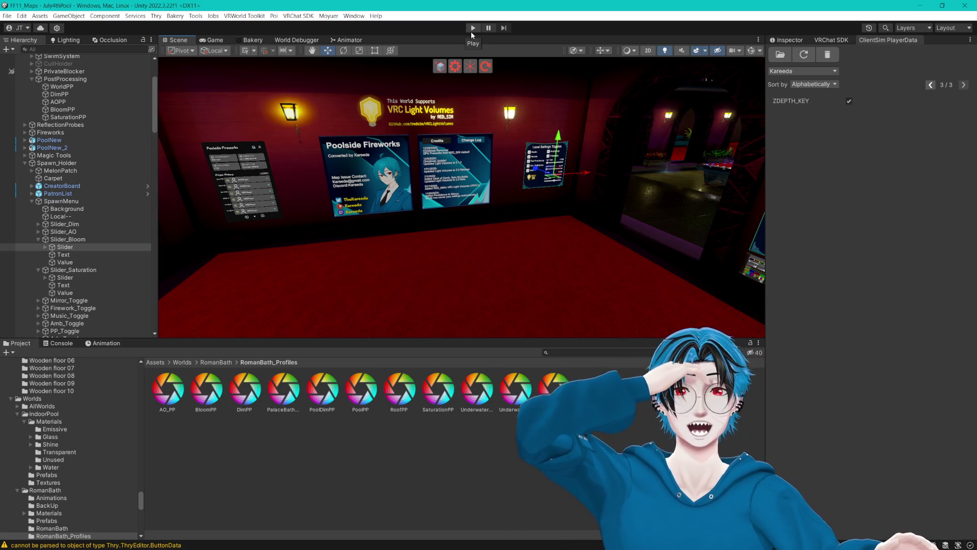
pyautogui.click(472, 28)
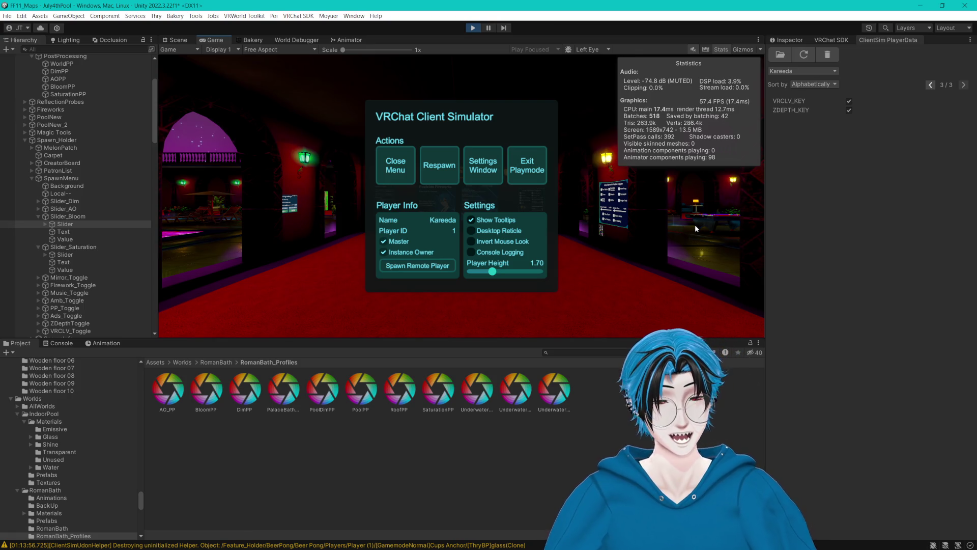
# - Dismiss the ClientSim menu and make the Game view taller
pyautogui.click(382, 164)
pyautogui.moveTo(462, 195)
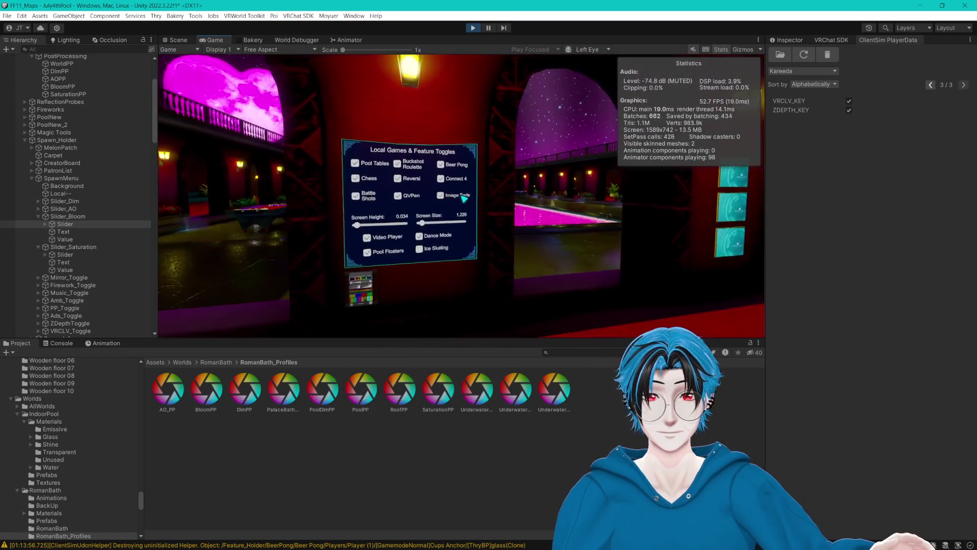
pyautogui.press('Escape')
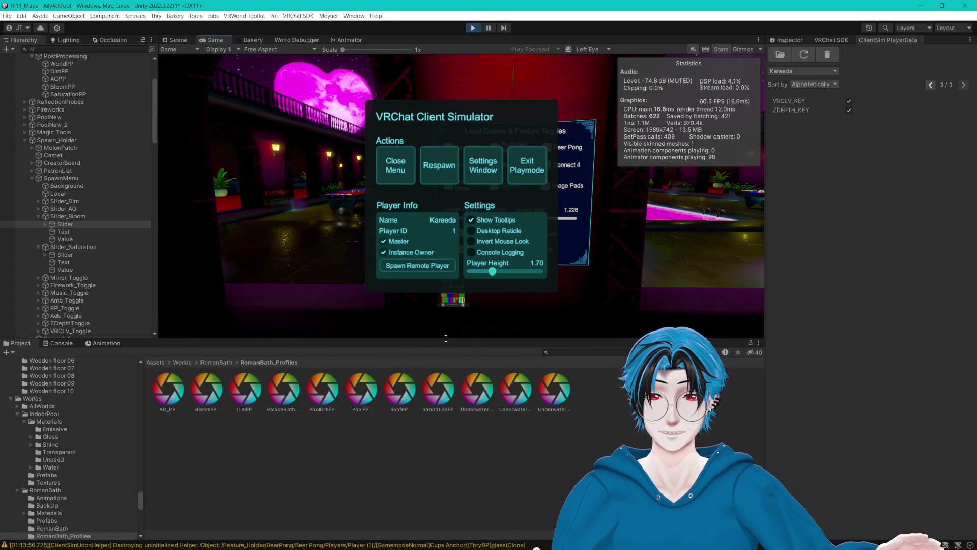
pyautogui.moveTo(448, 338); pyautogui.dragTo(448, 449)
pyautogui.press('Escape')
# - Walk up to the Local Settings Toggles panel, then exit Play mode
pyautogui.press('w')
pyautogui.press('d')
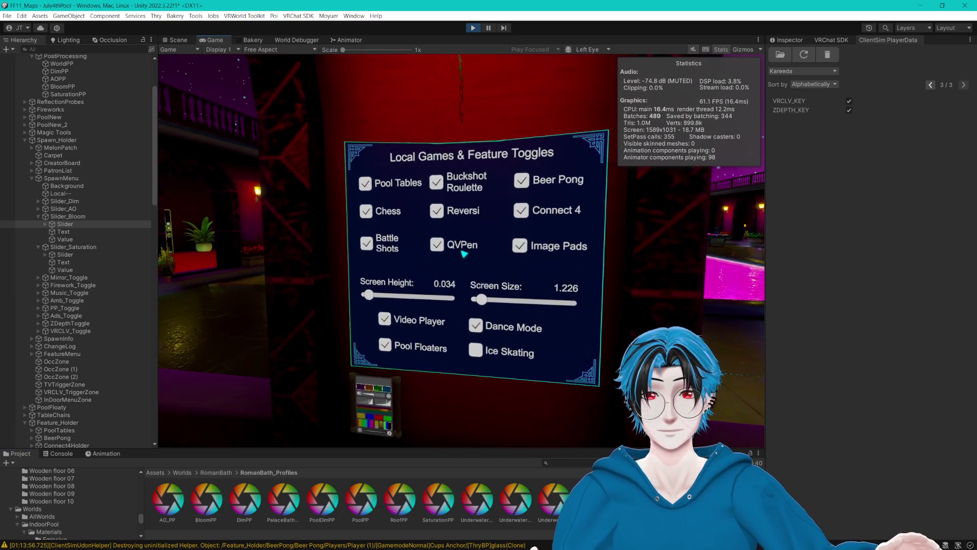
pyautogui.press('w')
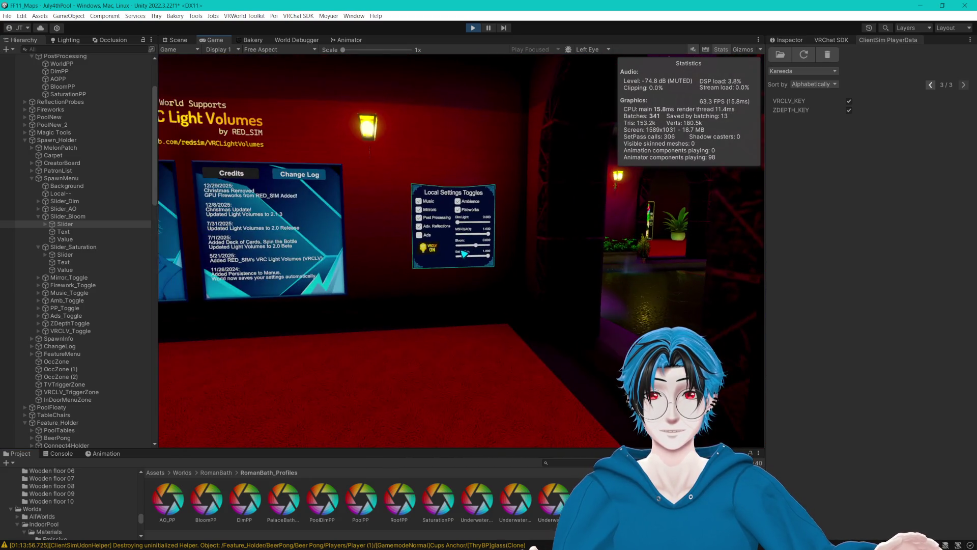
pyautogui.press('w')
pyautogui.press('d')
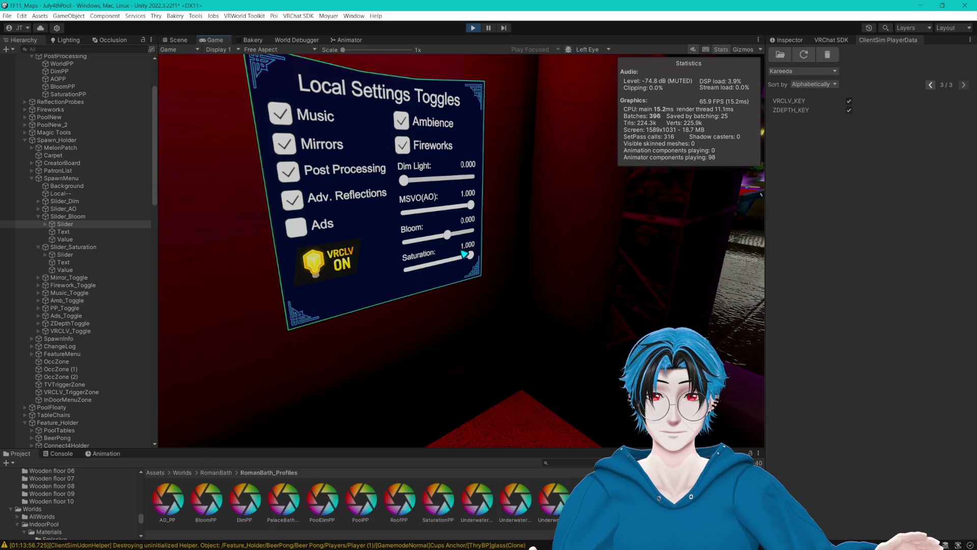
pyautogui.press('Escape')
pyautogui.click(477, 29)
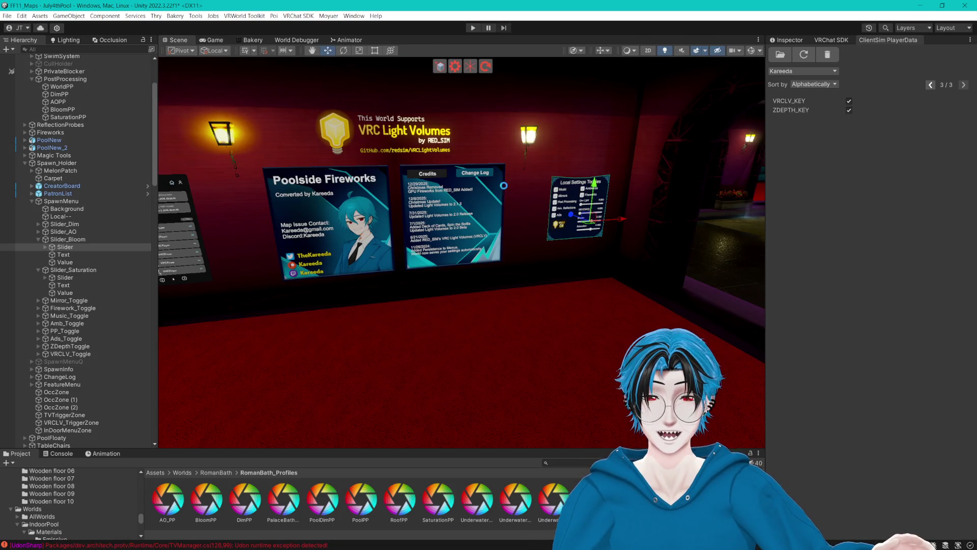
pyautogui.moveTo(511, 149); pyautogui.dragTo(580, 238)
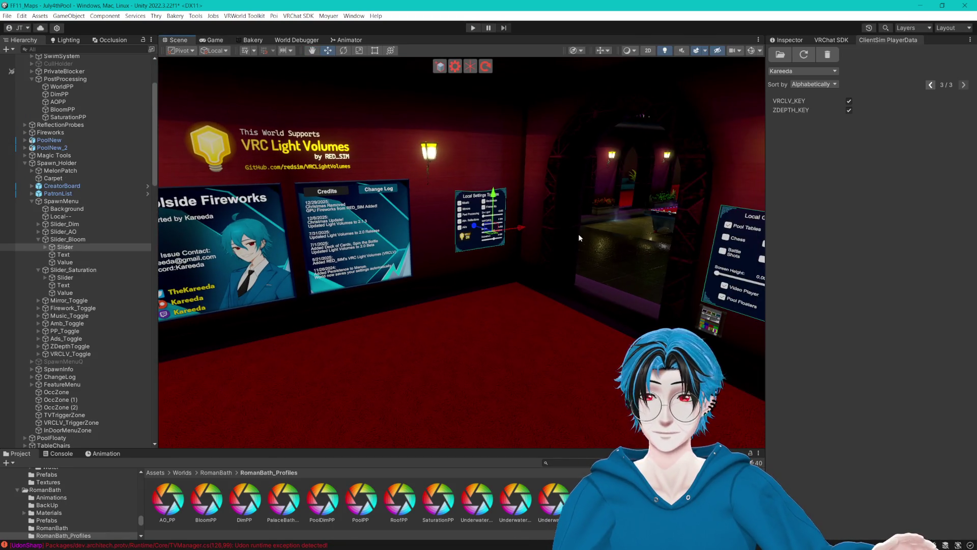
# - Select Slider_Saturation > Slider and scroll its Inspector to the Cyan Trigger script
pyautogui.click(76, 293)
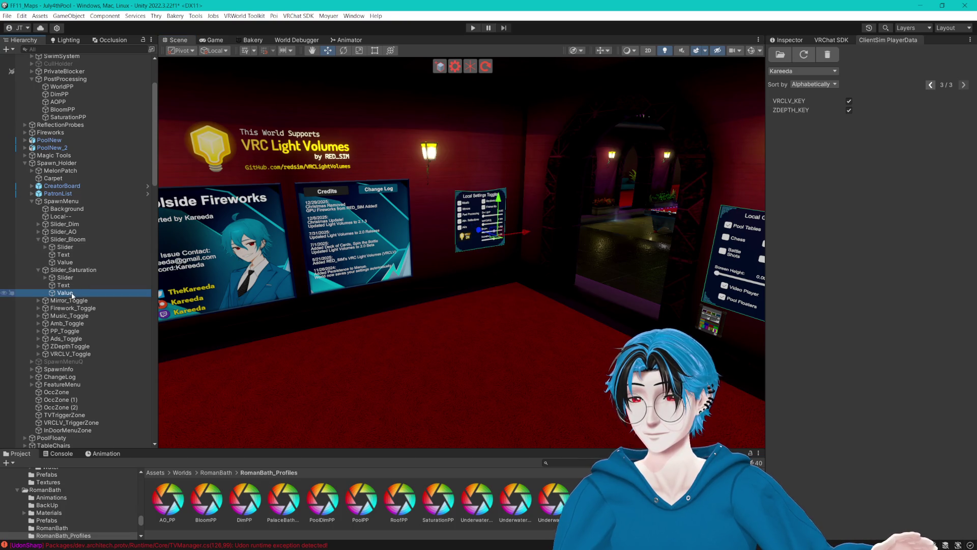
pyautogui.click(86, 270)
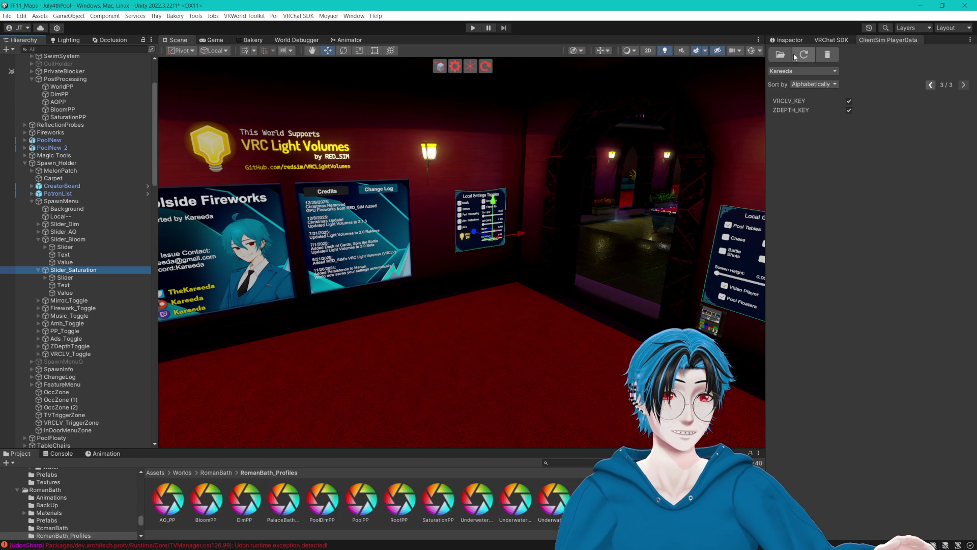
pyautogui.click(791, 42)
pyautogui.click(64, 278)
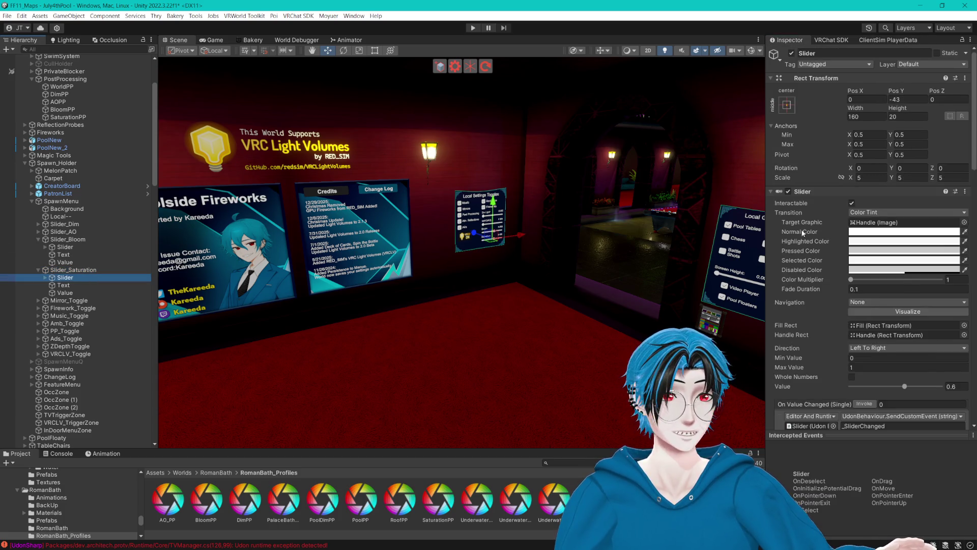
pyautogui.scroll(-10, 821, 229)
pyautogui.scroll(-10, 821, 229)
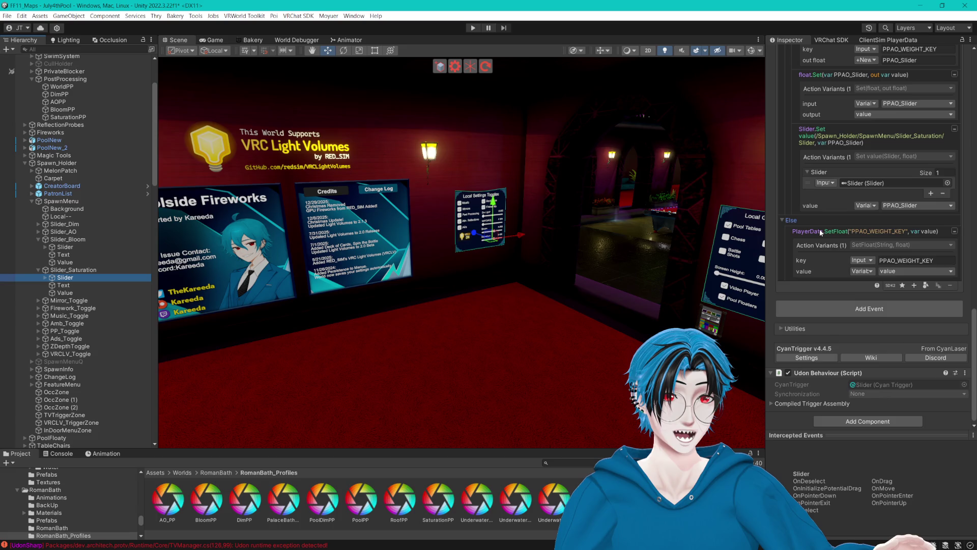
pyautogui.scroll(15, 821, 229)
pyautogui.scroll(3, 821, 233)
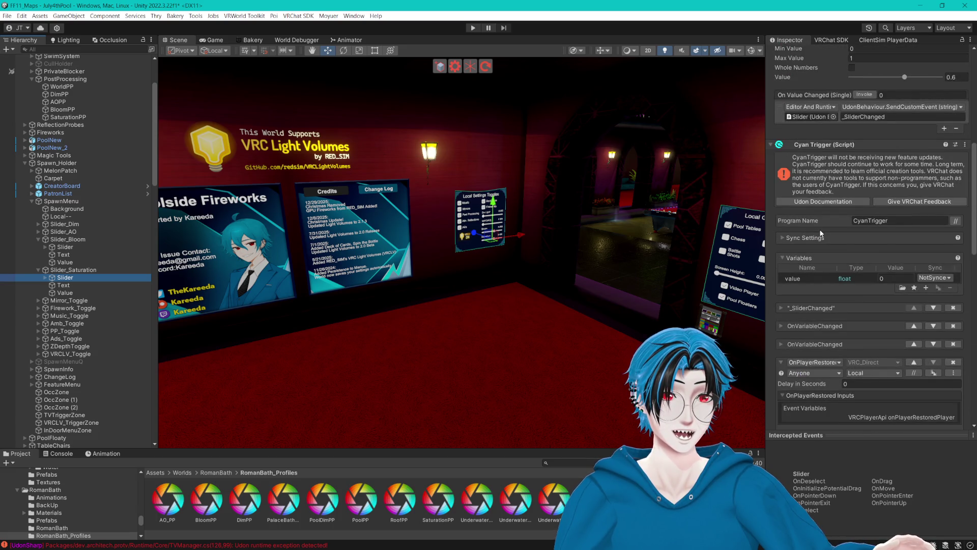
# - Change the HasKey key name from PPAO_WEIGHT_KEY to PPSAT_WEIGHT_KEY
pyautogui.scroll(-2, 821, 233)
pyautogui.click(780, 256)
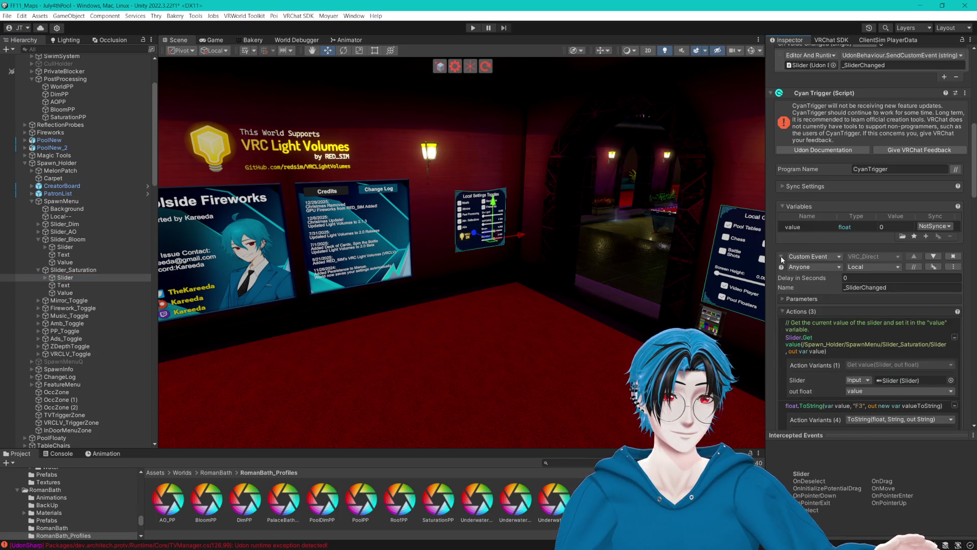
pyautogui.scroll(-18, 781, 255)
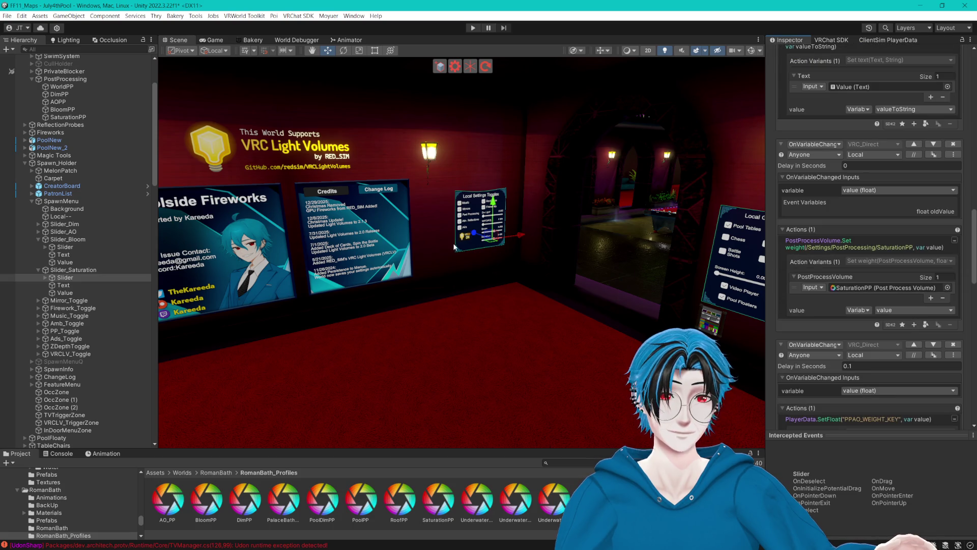
pyautogui.scroll(4, 77, 204)
pyautogui.scroll(-8, 795, 226)
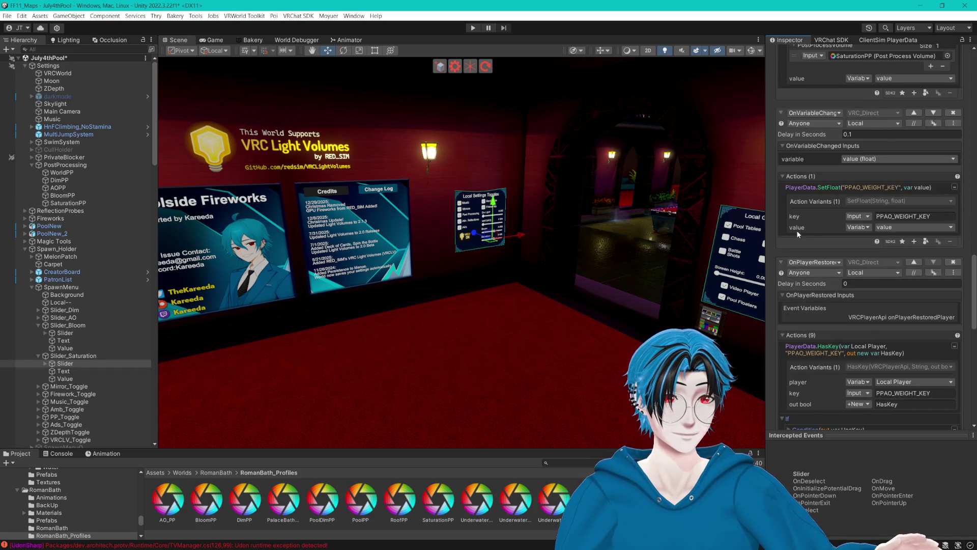
pyautogui.scroll(-5, 797, 233)
pyautogui.click(891, 264)
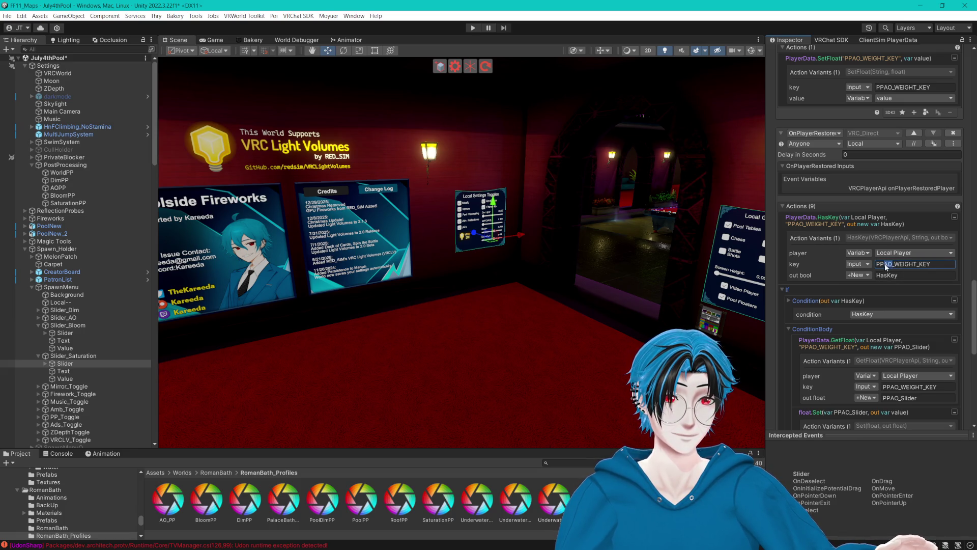
pyautogui.press('BackSpace')
pyautogui.press('BackSpace')
pyautogui.write('Sat')
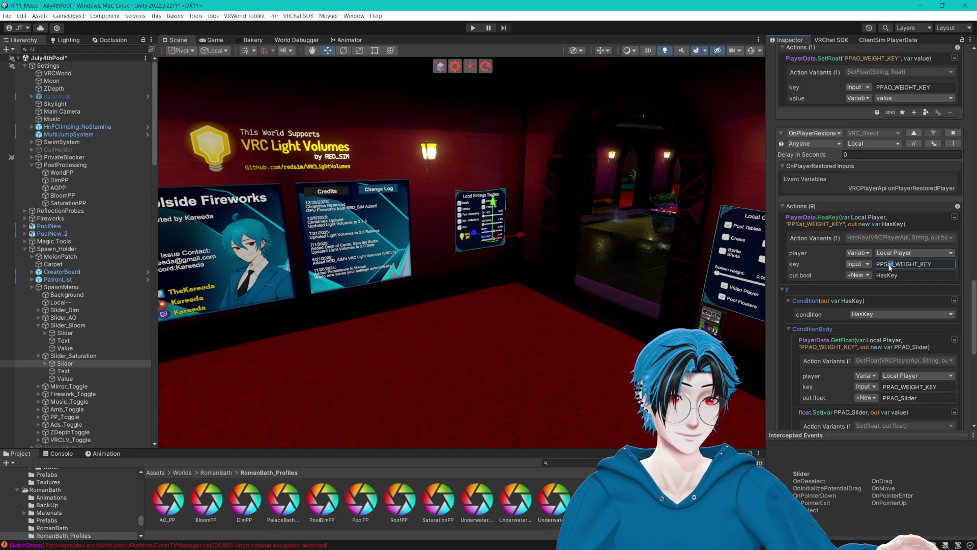
pyautogui.press('BackSpace')
pyautogui.press('BackSpace')
pyautogui.write('AT')
# - Paste PPSAT_WEIGHT_KEY into the GetFloat key and rename its output variable to PPSAT_Slider
pyautogui.hotkey('ctrl', 'a')
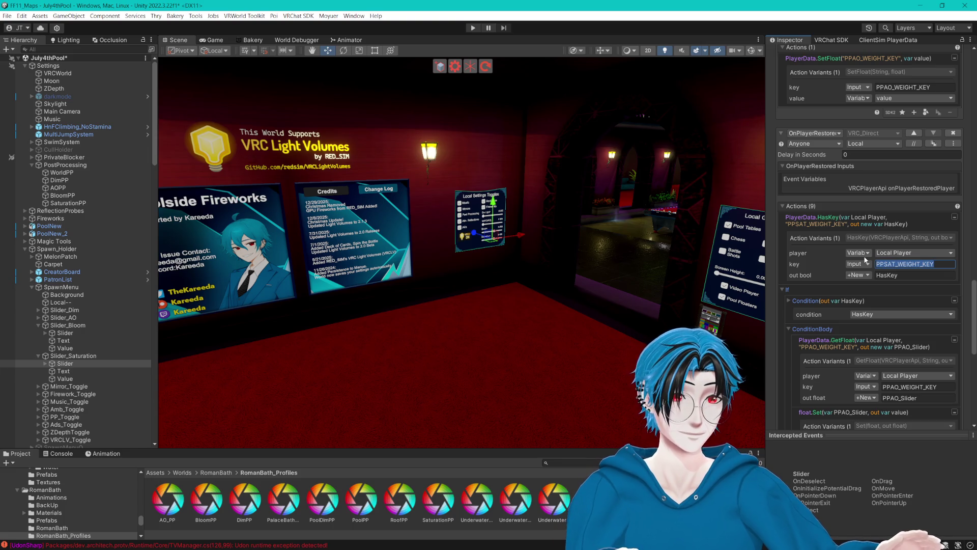
pyautogui.hotkey('ctrl', 'c')
pyautogui.click(906, 387)
pyautogui.hotkey('ctrl', 'v')
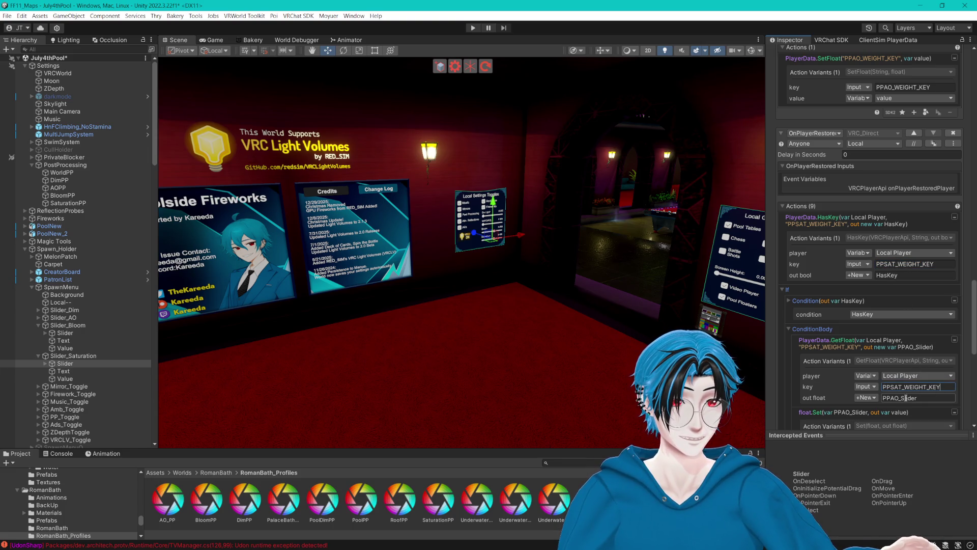
pyautogui.click(894, 399)
pyautogui.press('BackSpace')
pyautogui.press('BackSpace')
pyautogui.write('SAT')
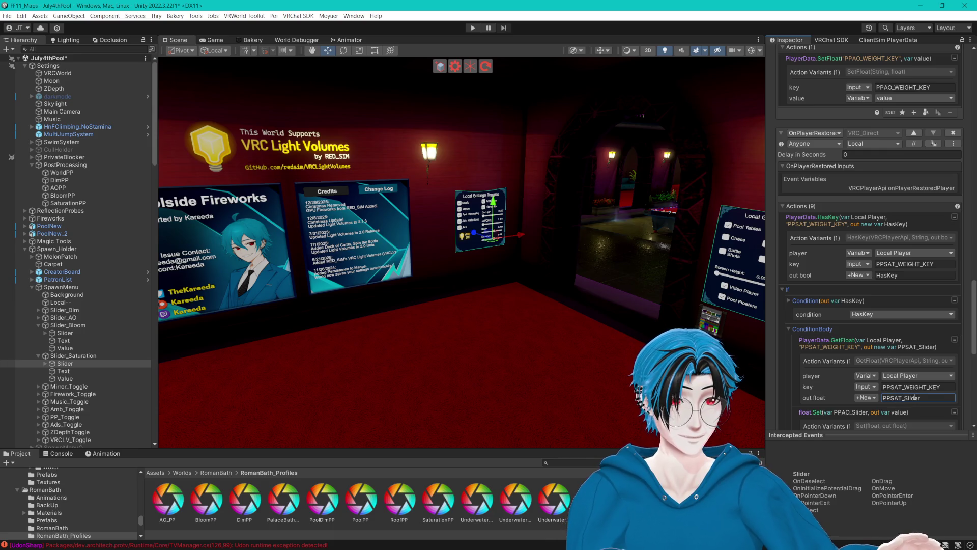
# - Set the Else branch's SetFloat key to PPSAT_WEIGHT_KEY
pyautogui.scroll(-5, 914, 399)
pyautogui.scroll(-5, 886, 368)
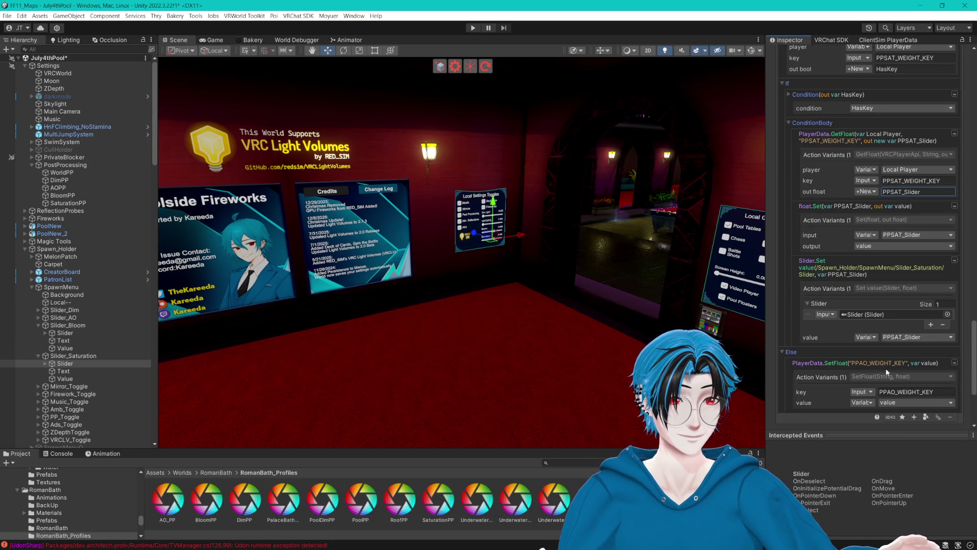
pyautogui.doubleClick(923, 289)
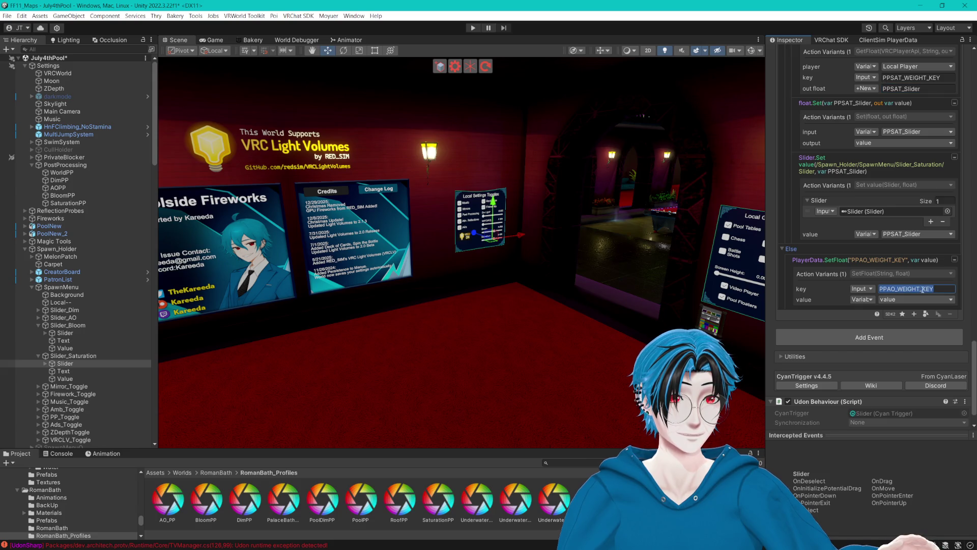
pyautogui.write('PPSAT_WEIGHT_KEY')
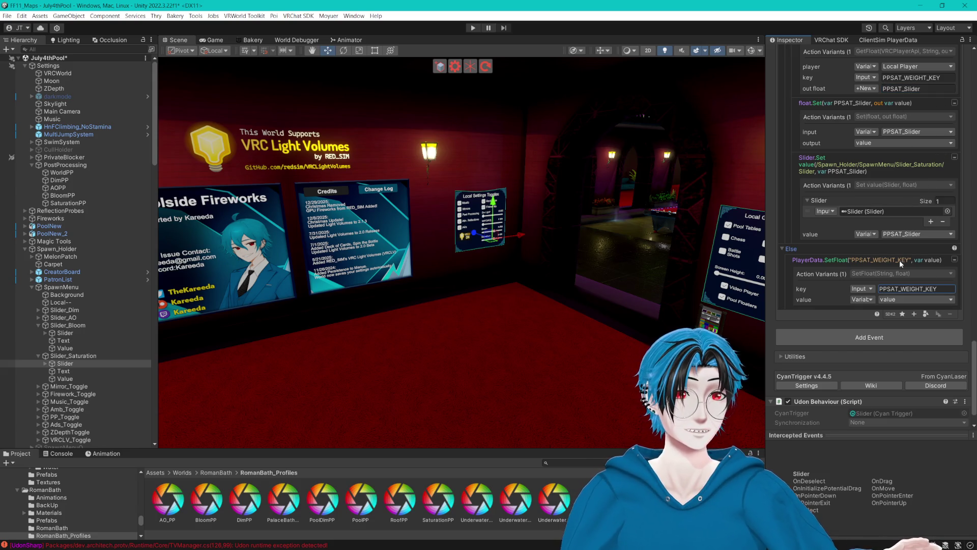
# - Set the OnVariableChanged SetFloat key to PPSAT_WEIGHT_KEY
pyautogui.scroll(3, 899, 262)
pyautogui.scroll(8, 830, 255)
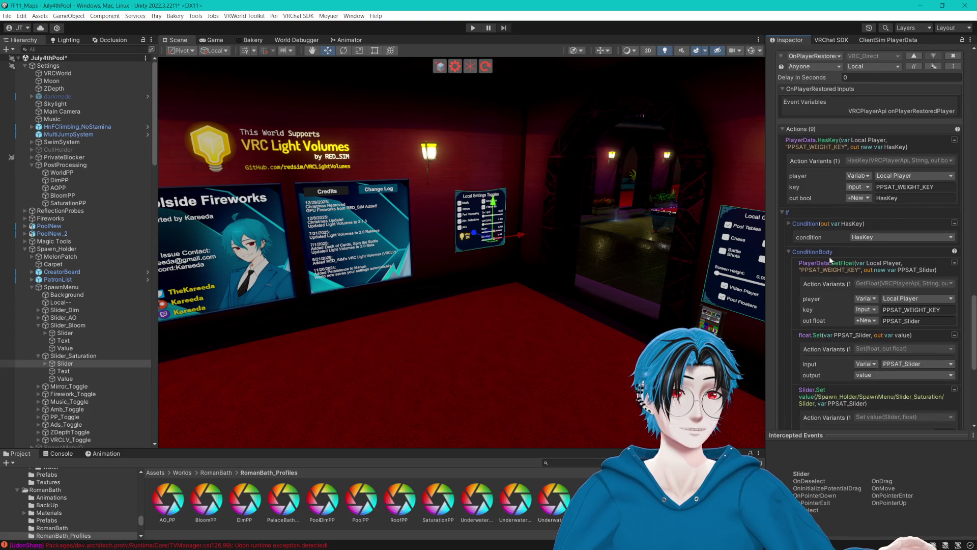
pyautogui.doubleClick(927, 190)
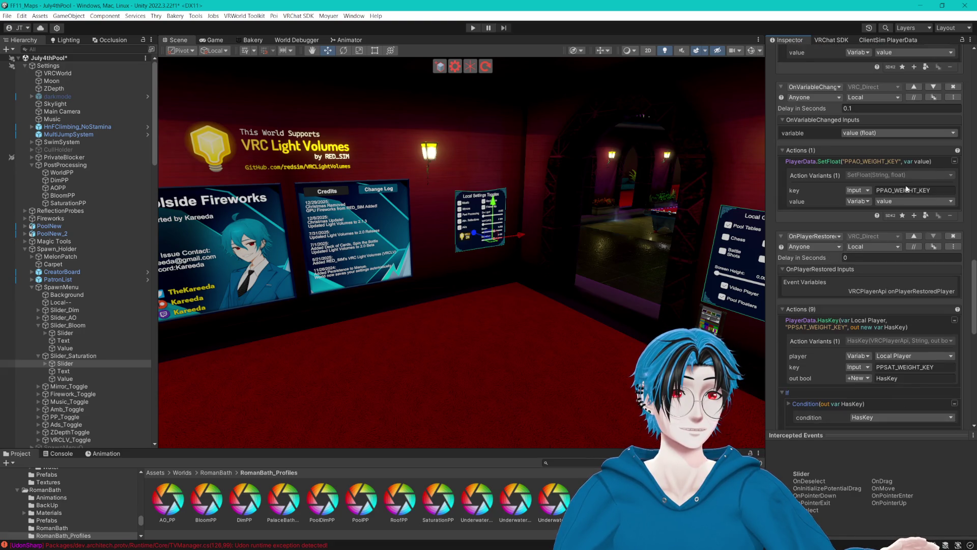
pyautogui.write('PPSAT_WEIGHT_KEY')
pyautogui.doubleClick(929, 189)
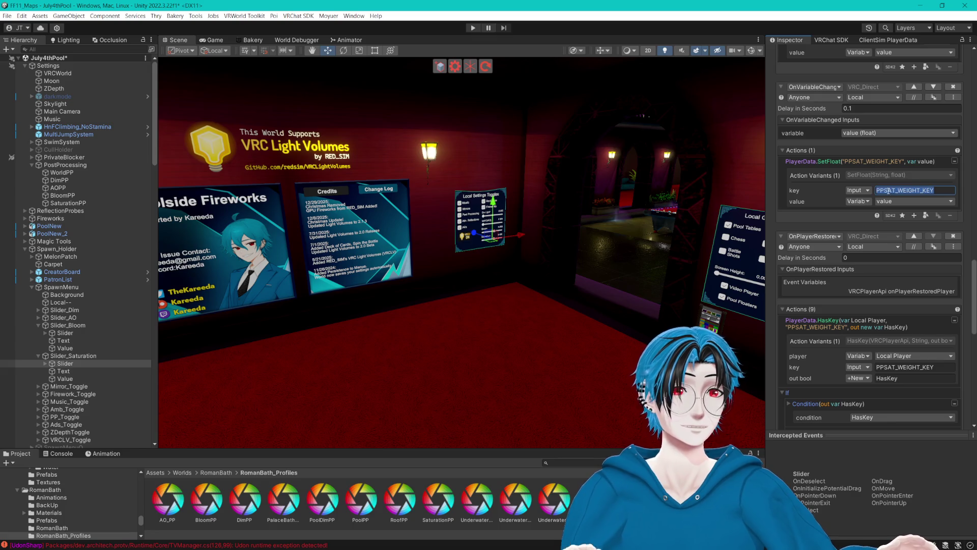
pyautogui.click(934, 191)
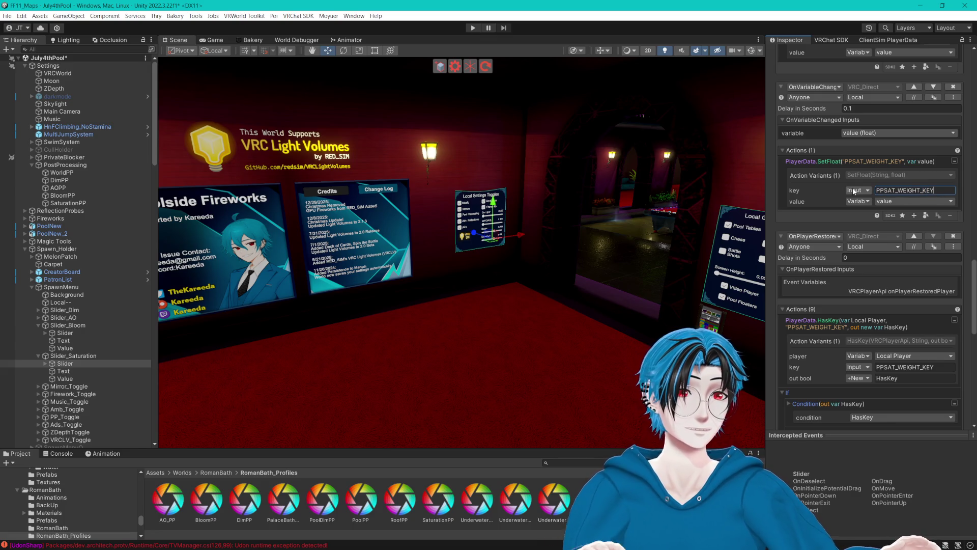
pyautogui.scroll(2, 878, 184)
pyautogui.scroll(5, 877, 184)
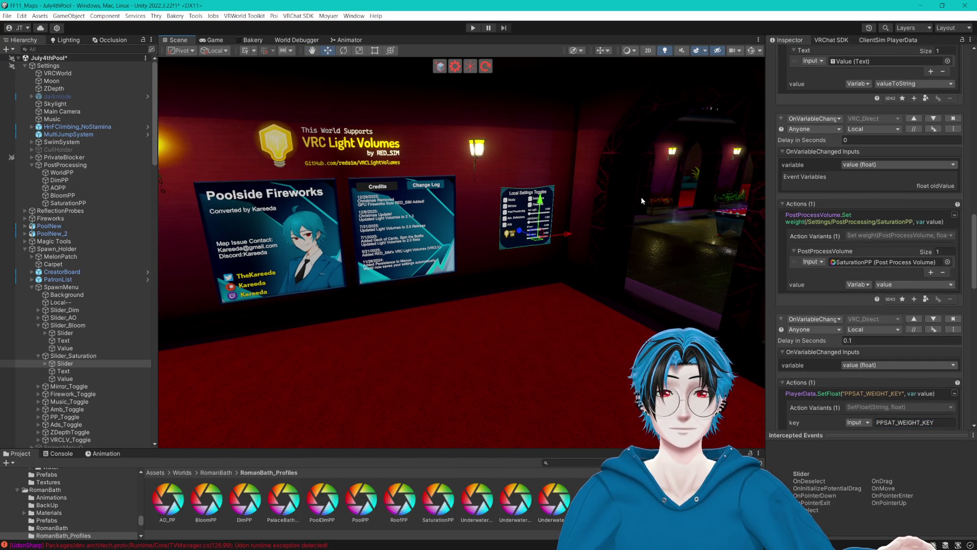
# - In the ClientSim PlayerData tab, page back through the keys and trash all of the player's data
pyautogui.moveTo(602, 210)
pyautogui.mouseDown()
pyautogui.moveTo(660, 199)
pyautogui.moveTo(642, 212)
pyautogui.moveTo(586, 214)
pyautogui.mouseUp()
pyautogui.click(887, 31)
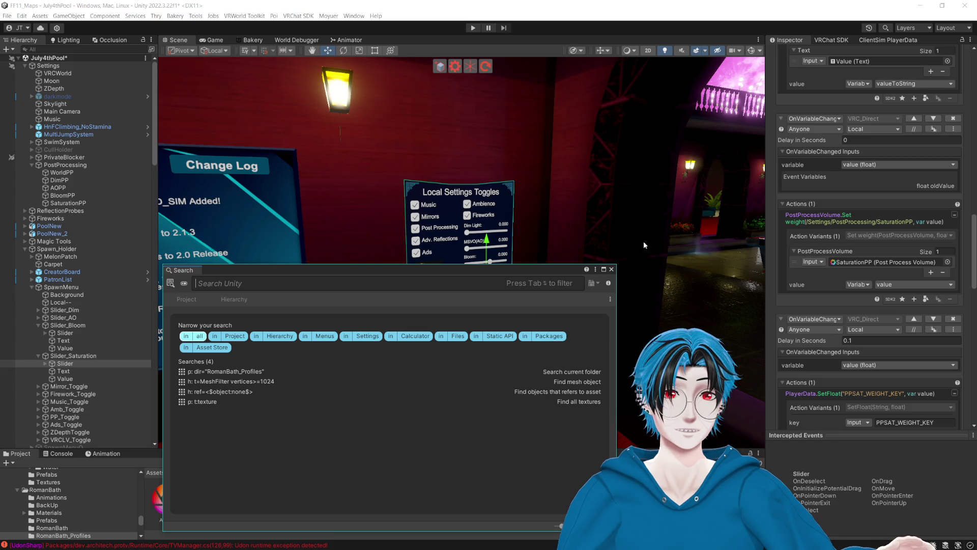
pyautogui.click(612, 269)
pyautogui.click(887, 39)
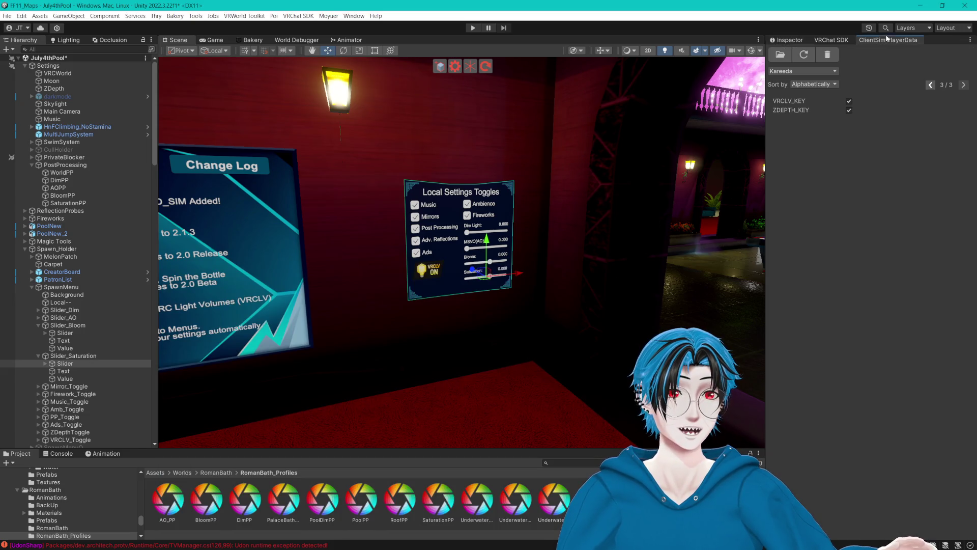
pyautogui.click(932, 85)
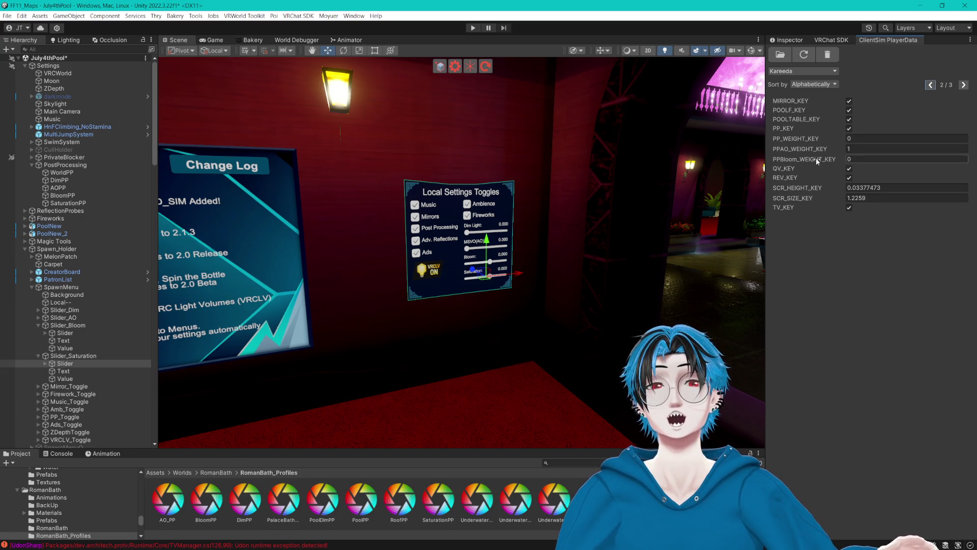
pyautogui.scroll(-5, 76, 365)
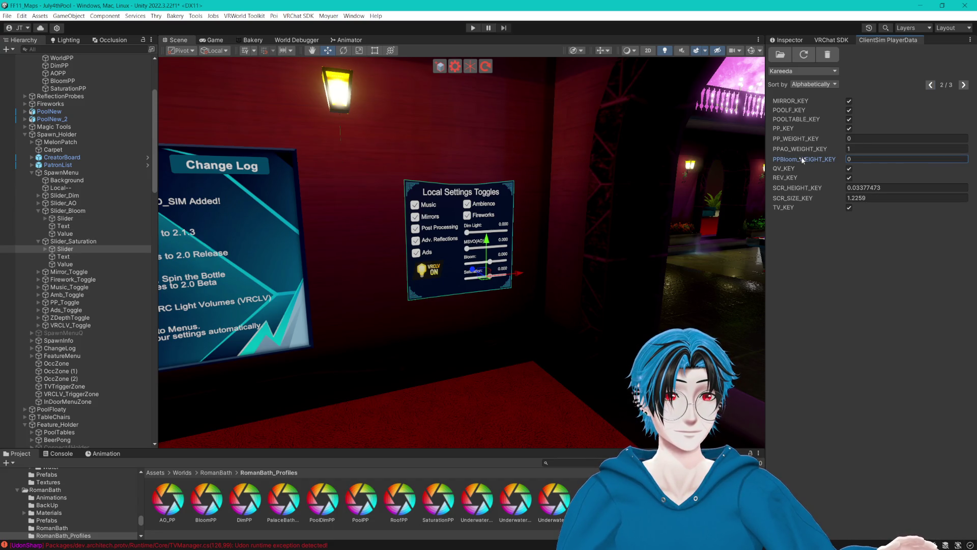
pyautogui.click(827, 55)
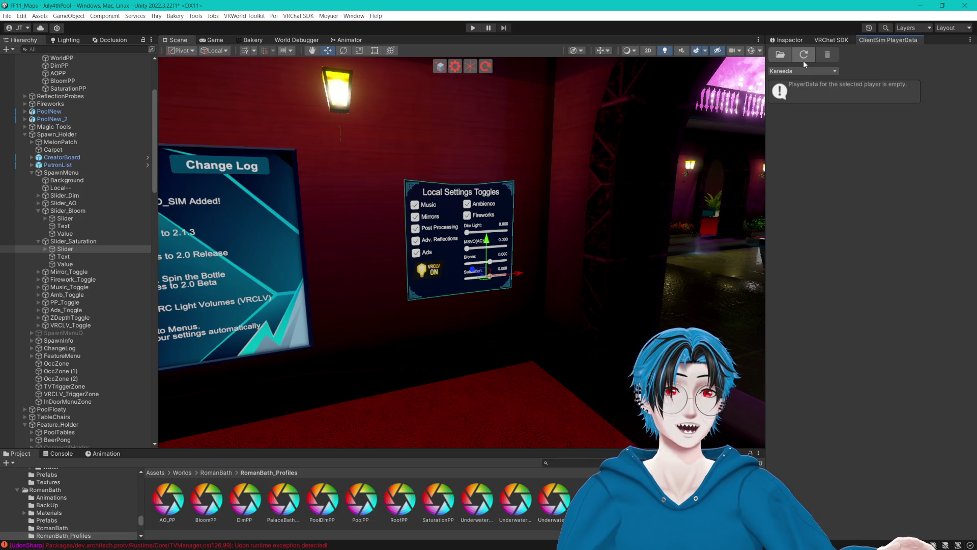
pyautogui.moveTo(560, 152); pyautogui.dragTo(514, 146)
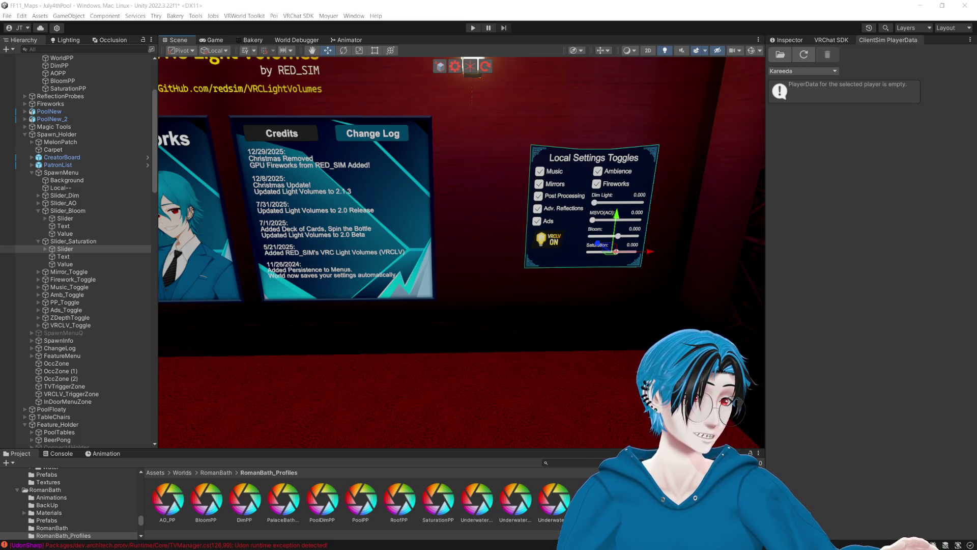
# - Frame the Saturation slider and show Slider_Saturation > Slider's CyanTrigger in the Inspector
pyautogui.click(522, 8)
pyautogui.press('f')
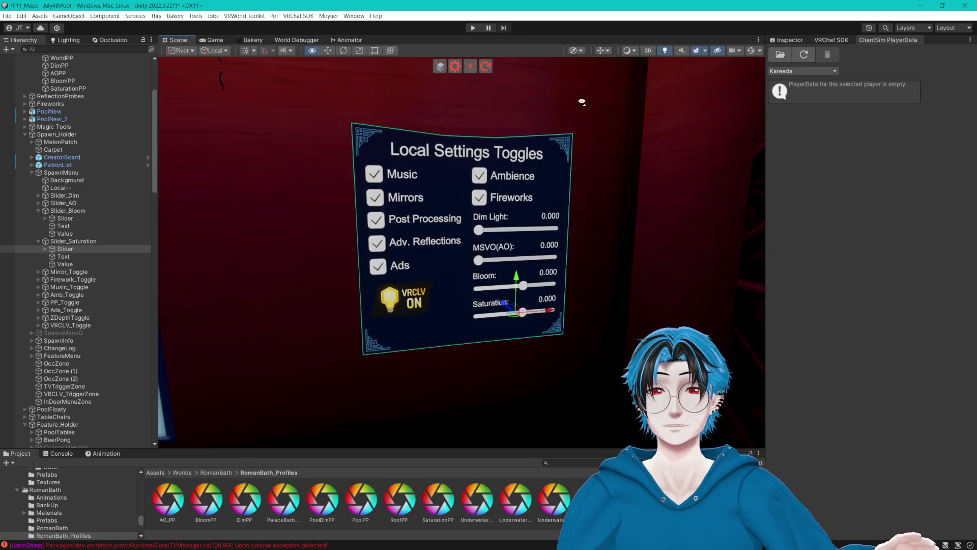
pyautogui.click(67, 242)
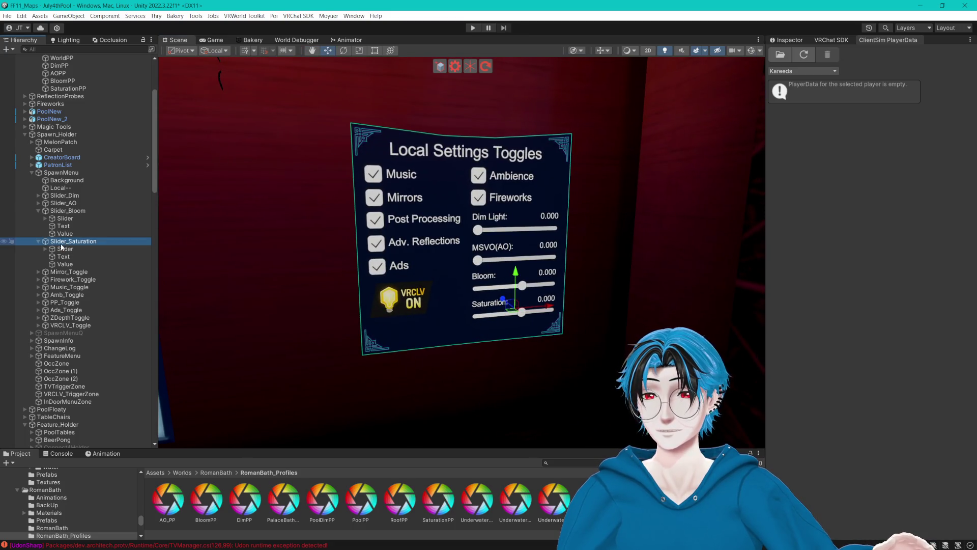
pyautogui.click(62, 248)
pyautogui.click(790, 40)
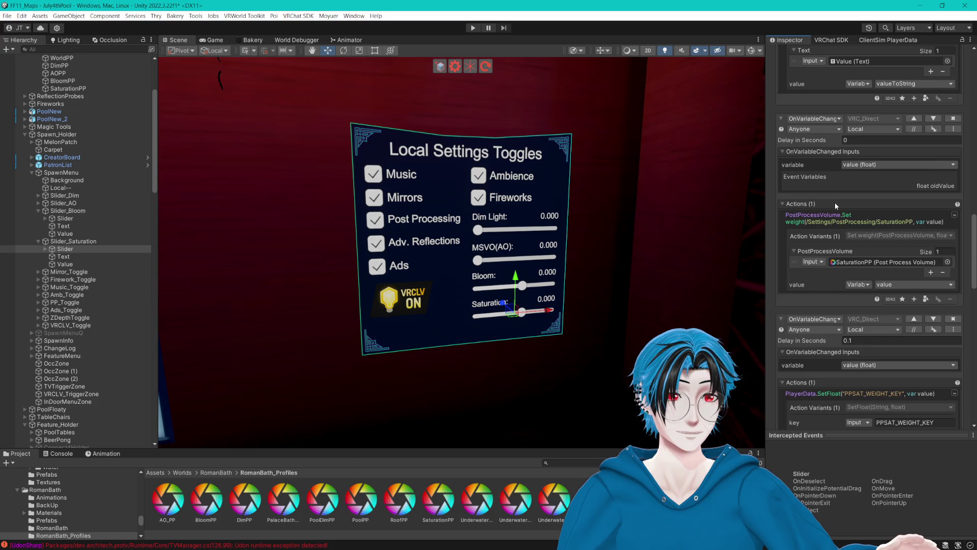
# - Review the slider's CyanTrigger events and ping the SaturationPP volume in the Hierarchy
pyautogui.scroll(-10, 835, 202)
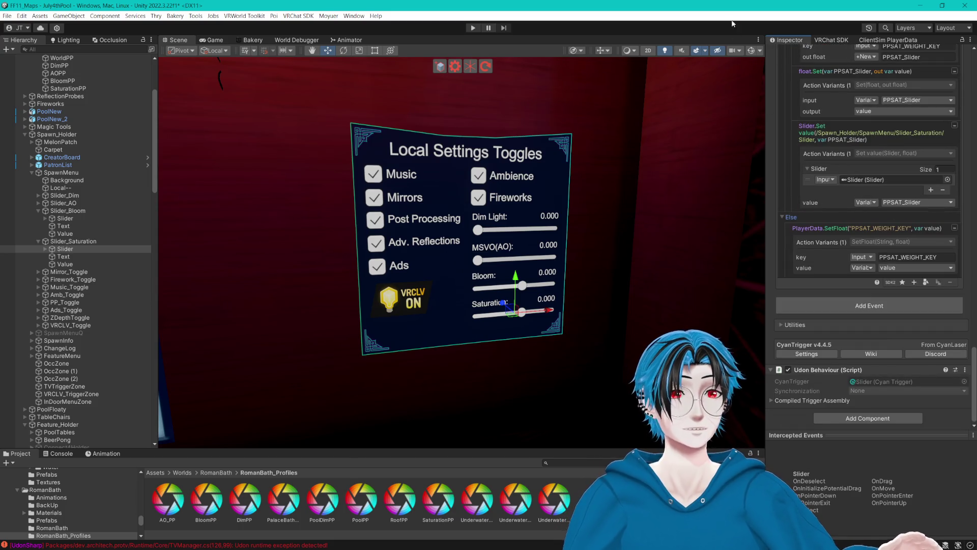
pyautogui.scroll(2, 793, 173)
pyautogui.scroll(5, 796, 182)
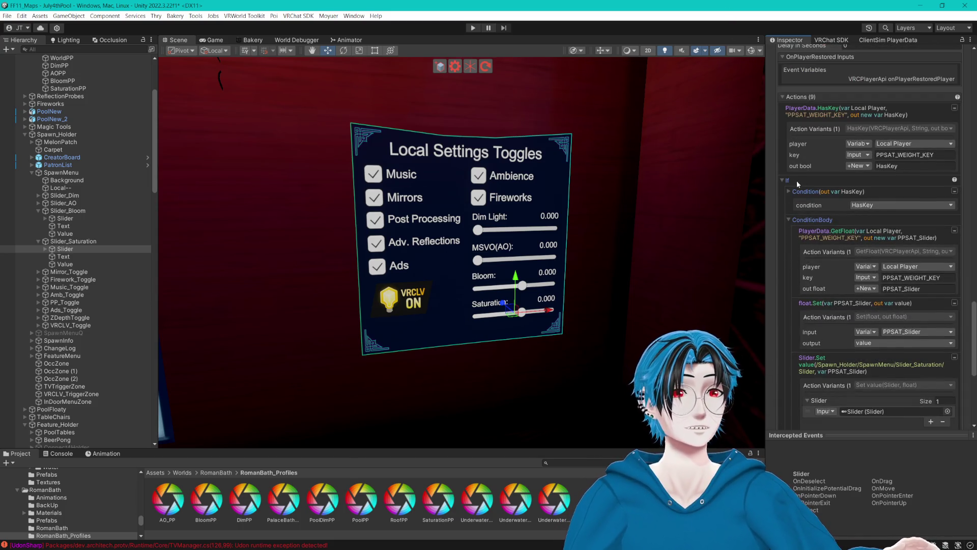
pyautogui.scroll(-15, 797, 181)
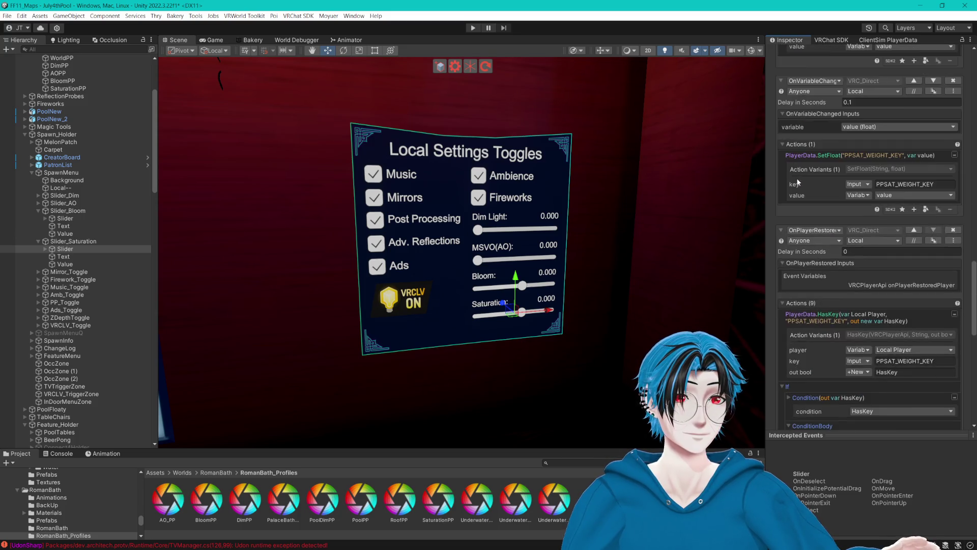
pyautogui.scroll(4, 798, 181)
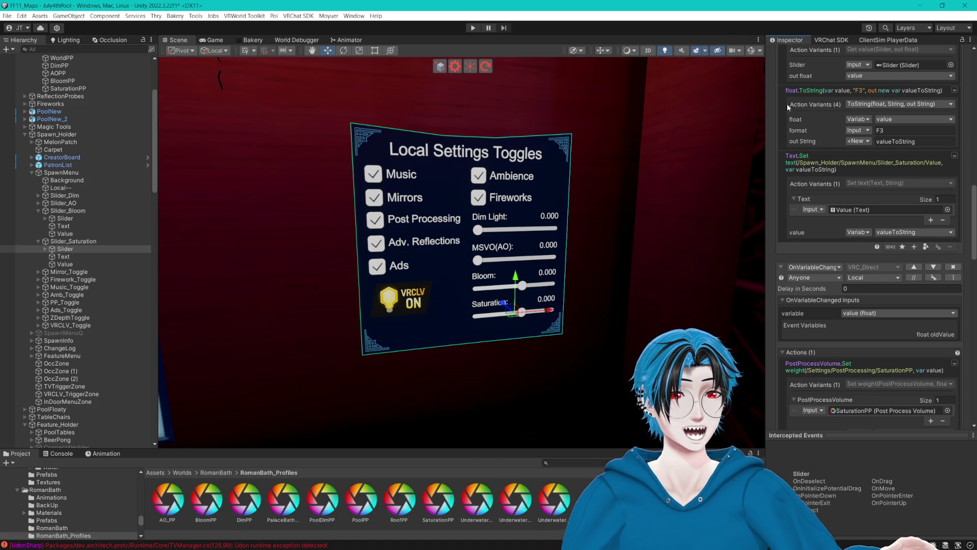
pyautogui.scroll(2, 801, 160)
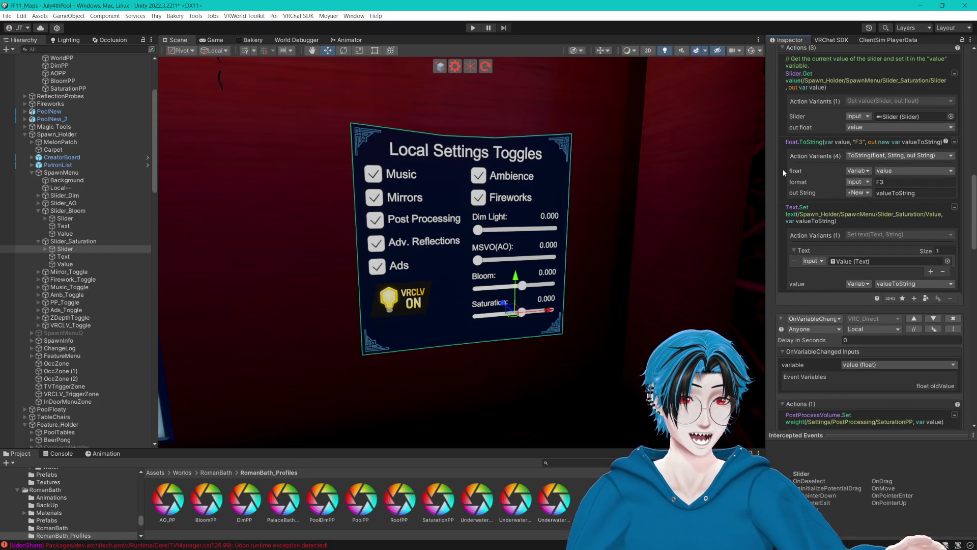
pyautogui.scroll(-8, 784, 172)
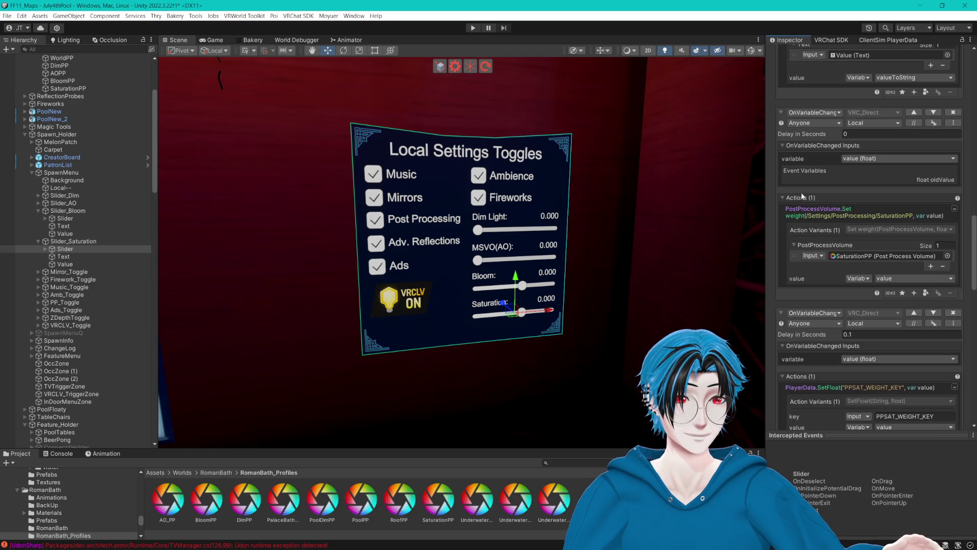
pyautogui.click(853, 255)
# - Scroll down through the OnPlayerRestored logic and enter Play mode with Ctrl+P
pyautogui.scroll(-5, 853, 254)
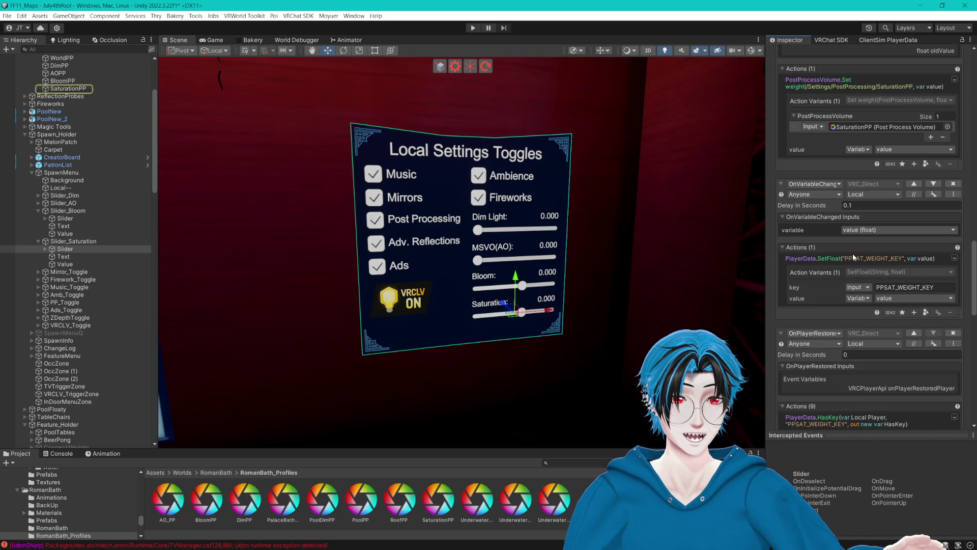
pyautogui.scroll(-6, 851, 249)
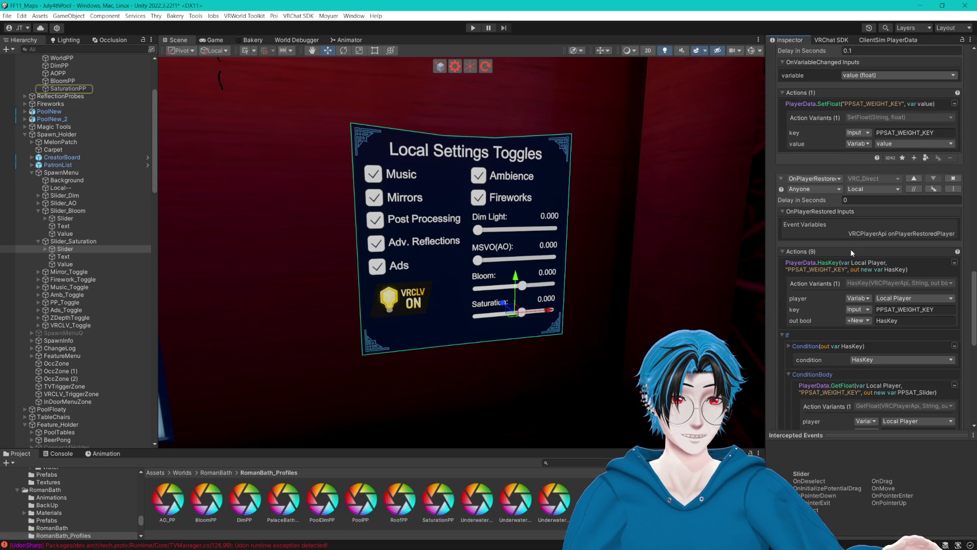
pyautogui.scroll(-5, 851, 249)
pyautogui.scroll(-5, 852, 253)
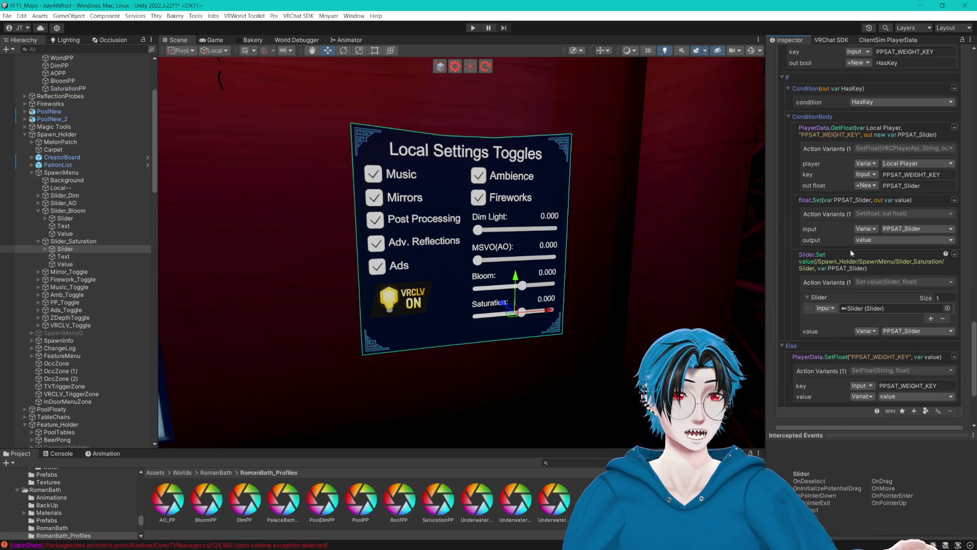
pyautogui.scroll(-5, 848, 241)
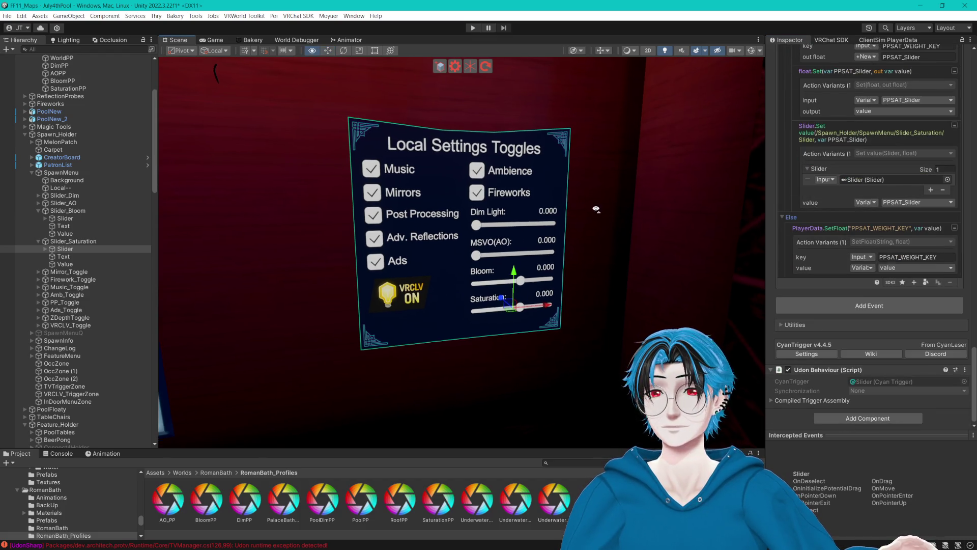
pyautogui.hotkey('ctrl', 'p')
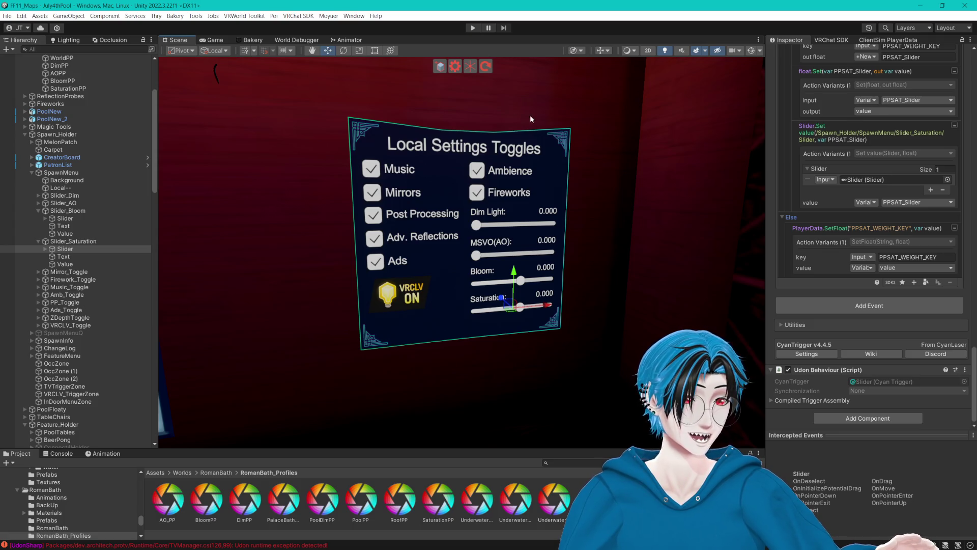
pyautogui.moveTo(536, 144)
pyautogui.mouseDown()
pyautogui.moveTo(429, 131)
pyautogui.moveTo(474, 56)
pyautogui.mouseUp()
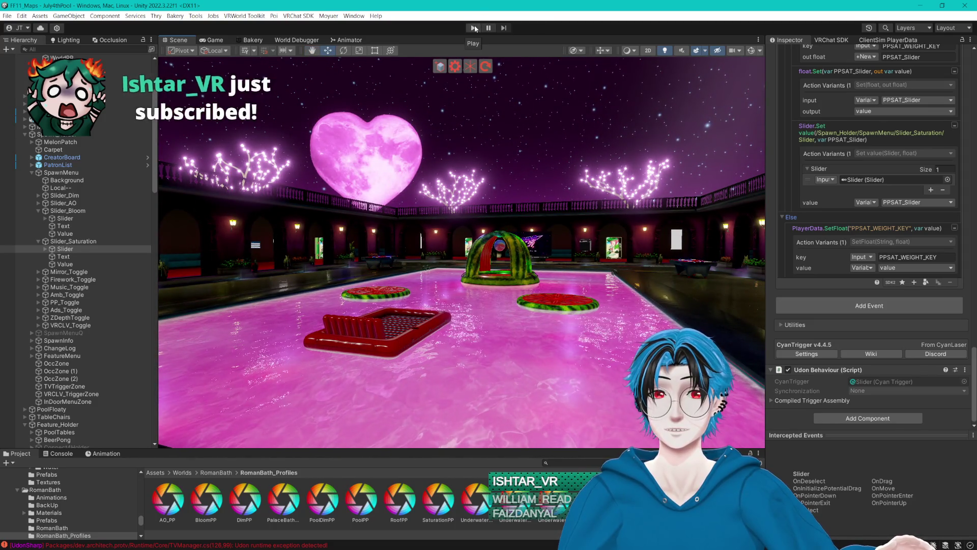
# - Close the ClientSim menu and walk through the pool area to the Local Settings Toggles board
pyautogui.click(475, 29)
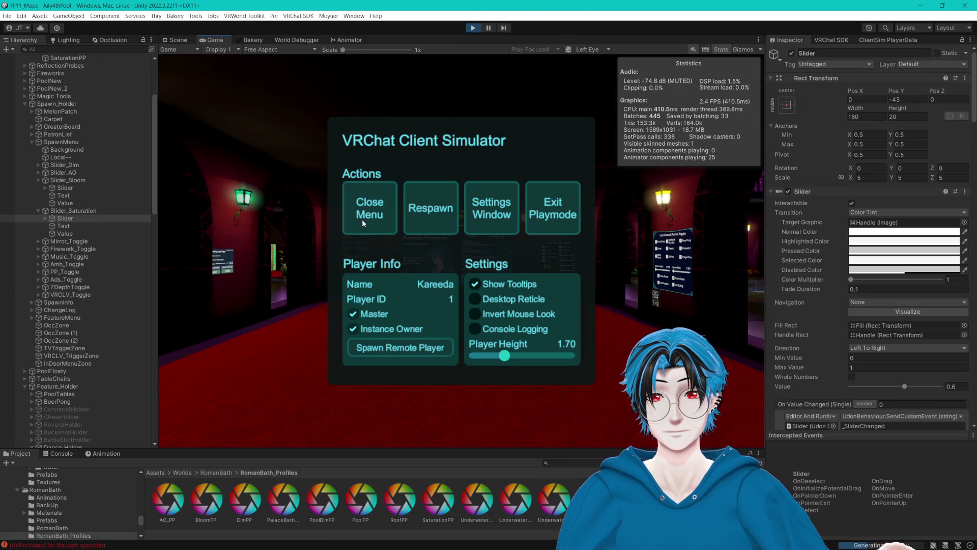
pyautogui.click(366, 214)
pyautogui.press('w')
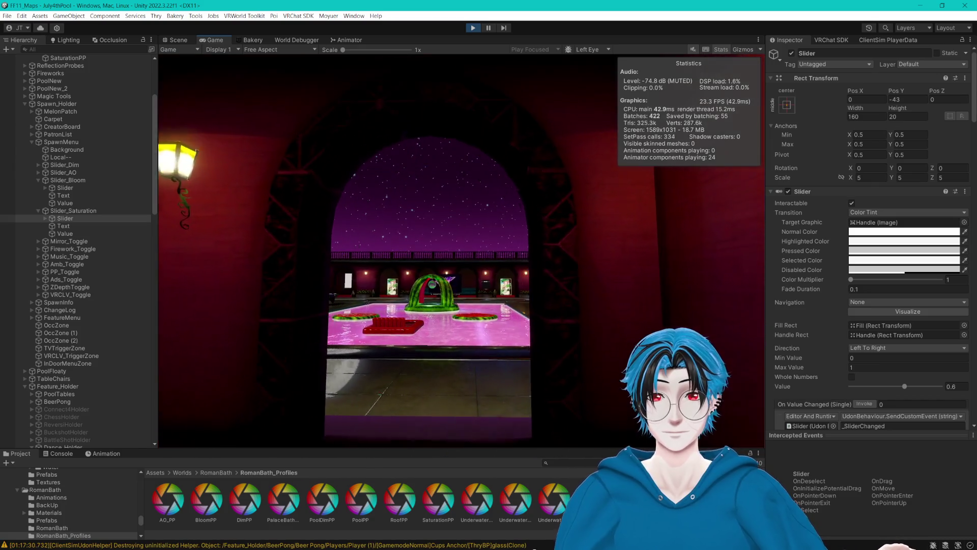
pyautogui.moveTo(461, 251)
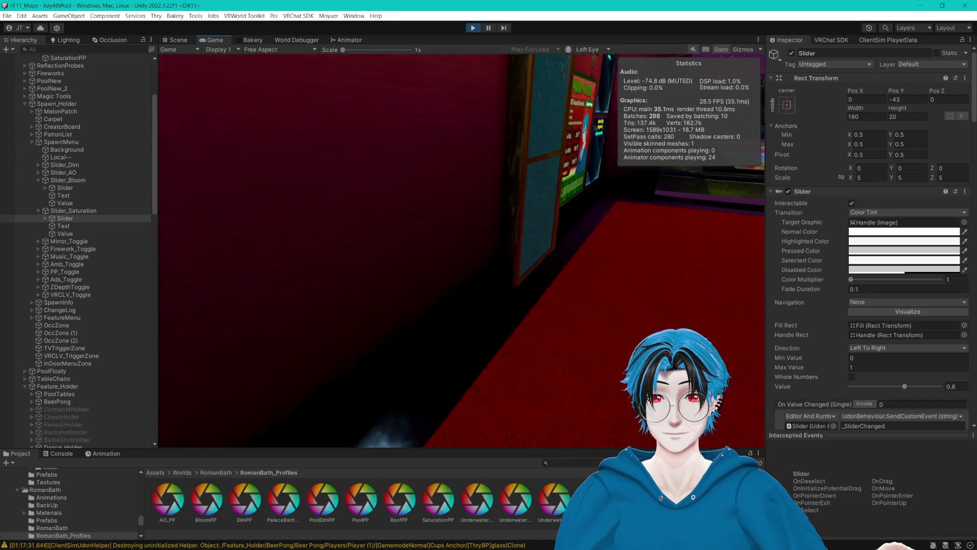
pyautogui.press('w')
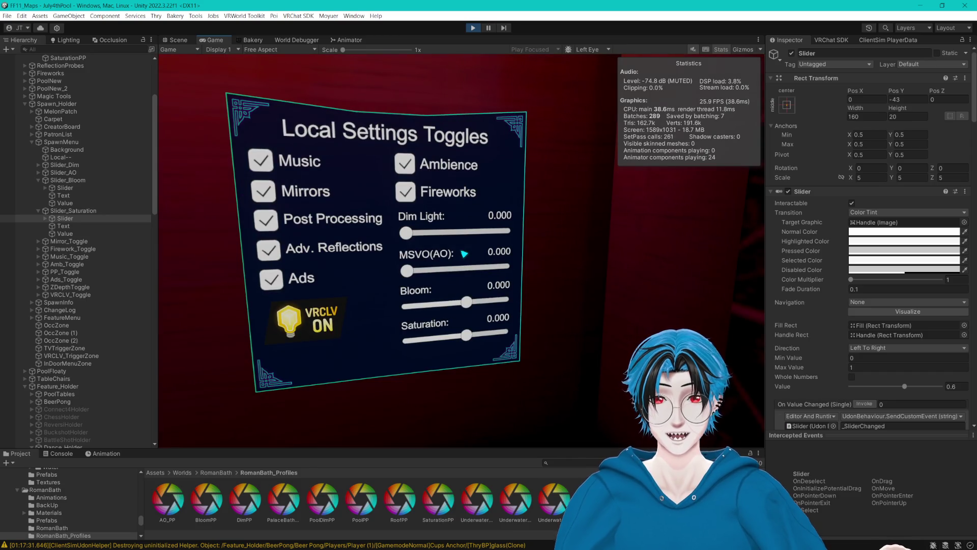
pyautogui.press('Escape')
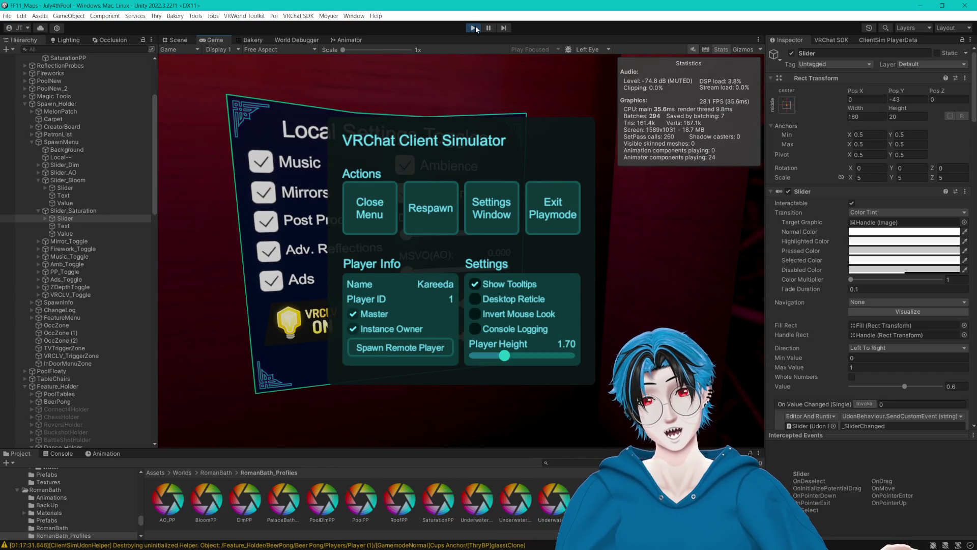
pyautogui.click(392, 203)
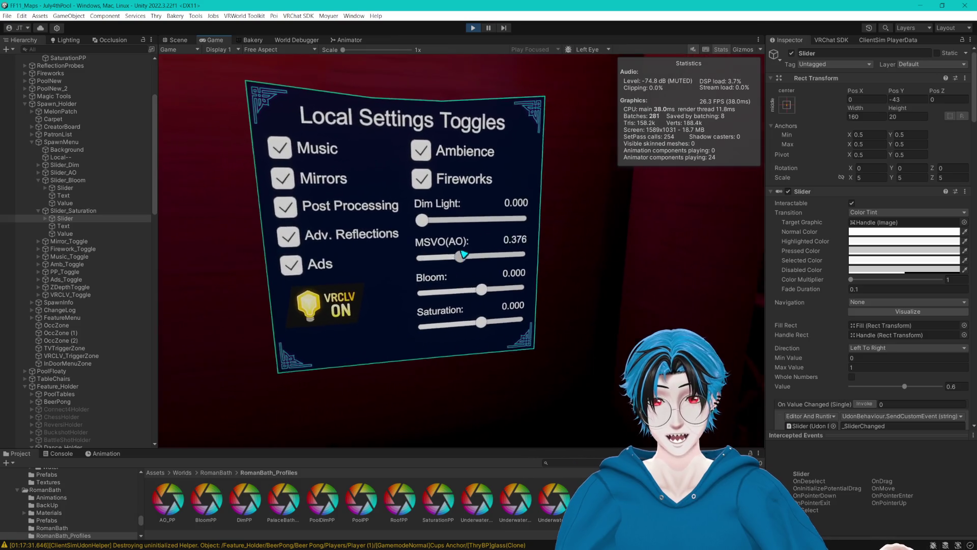
# - Show the PlayerData key page 2/3 with PPSAT_WEIGHT_KEY at 0, then stop Play mode
pyautogui.press('Escape')
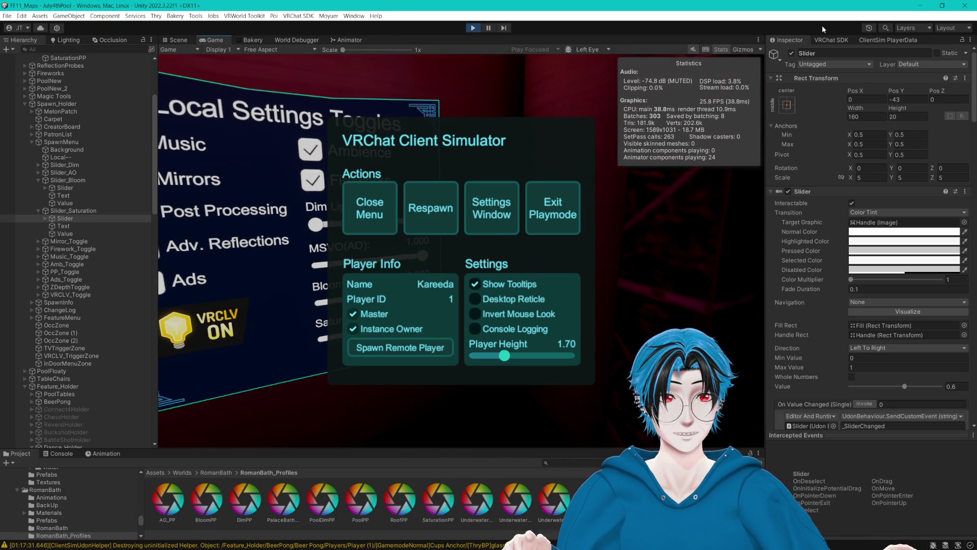
pyautogui.click(875, 40)
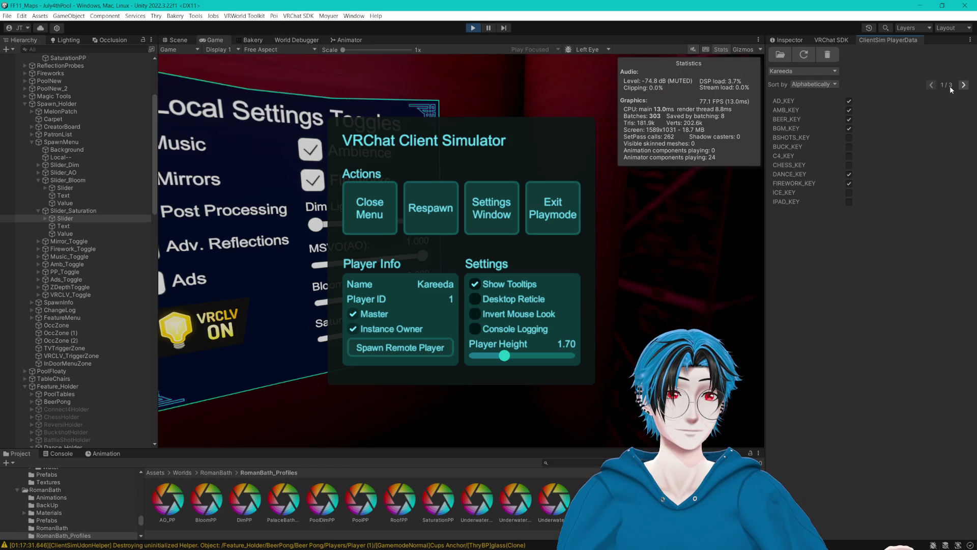
pyautogui.click(962, 88)
pyautogui.click(962, 87)
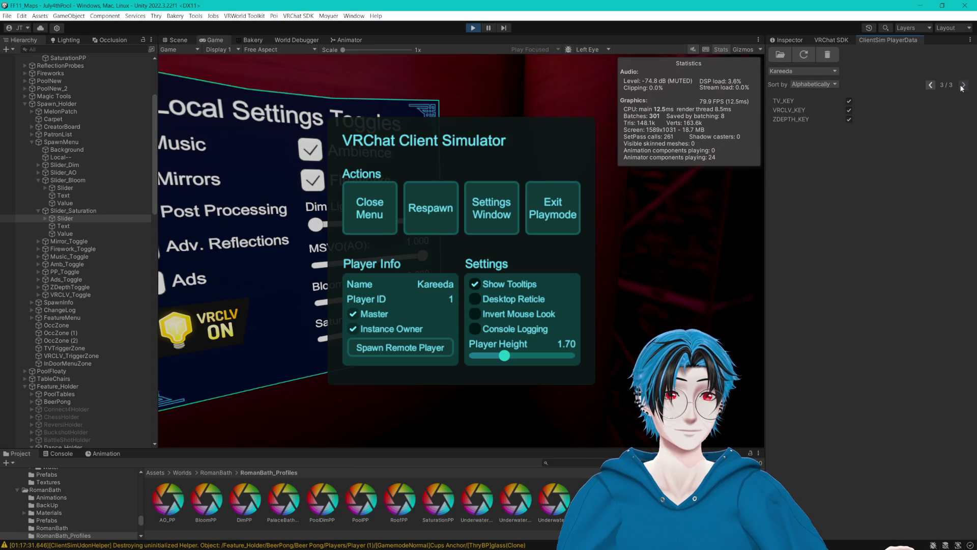
pyautogui.click(930, 85)
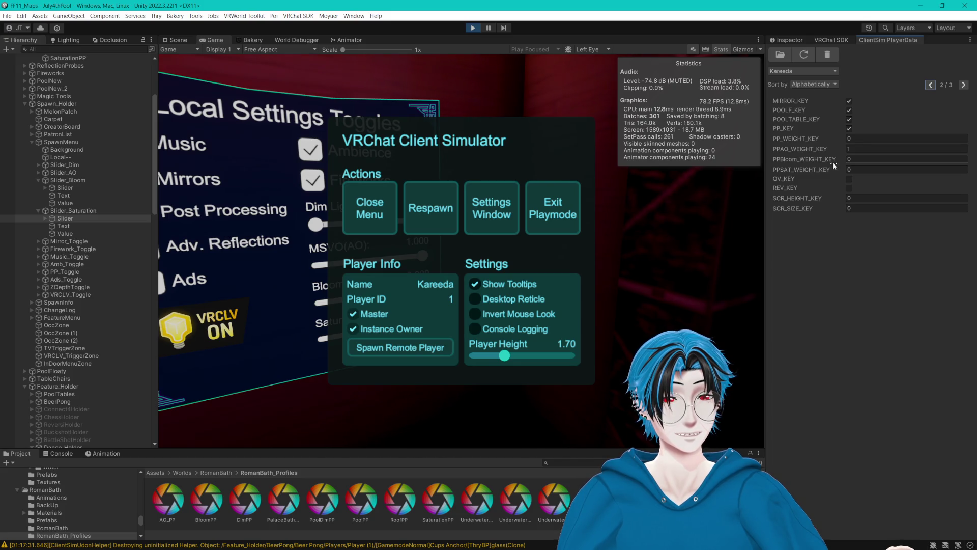
pyautogui.click(474, 27)
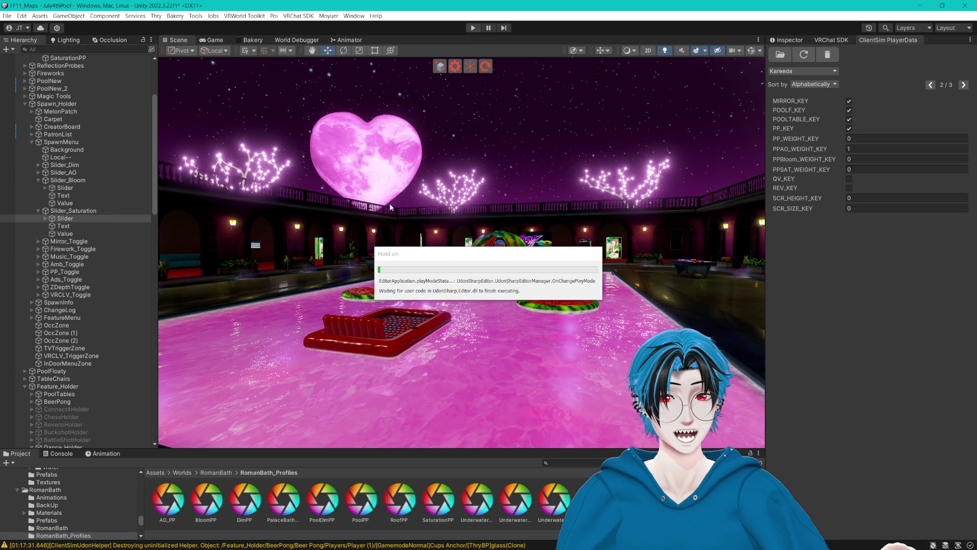
# - Clear all stored player data and bring up the Bloom slider's CyanTrigger properties
pyautogui.click(832, 59)
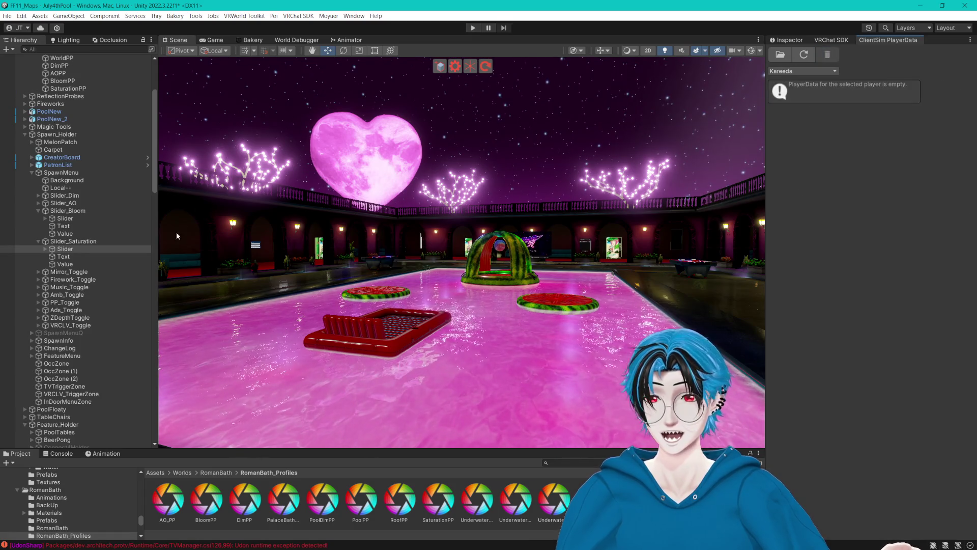
pyautogui.click(67, 221)
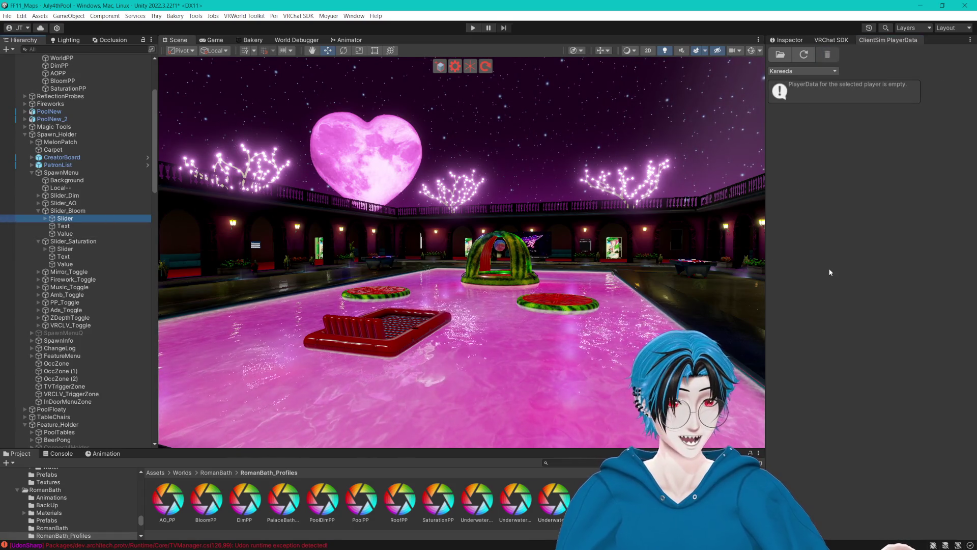
pyautogui.click(788, 40)
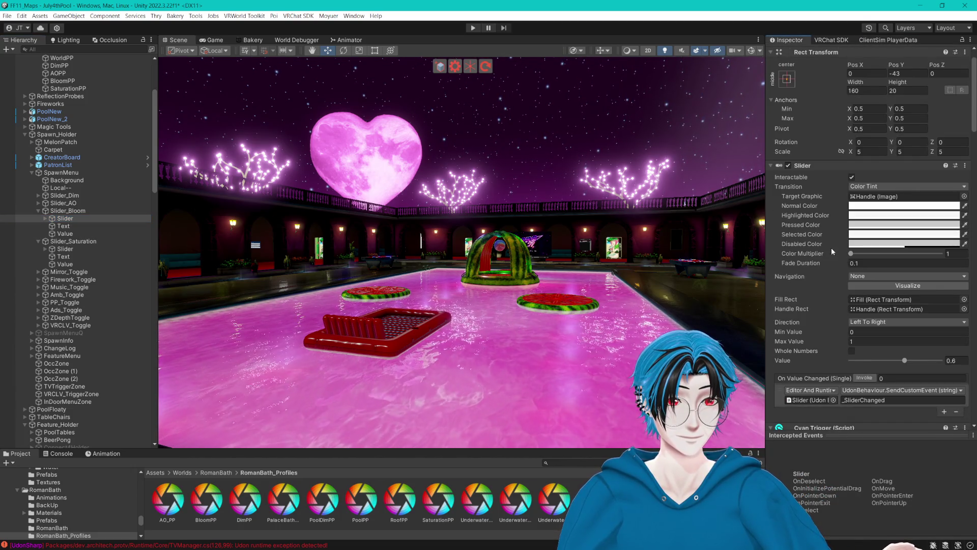
pyautogui.scroll(-15, 831, 247)
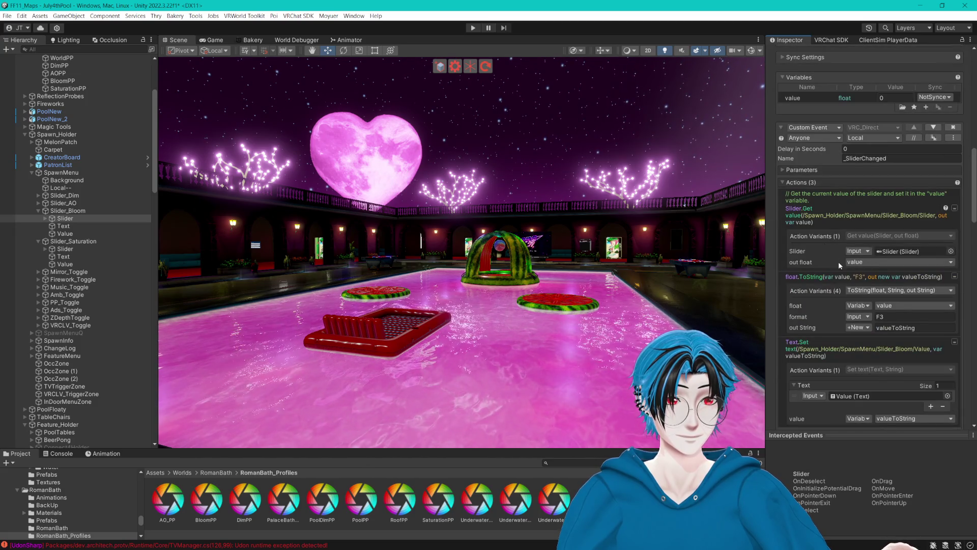
pyautogui.scroll(-5, 839, 264)
pyautogui.scroll(-10, 880, 316)
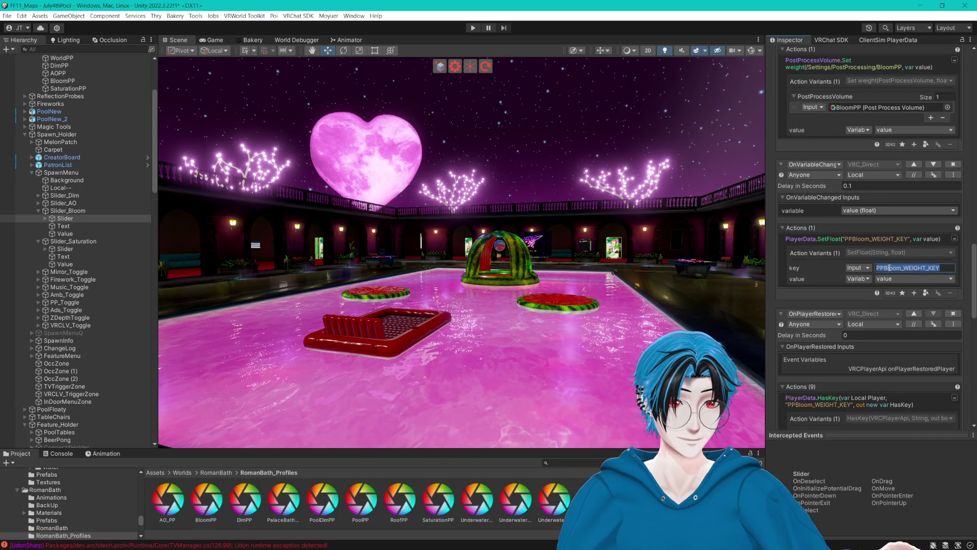
# - Change the Bloom slider's HasKey, GetFloat and SetFloat keys to PPBLO_WEIGHT_KEY and save the scene
pyautogui.write('LO')
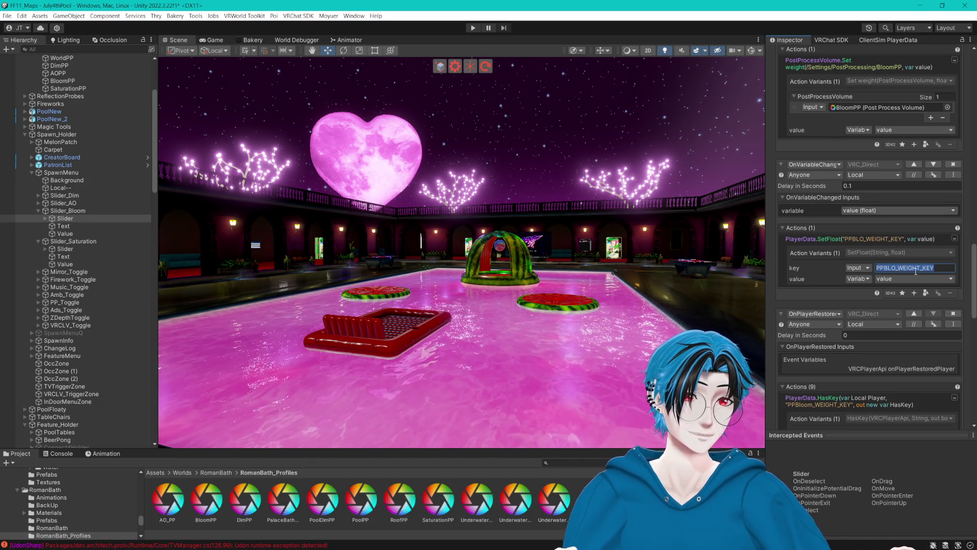
pyautogui.scroll(-5, 924, 280)
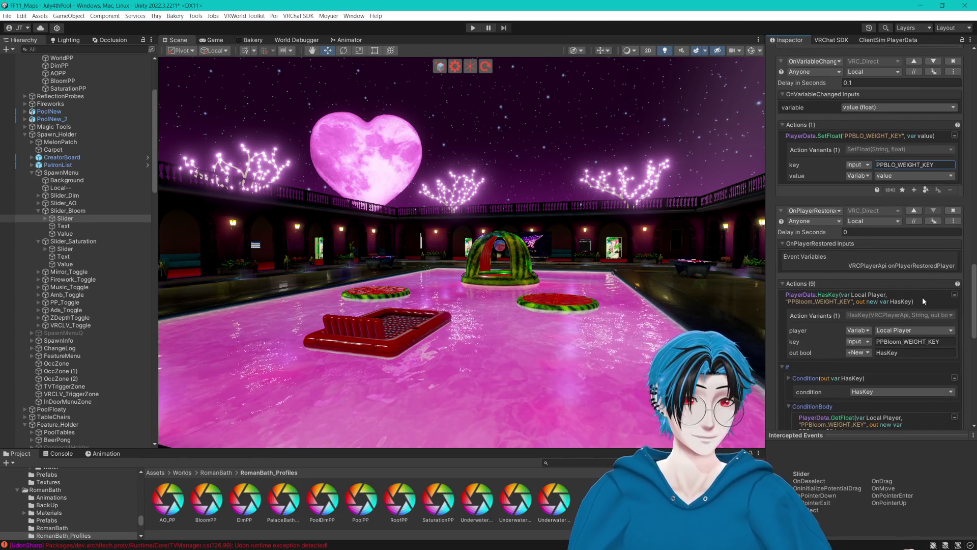
pyautogui.scroll(-8, 915, 336)
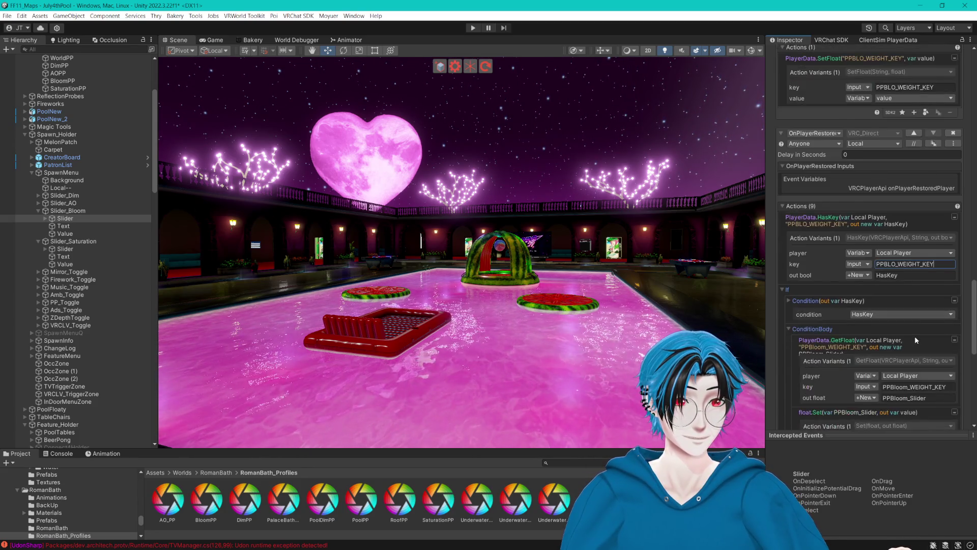
pyautogui.click(924, 285)
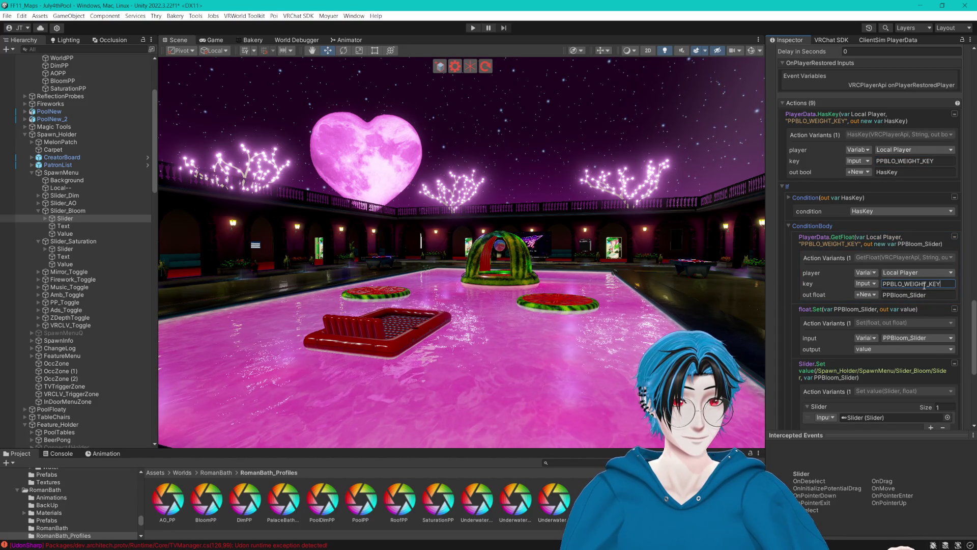
pyautogui.scroll(-7, 912, 279)
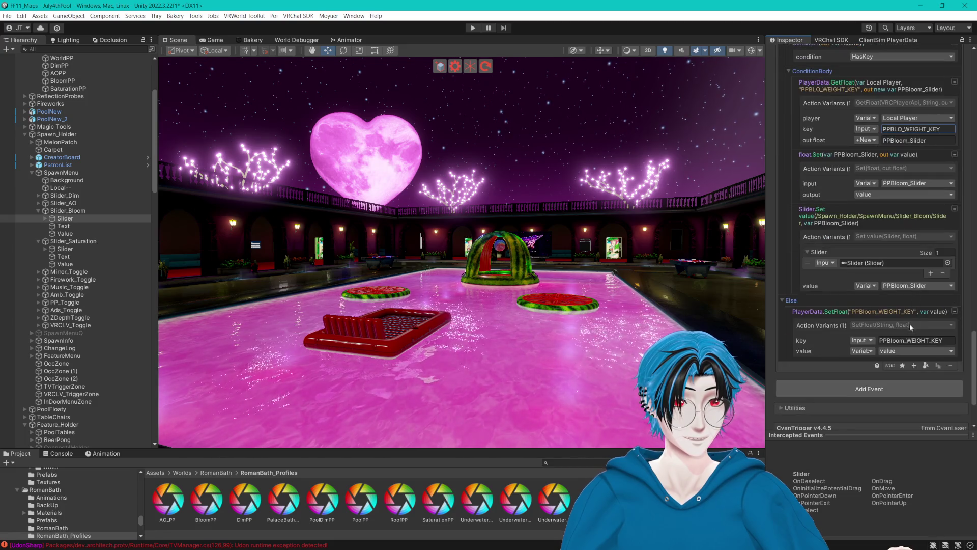
pyautogui.scroll(-3, 918, 338)
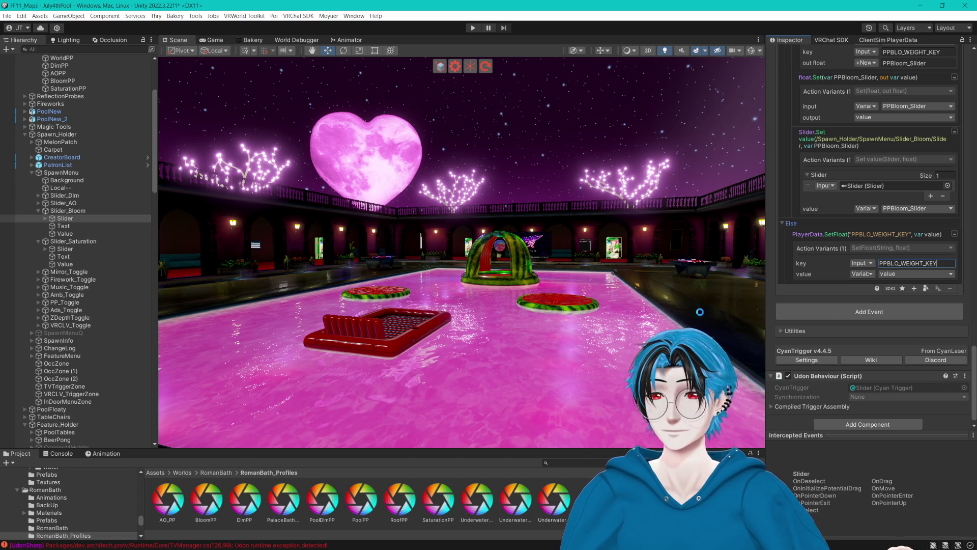
pyautogui.hotkey('ctrl', 's')
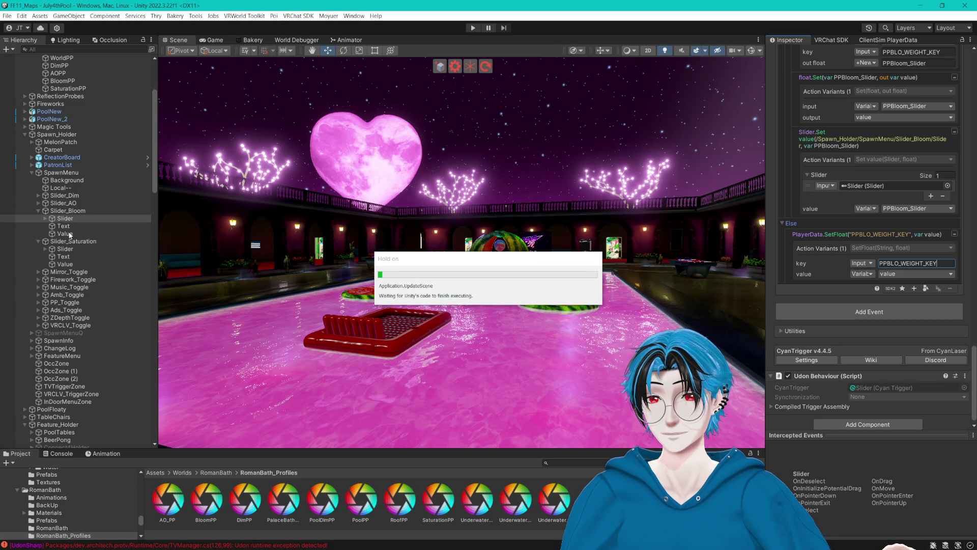
pyautogui.click(69, 234)
pyautogui.keyDown('ctrl'); pyautogui.click(74, 264); pyautogui.keyUp('ctrl')
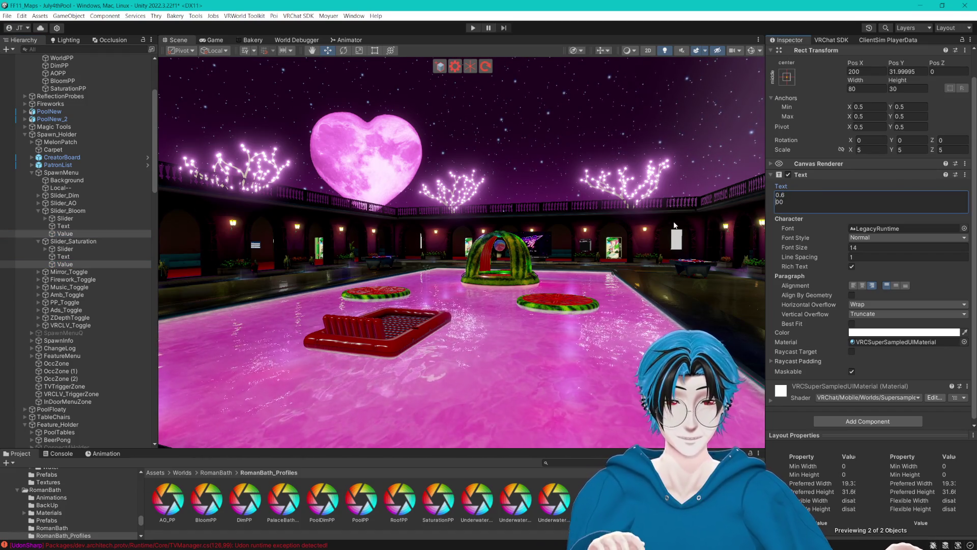
pyautogui.moveTo(674, 224); pyautogui.dragTo(436, 239)
pyautogui.press('f')
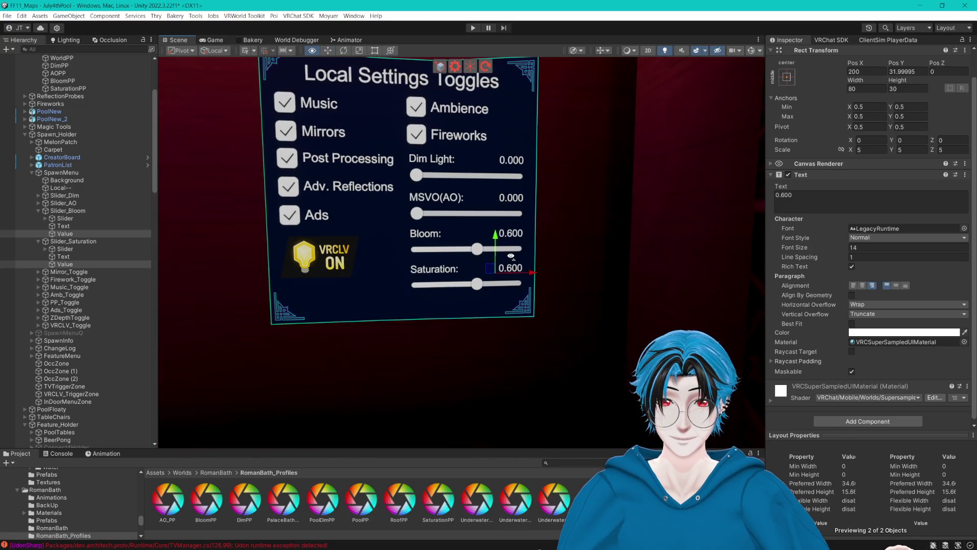
pyautogui.moveTo(509, 255); pyautogui.dragTo(519, 263)
pyautogui.scroll(-3, 509, 258)
pyautogui.scroll(3, 521, 251)
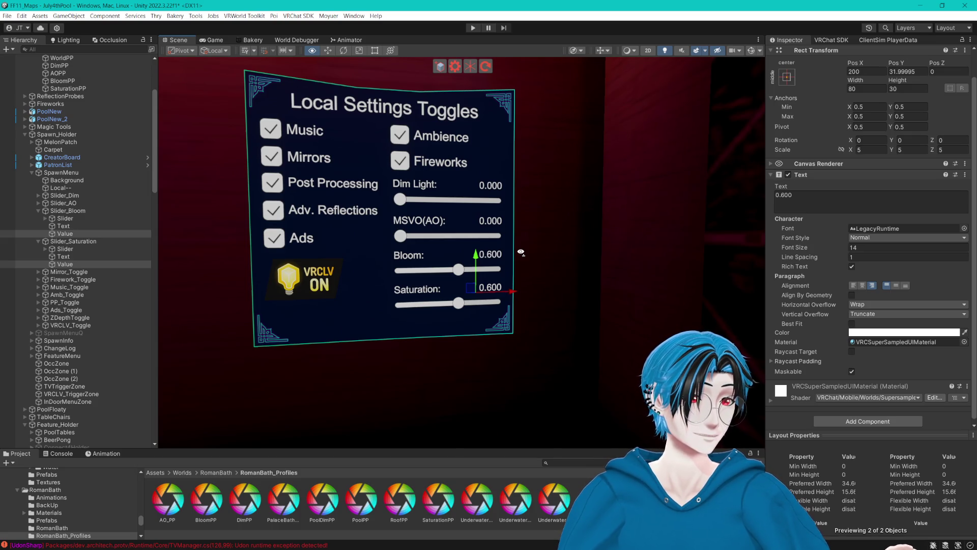
pyautogui.press('a')
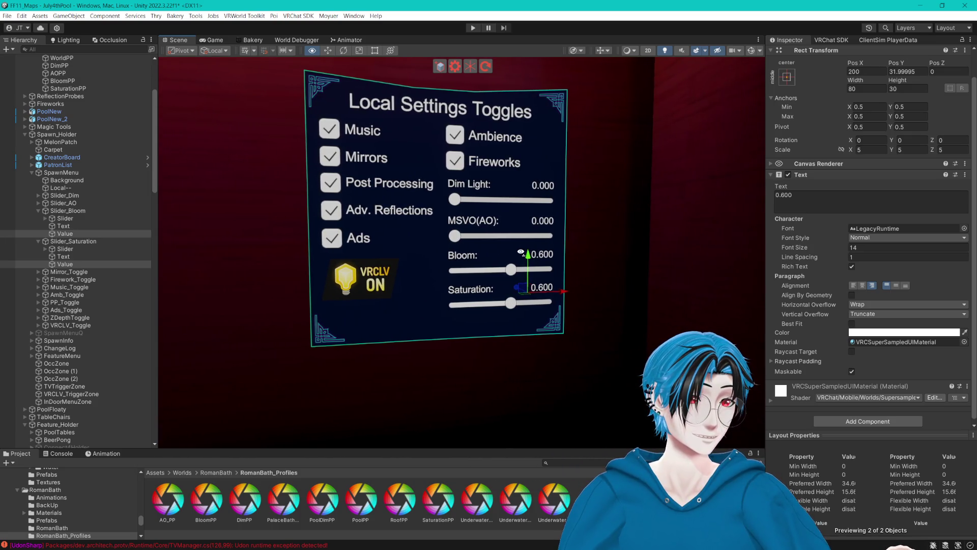
pyautogui.moveTo(518, 283); pyautogui.dragTo(641, 248)
pyautogui.press('d')
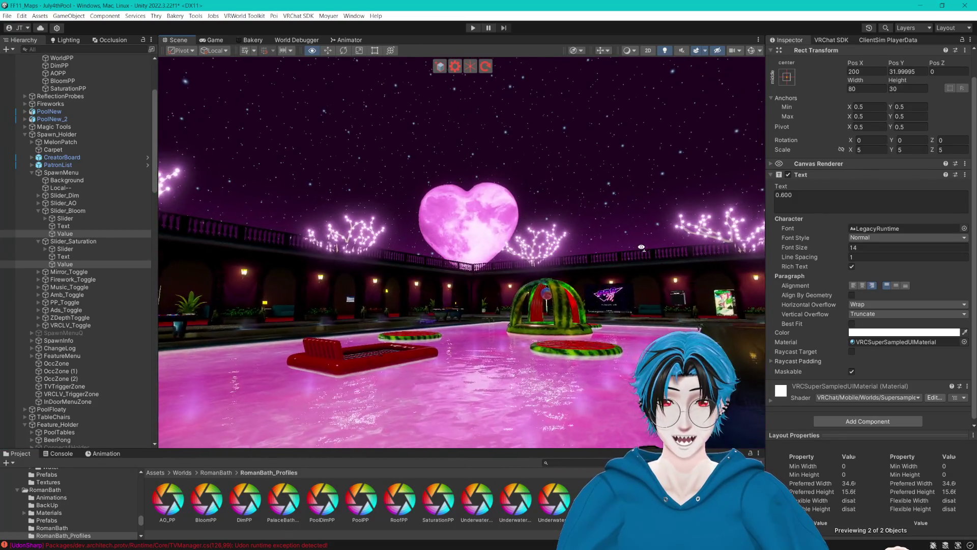
# - Retag the trees' parent VdayTreeHolder from EditorOnly to Untagged, then bring up Bakery's lightmapper panel
pyautogui.click(353, 227)
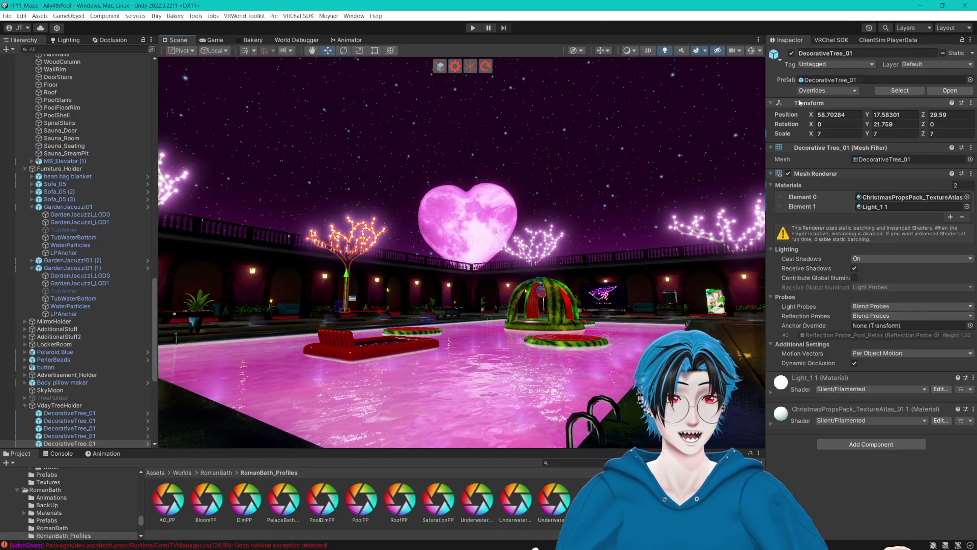
pyautogui.click(59, 405)
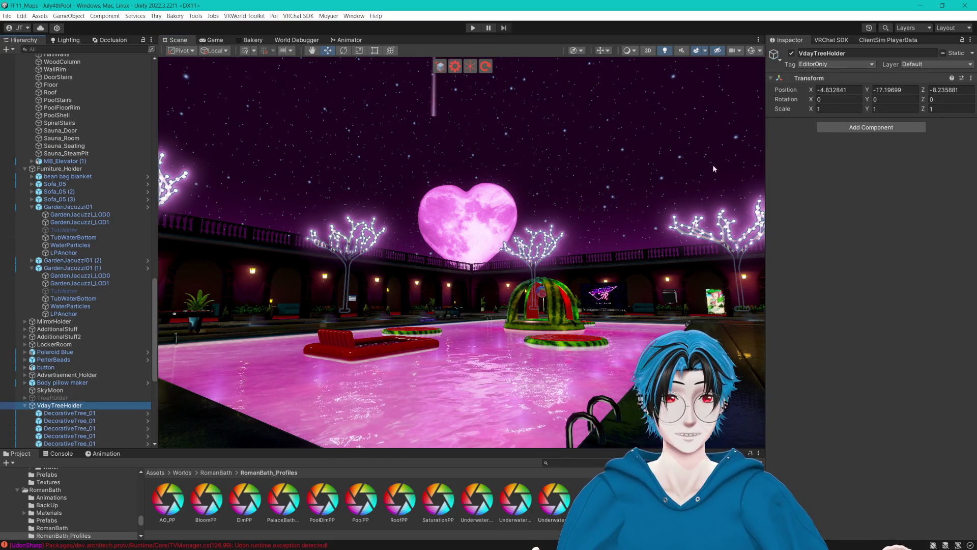
pyautogui.click(835, 64)
pyautogui.click(829, 71)
pyautogui.moveTo(585, 249); pyautogui.dragTo(334, 66)
pyautogui.click(253, 40)
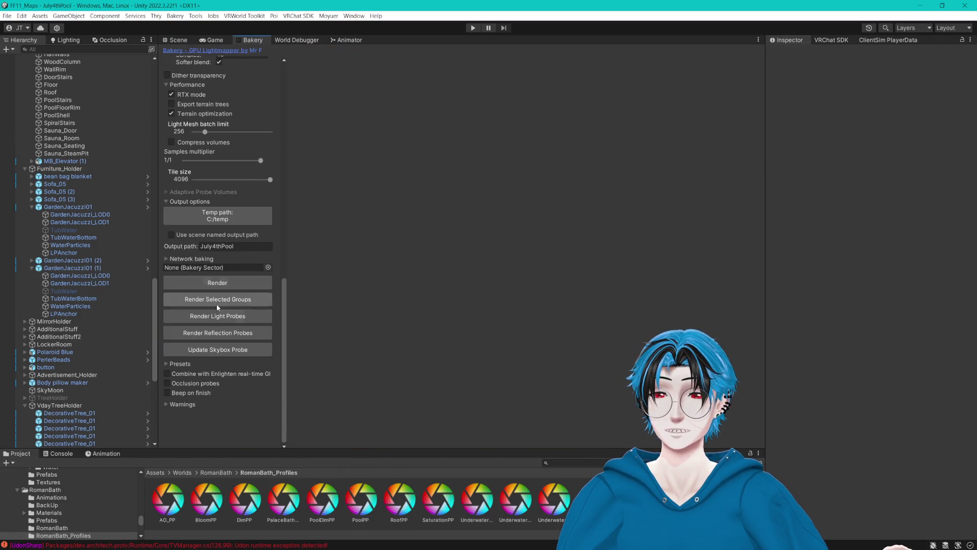
# - Render Bakery reflection probes, then return to the Scene view
pyautogui.click(220, 331)
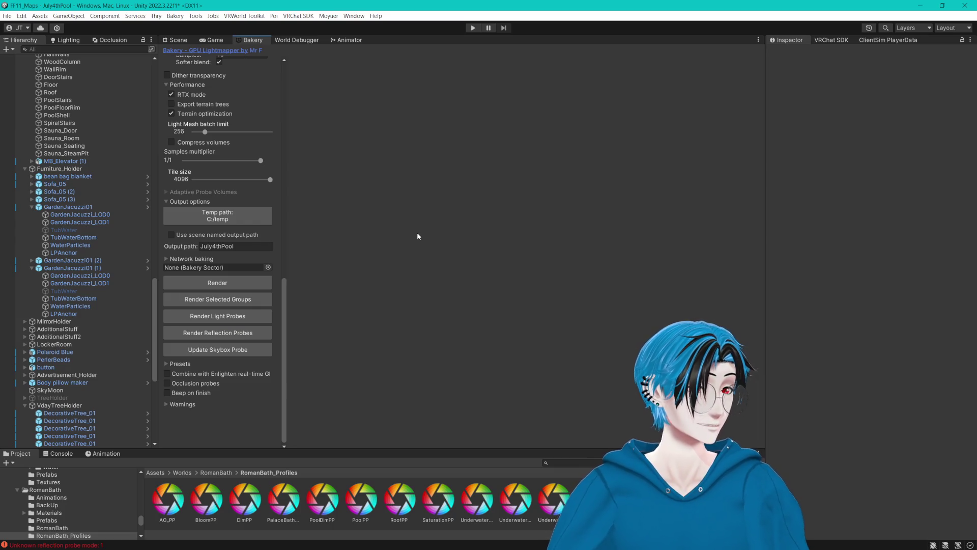
pyautogui.click(177, 41)
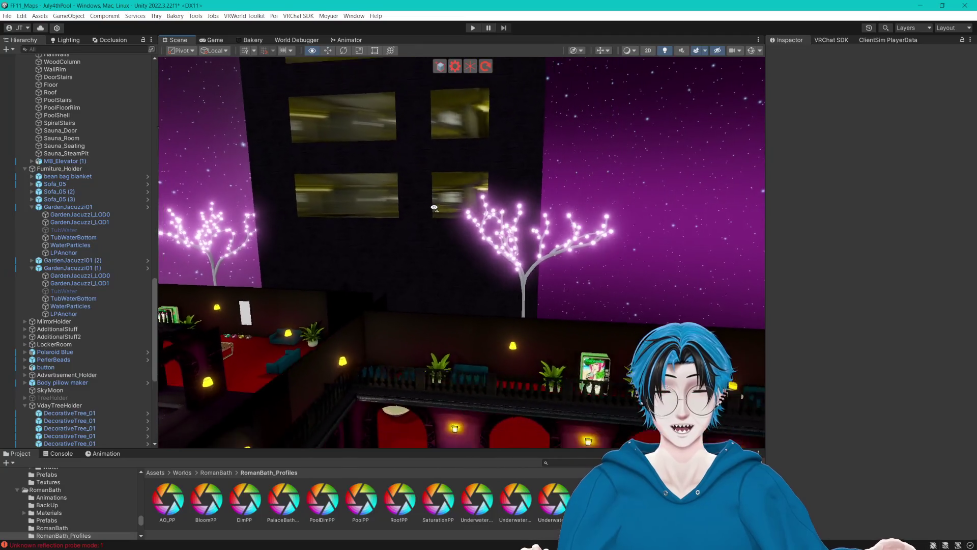
# - Narrow the PrivateBuilding slightly along one edge, then orbit toward the private room
pyautogui.moveTo(434, 208)
pyautogui.mouseDown()
pyautogui.moveTo(232, 210)
pyautogui.moveTo(453, 220)
pyautogui.moveTo(247, 252)
pyautogui.moveTo(501, 238)
pyautogui.mouseUp()
pyautogui.click(501, 238)
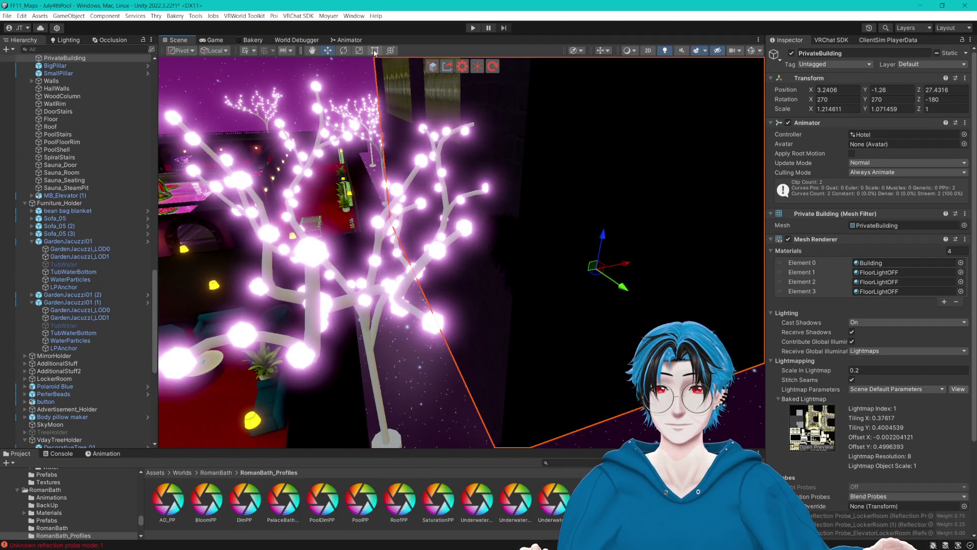
pyautogui.moveTo(411, 134); pyautogui.dragTo(423, 135)
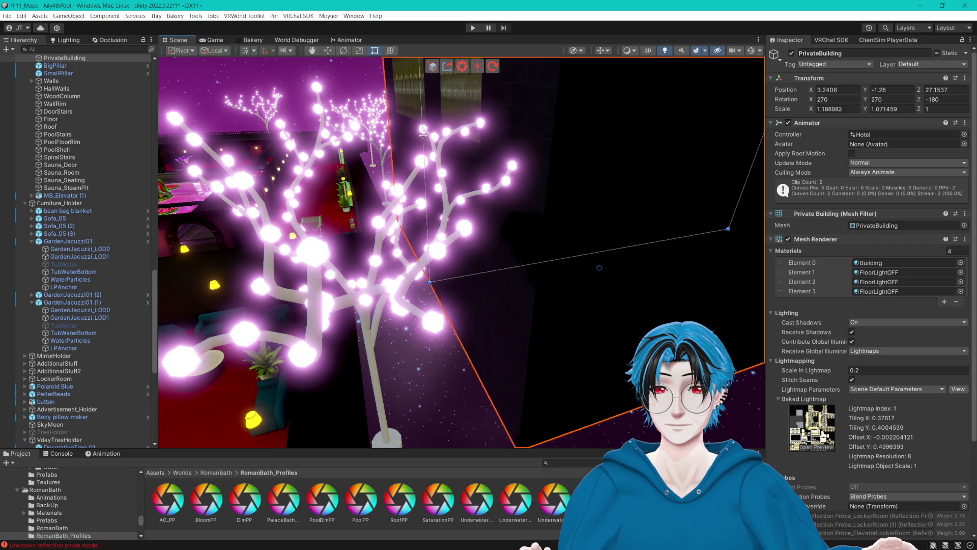
pyautogui.moveTo(601, 268)
pyautogui.mouseDown()
pyautogui.moveTo(491, 264)
pyautogui.moveTo(471, 240)
pyautogui.moveTo(381, 212)
pyautogui.moveTo(458, 224)
pyautogui.moveTo(794, 220)
pyautogui.moveTo(251, 213)
pyautogui.moveTo(480, 220)
pyautogui.moveTo(419, 241)
pyautogui.moveTo(287, 249)
pyautogui.moveTo(437, 239)
pyautogui.moveTo(552, 256)
pyautogui.moveTo(631, 255)
pyautogui.moveTo(469, 245)
pyautogui.moveTo(342, 213)
pyautogui.moveTo(440, 285)
pyautogui.moveTo(654, 271)
pyautogui.moveTo(585, 255)
pyautogui.moveTo(626, 239)
pyautogui.moveTo(635, 222)
pyautogui.mouseUp()
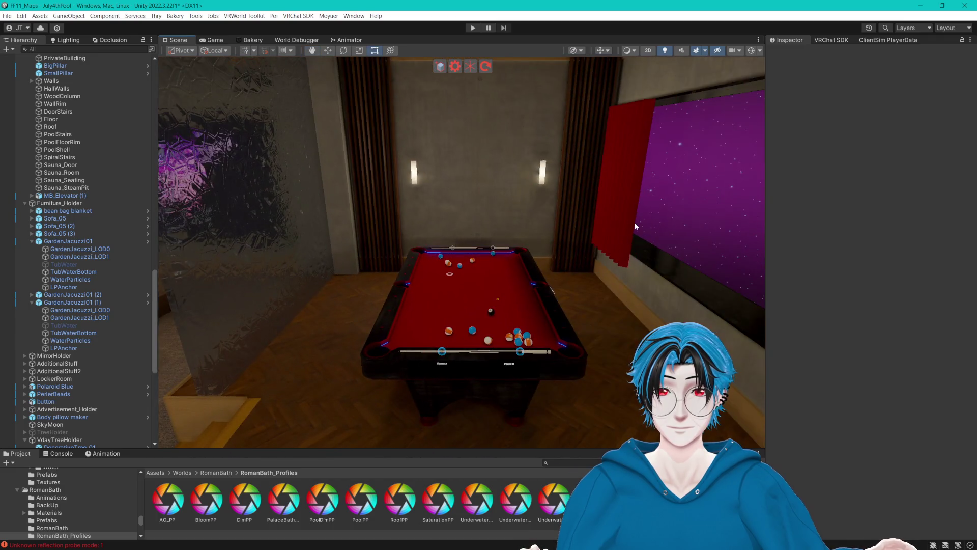
# - Try the red PoolCarpet material on the room, then undo it
pyautogui.click(637, 207)
pyautogui.click(878, 173)
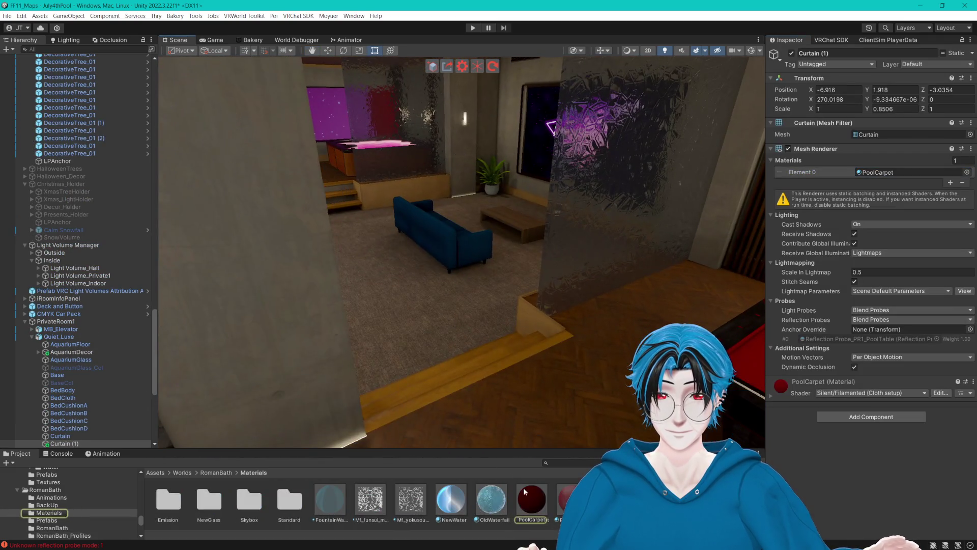
pyautogui.moveTo(532, 499); pyautogui.dragTo(451, 343)
pyautogui.moveTo(370, 276)
pyautogui.mouseDown()
pyautogui.moveTo(417, 268)
pyautogui.moveTo(480, 280)
pyautogui.mouseUp()
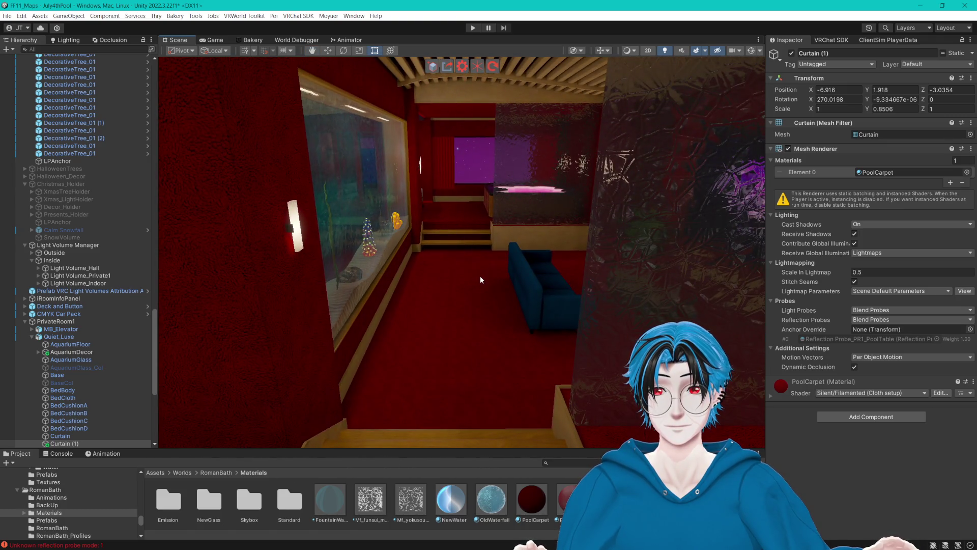
pyautogui.hotkey('ctrl', 'z')
# - Open the Quiet_Luxe Base mesh's QL_Base material and tint its albedo pink
pyautogui.click(465, 317)
pyautogui.click(473, 299)
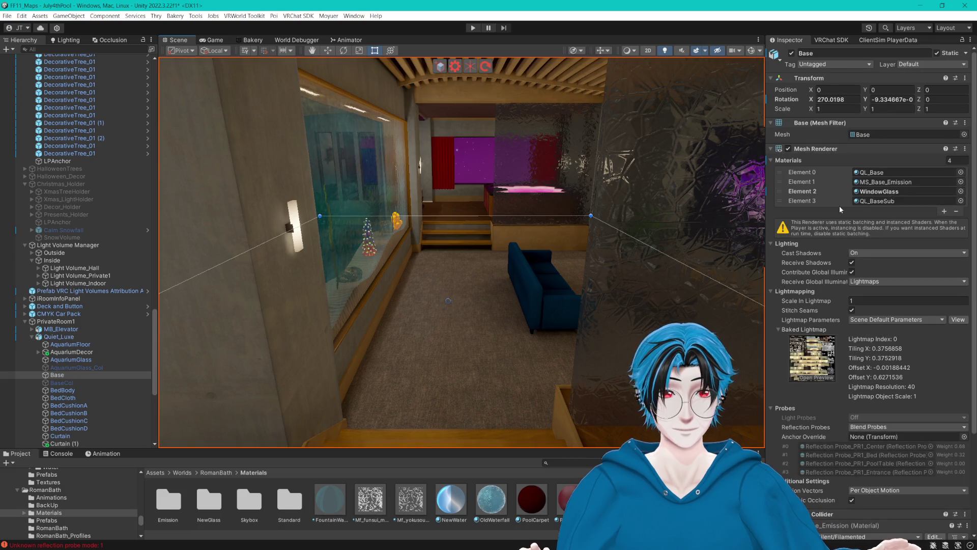
pyautogui.click(881, 172)
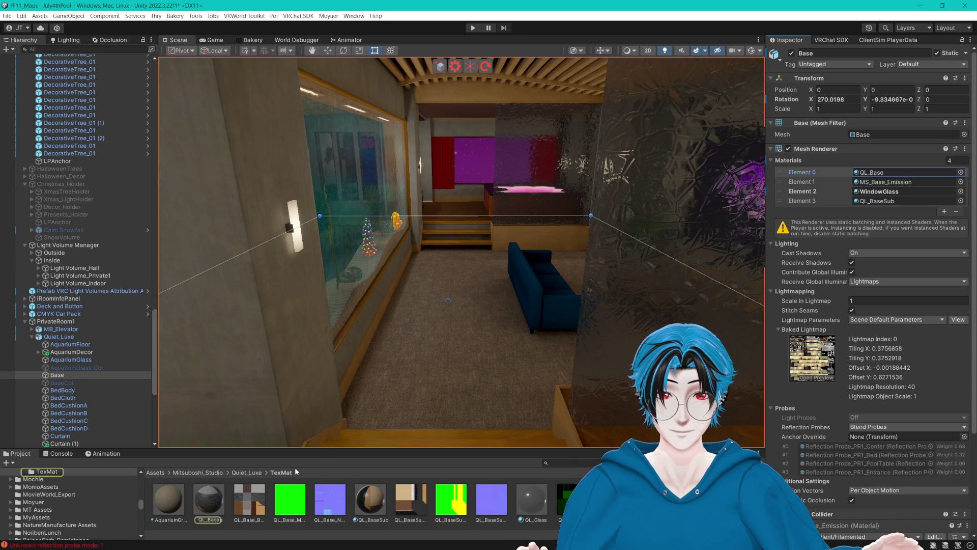
pyautogui.click(209, 500)
pyautogui.click(860, 95)
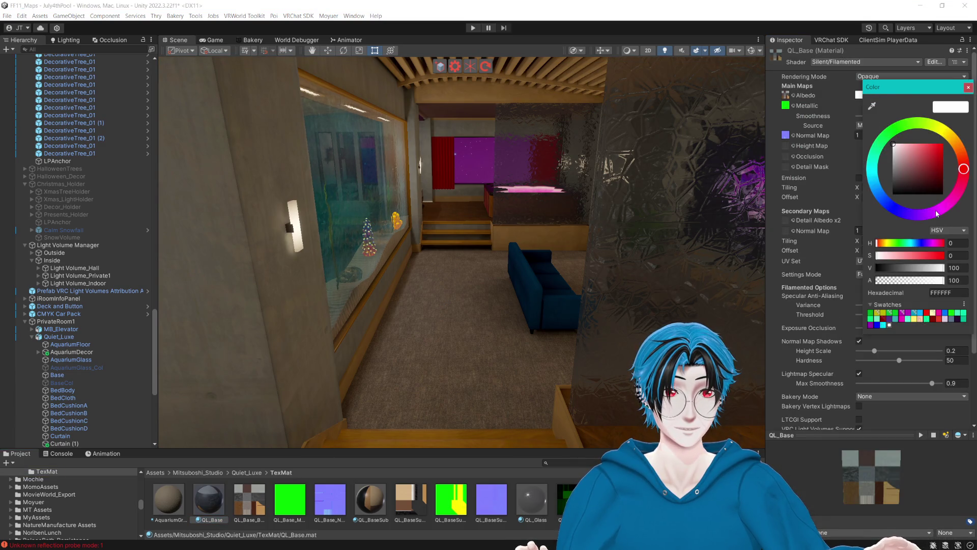
pyautogui.moveTo(895, 144); pyautogui.dragTo(914, 144)
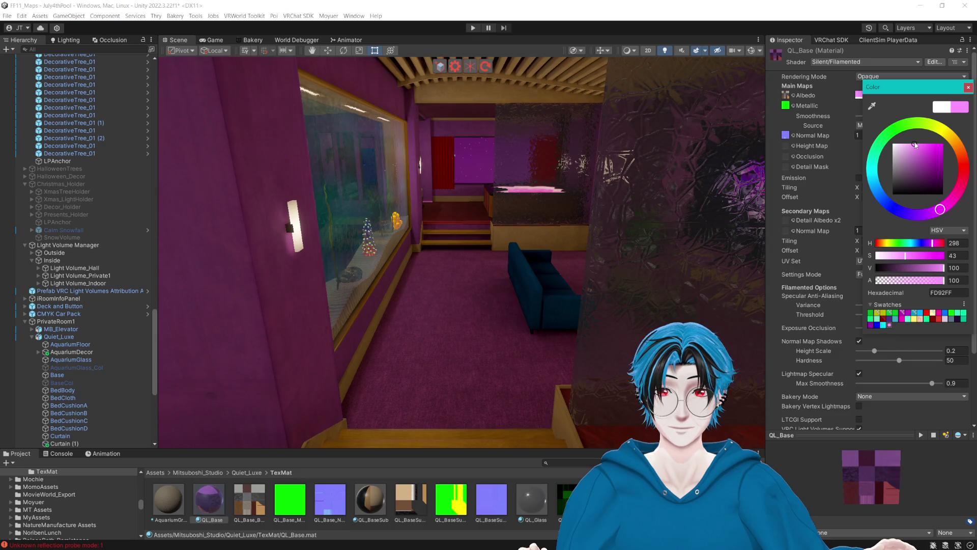
pyautogui.moveTo(585, 203)
pyautogui.mouseDown()
pyautogui.moveTo(597, 196)
pyautogui.moveTo(203, 240)
pyautogui.moveTo(521, 261)
pyautogui.moveTo(275, 249)
pyautogui.mouseUp()
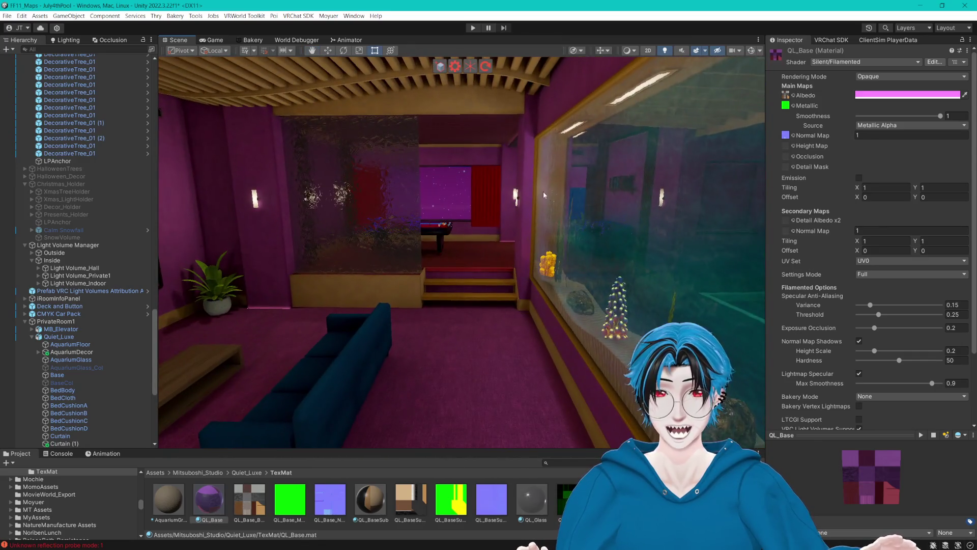
# - Soften the QL_Base albedo to pale pink, then reset it to plain white FFFFFF
pyautogui.click(896, 94)
pyautogui.click(901, 146)
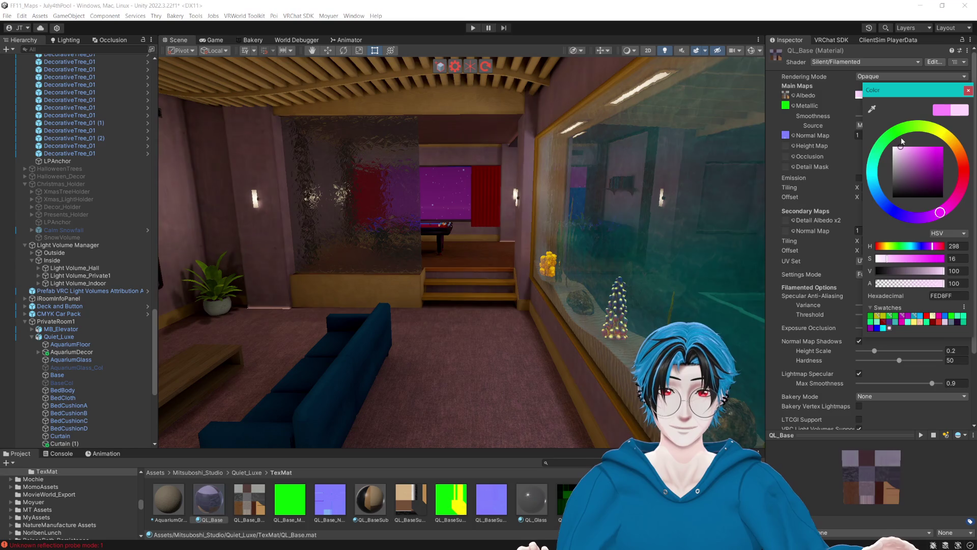
pyautogui.moveTo(903, 141)
pyautogui.mouseDown()
pyautogui.moveTo(883, 135)
pyautogui.moveTo(914, 147)
pyautogui.moveTo(893, 134)
pyautogui.mouseUp()
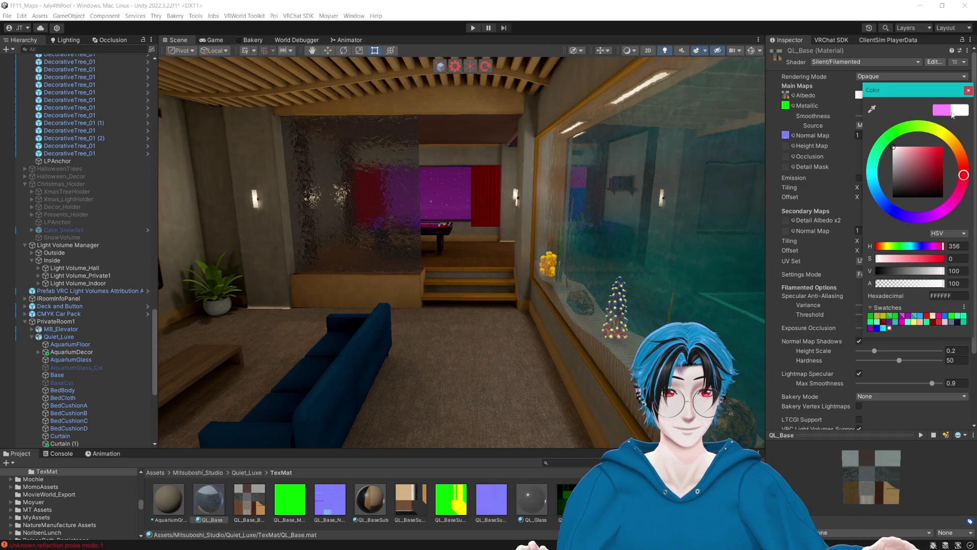
pyautogui.moveTo(712, 178)
pyautogui.mouseDown()
pyautogui.moveTo(595, 177)
pyautogui.moveTo(359, 203)
pyautogui.moveTo(418, 201)
pyautogui.moveTo(217, 186)
pyautogui.mouseUp()
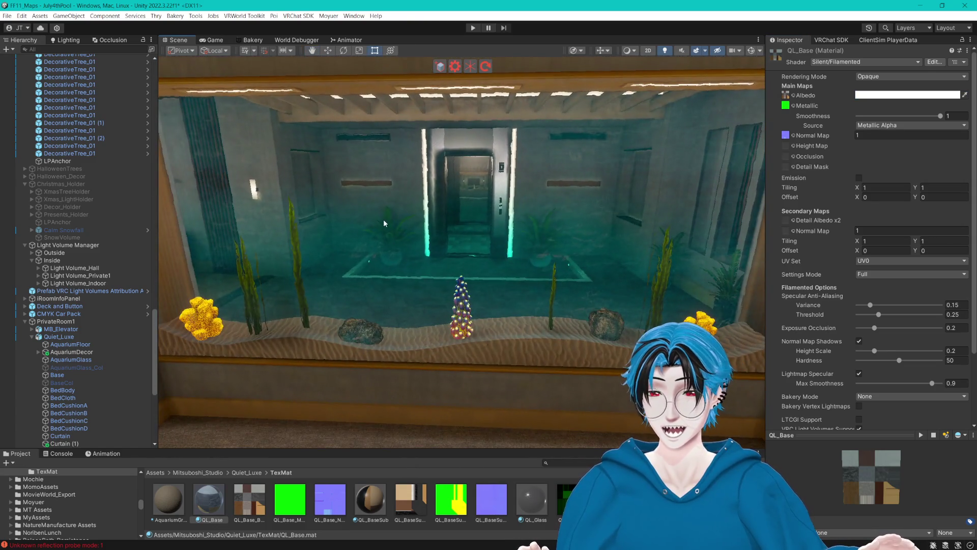
# - Expand Quiet_Luxe > AquariumDecor > Fish and preview ClownFish, ReefFish and ReefFish2 together
pyautogui.click(54, 336)
pyautogui.click(39, 352)
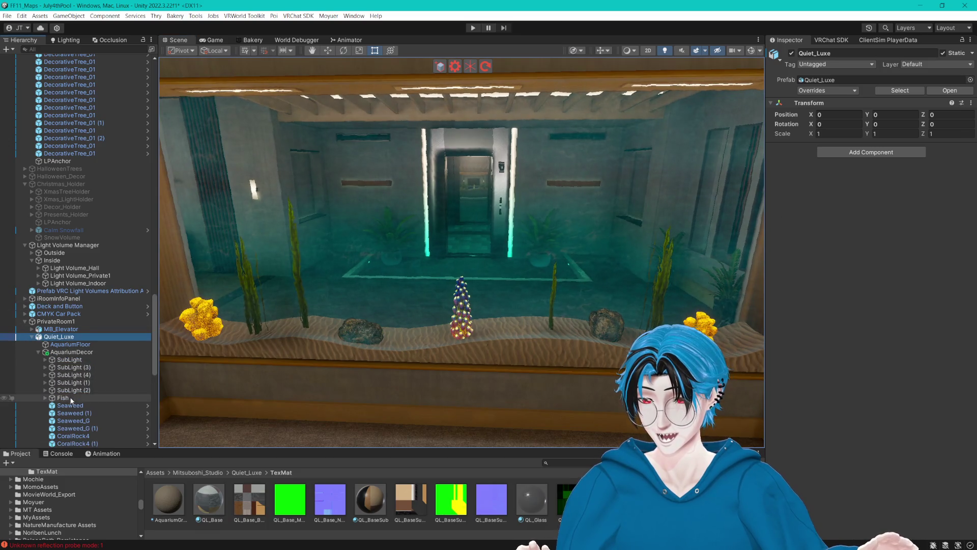
pyautogui.scroll(-3, 43, 352)
pyautogui.click(46, 341)
pyautogui.click(46, 340)
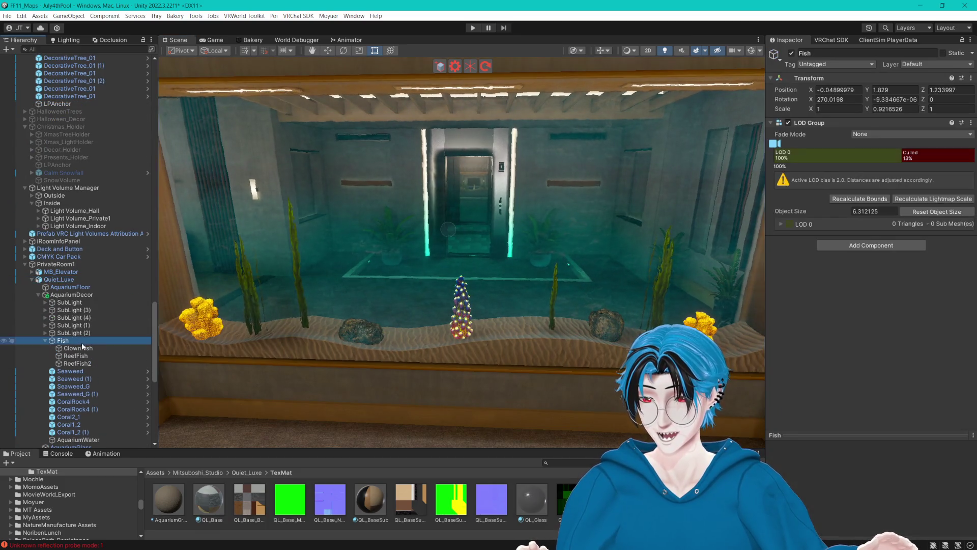
pyautogui.click(78, 348)
pyautogui.keyDown('shift'); pyautogui.click(78, 364); pyautogui.keyUp('shift')
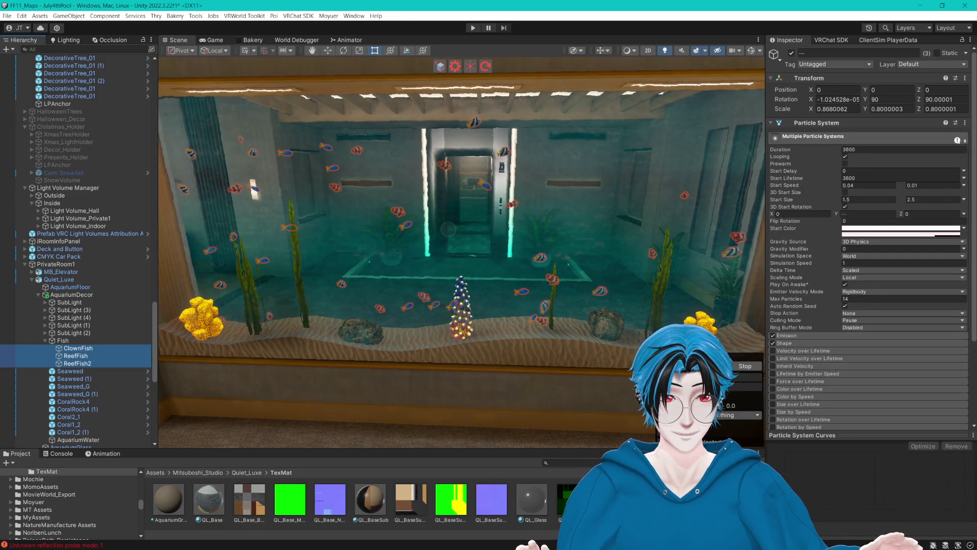
pyautogui.click(712, 380)
# - Look closer at the aquarium and ProTV screen, then filter the Hierarchy by 'TV'
pyautogui.moveTo(713, 379)
pyautogui.mouseDown()
pyautogui.moveTo(590, 326)
pyautogui.moveTo(338, 306)
pyautogui.moveTo(551, 332)
pyautogui.moveTo(530, 205)
pyautogui.mouseUp()
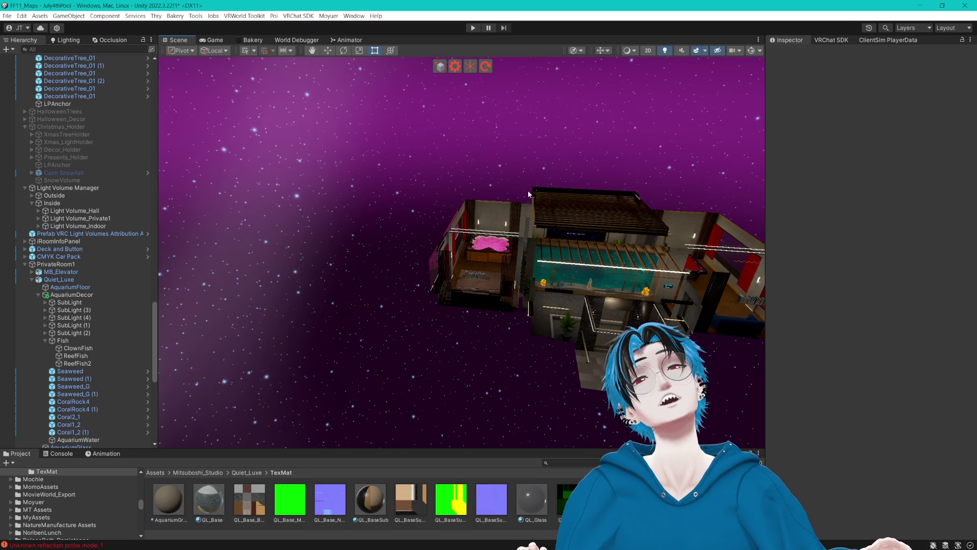
pyautogui.moveTo(530, 148)
pyautogui.mouseDown()
pyautogui.moveTo(641, 174)
pyautogui.moveTo(626, 144)
pyautogui.mouseUp()
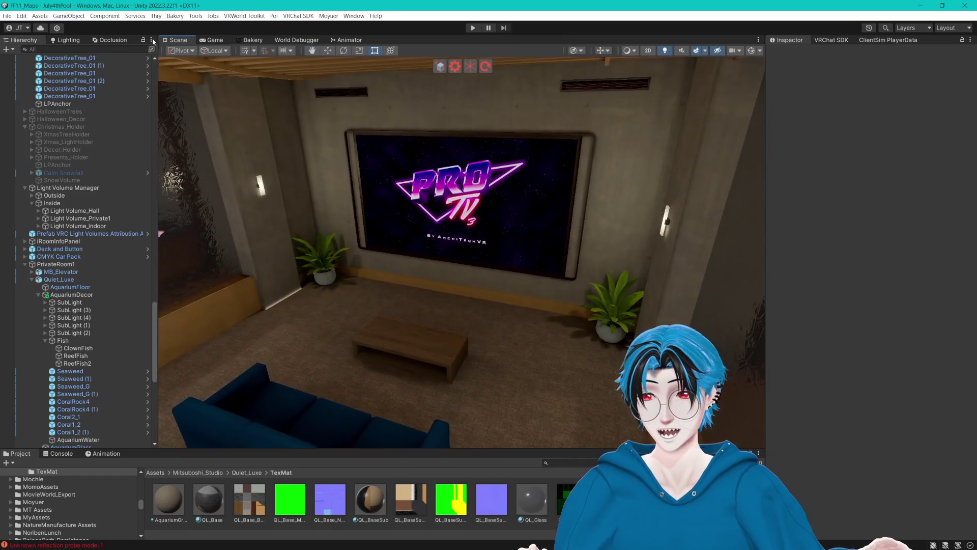
pyautogui.click(120, 49)
pyautogui.write('TV')
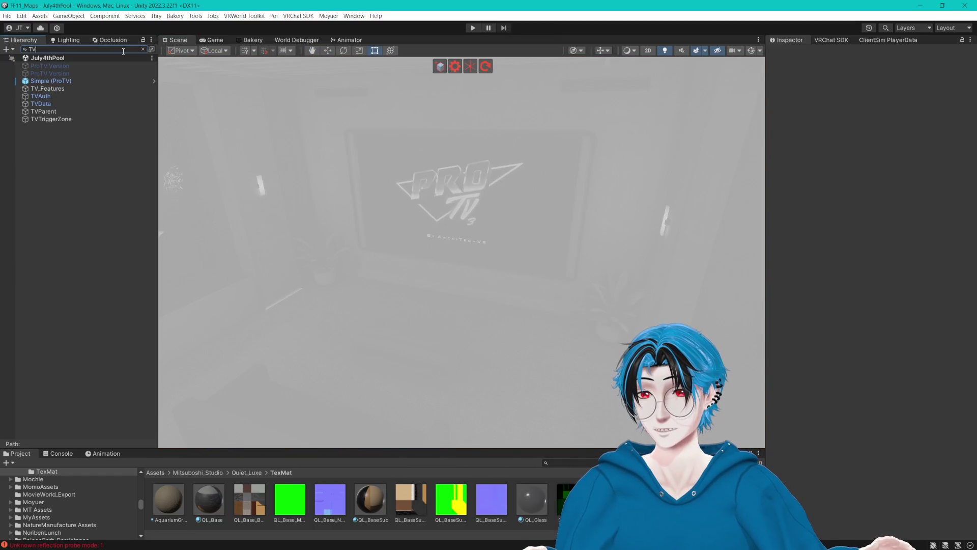
# - Frame TVTriggerZone, turn on Gizmos, and frame the InDoorMenuZone trigger
pyautogui.click(81, 119)
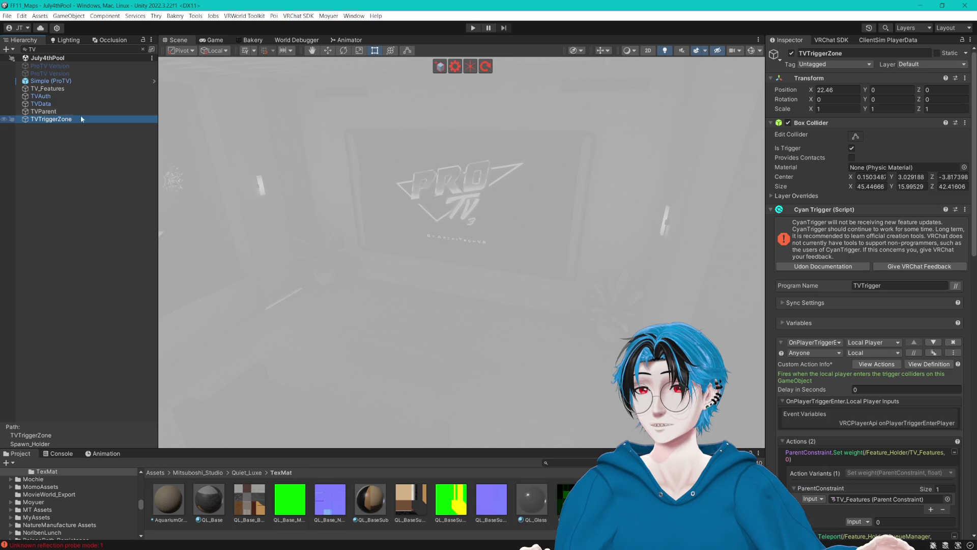
pyautogui.click(142, 49)
pyautogui.press('f')
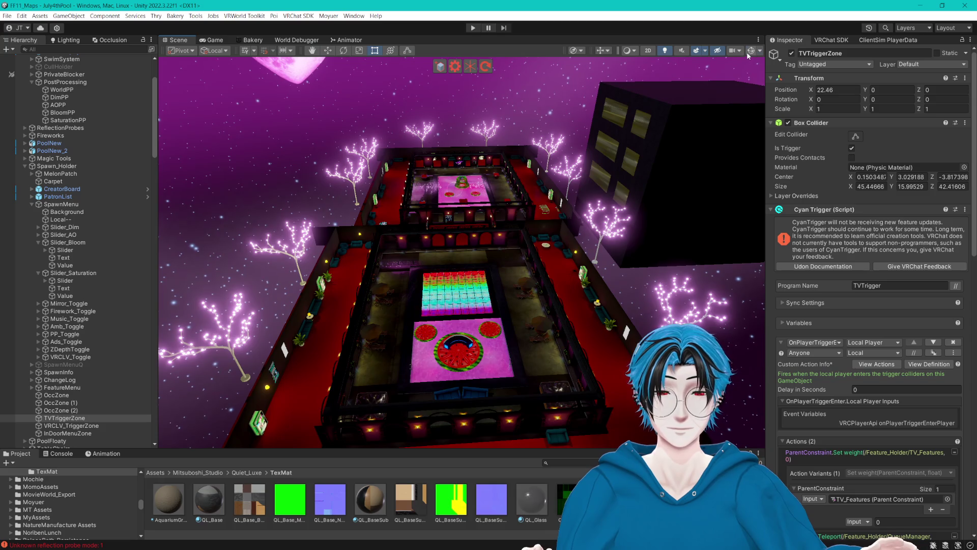
pyautogui.click(751, 51)
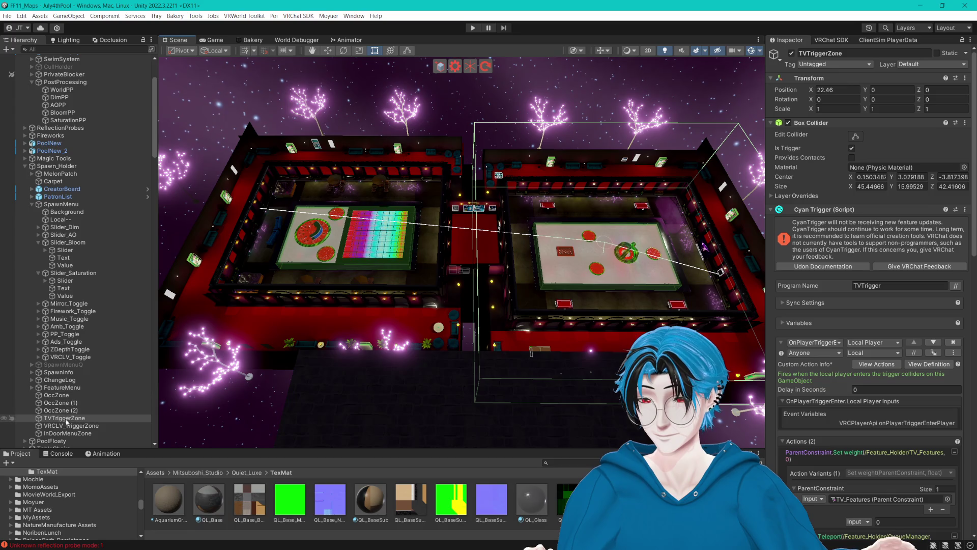
pyautogui.doubleClick(81, 434)
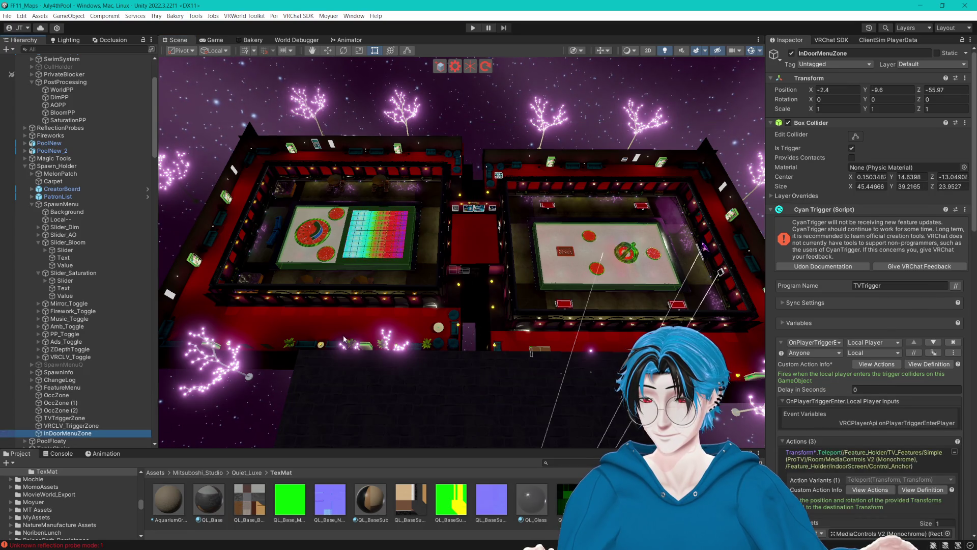
# - Follow InDoorMenuZone's exit-trigger destination to the MediaAnchor object and select it
pyautogui.scroll(5, 464, 232)
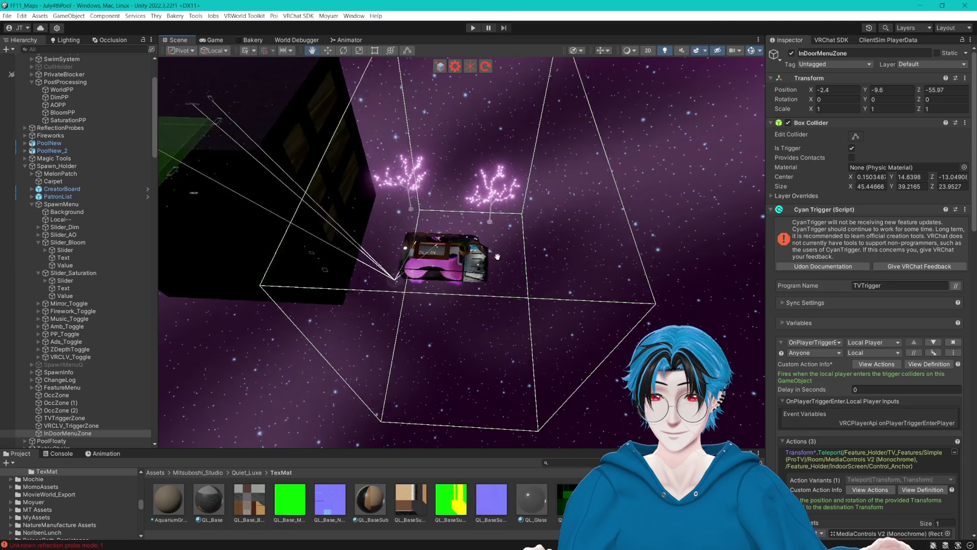
pyautogui.moveTo(497, 294); pyautogui.dragTo(464, 229)
pyautogui.scroll(-5, 873, 277)
pyautogui.scroll(-15, 873, 277)
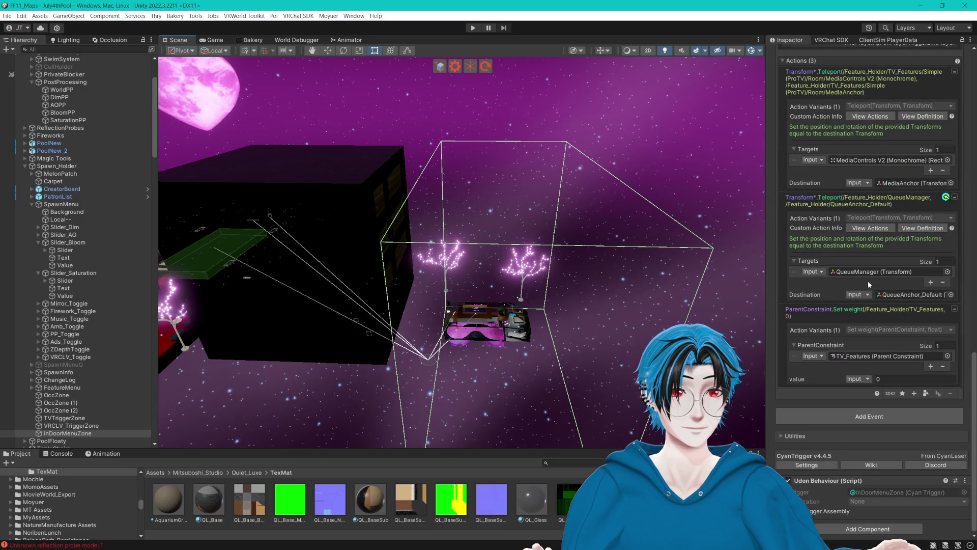
pyautogui.scroll(-3, 867, 280)
pyautogui.scroll(3, 858, 283)
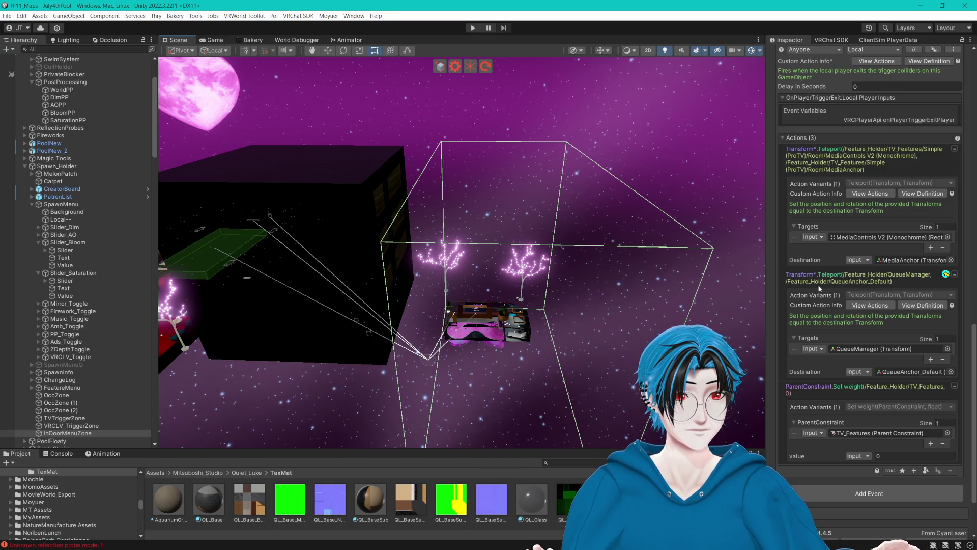
pyautogui.click(914, 260)
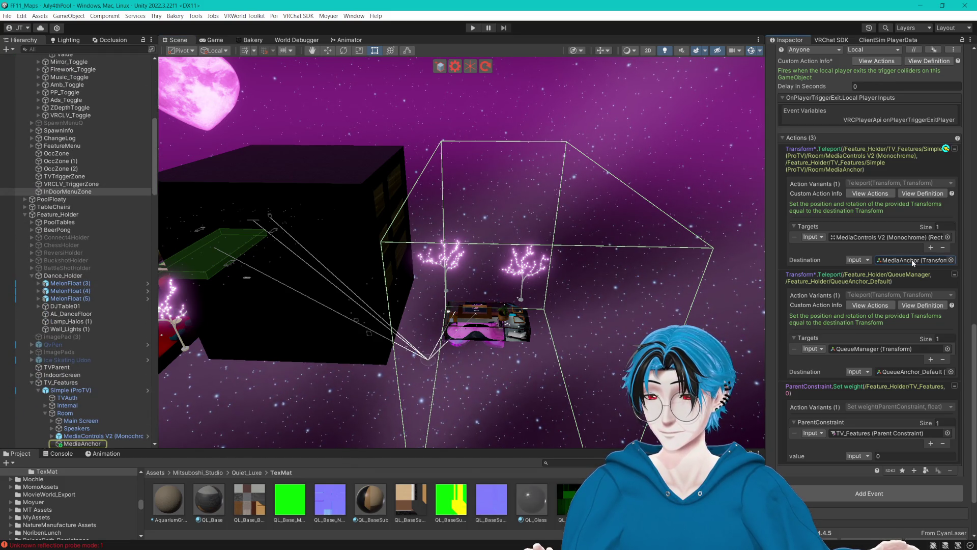
pyautogui.scroll(-3, 144, 341)
pyautogui.click(82, 386)
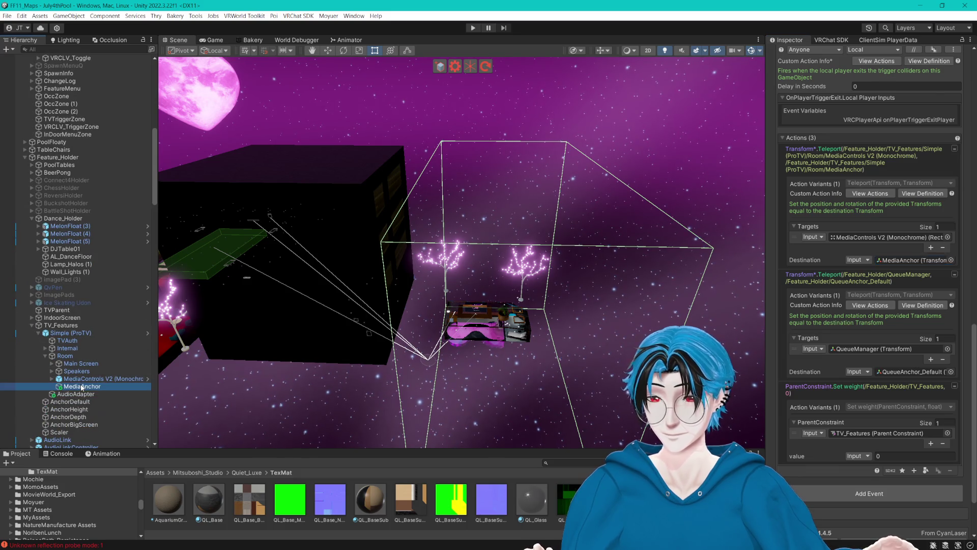
# - Frame the MediaAnchor, then follow TVTriggerZone's teleport destination to QueueAnchor_Default
pyautogui.press('f')
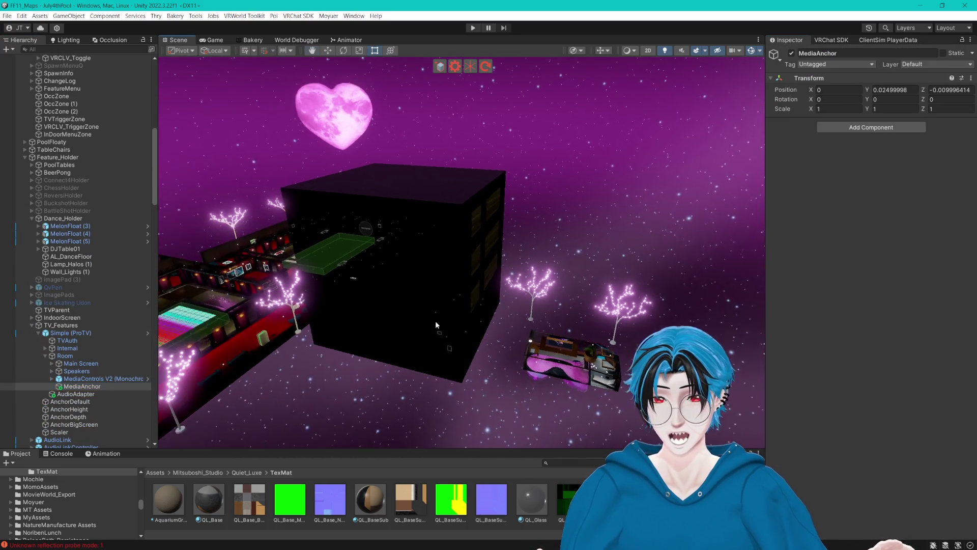
pyautogui.moveTo(167, 363)
pyautogui.mouseDown()
pyautogui.moveTo(533, 352)
pyautogui.moveTo(548, 259)
pyautogui.mouseUp()
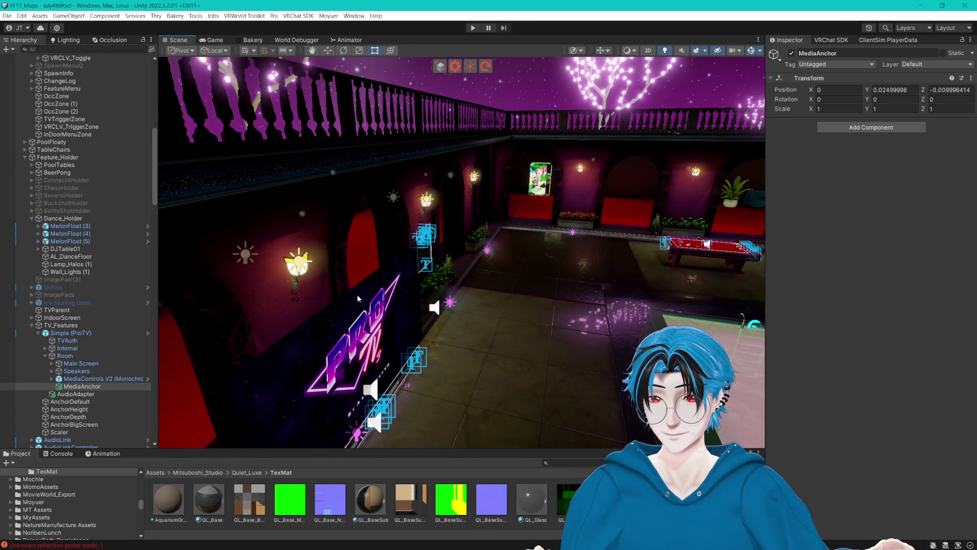
pyautogui.press('f')
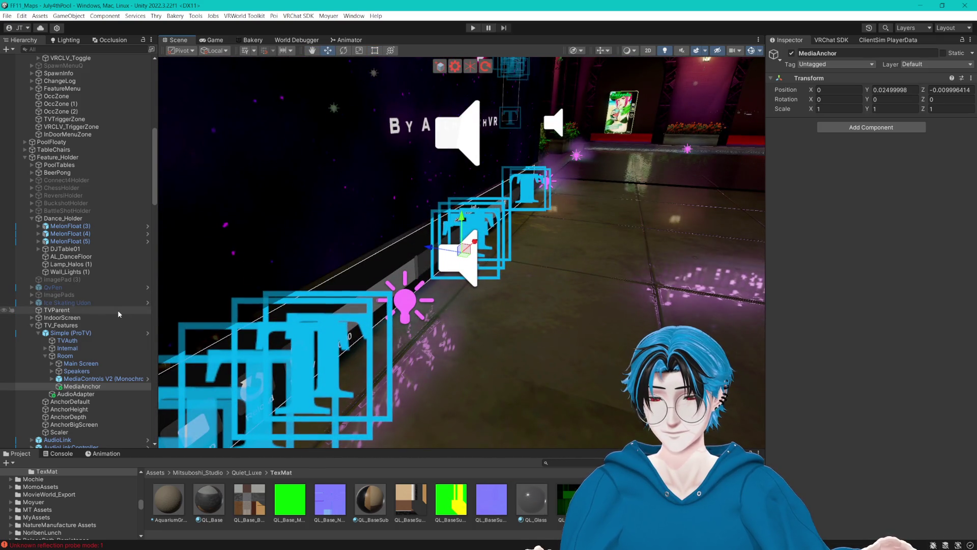
pyautogui.click(71, 120)
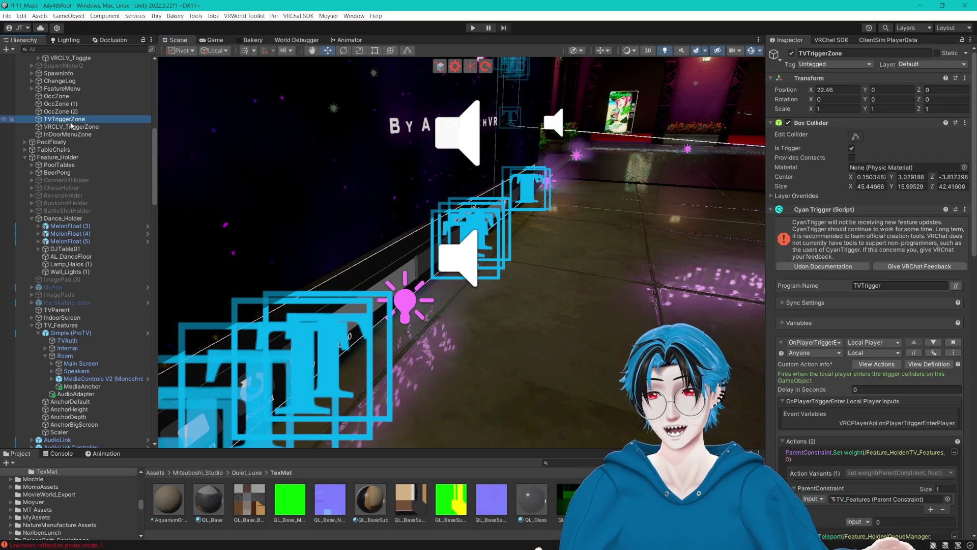
pyautogui.scroll(-5, 854, 237)
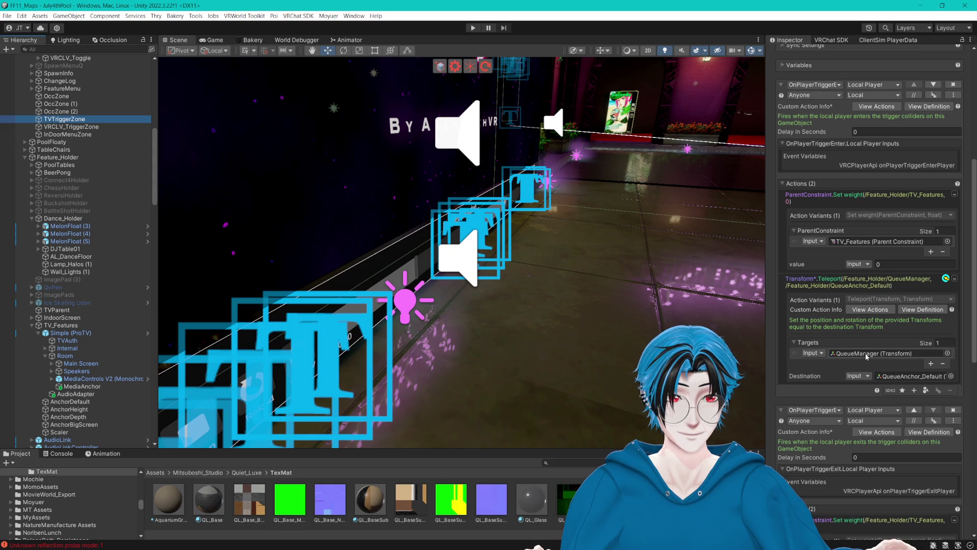
pyautogui.click(899, 377)
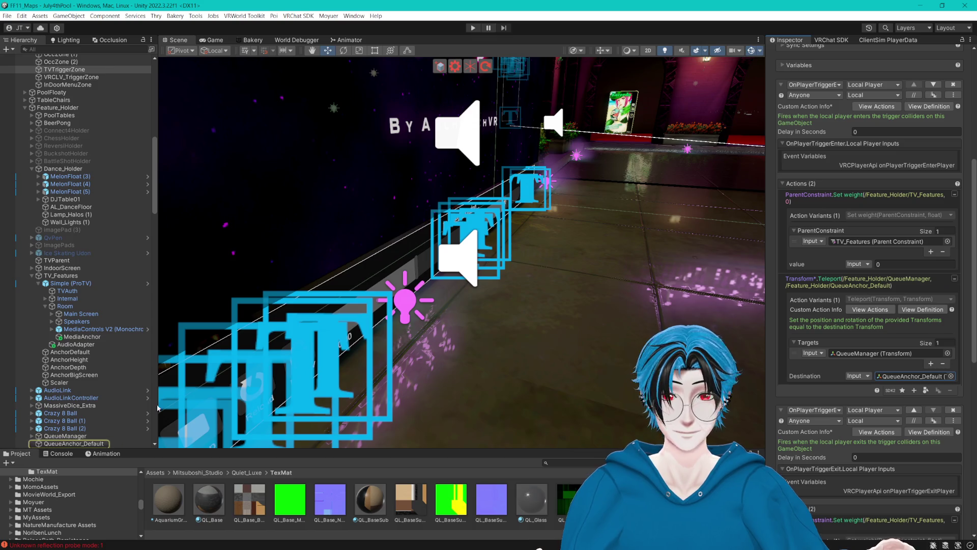
pyautogui.doubleClick(899, 377)
pyautogui.press('f')
pyautogui.moveTo(438, 323); pyautogui.dragTo(521, 251)
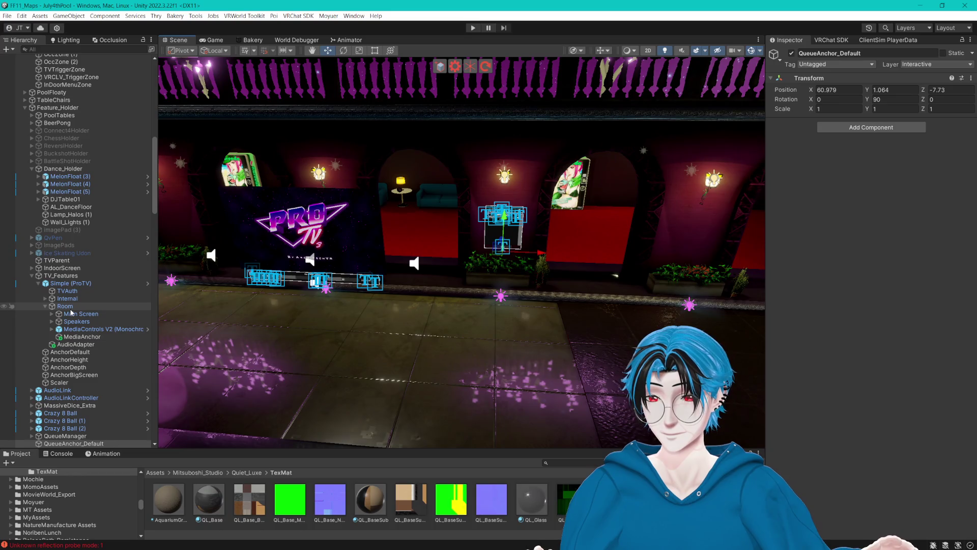
pyautogui.scroll(-3, 71, 312)
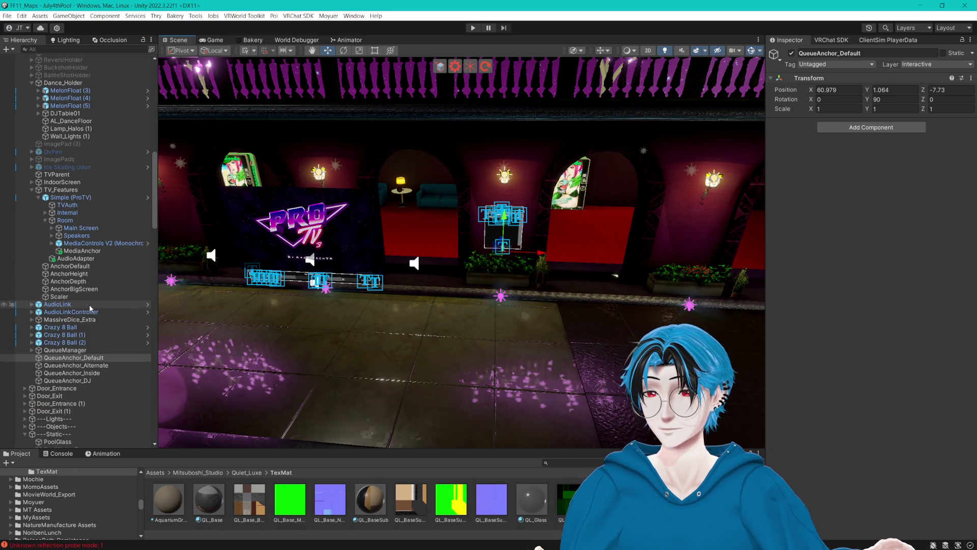
# - Frame QueueAnchor_Alternate, Inside and DJ, check QueueManager's position, and return to QueueAnchor_Default
pyautogui.click(104, 366)
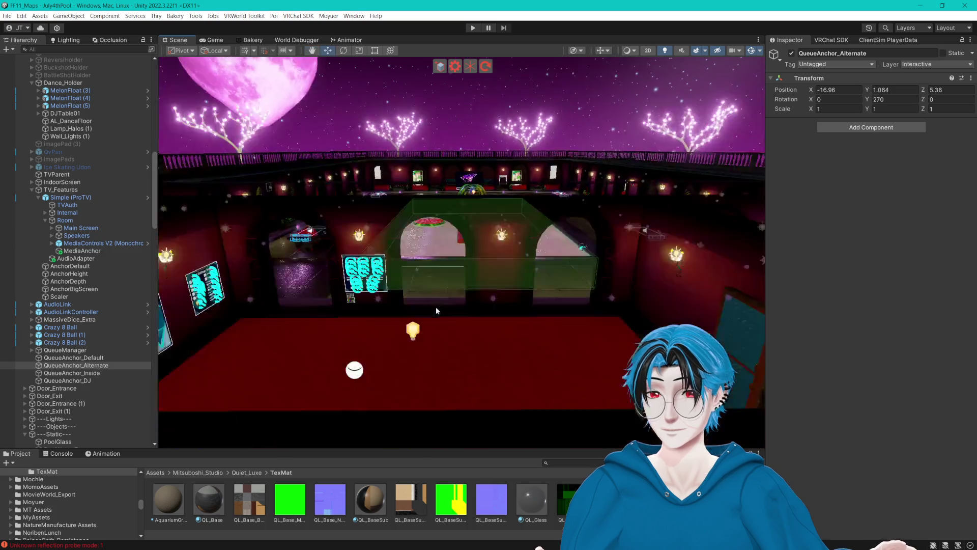
pyautogui.moveTo(436, 307)
pyautogui.mouseDown()
pyautogui.moveTo(271, 328)
pyautogui.moveTo(572, 255)
pyautogui.moveTo(469, 294)
pyautogui.moveTo(465, 276)
pyautogui.mouseUp()
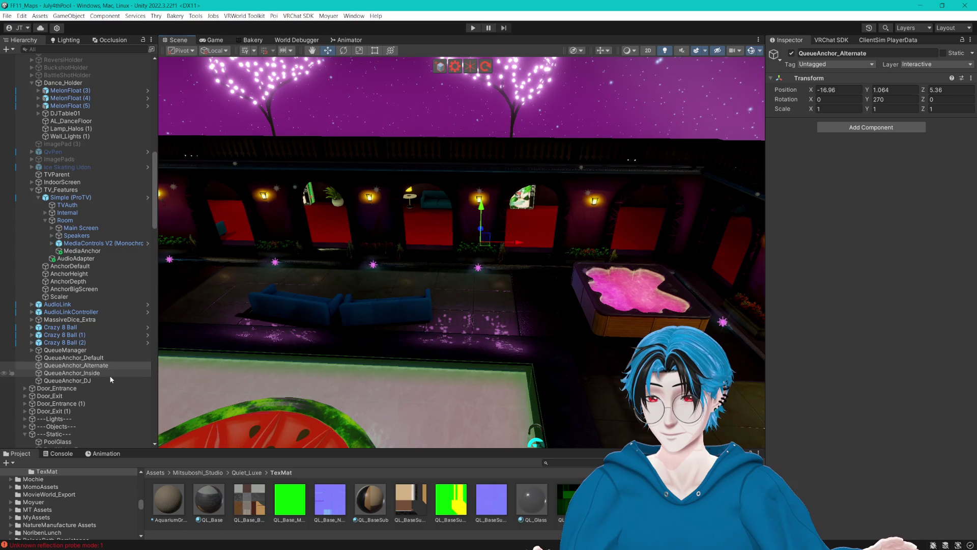
pyautogui.doubleClick(109, 376)
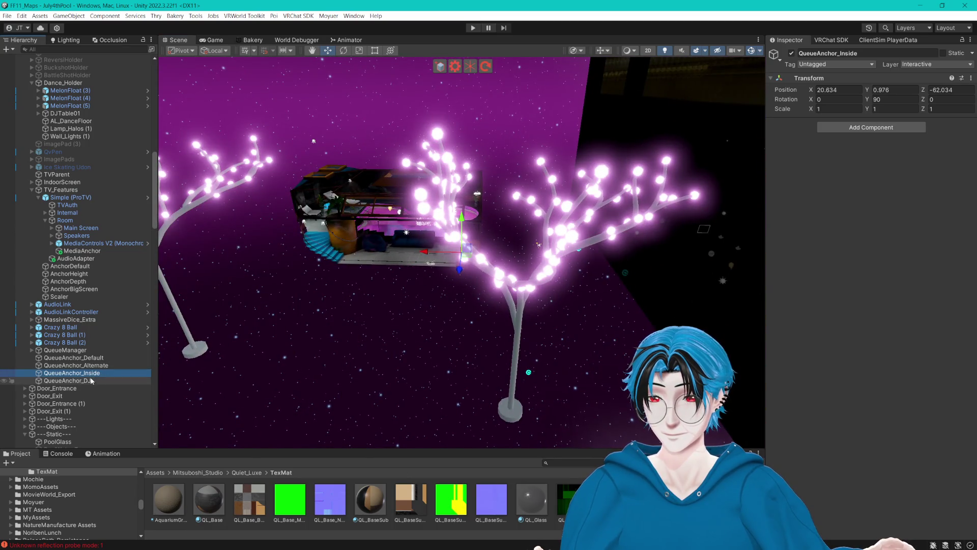
pyautogui.doubleClick(92, 380)
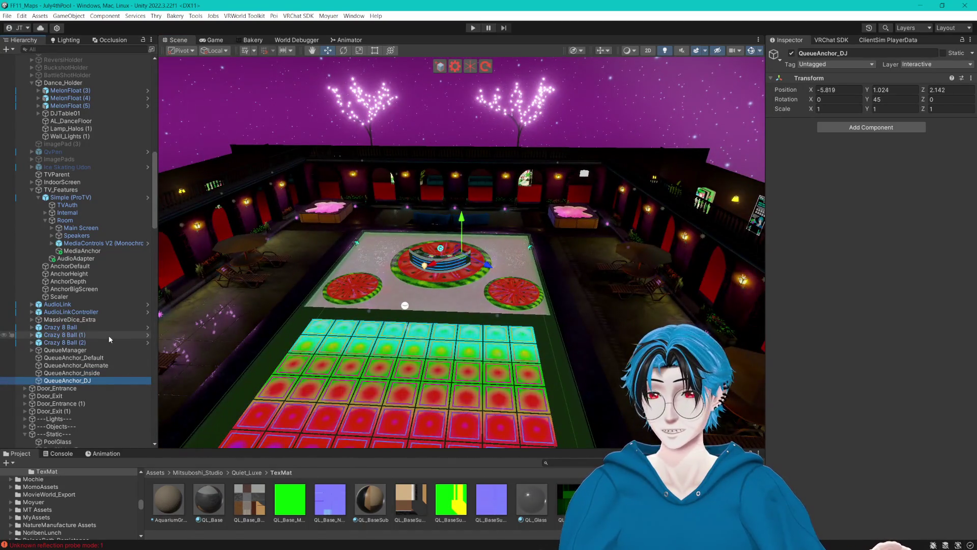
pyautogui.click(60, 342)
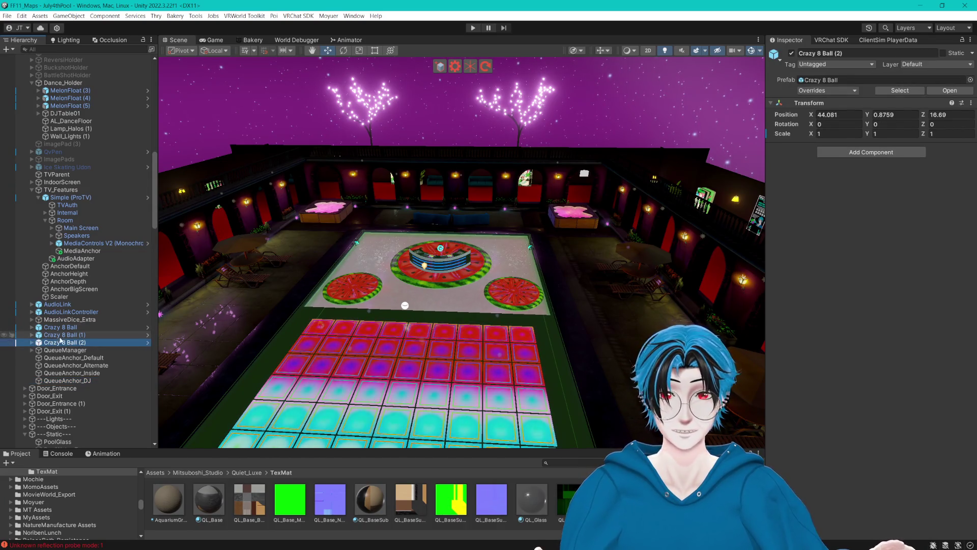
pyautogui.click(61, 349)
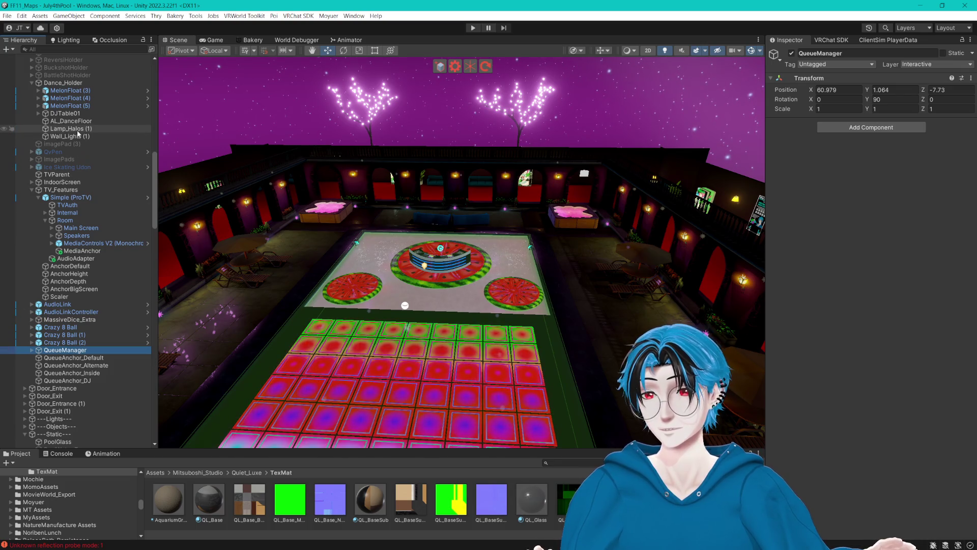
pyautogui.doubleClick(79, 381)
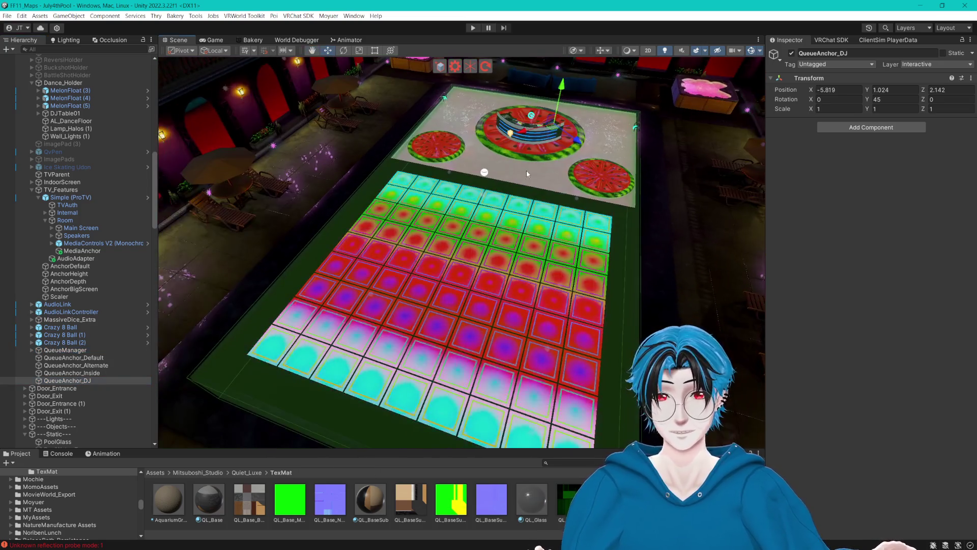
pyautogui.doubleClick(98, 358)
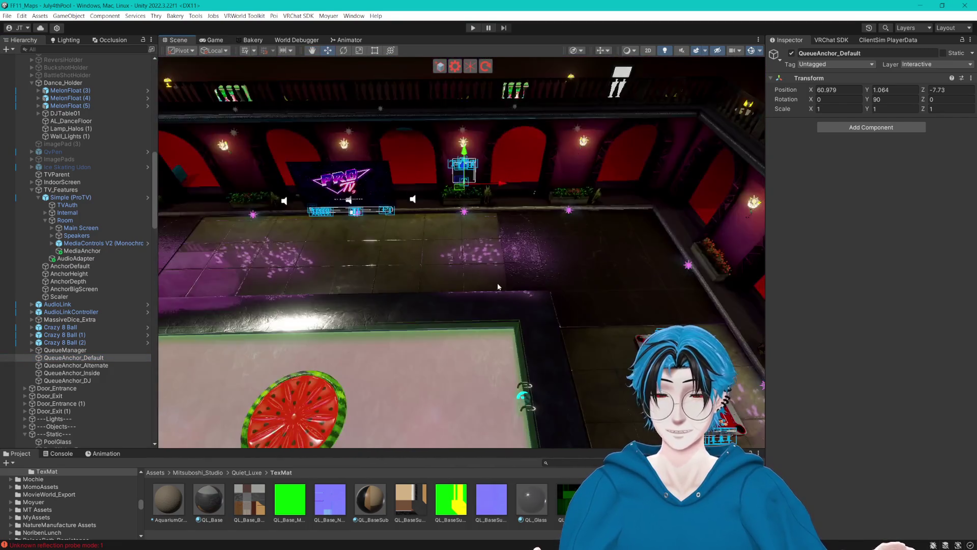
pyautogui.scroll(-10, 498, 287)
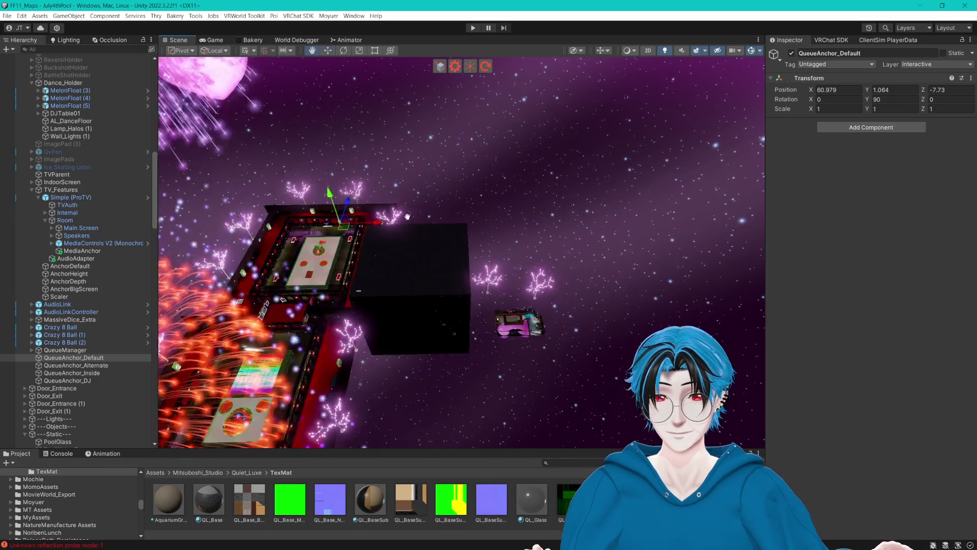
pyautogui.moveTo(407, 216)
pyautogui.mouseDown()
pyautogui.moveTo(322, 270)
pyautogui.moveTo(350, 258)
pyautogui.mouseUp()
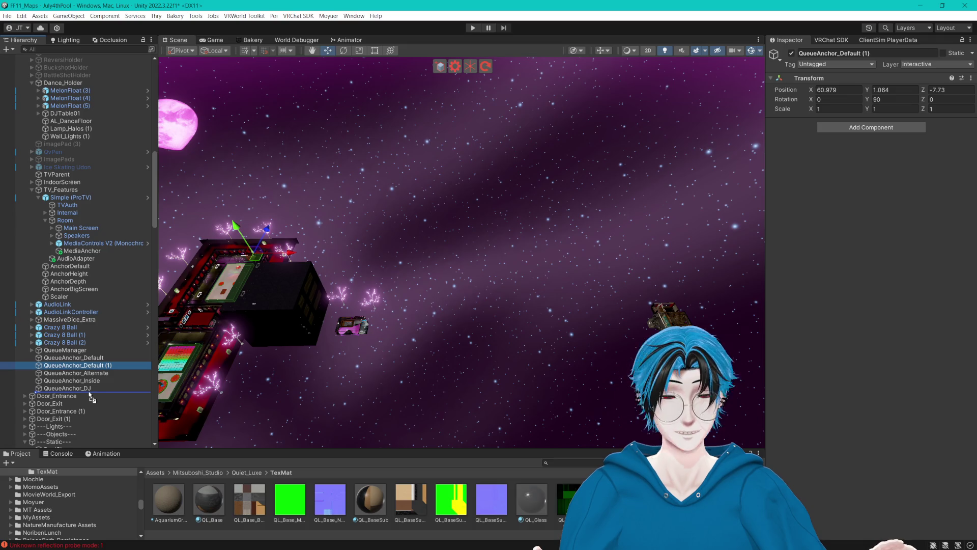
# - Move the copied anchor below QueueAnchor_DJ and rename it QueueAnchor_PR1
pyautogui.moveTo(89, 391); pyautogui.dragTo(91, 390)
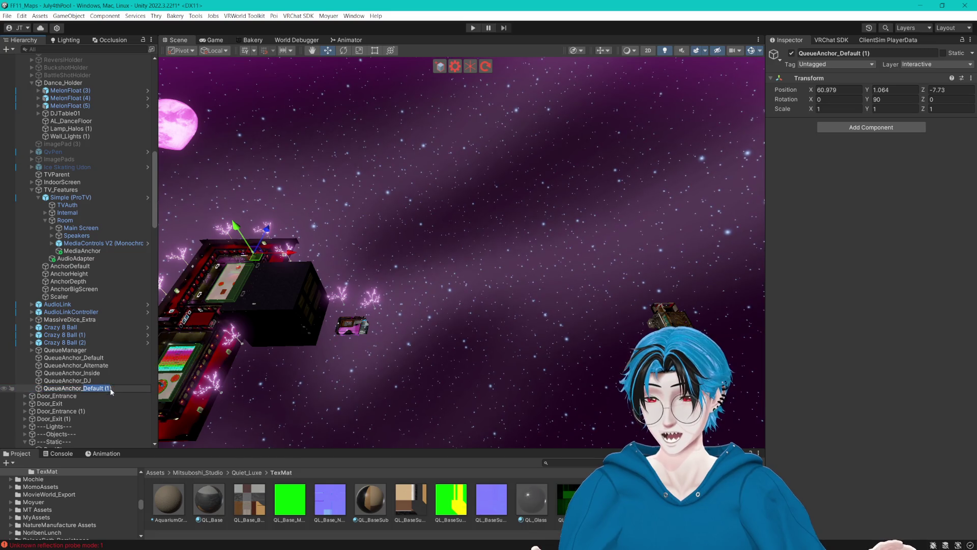
pyautogui.write('PR')
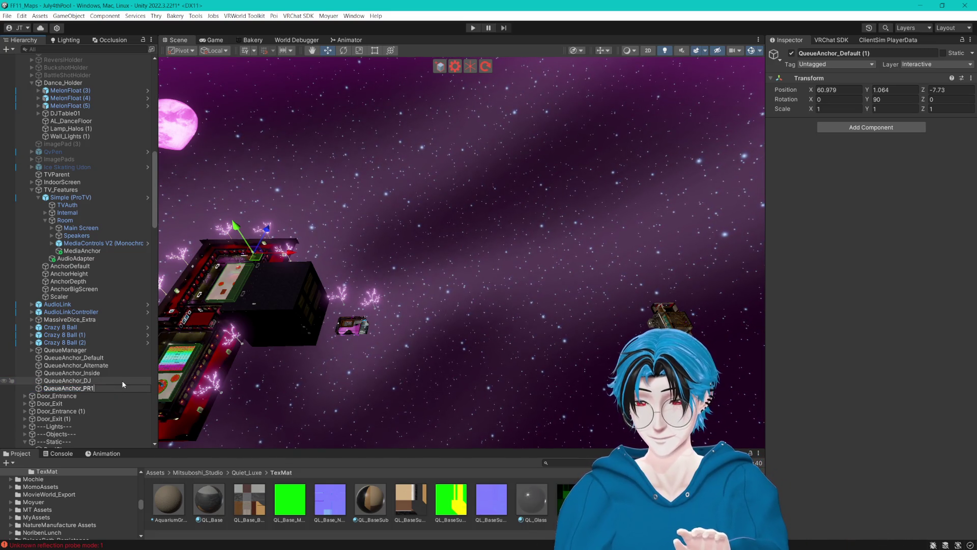
pyautogui.press('Return')
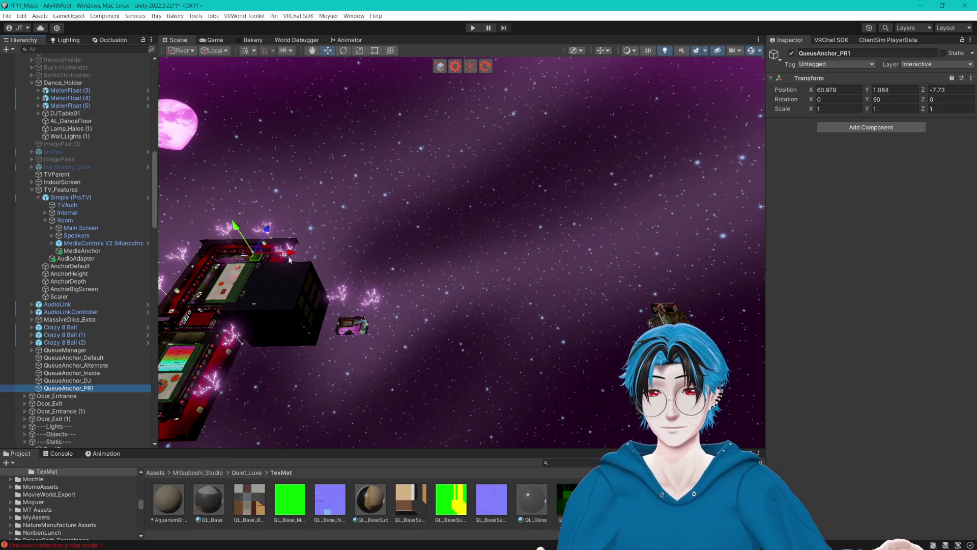
# - Place QueueAnchor_PR1 by the private-room ProTV at X 17.775, Y 1.892, Z -206.2, Y rotation 90
pyautogui.moveTo(675, 279); pyautogui.dragTo(639, 234)
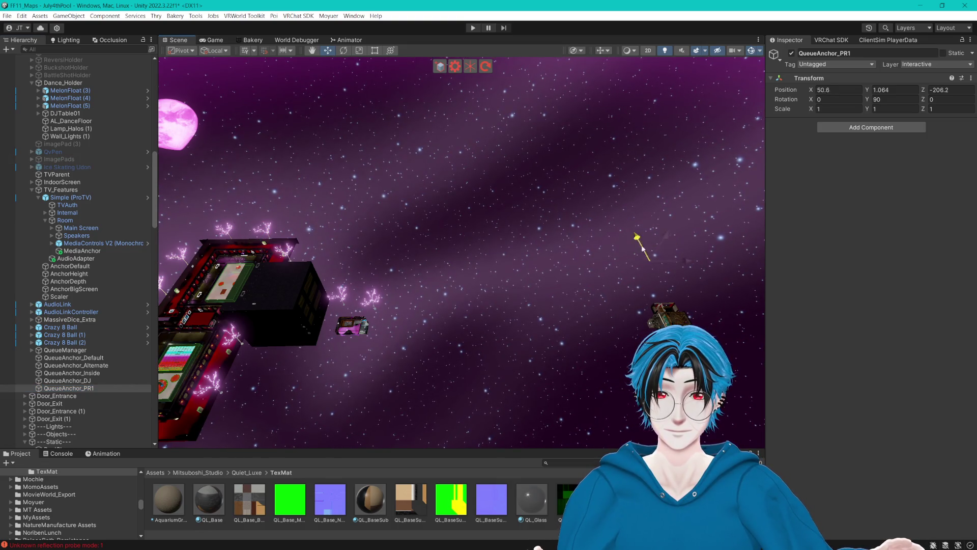
pyautogui.moveTo(667, 289)
pyautogui.mouseDown()
pyautogui.moveTo(451, 301)
pyautogui.moveTo(563, 190)
pyautogui.moveTo(472, 175)
pyautogui.moveTo(474, 192)
pyautogui.moveTo(539, 210)
pyautogui.moveTo(515, 233)
pyautogui.moveTo(430, 259)
pyautogui.moveTo(399, 233)
pyautogui.moveTo(463, 220)
pyautogui.mouseUp()
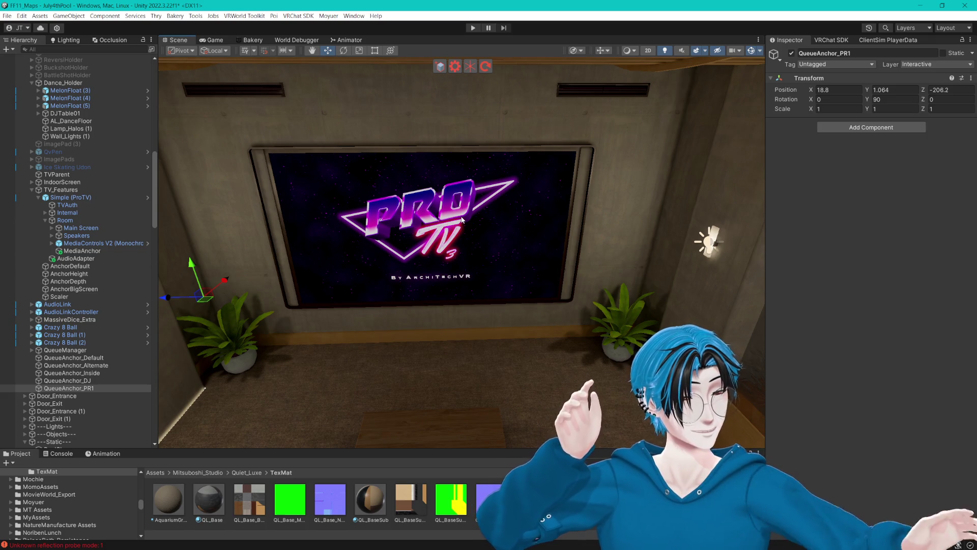
pyautogui.press('f')
pyautogui.moveTo(447, 239)
pyautogui.mouseDown()
pyautogui.moveTo(322, 216)
pyautogui.moveTo(554, 259)
pyautogui.moveTo(460, 280)
pyautogui.mouseUp()
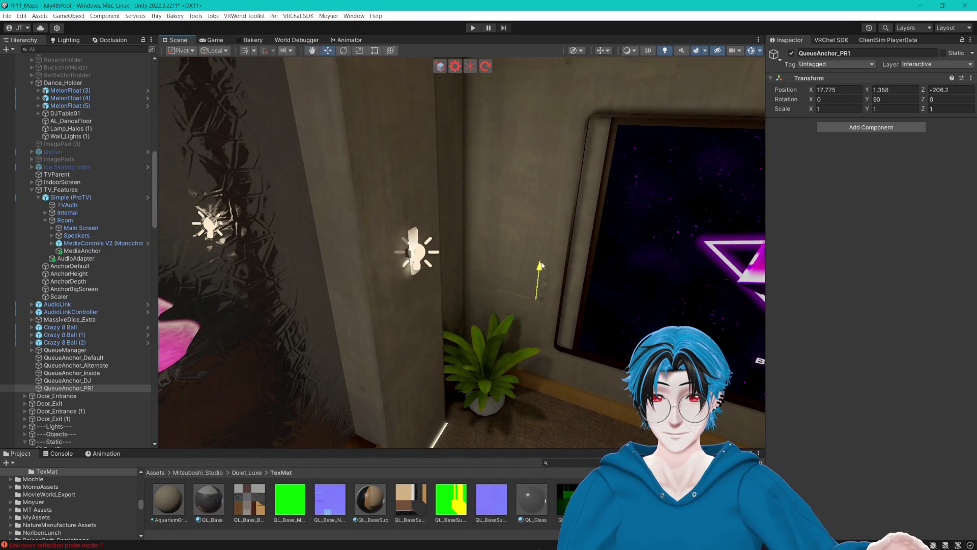
pyautogui.moveTo(541, 266)
pyautogui.mouseDown()
pyautogui.moveTo(436, 246)
pyautogui.moveTo(497, 233)
pyautogui.moveTo(475, 230)
pyautogui.mouseUp()
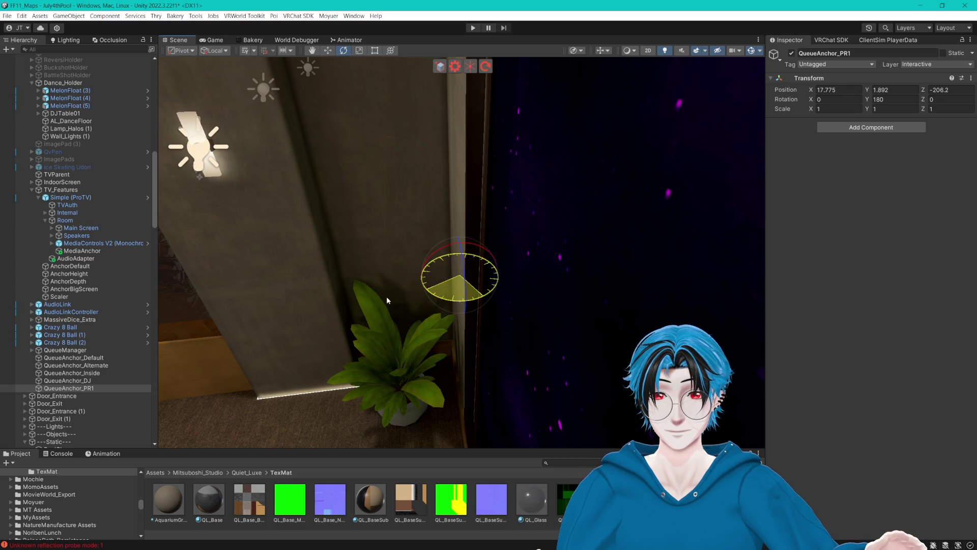
pyautogui.moveTo(368, 292); pyautogui.dragTo(388, 291)
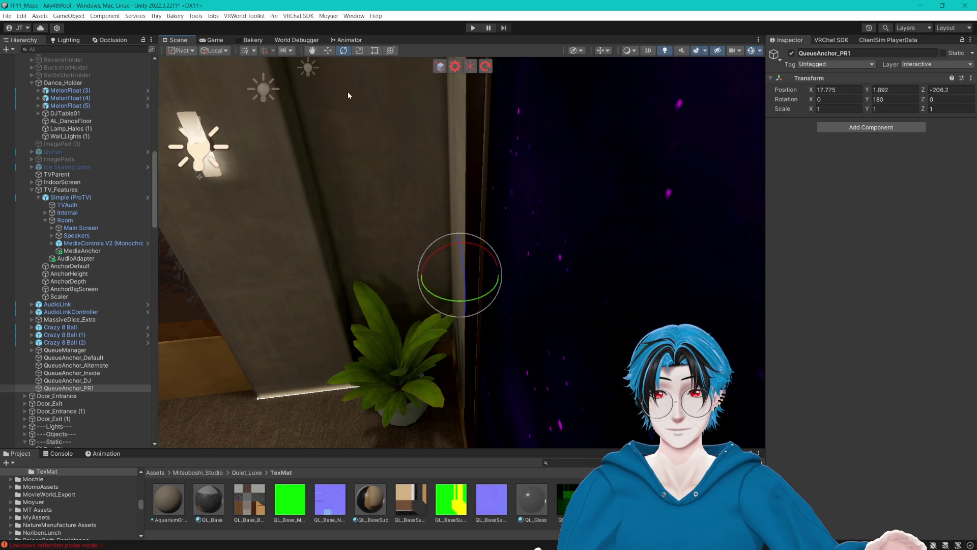
pyautogui.moveTo(327, 98)
pyautogui.mouseDown()
pyautogui.moveTo(538, 230)
pyautogui.moveTo(543, 188)
pyautogui.moveTo(552, 196)
pyautogui.moveTo(436, 218)
pyautogui.moveTo(655, 283)
pyautogui.moveTo(458, 277)
pyautogui.moveTo(480, 273)
pyautogui.moveTo(508, 301)
pyautogui.moveTo(462, 268)
pyautogui.moveTo(475, 281)
pyautogui.moveTo(432, 294)
pyautogui.moveTo(359, 278)
pyautogui.moveTo(466, 259)
pyautogui.mouseUp()
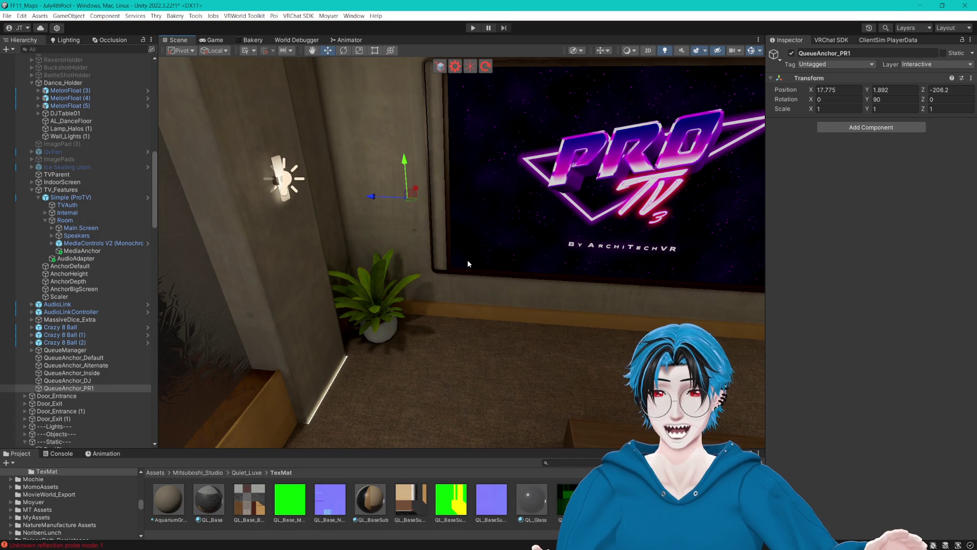